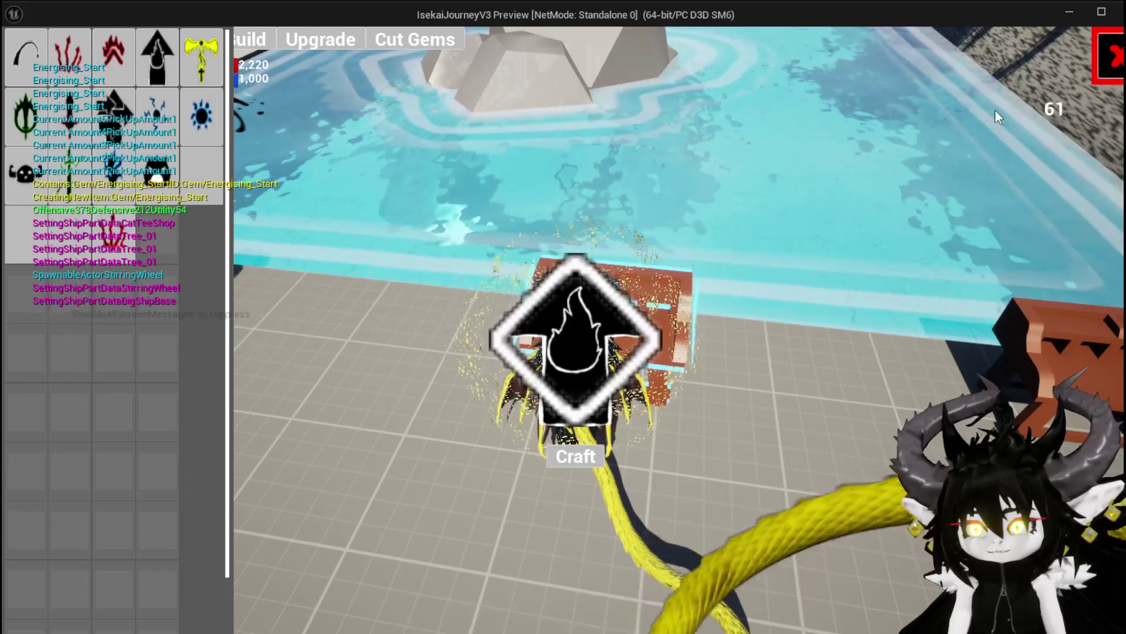
Step: Socket a gem into Iron_Hands' empty fourth slot from the upgrade panel
key(Escape)
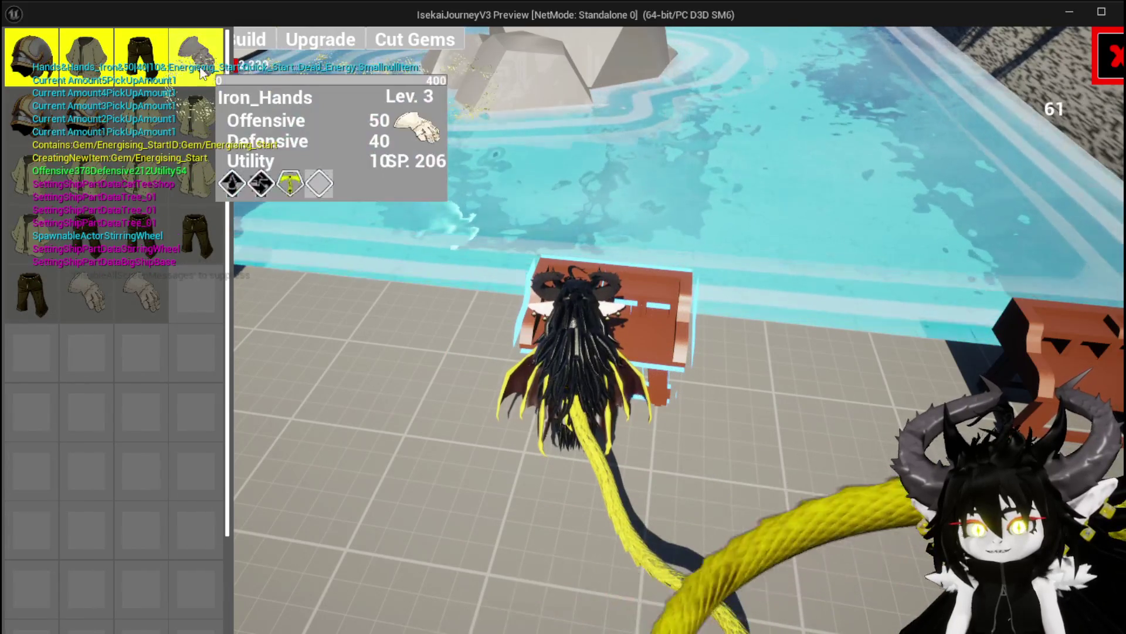
click(199, 65)
click(561, 380)
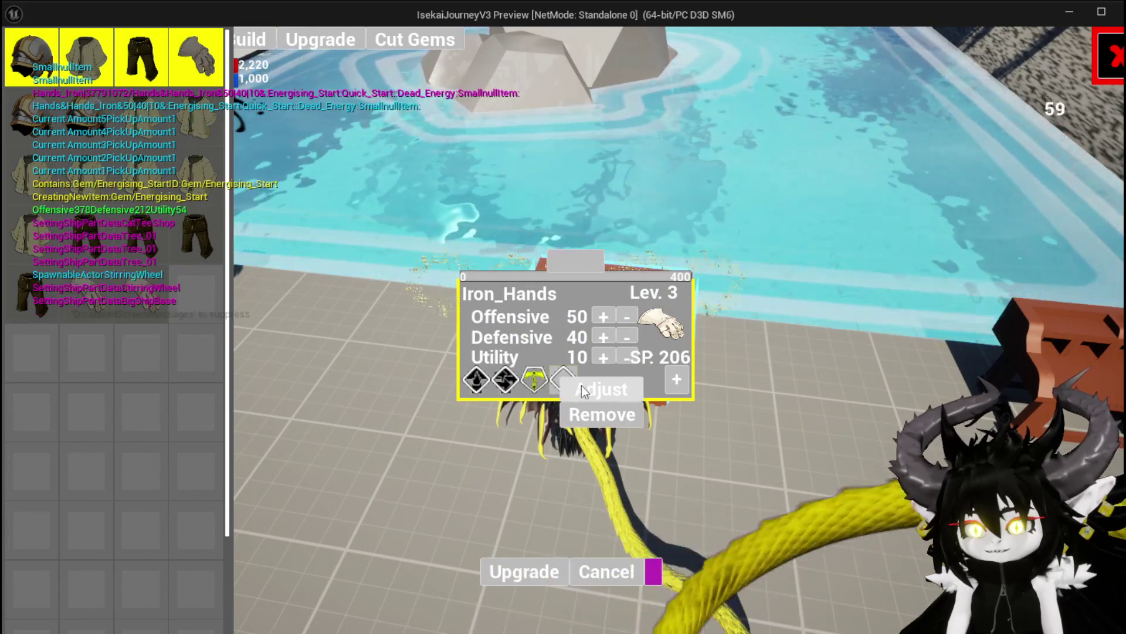
click(584, 387)
click(1068, 114)
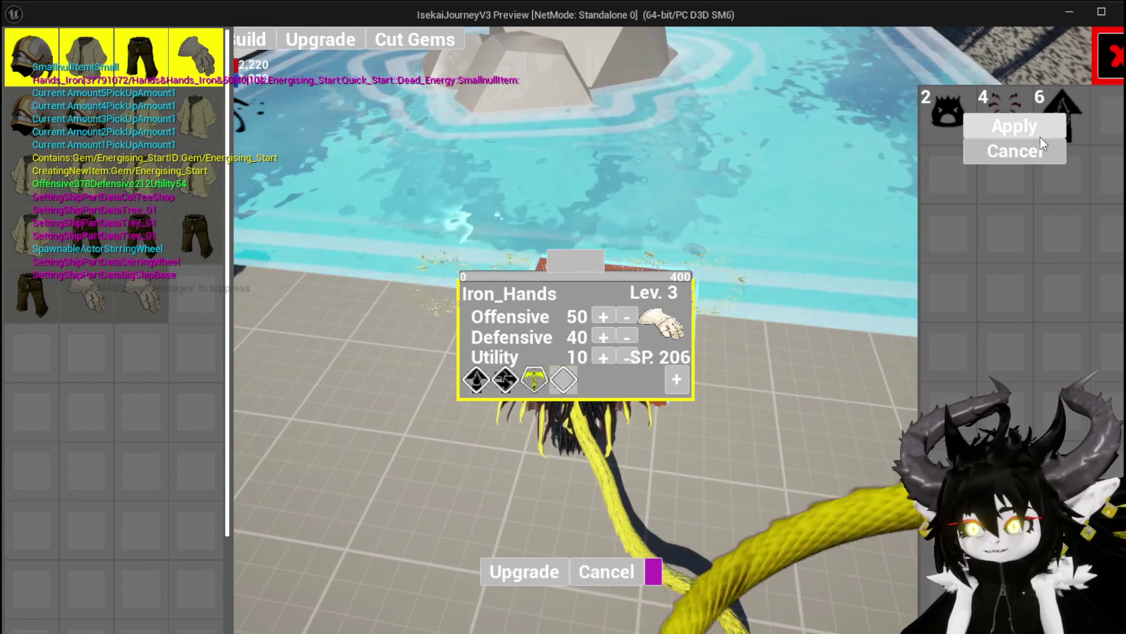
click(1056, 126)
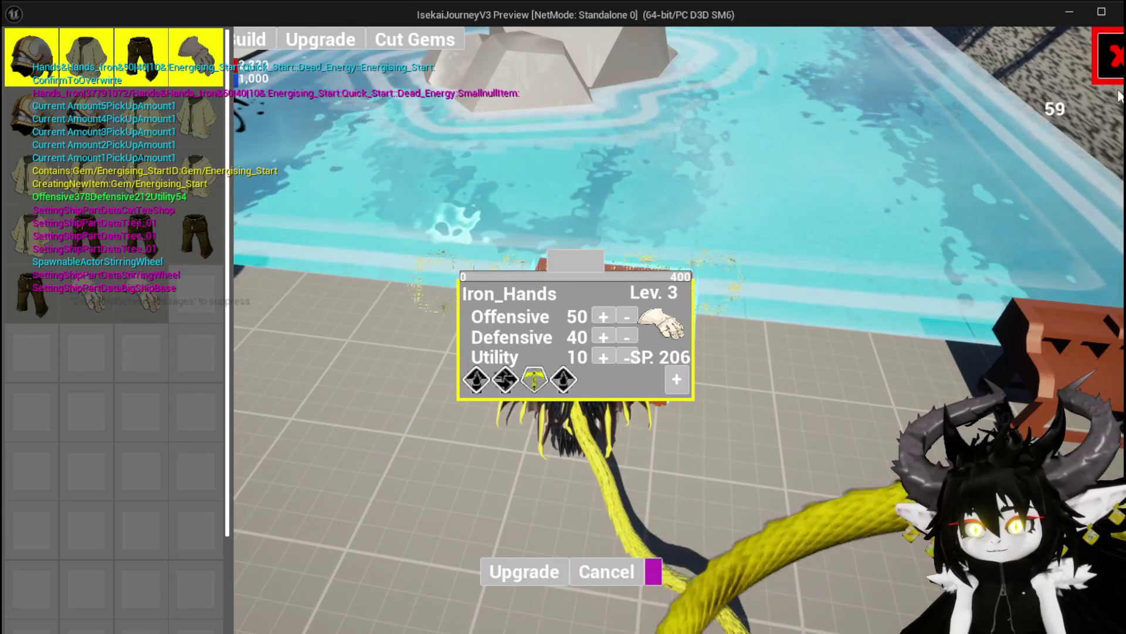
click(607, 572)
Step: Review the Equipment stats in the game menu, then jump and glide into battle with Slime_Fire
key(Tab)
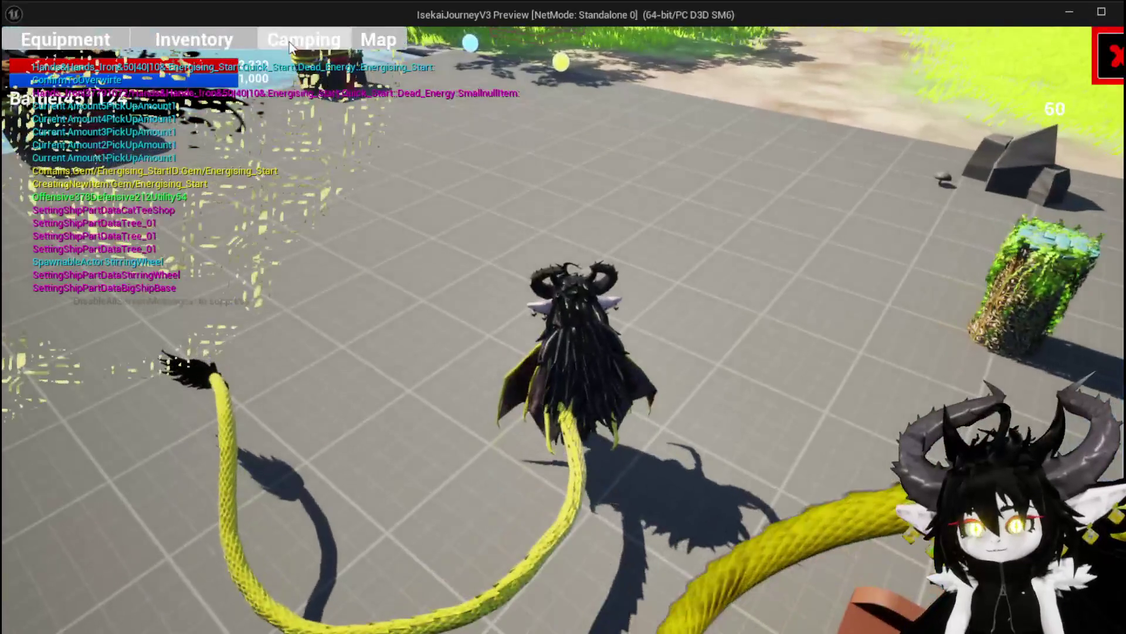
click(94, 44)
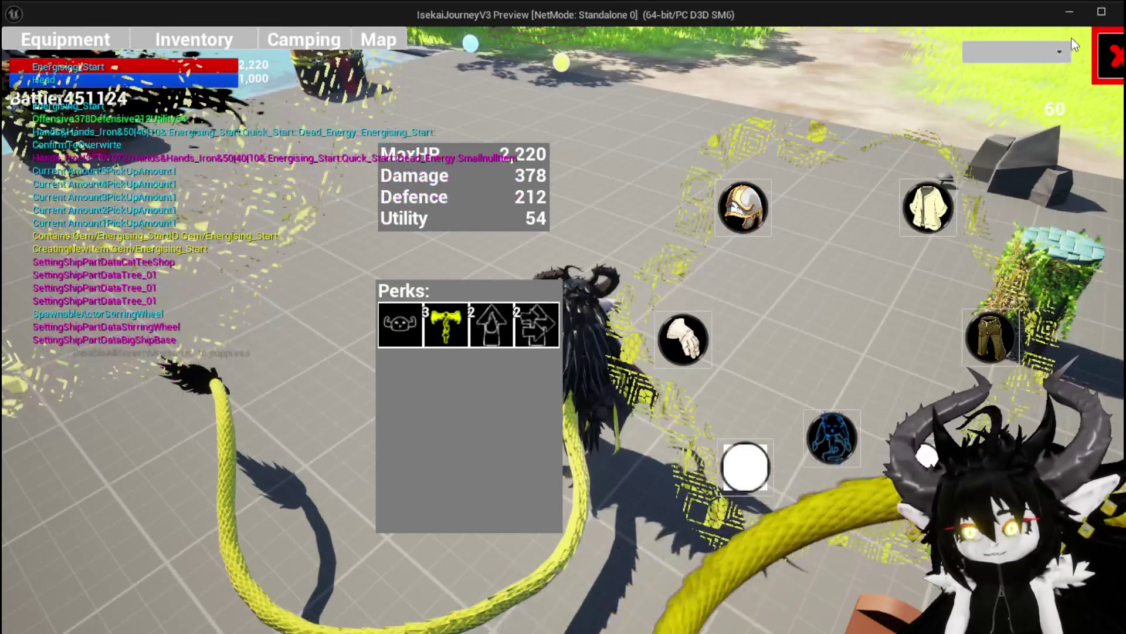
key(Tab)
key(space)
key(w)
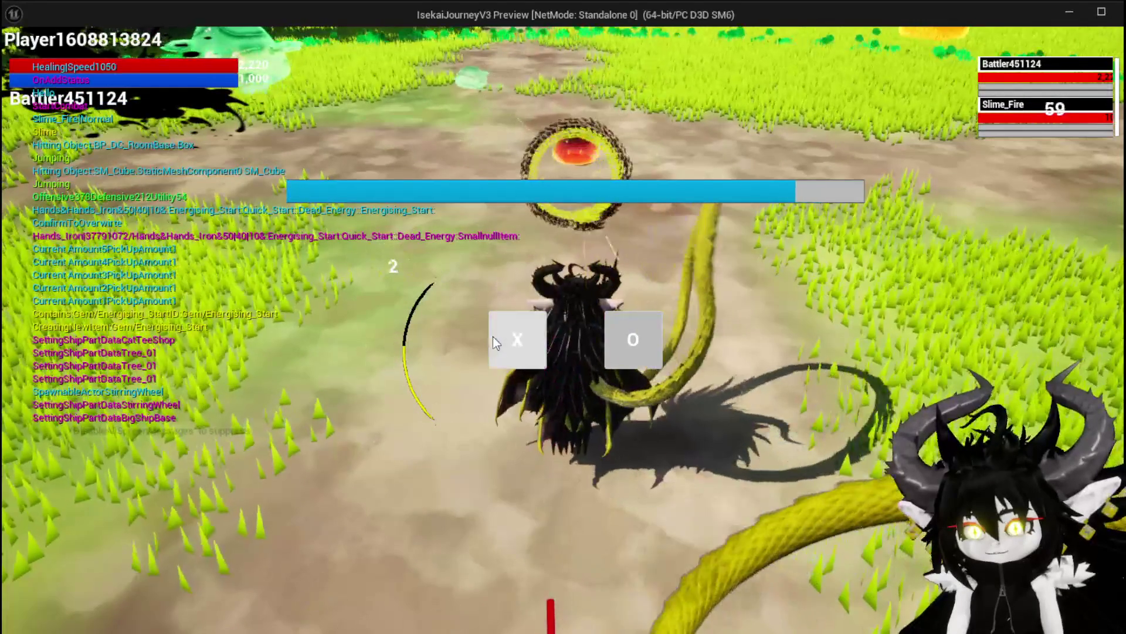
Step: Defeat Slime_Fire with the SummonSpawn card and take all the loot
click(494, 337)
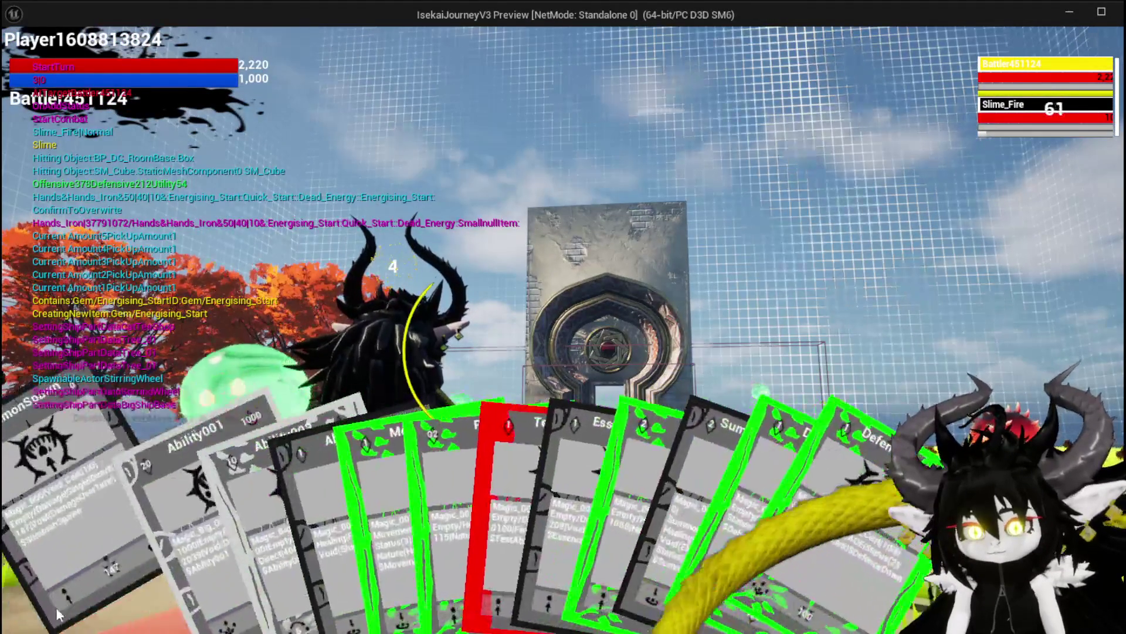
click(55, 607)
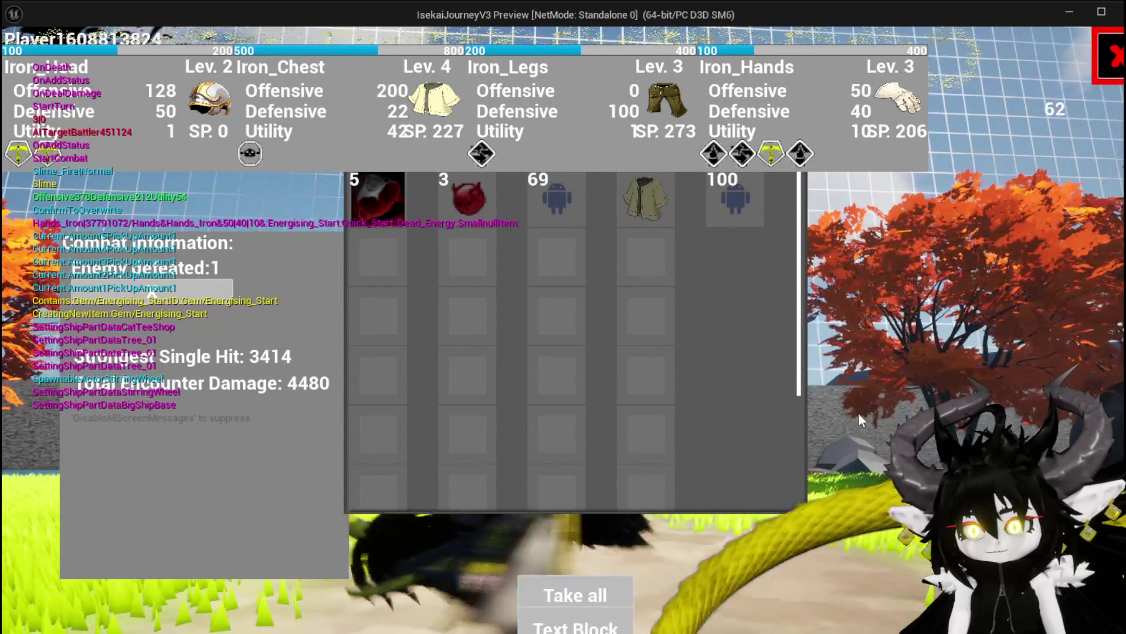
click(576, 595)
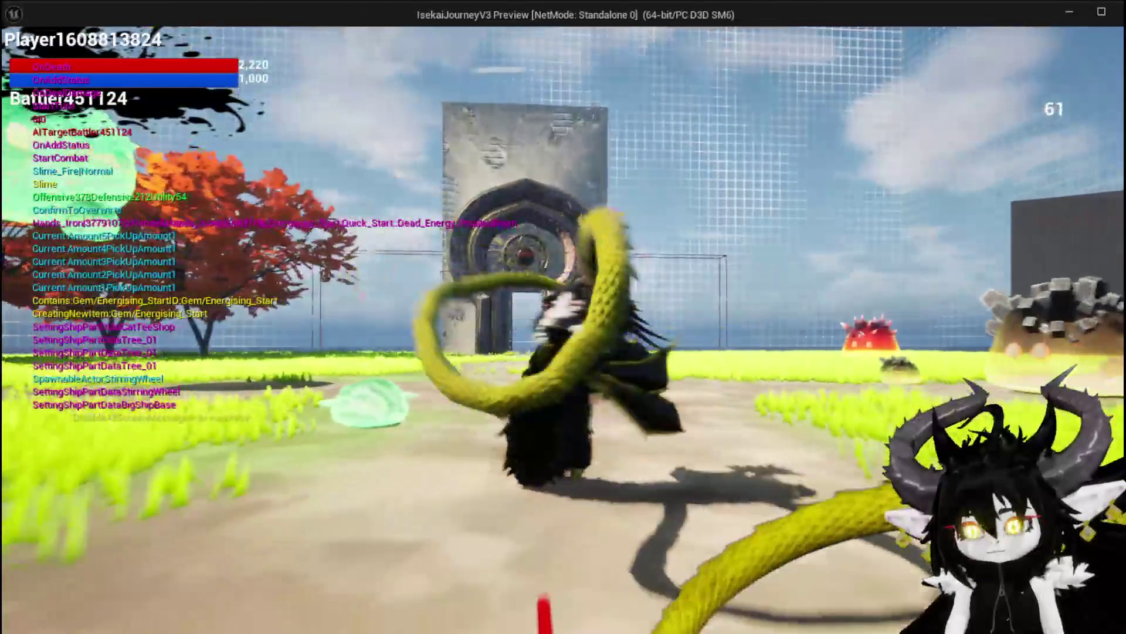
Step: Run back across the stone plaza toward the water and bring up the game menu
key(w)
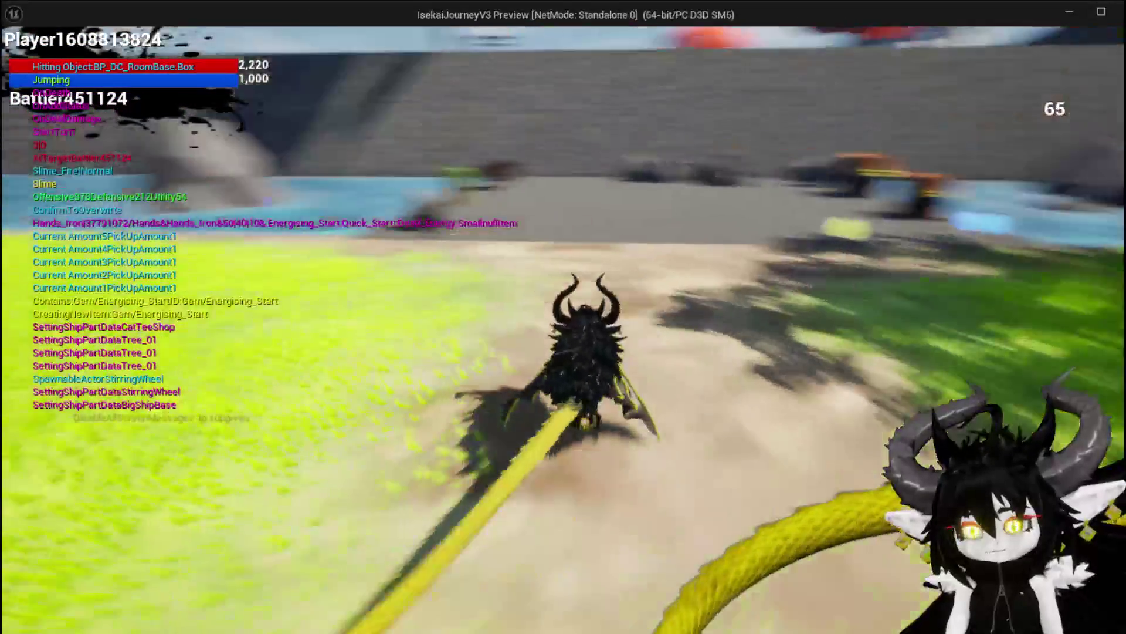
key(w)
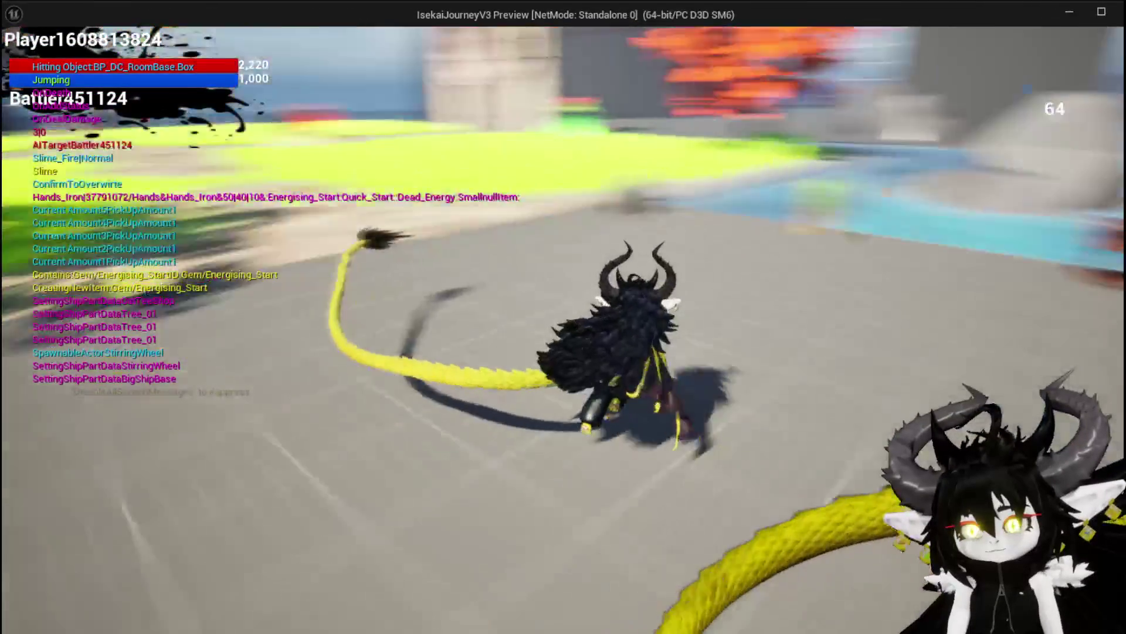
key(w)
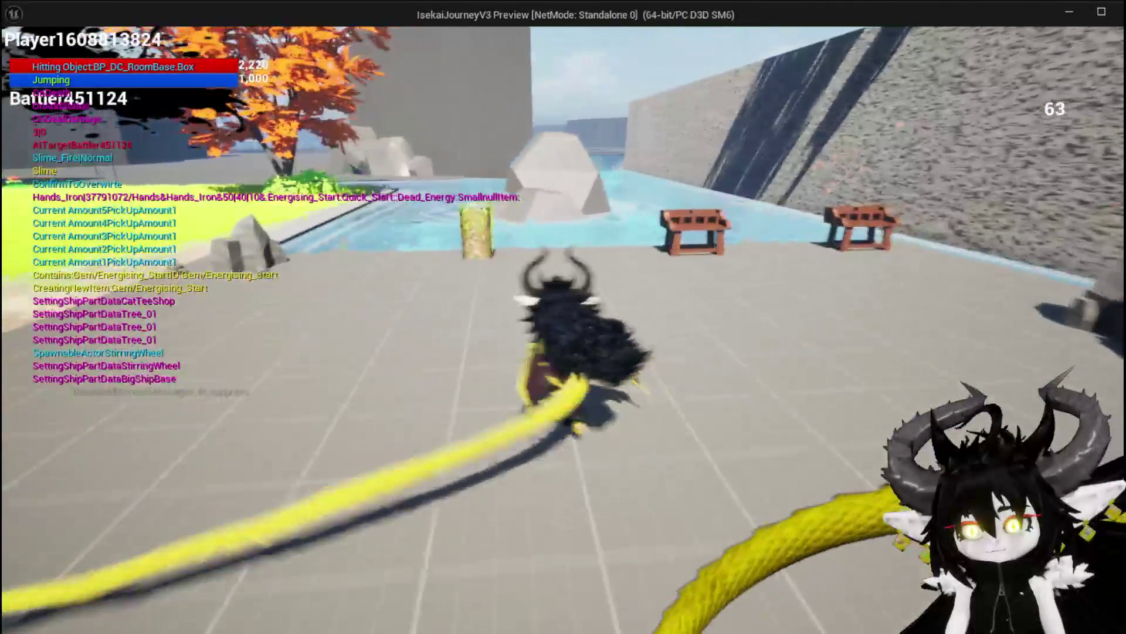
key(Tab)
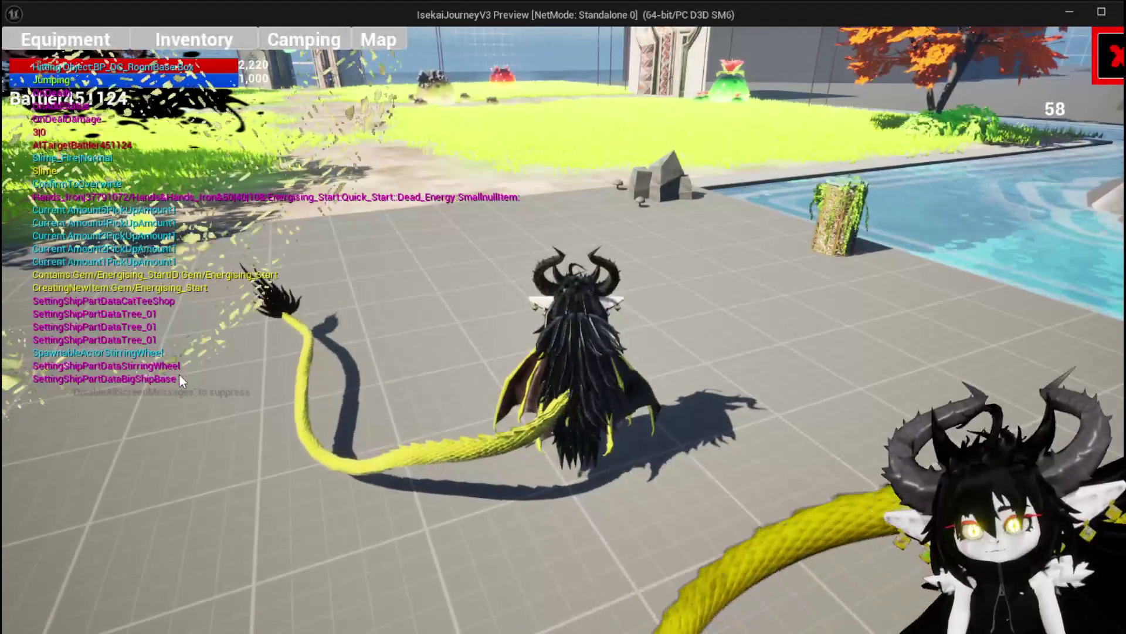
Step: Inspect the Iron_Legs equipment item and the Dead_Energy material in the inventory
click(192, 42)
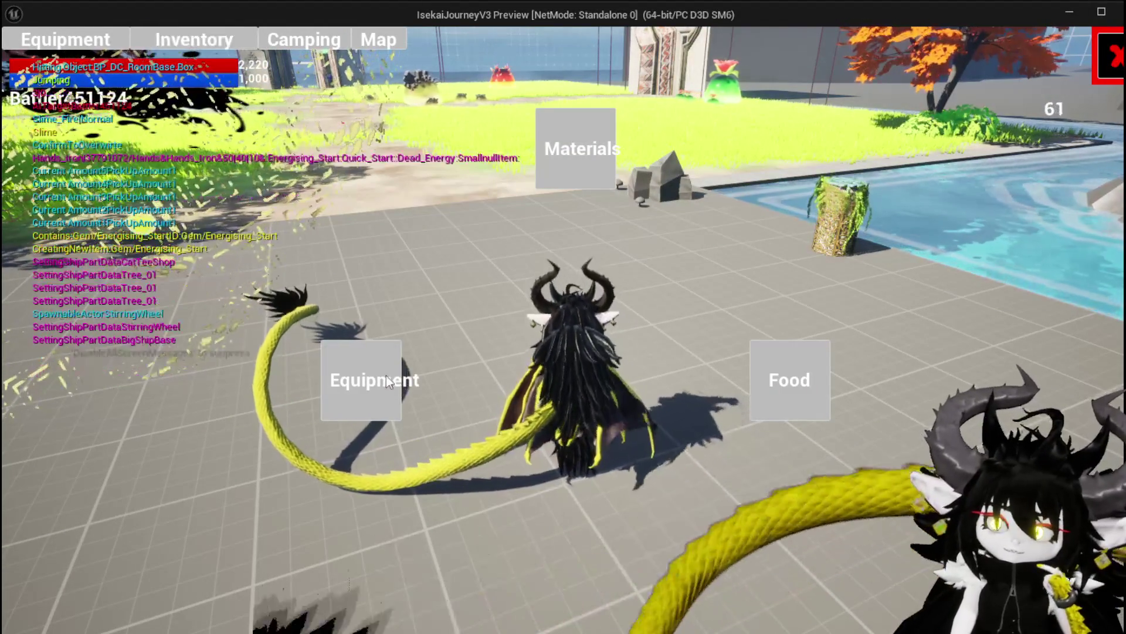
click(381, 378)
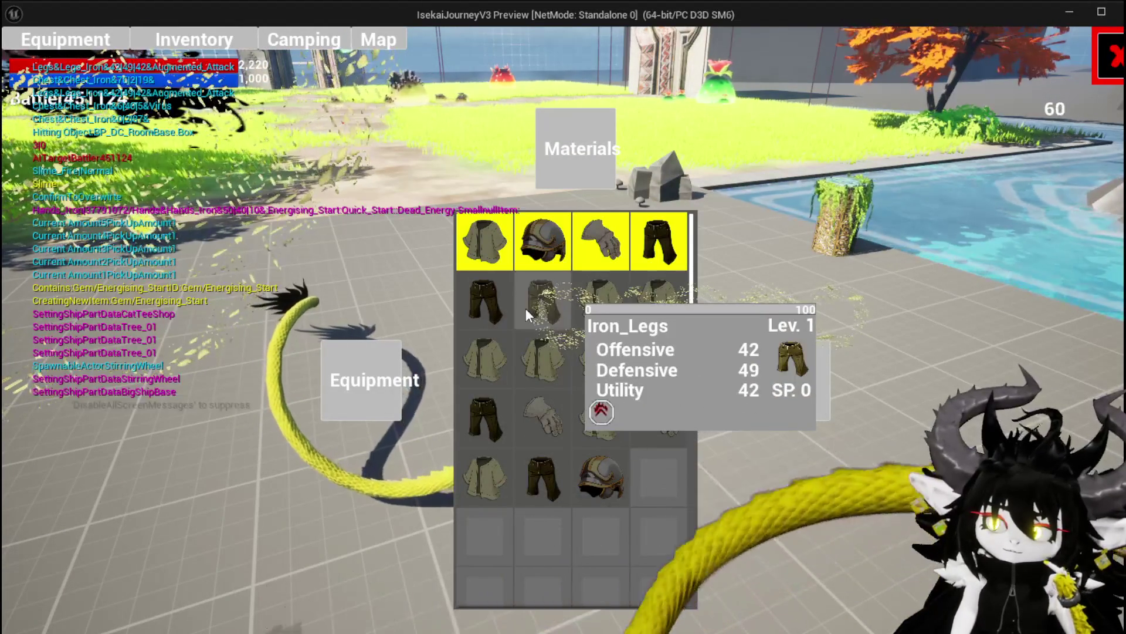
click(543, 309)
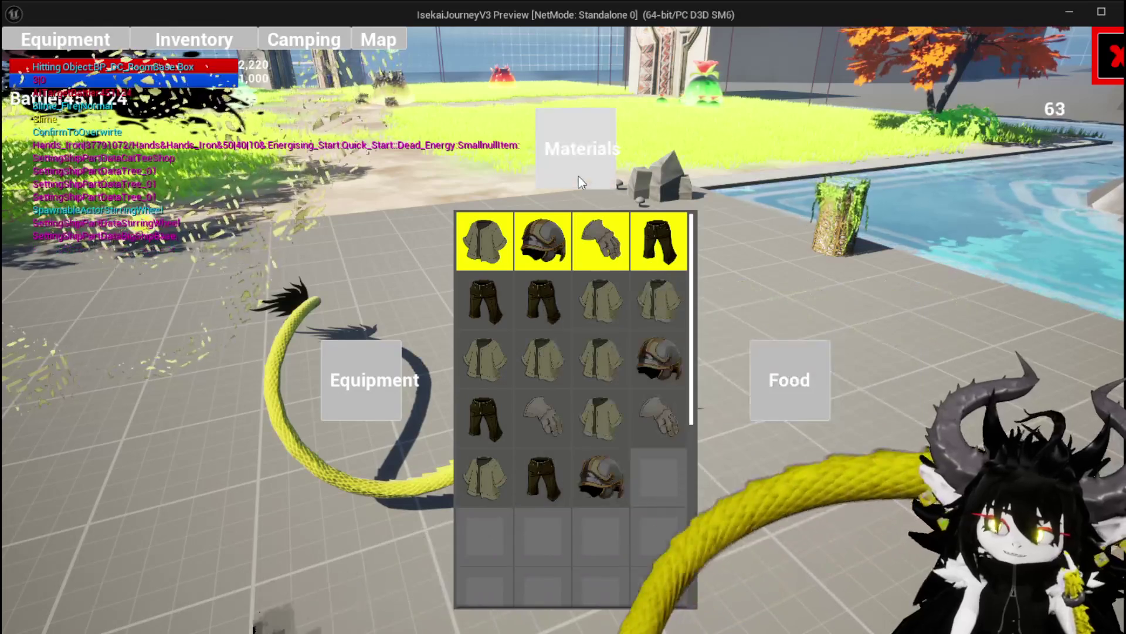
click(576, 174)
click(578, 303)
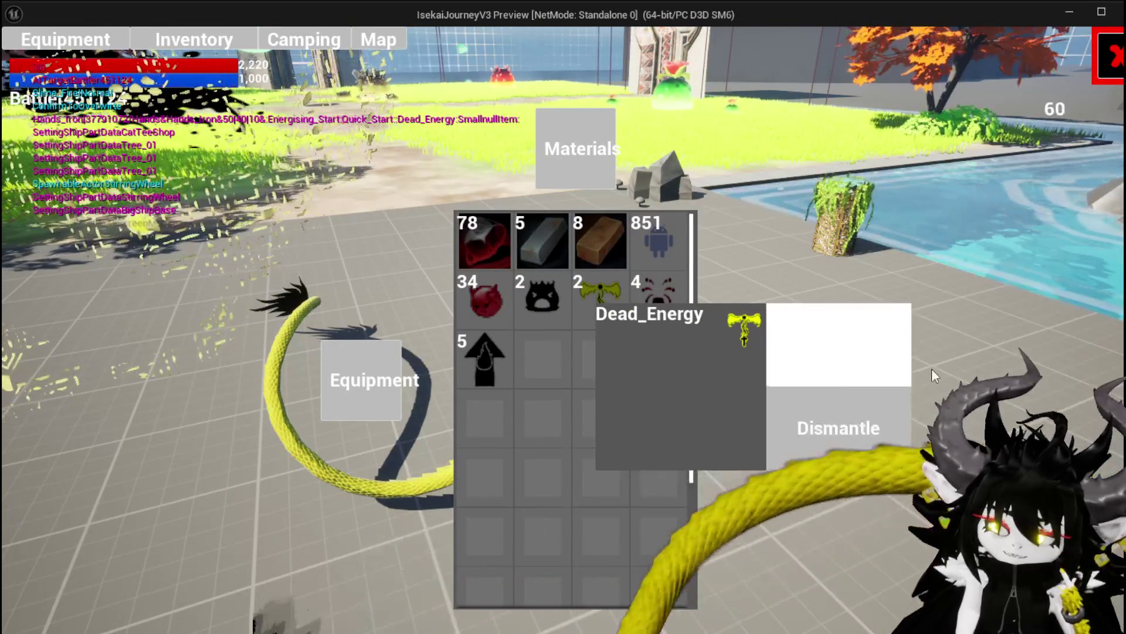
click(339, 410)
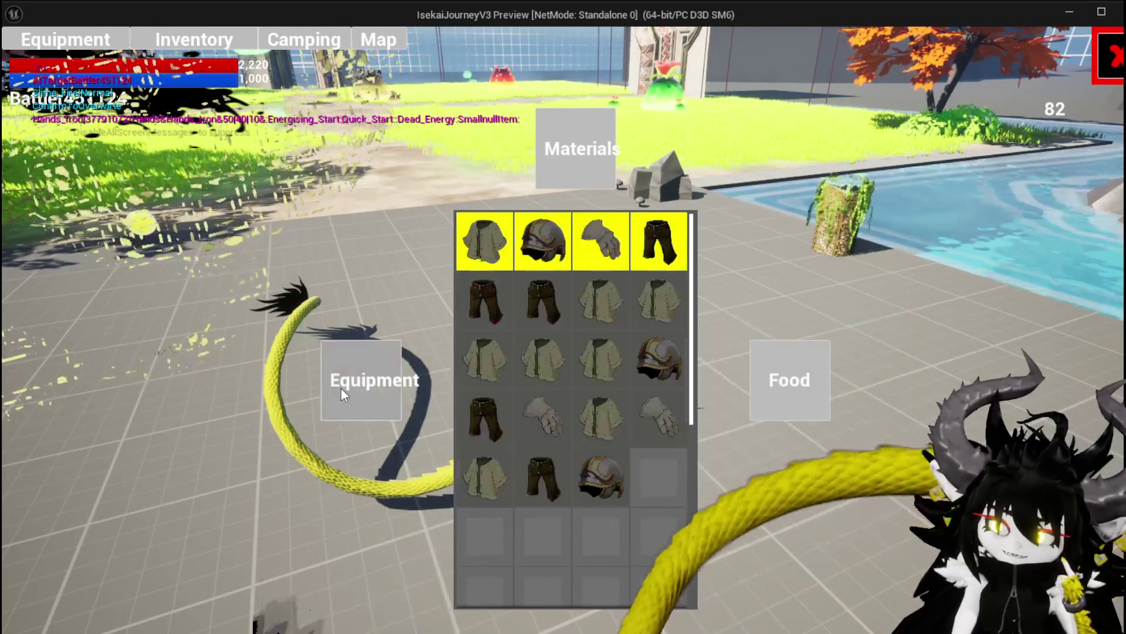
click(504, 405)
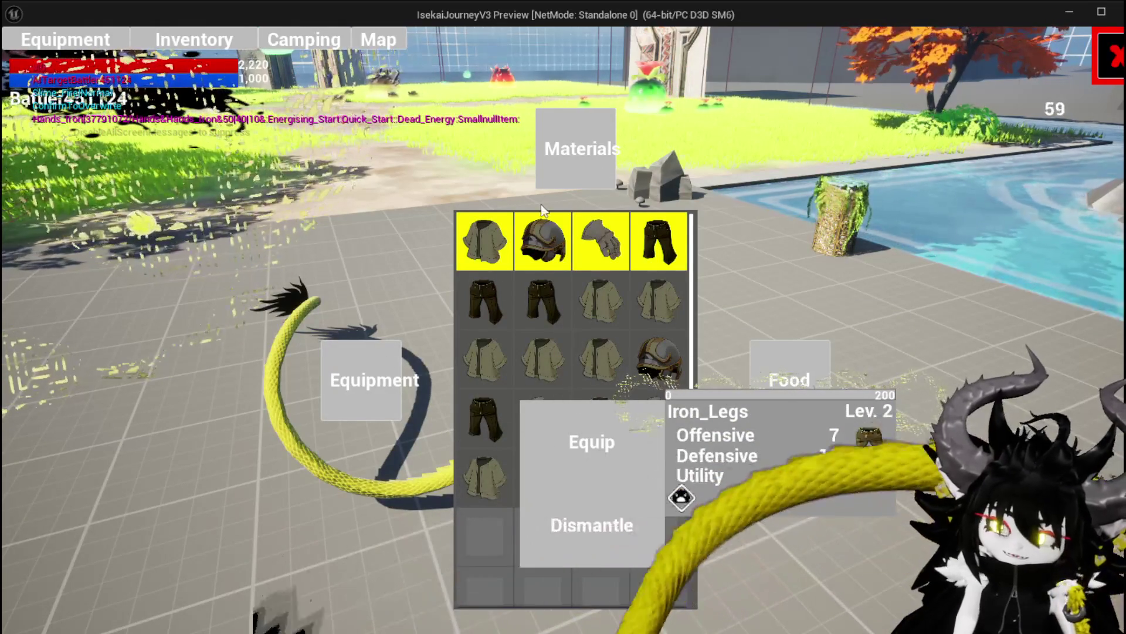
Step: Check the Materials and Food items, inspect the Simple Mashroom stack, then stop the play session
click(557, 178)
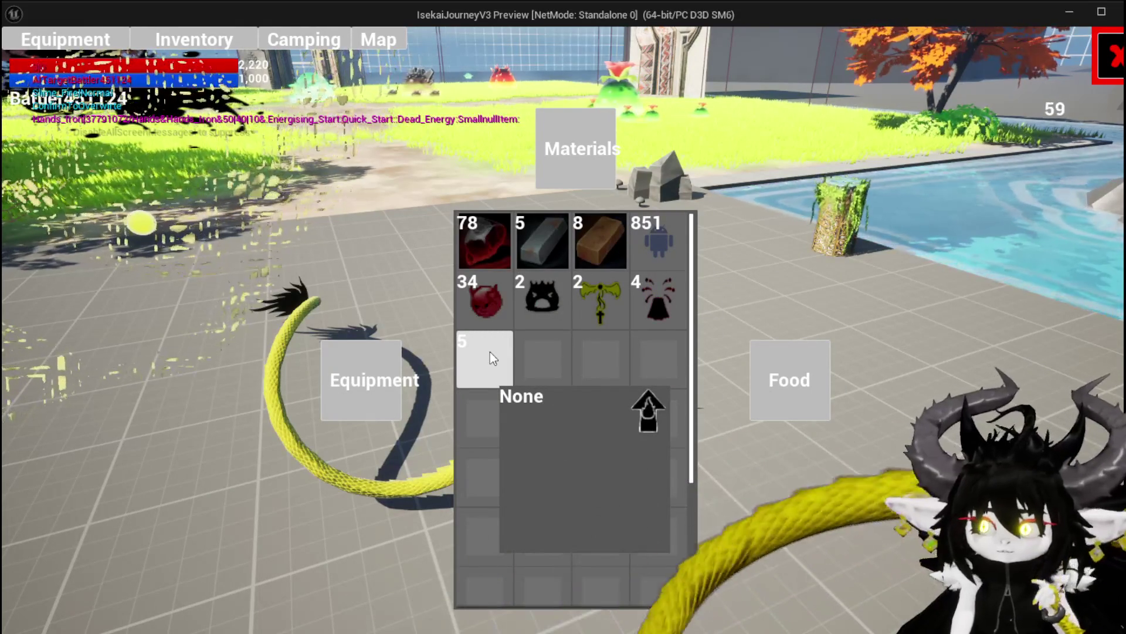
click(779, 377)
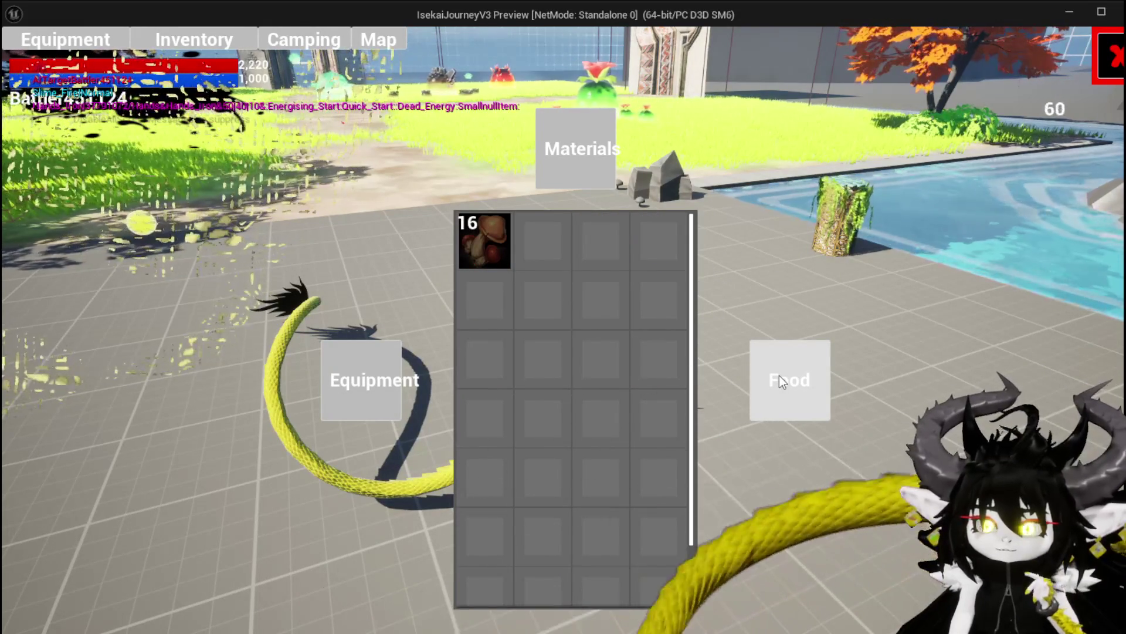
click(484, 241)
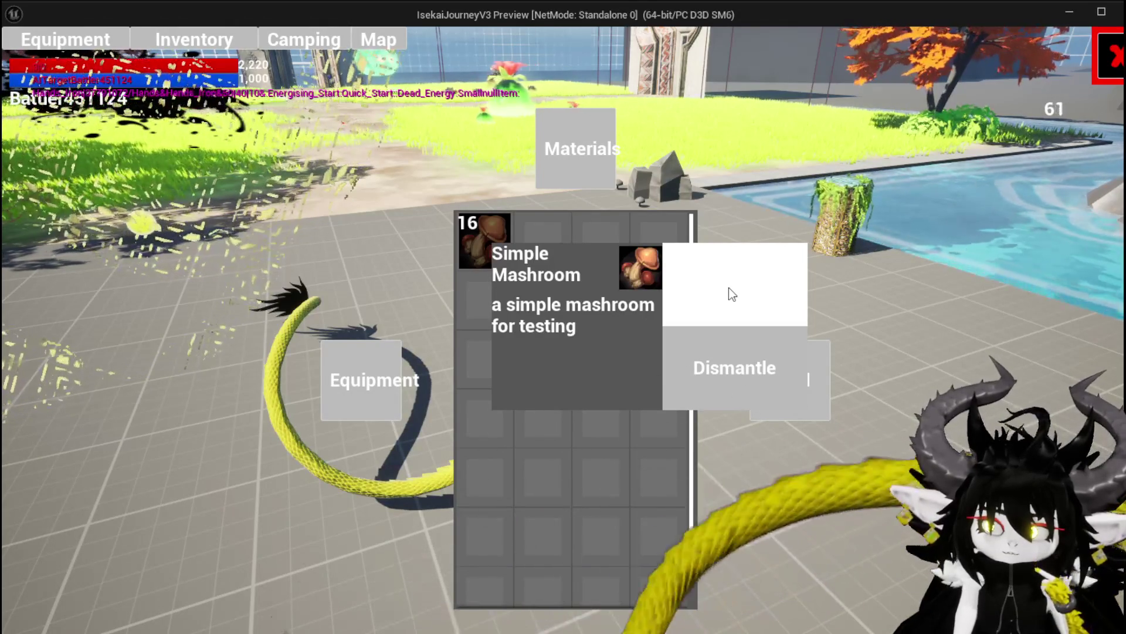
key(alt+Tab)
key(Escape)
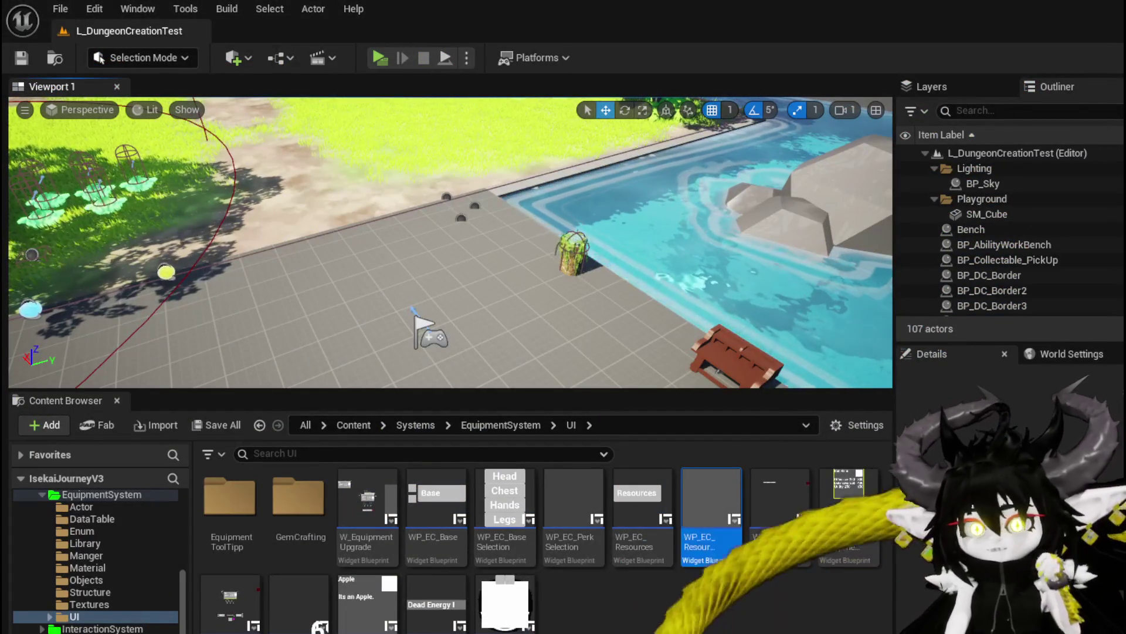
Step: Save the level, then open W_GemCraftingHUD from the GemCrafting folder
click(22, 58)
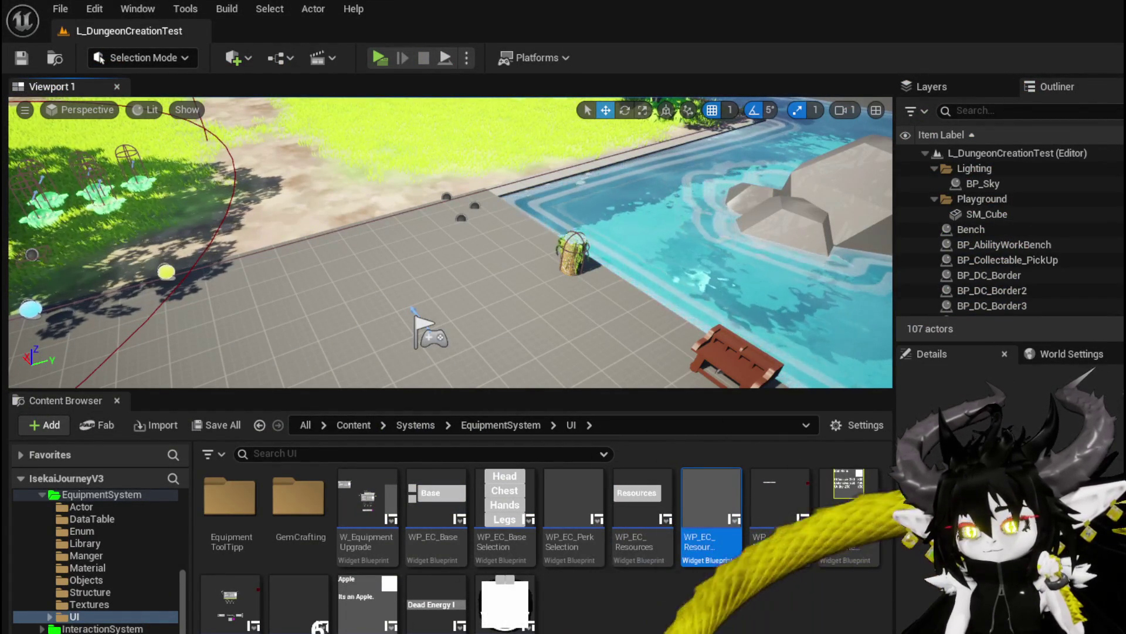
mouse_move(514, 343)
mouse_down()
mouse_move(505, 346)
mouse_move(514, 342)
mouse_up()
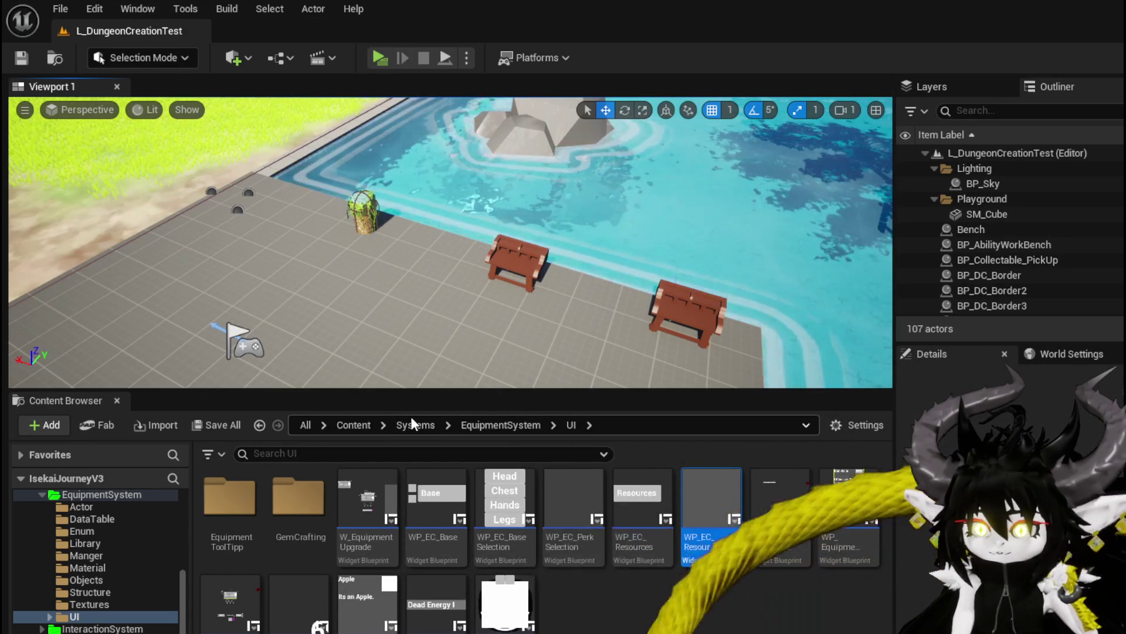
double_click(298, 495)
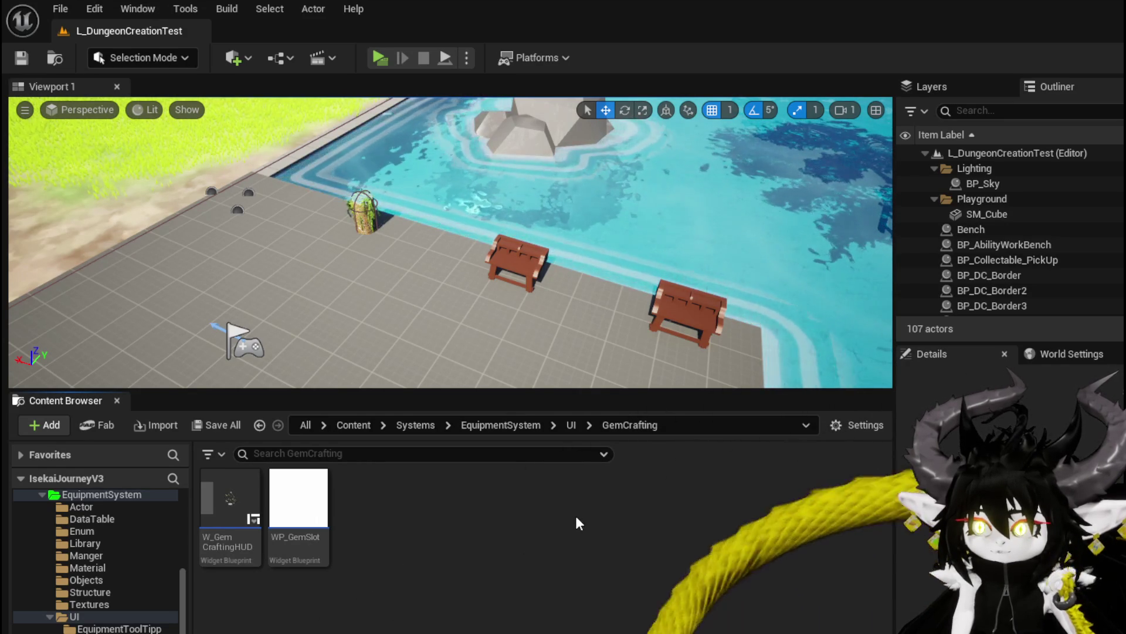
mouse_move(573, 376)
mouse_down()
mouse_move(586, 352)
mouse_move(558, 328)
mouse_up()
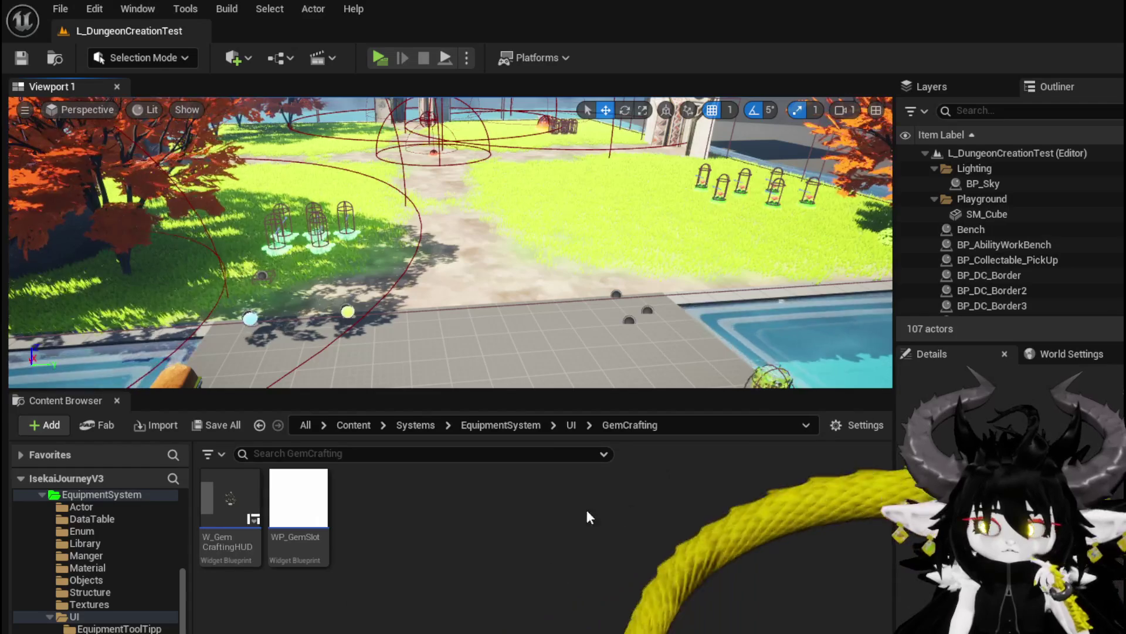
double_click(231, 485)
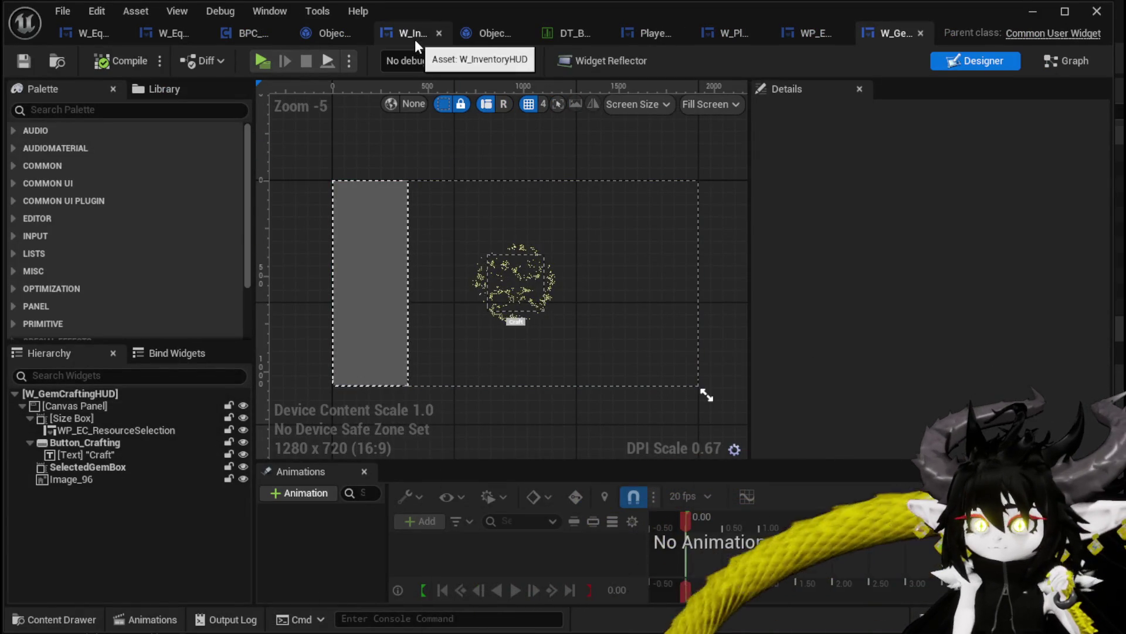
Step: In W_InventoryHUD's Designer, move WPU_SlotInteraction after W_EquipmentToolTipp, then start a game preview
click(413, 36)
click(975, 60)
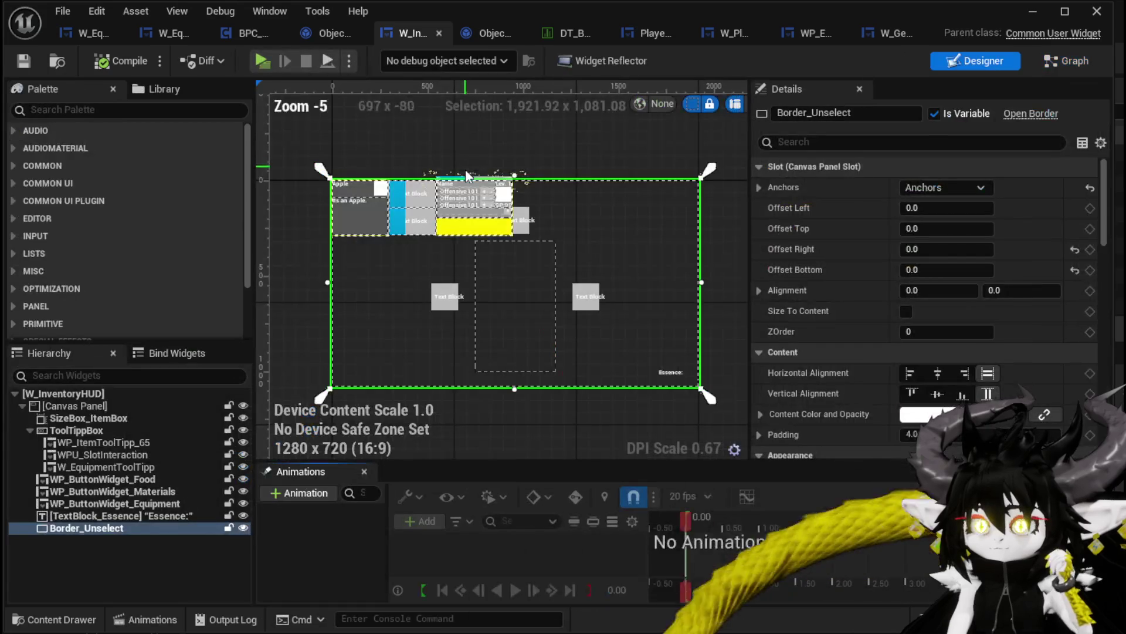
click(414, 208)
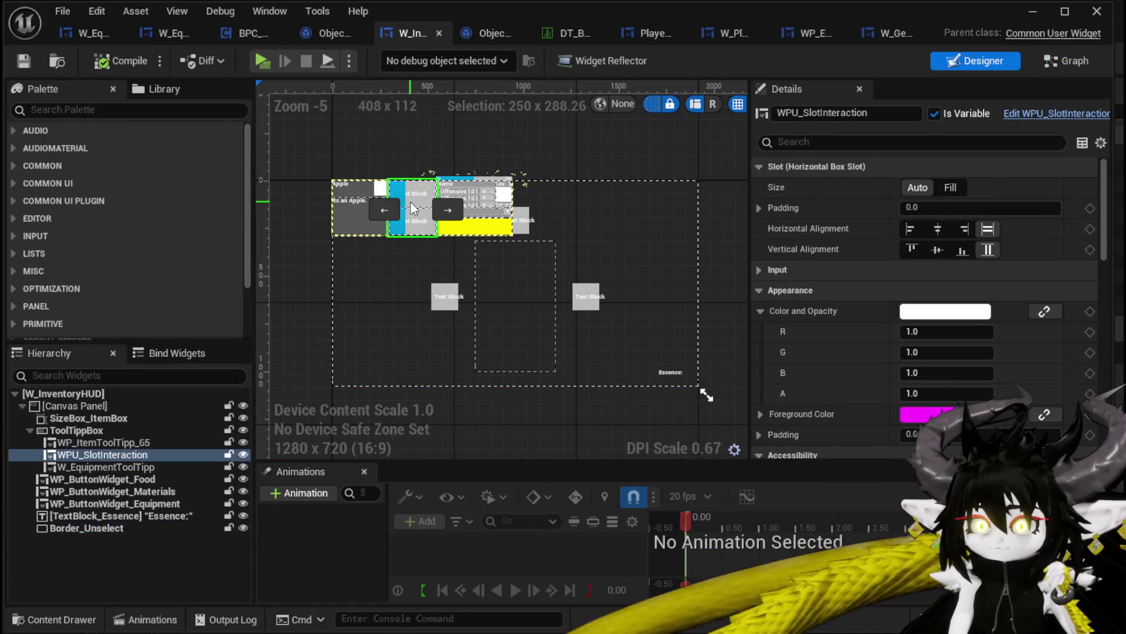
click(450, 210)
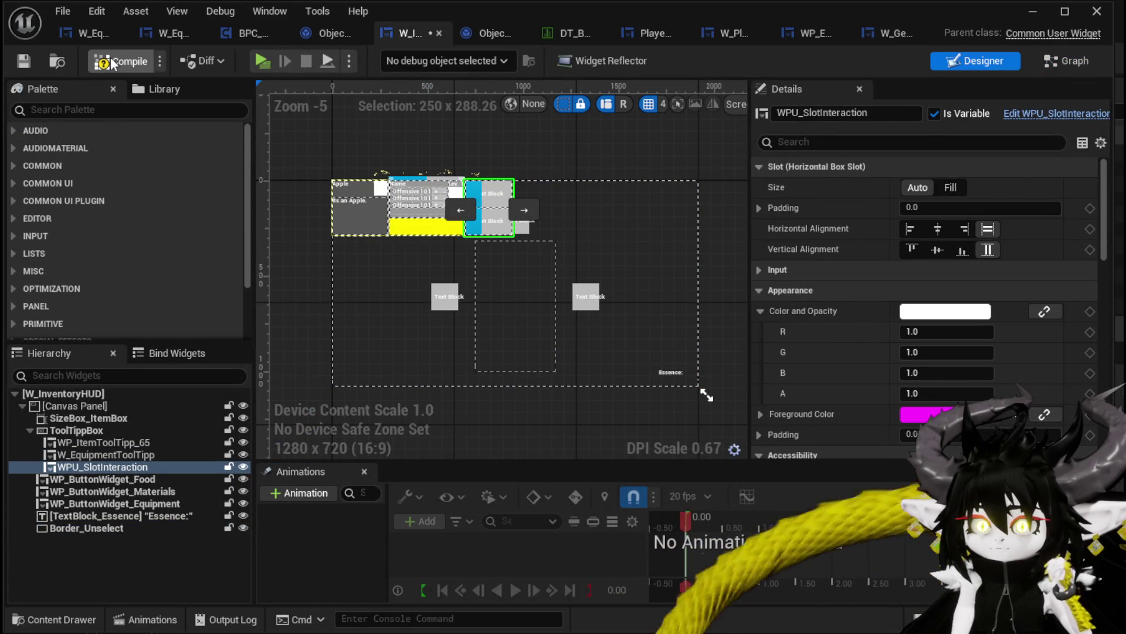
click(1040, 18)
click(396, 59)
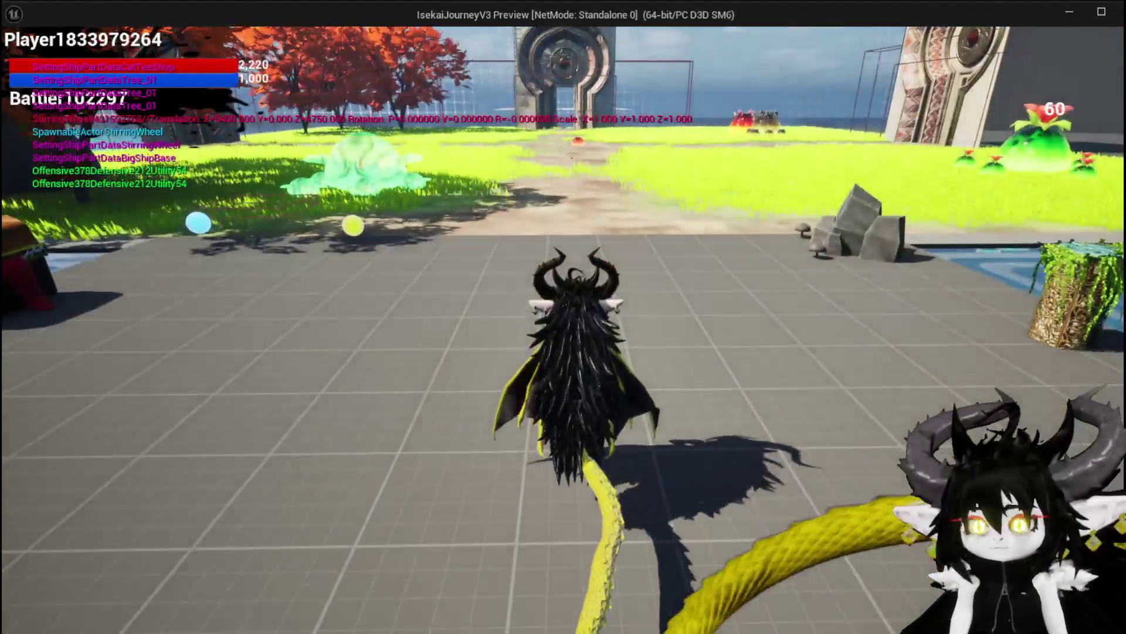
key(Tab)
click(203, 41)
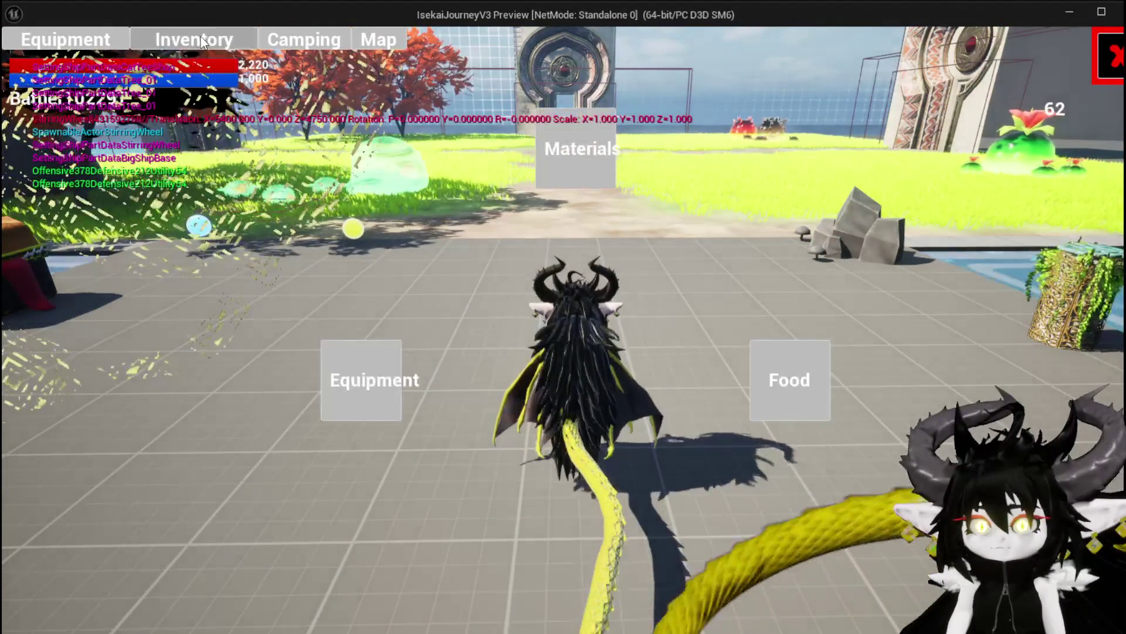
click(540, 162)
click(551, 237)
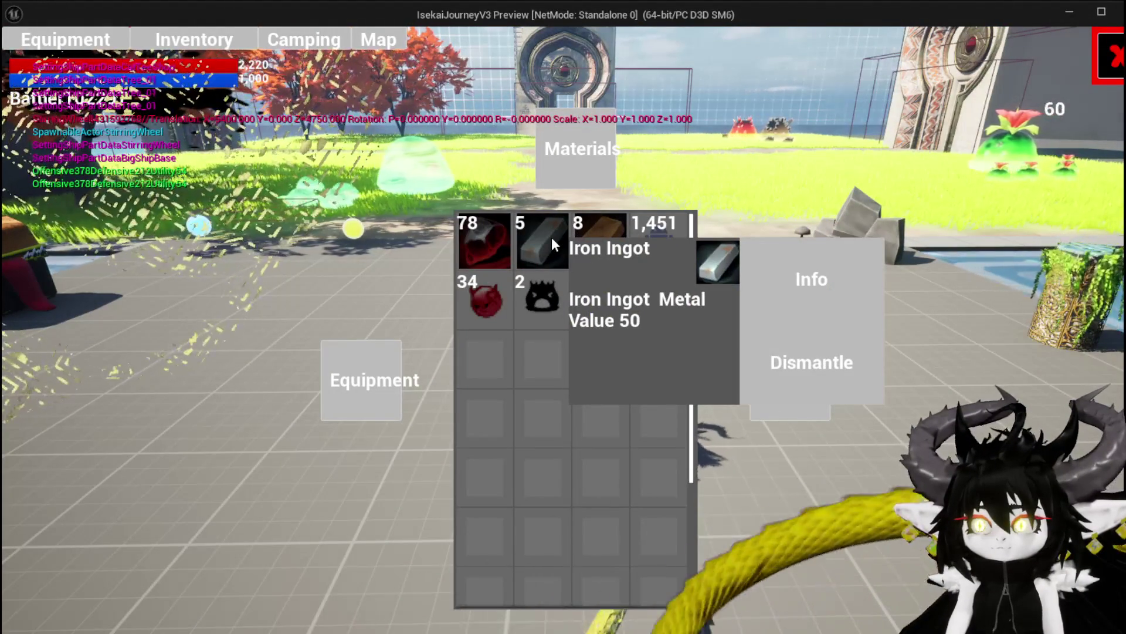
click(353, 375)
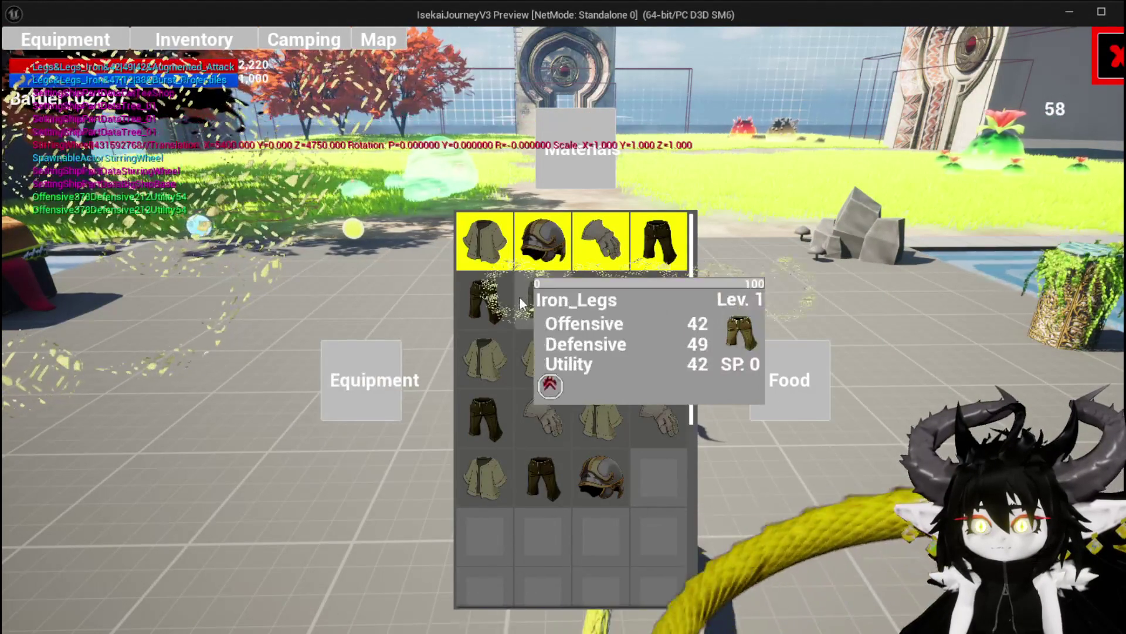
click(520, 303)
click(338, 399)
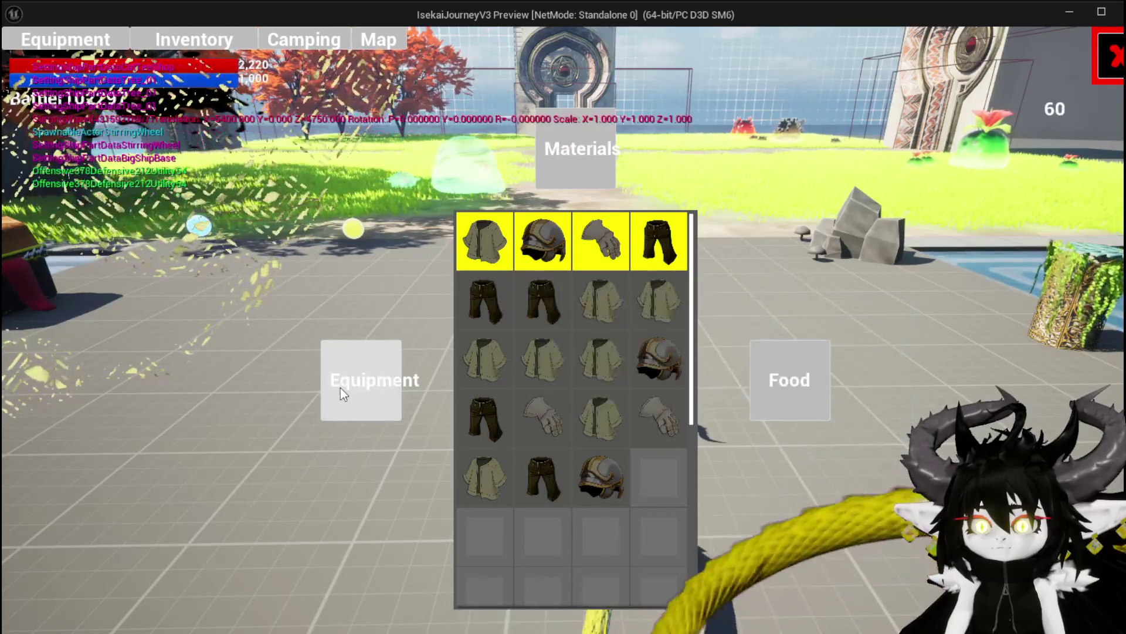
click(763, 369)
click(501, 247)
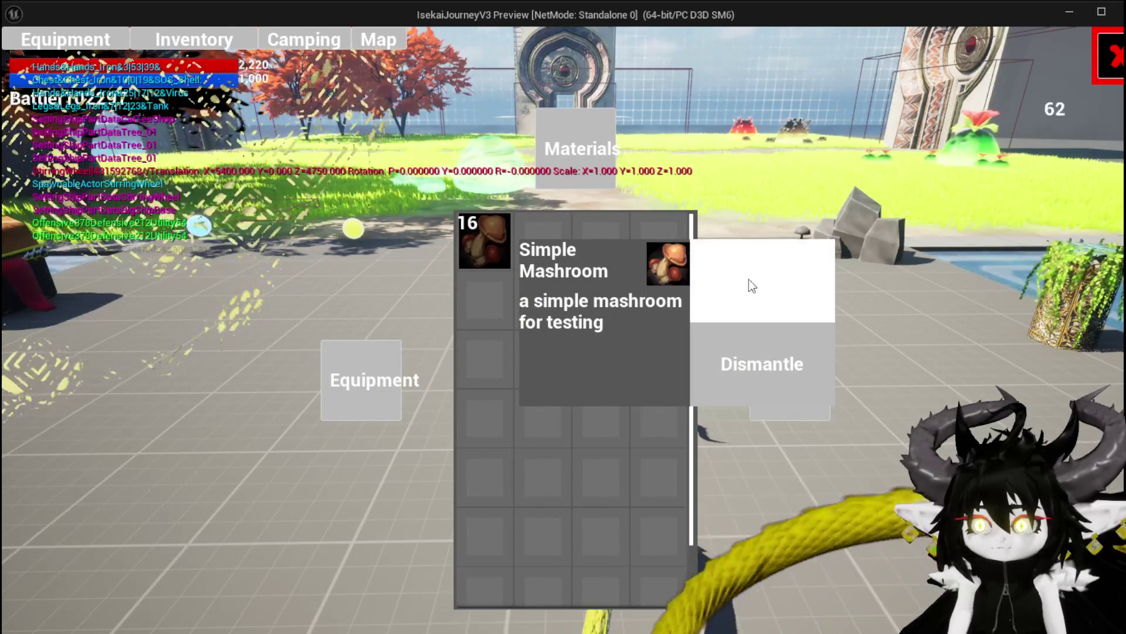
click(376, 380)
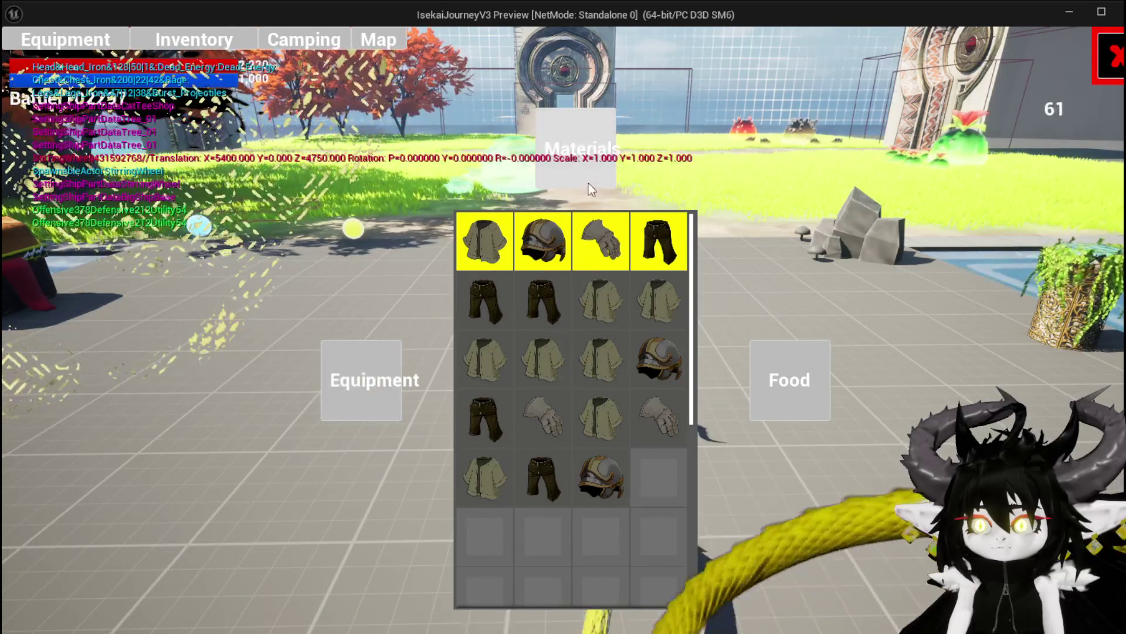
click(589, 183)
click(542, 262)
click(379, 251)
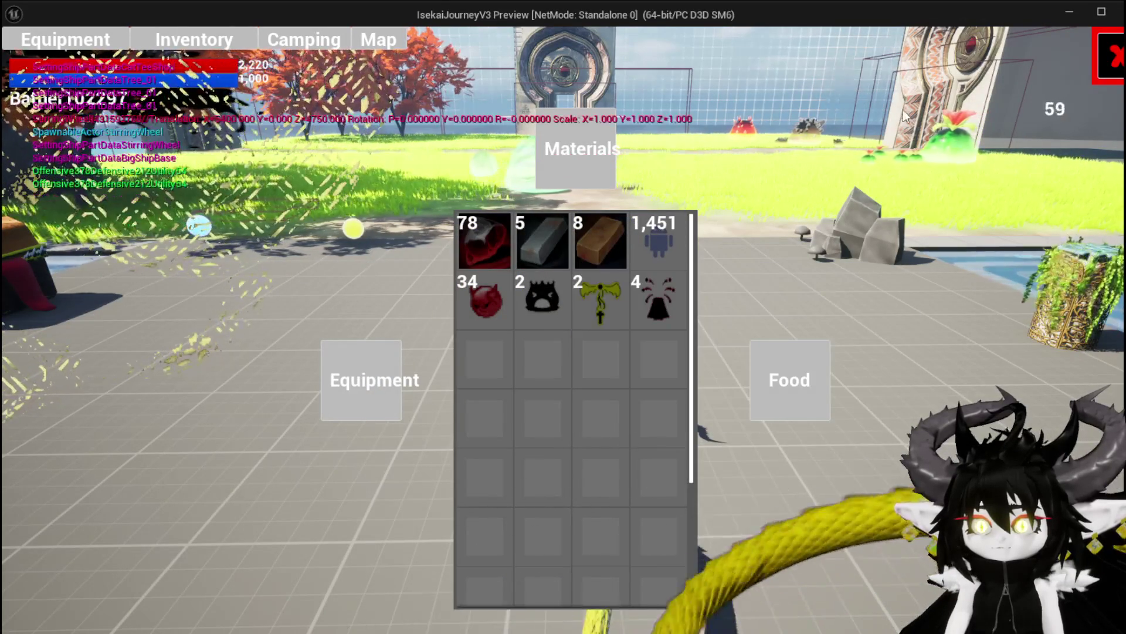
key(i)
key(space)
key(space)
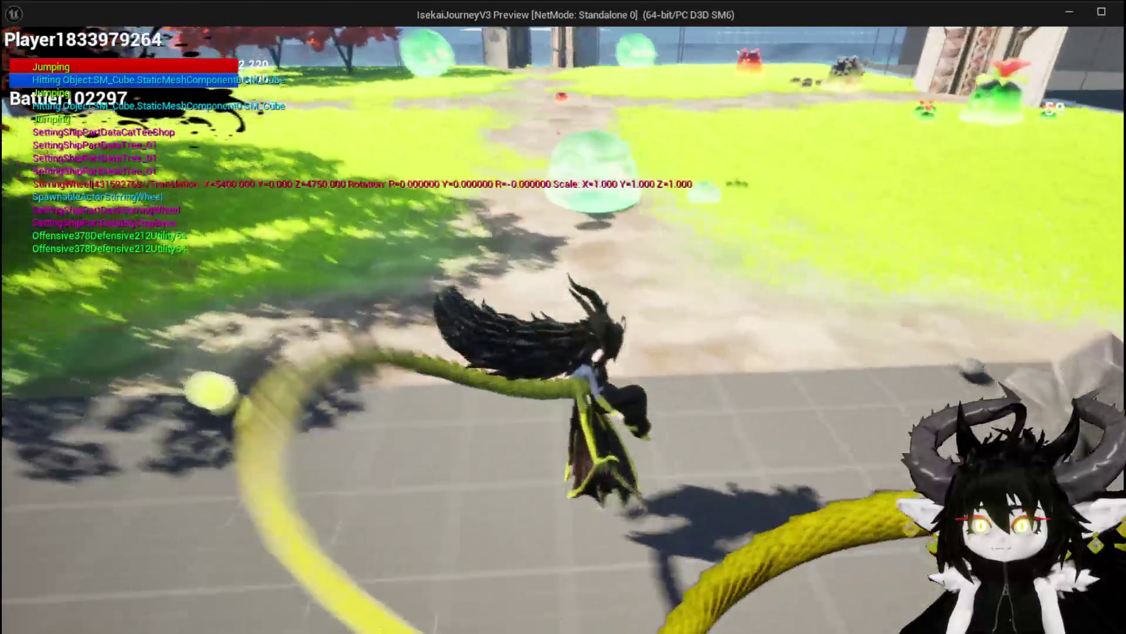
key(space)
key(space)
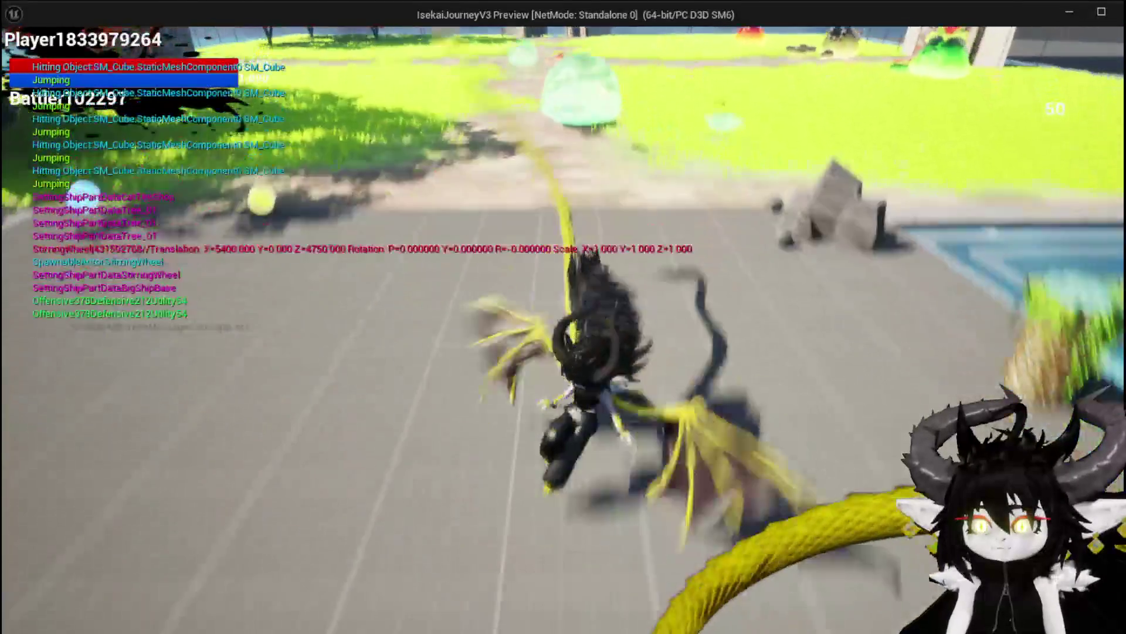
key(Escape)
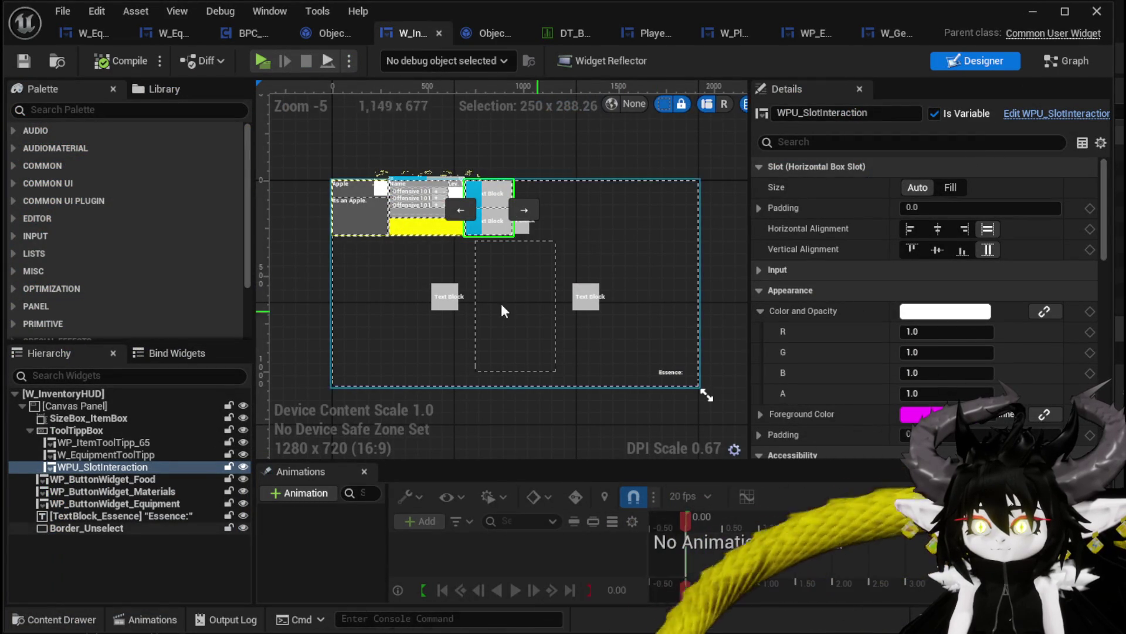
Step: Close the W_InventoryHUD editor and switch to the W_GemCraftingHUD widget
click(440, 34)
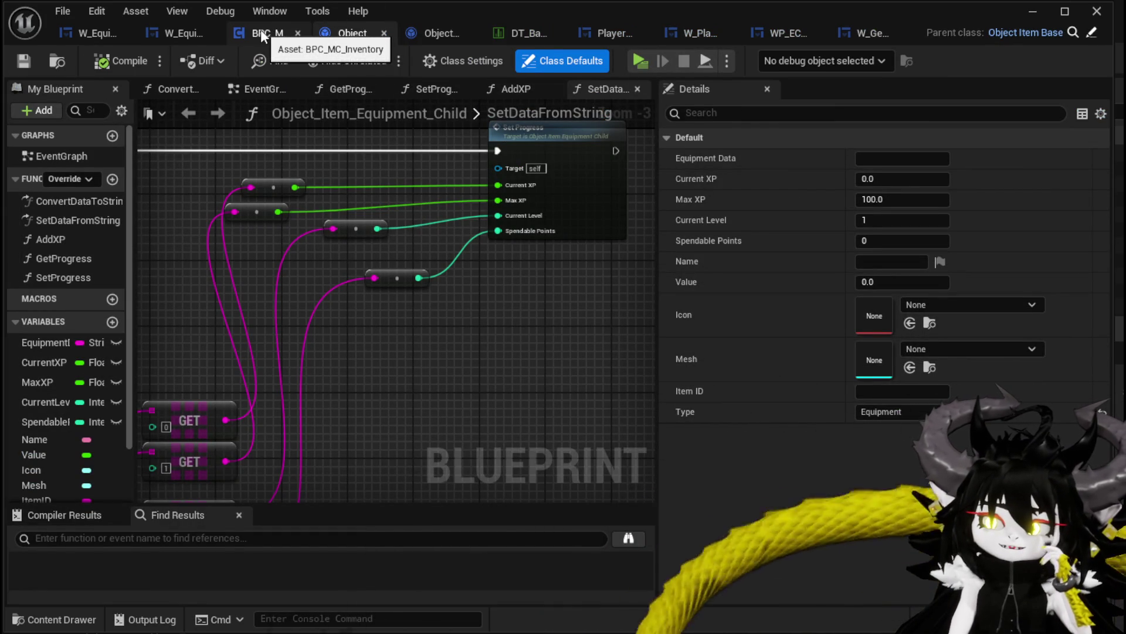
click(865, 31)
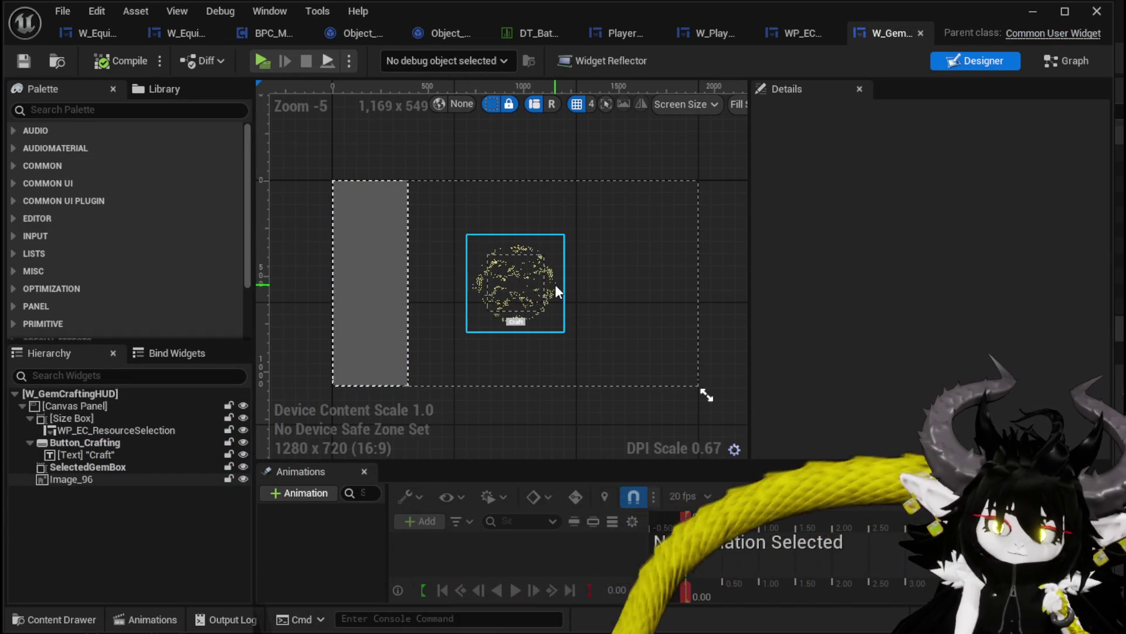
scroll(555, 302, up, 3)
scroll(491, 323, up, 3)
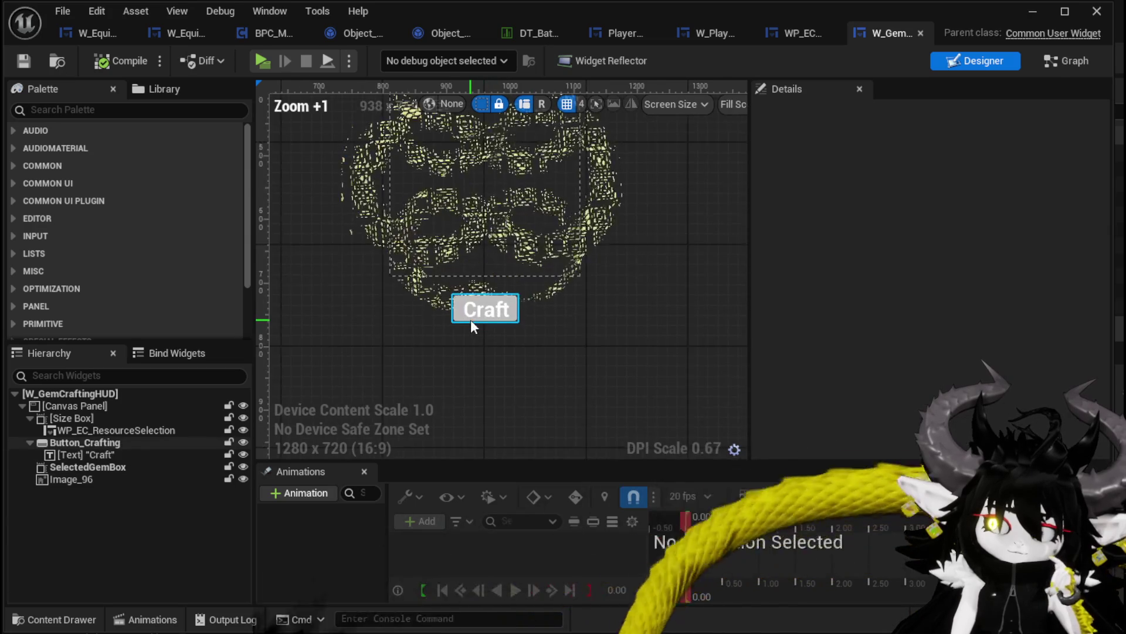
scroll(471, 319, down, 1)
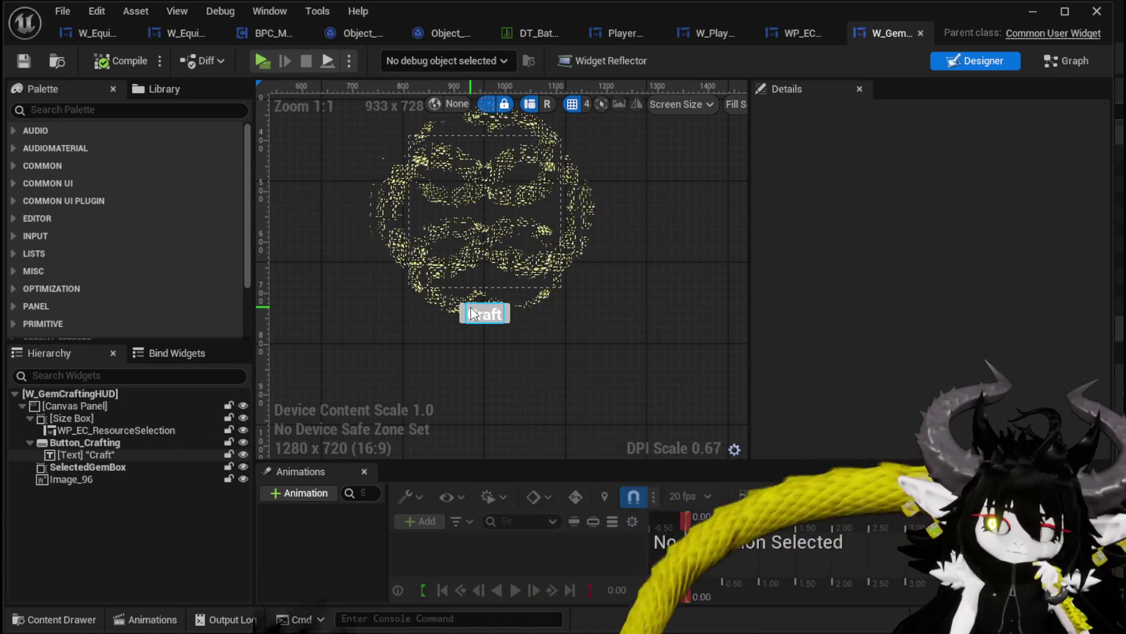
click(471, 304)
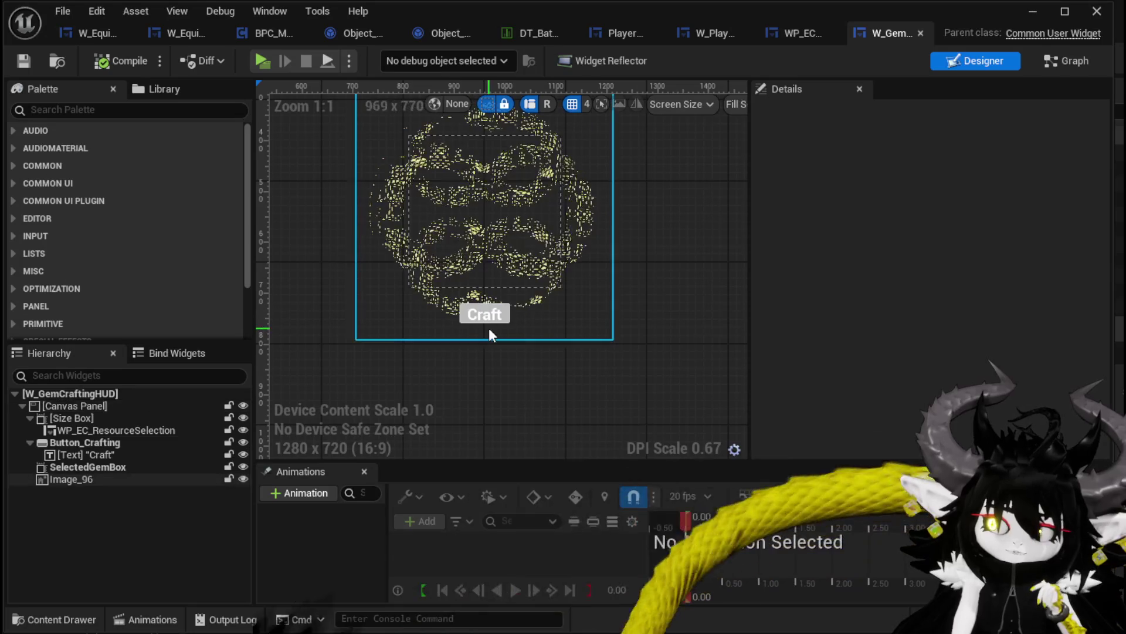
click(553, 337)
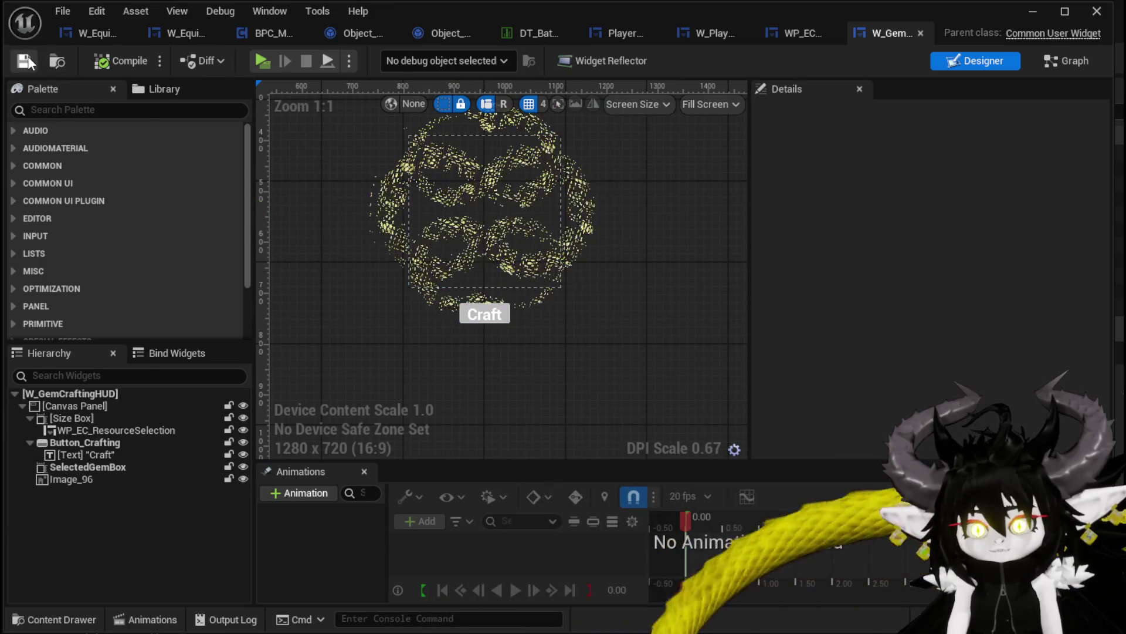
click(77, 111)
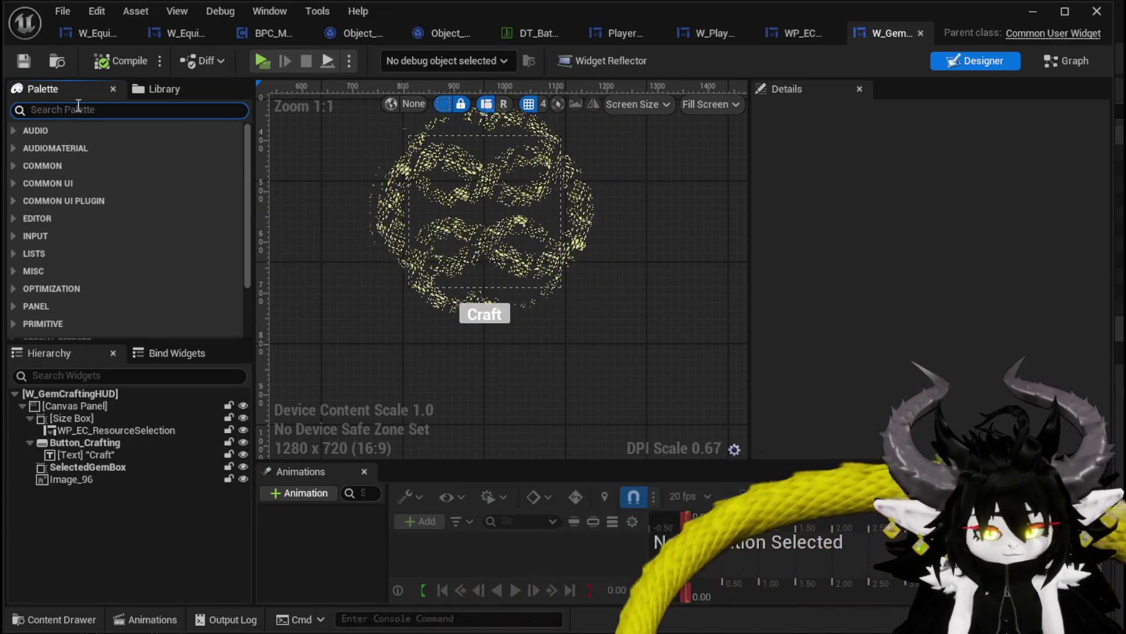
text(Hori)
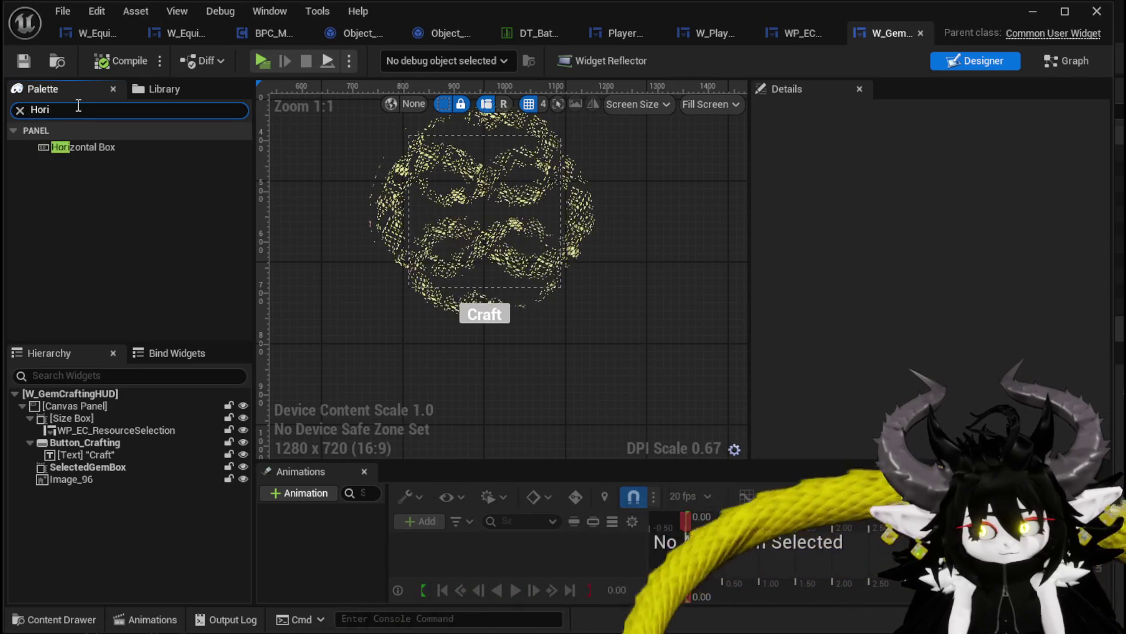
Step: Place a Horizontal Box under the Craft button and add two Text blocks inside it
mouse_move(86, 147)
mouse_down()
mouse_move(361, 404)
mouse_move(452, 336)
mouse_up()
key(ctrl+a)
text(Text)
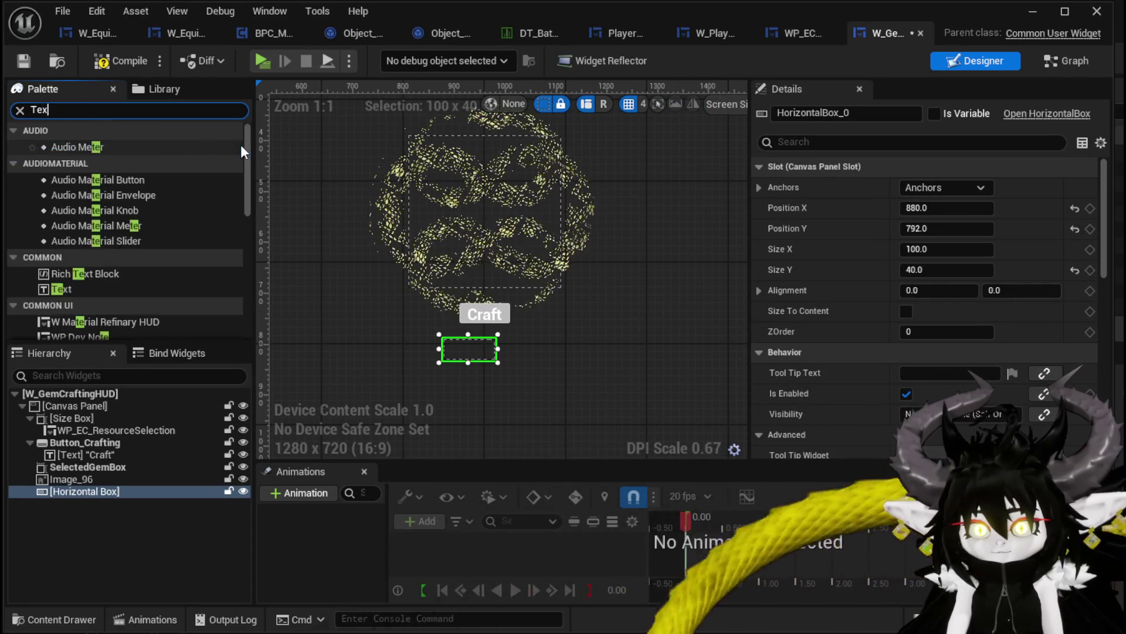
mouse_move(77, 161)
mouse_down()
mouse_move(473, 412)
mouse_move(470, 351)
mouse_up()
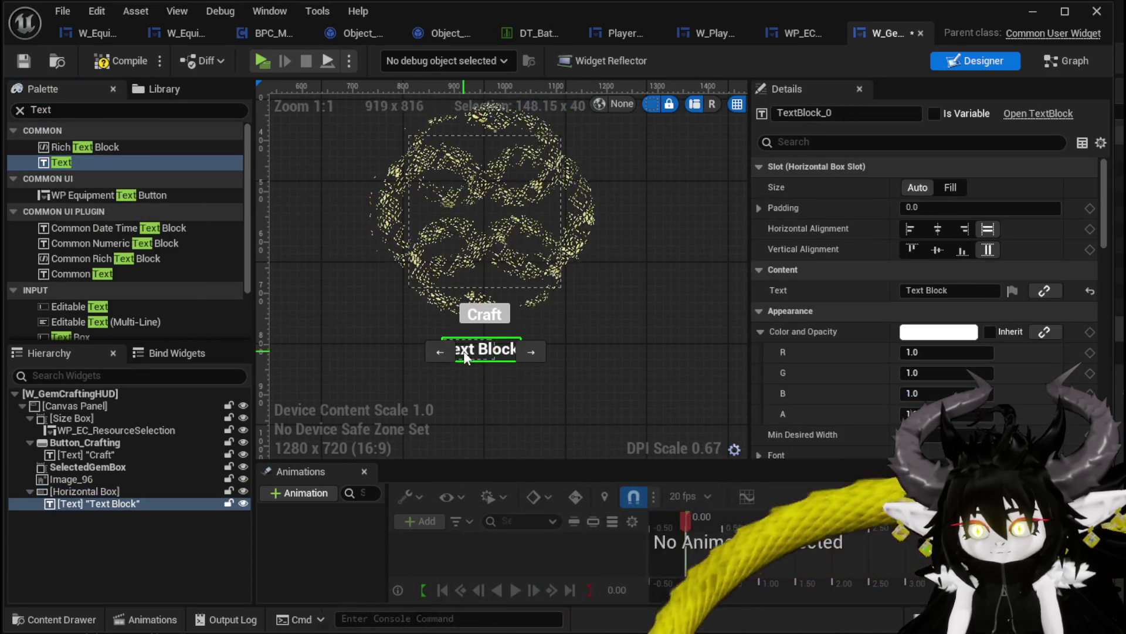
mouse_move(65, 163)
mouse_down()
mouse_move(83, 491)
mouse_move(407, 428)
mouse_up()
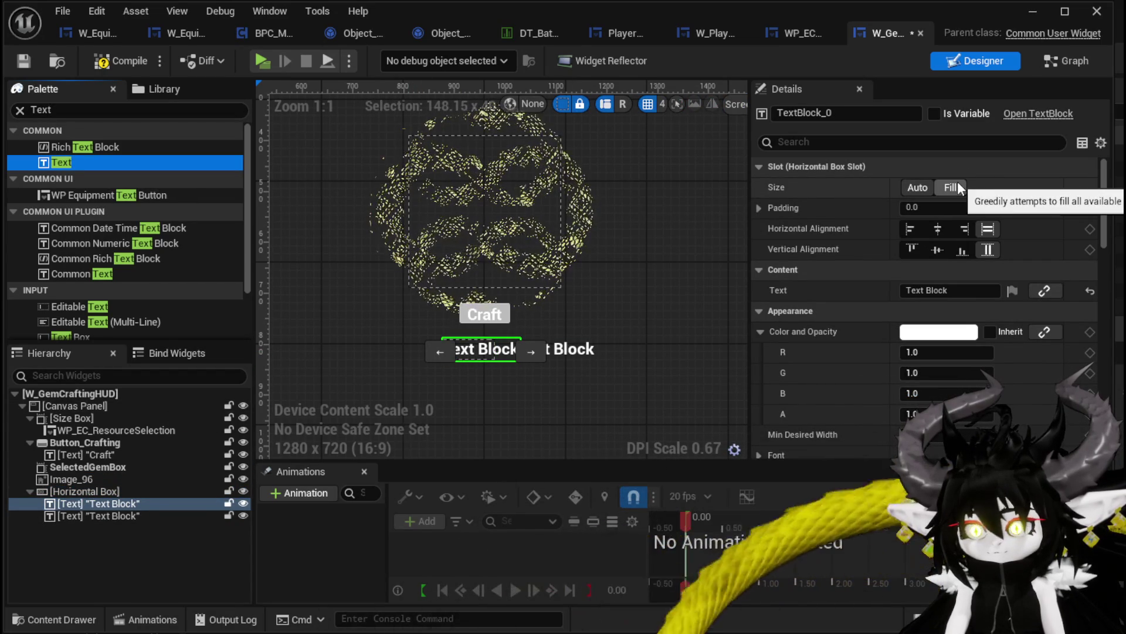
Step: Widen the box, set Alignment X 0.5, centre anchor and Position X 0, then compile
click(90, 490)
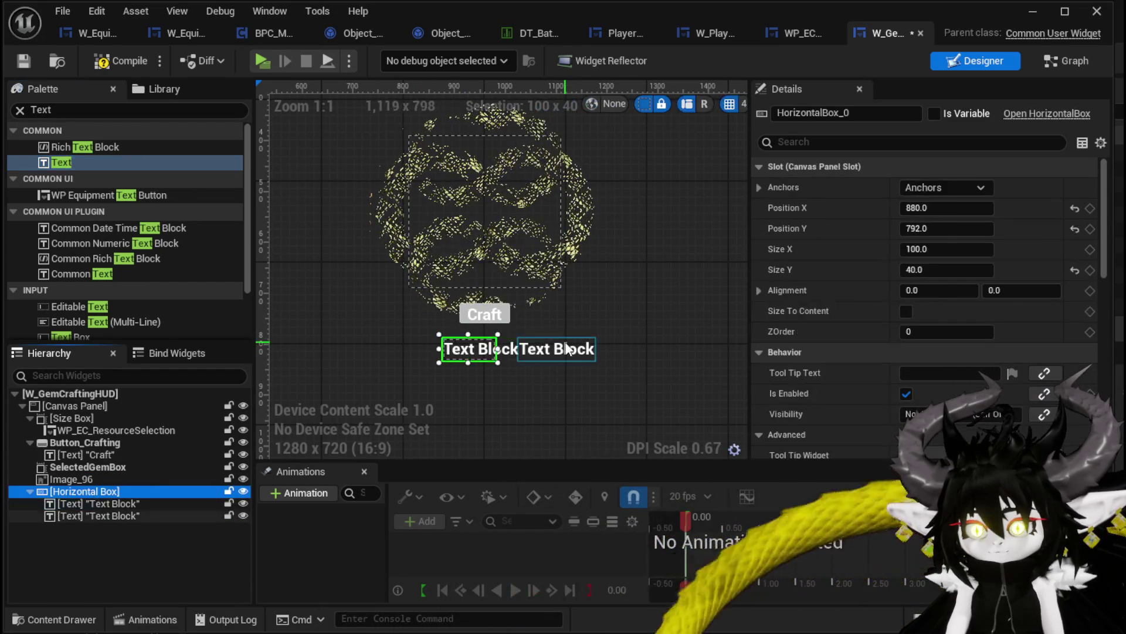
drag(497, 350, 605, 350)
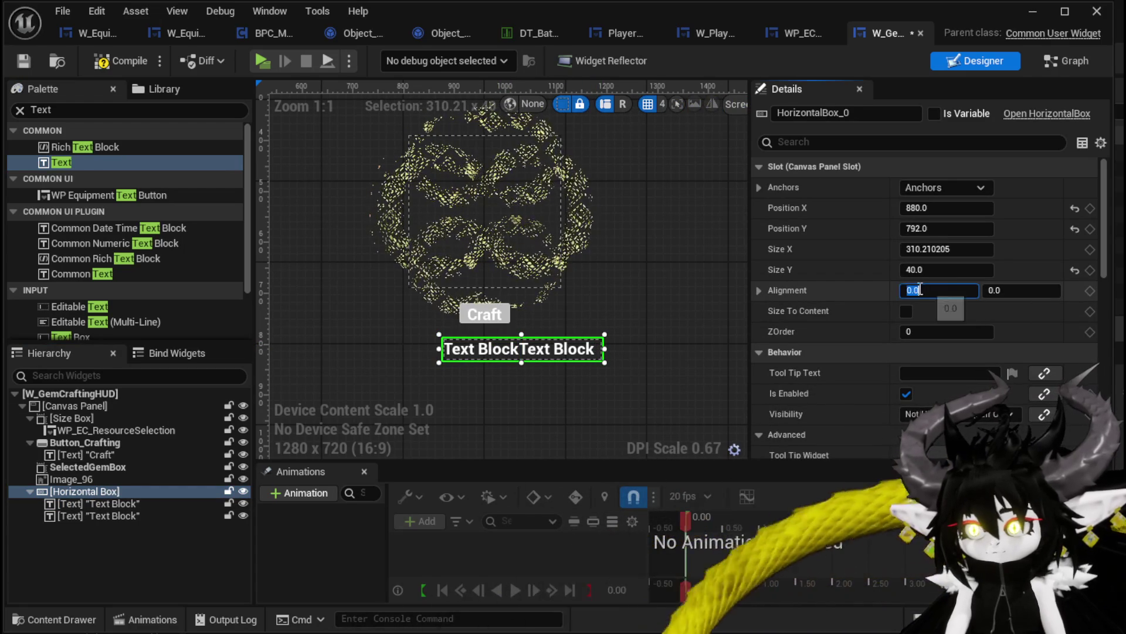
text(0.5)
key(Return)
click(944, 187)
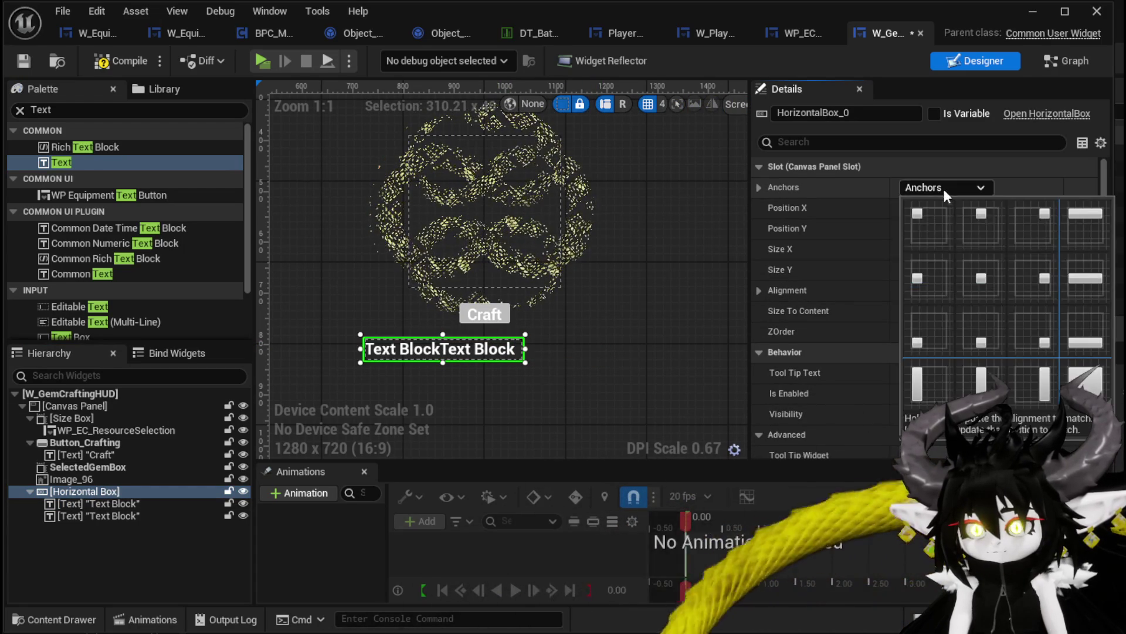
click(985, 273)
click(946, 208)
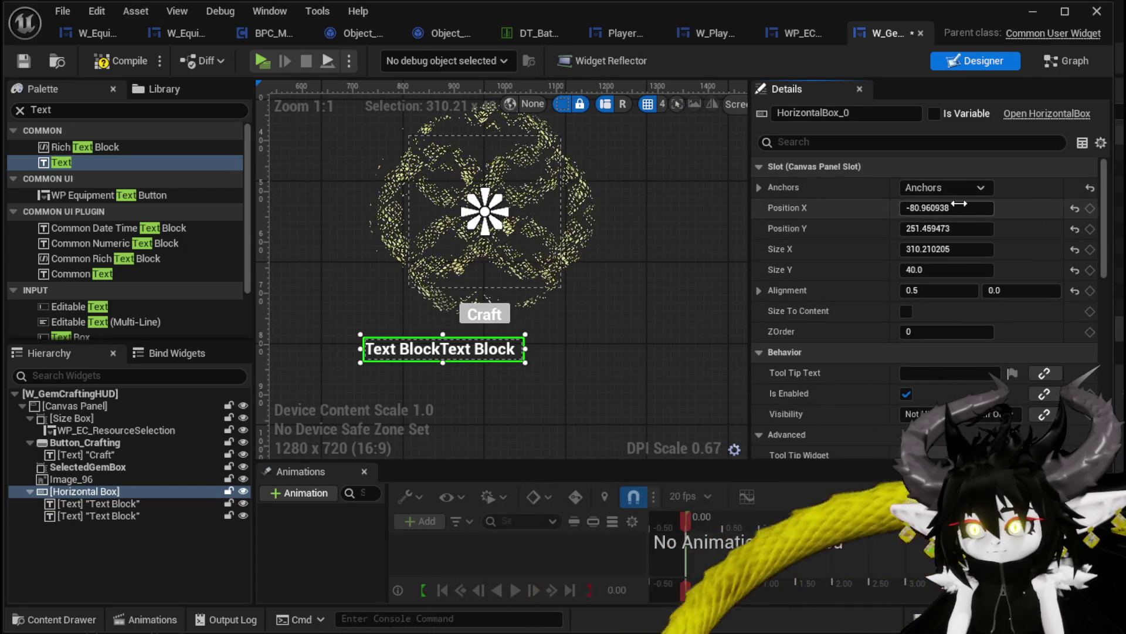
text(0)
key(Return)
click(120, 60)
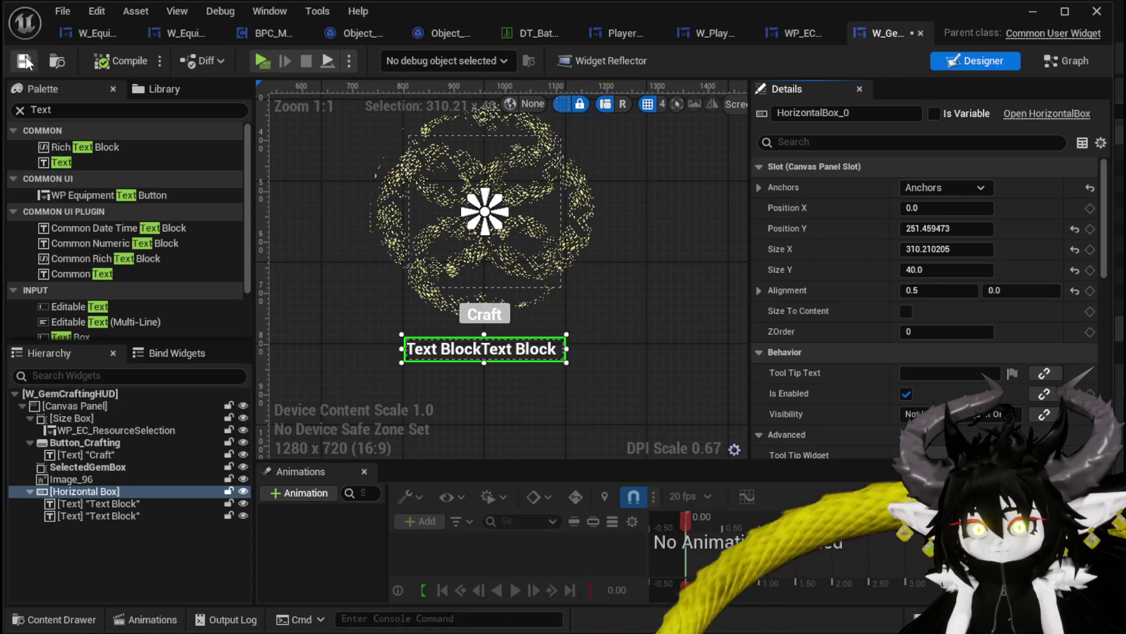
click(448, 354)
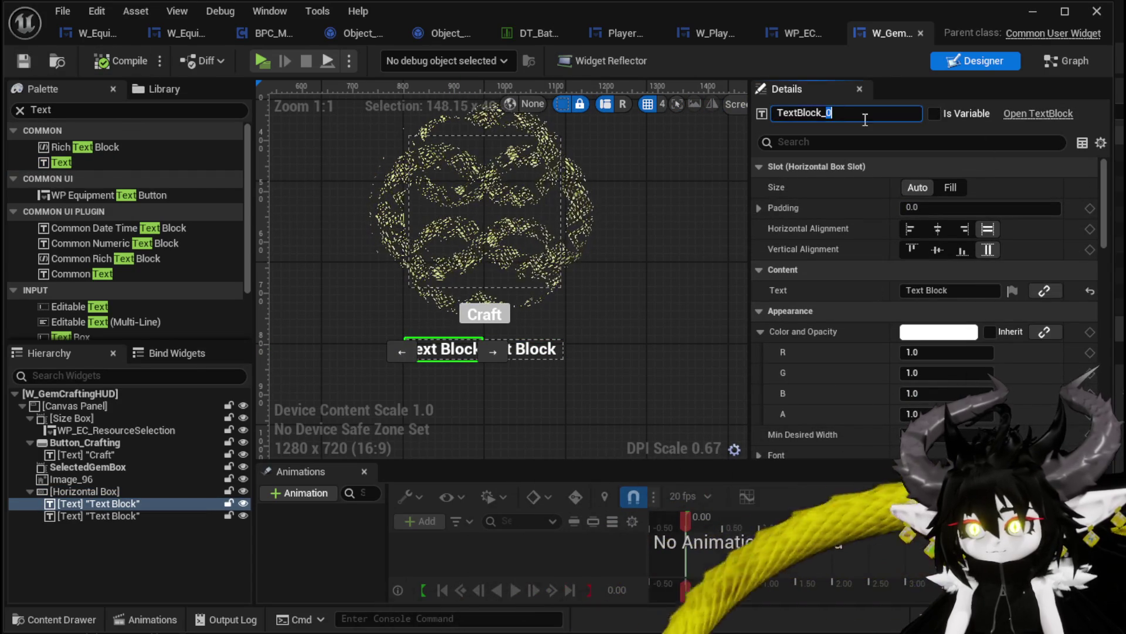
Step: Rename the first text block to TextBlock_CurrentEssence and compile
text(Current)
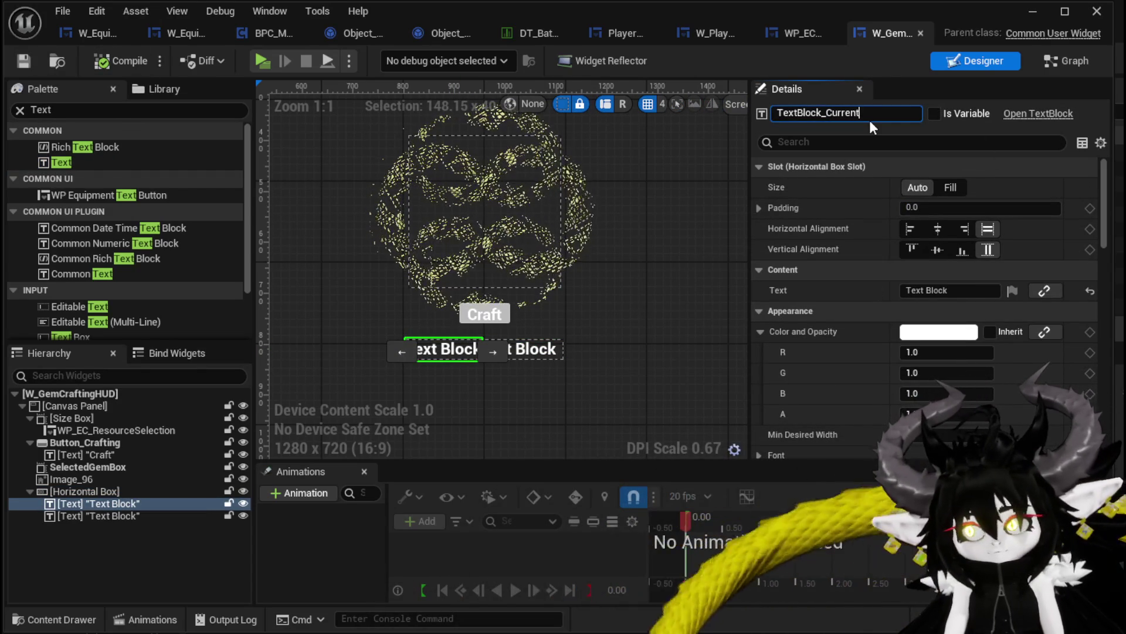
text(Essence)
key(Return)
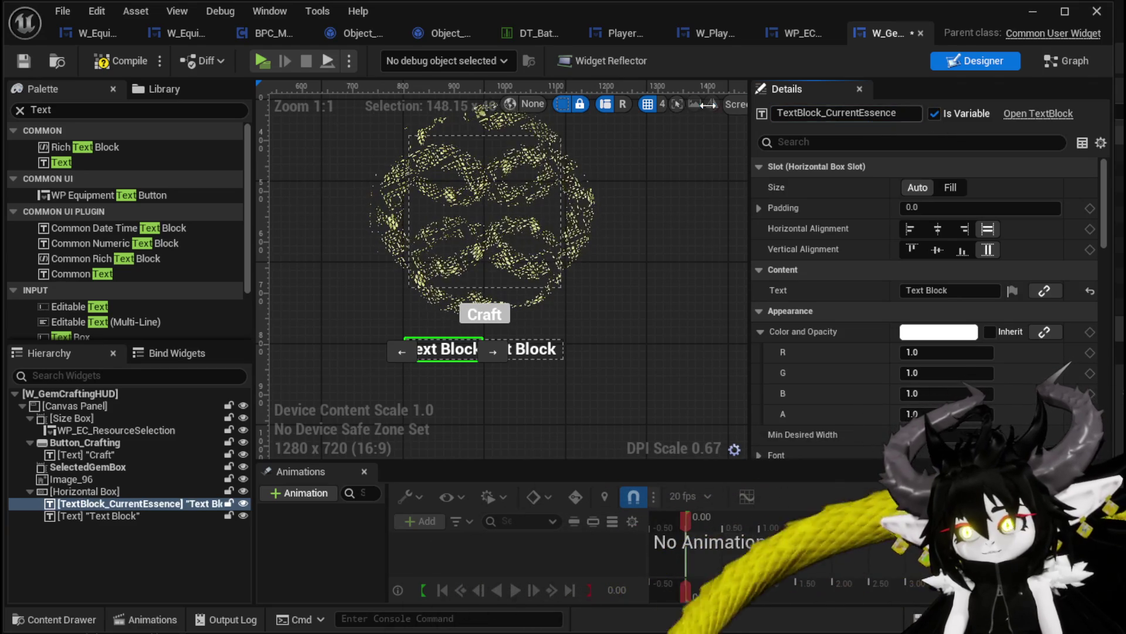
click(26, 62)
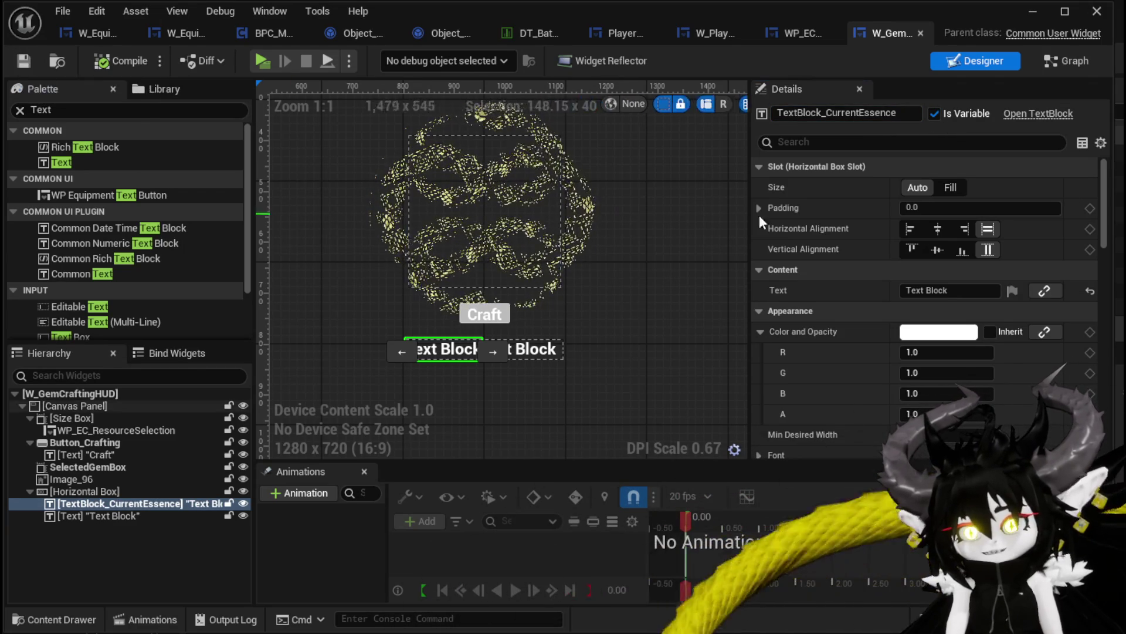
Step: Make the second text block TextBlock_GemCost a variable with text 'Cost: 350'
click(537, 354)
text(GemCos)
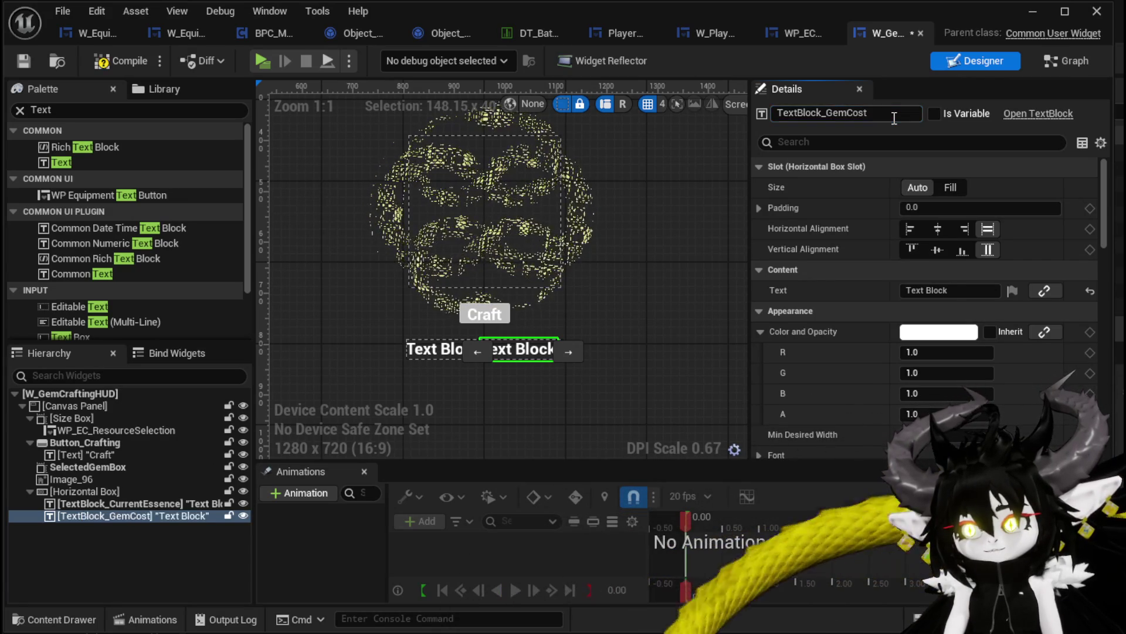
click(935, 112)
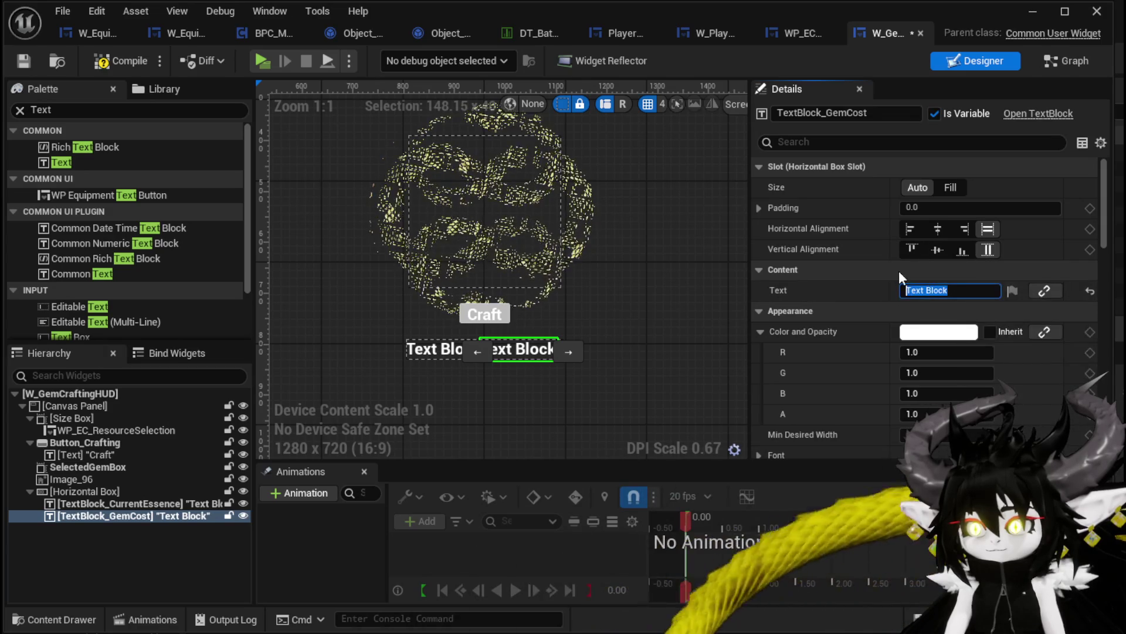
text(C)
key(BackSpace)
text(Pio)
key(BackSpace)
key(BackSpace)
key(BackSpace)
key(BackSpace)
text(Cost: )
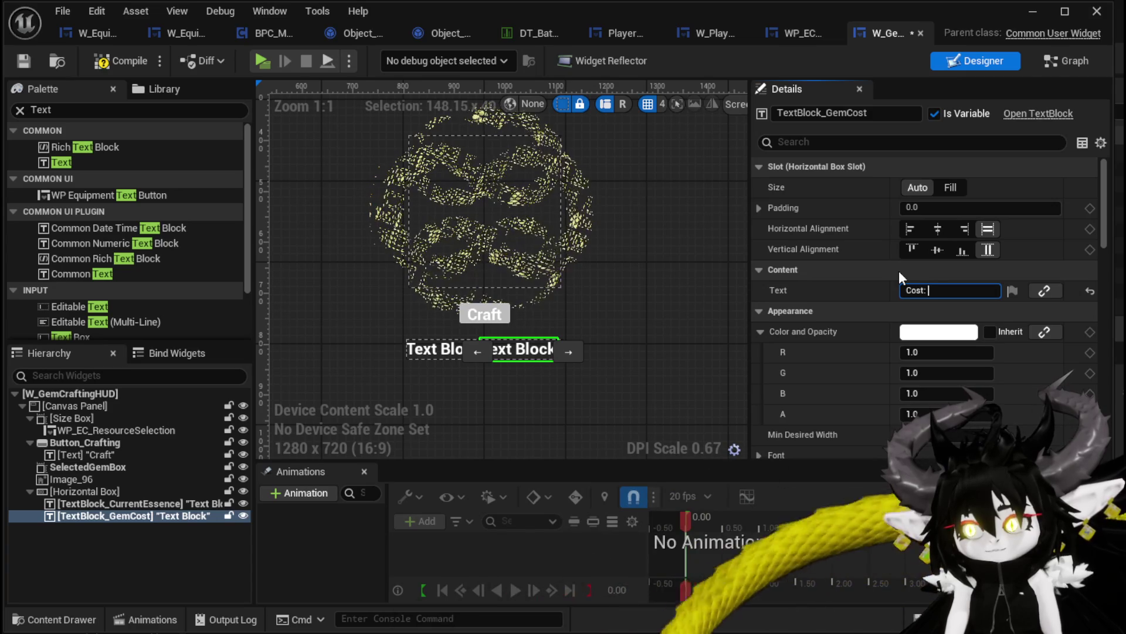
text(350)
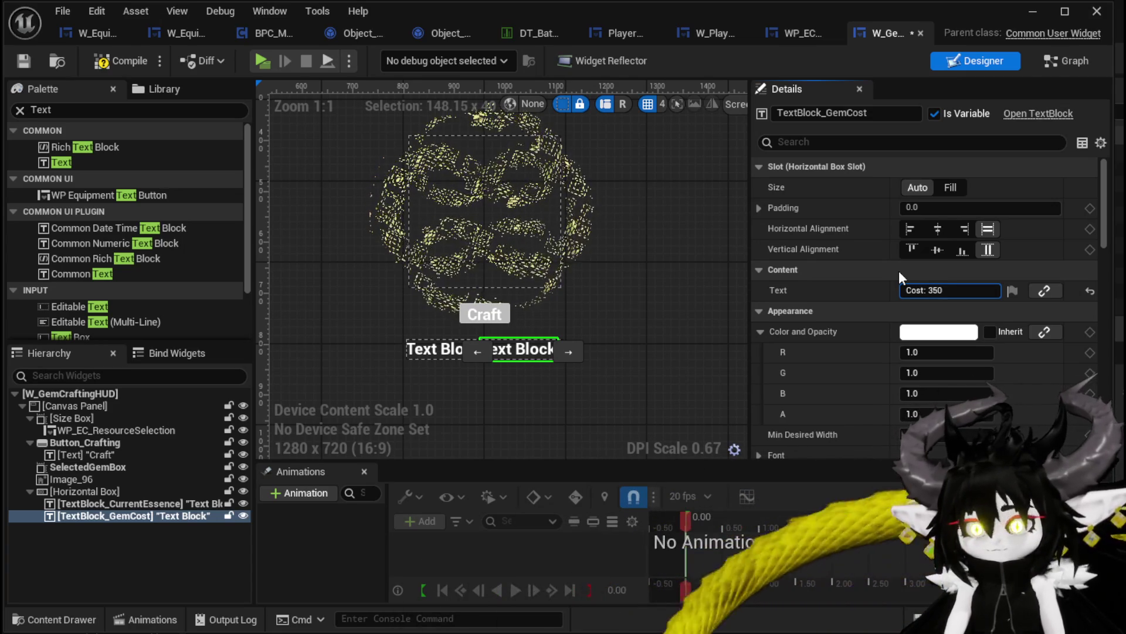
key(Return)
Step: Set the Essence text block to 'Essence: 9999' and save the widget
click(417, 350)
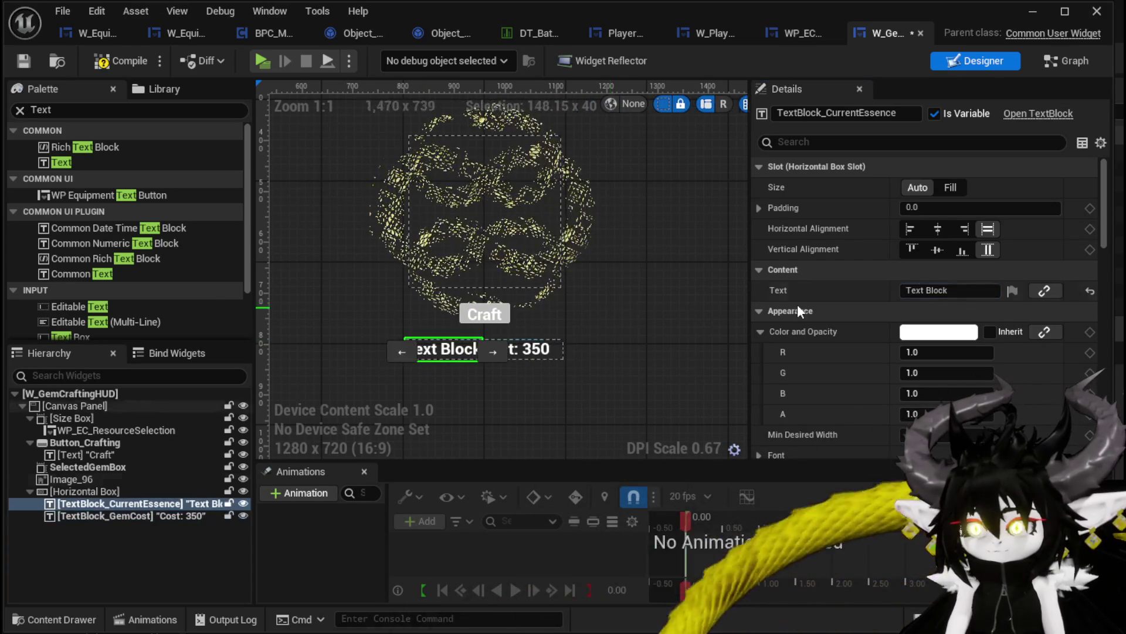
click(938, 291)
text(Cur)
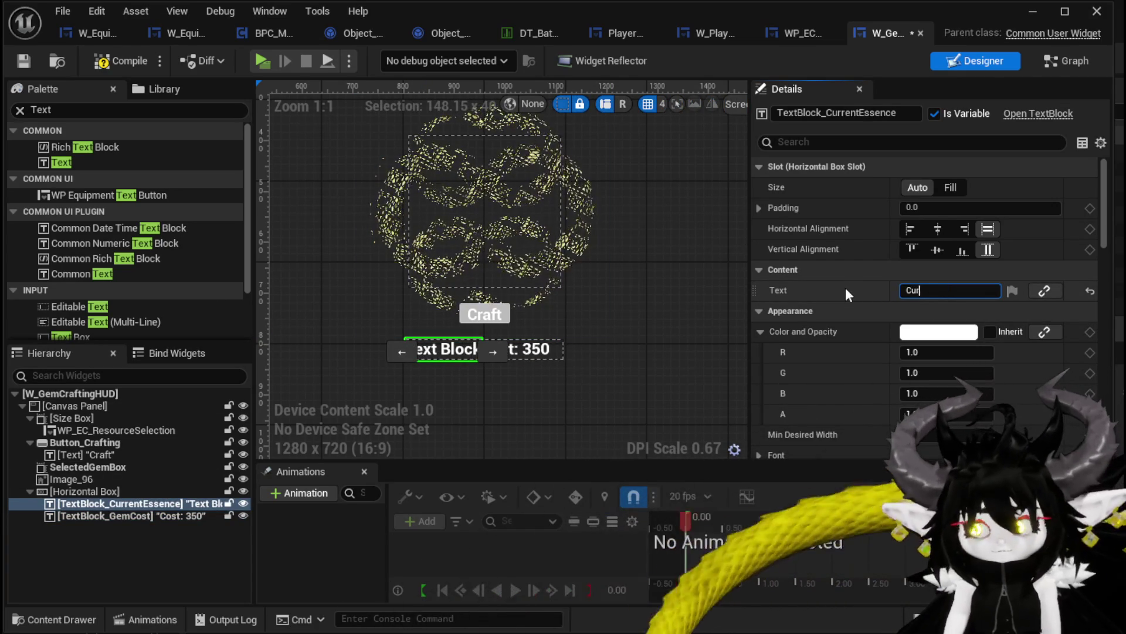
text(rent Es)
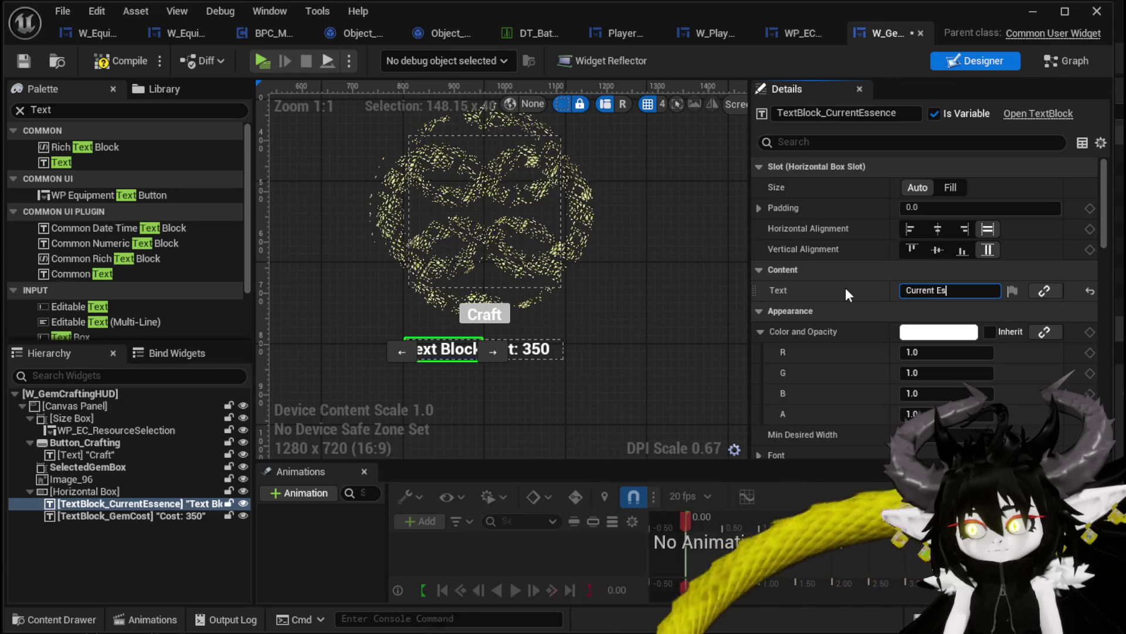
text(sence:)
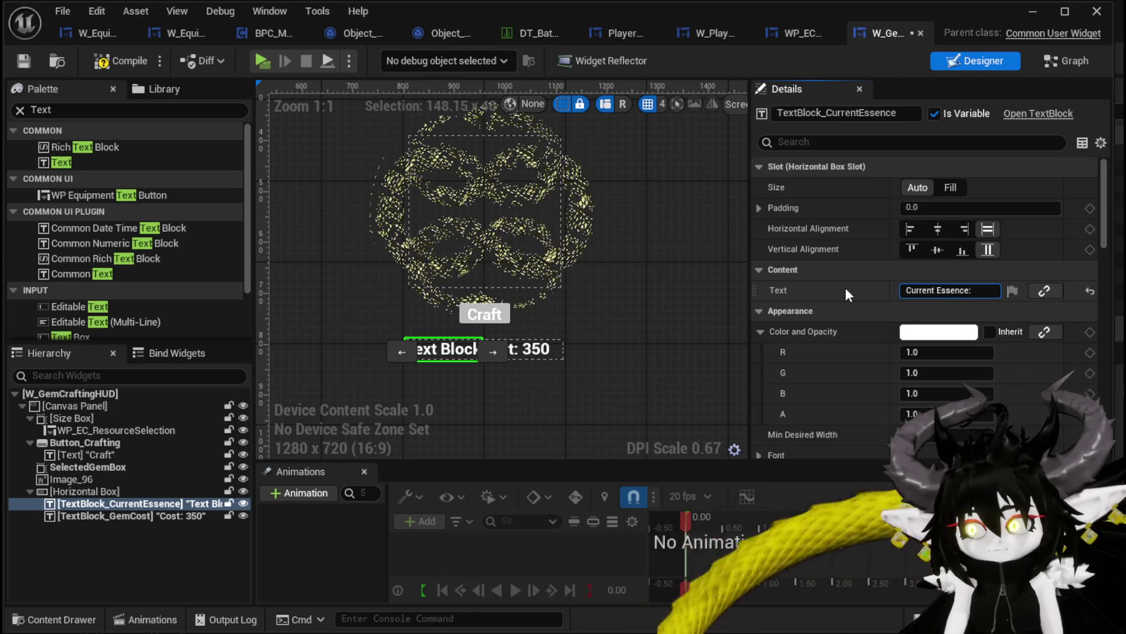
click(953, 283)
text(Essence:)
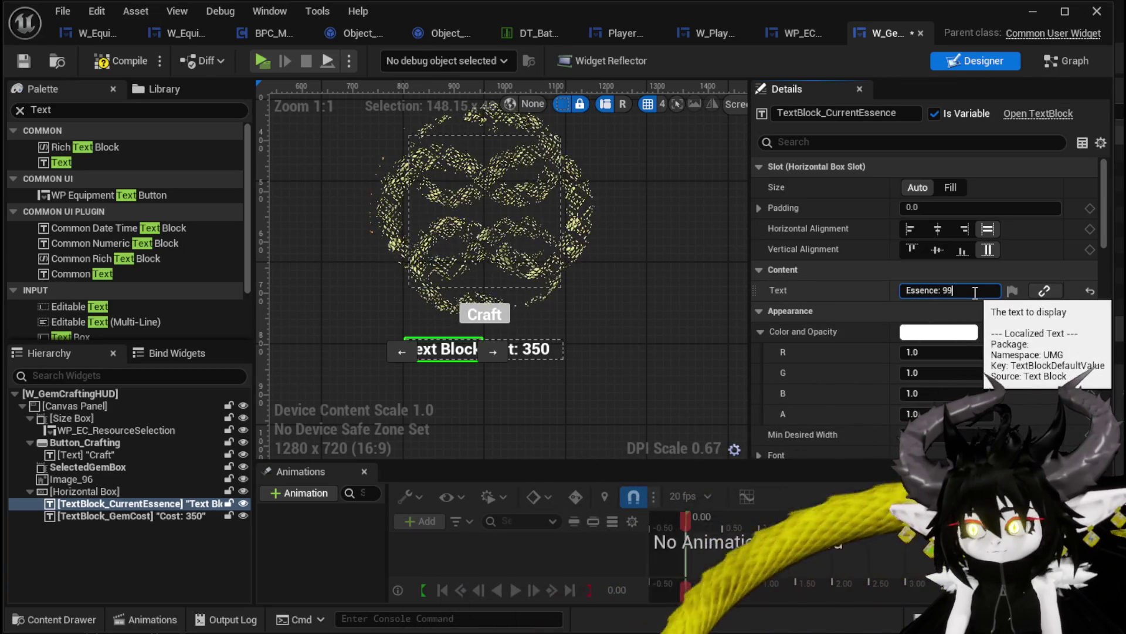
text(99)
key(Return)
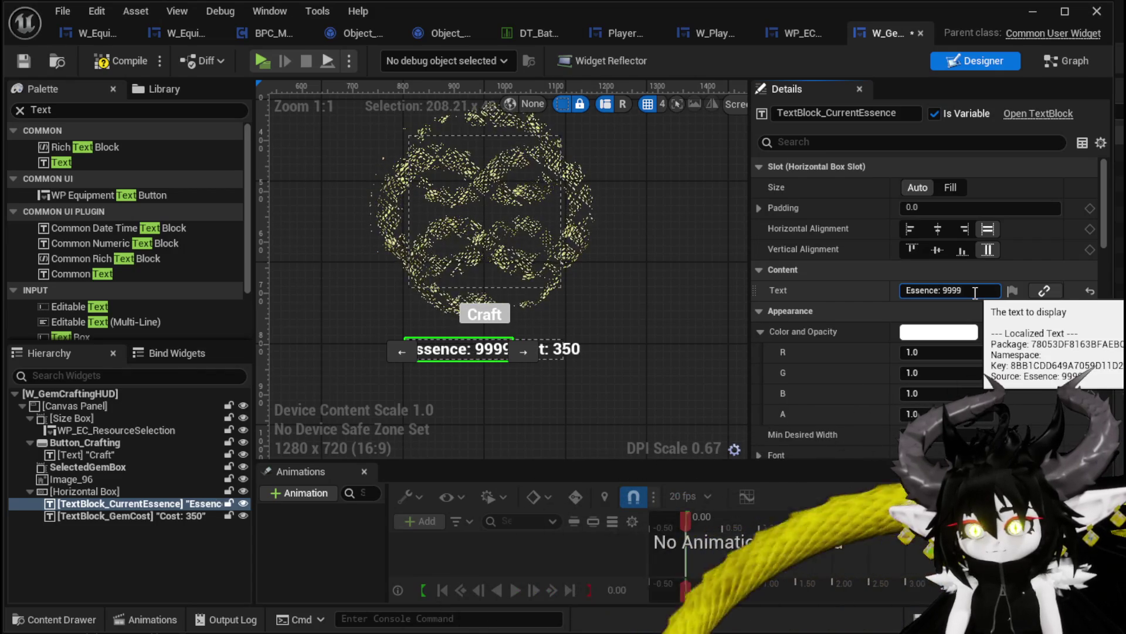
click(25, 61)
click(456, 392)
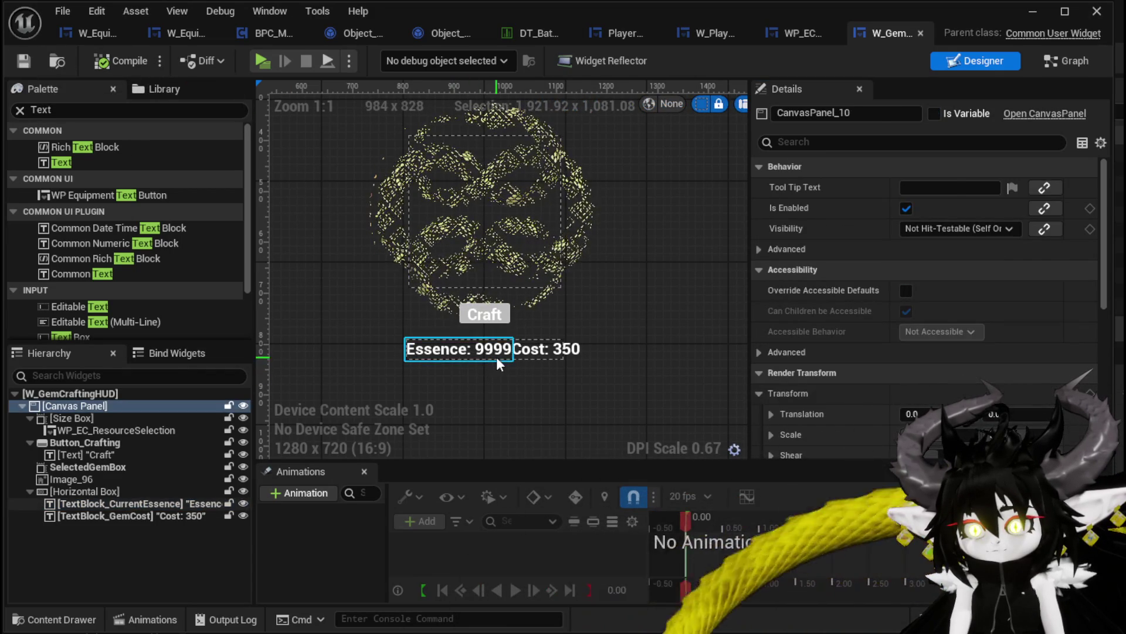
click(496, 357)
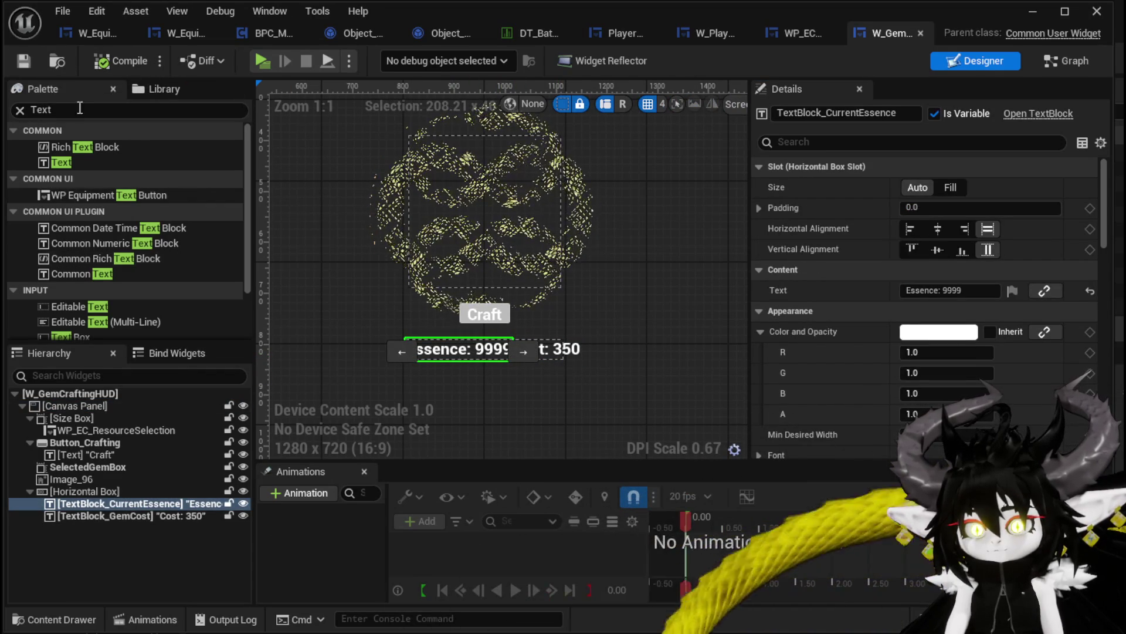
Step: Insert a Spacer between the Essence and Cost text blocks and compile
click(19, 115)
text(Spaver)
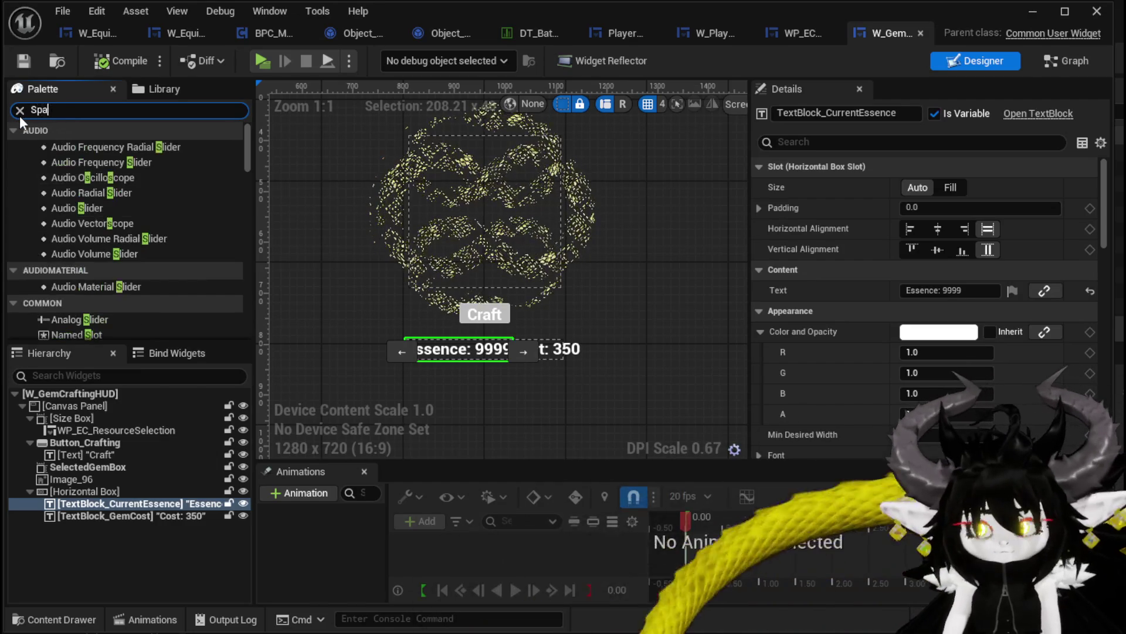
key(BackSpace)
key(BackSpace)
key(BackSpace)
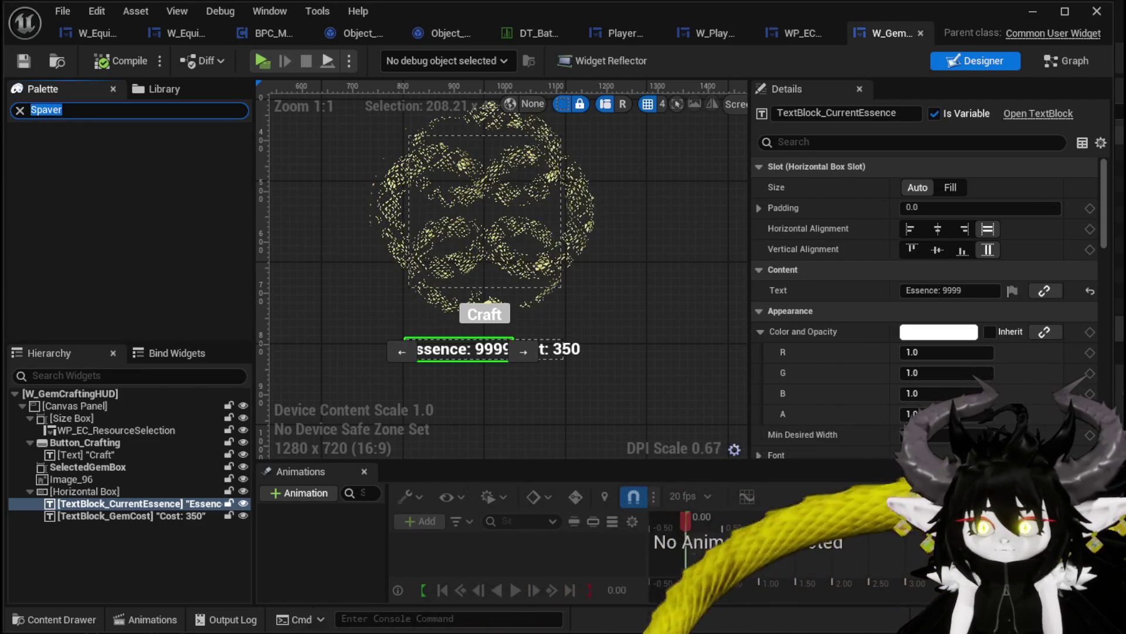
text(pac)
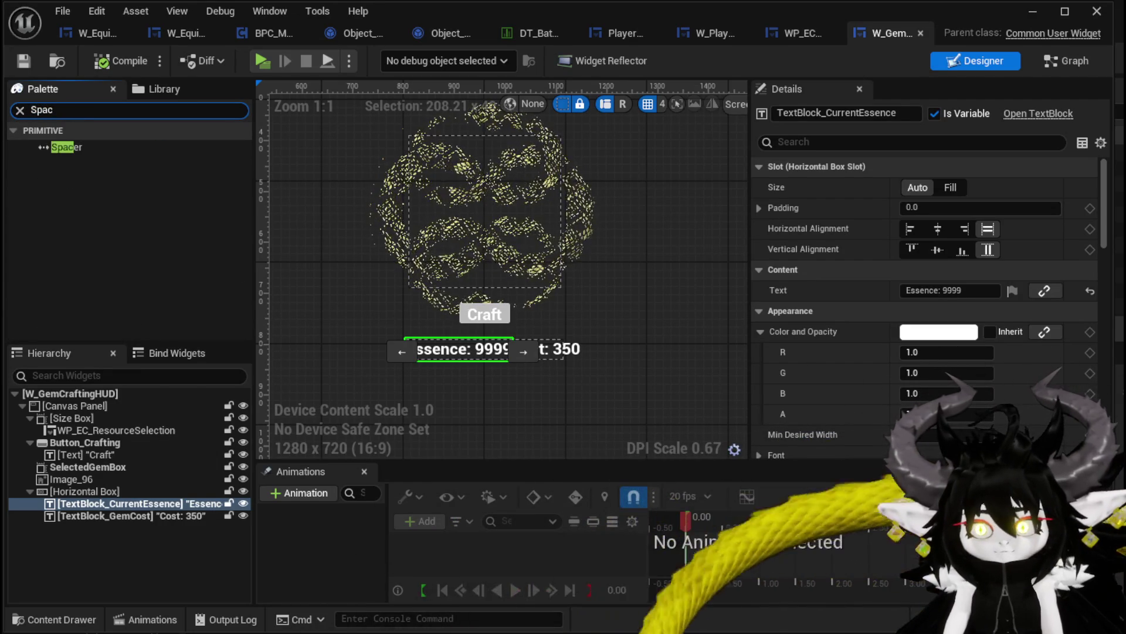
drag(64, 146, 83, 439)
mouse_move(53, 503)
mouse_down()
mouse_move(68, 489)
mouse_move(89, 513)
mouse_move(71, 528)
mouse_move(73, 511)
mouse_up()
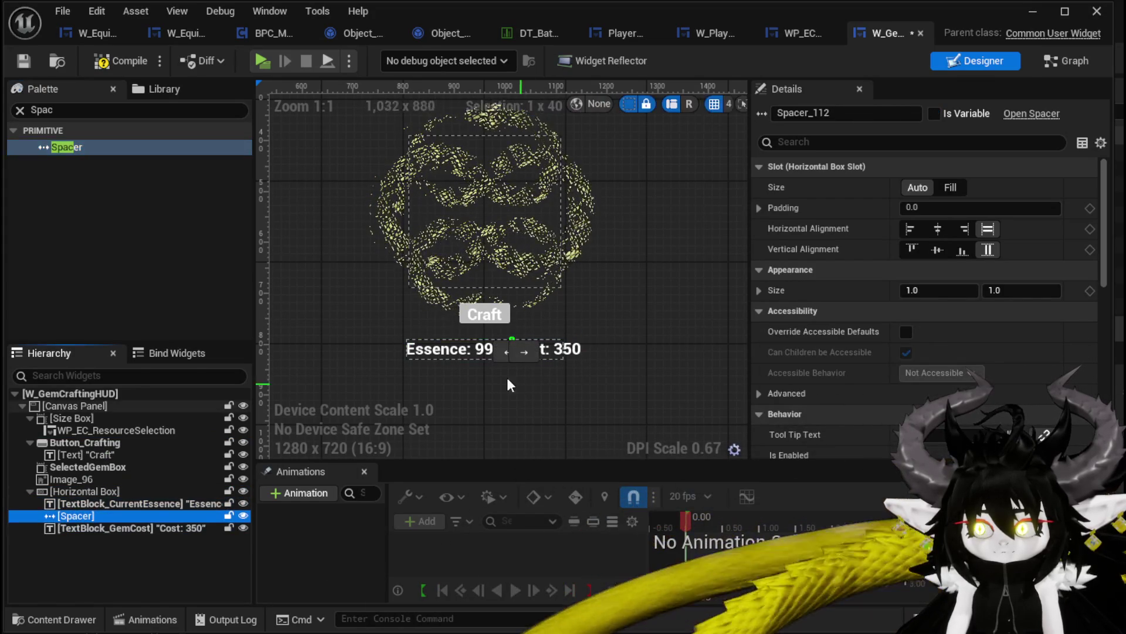
click(118, 55)
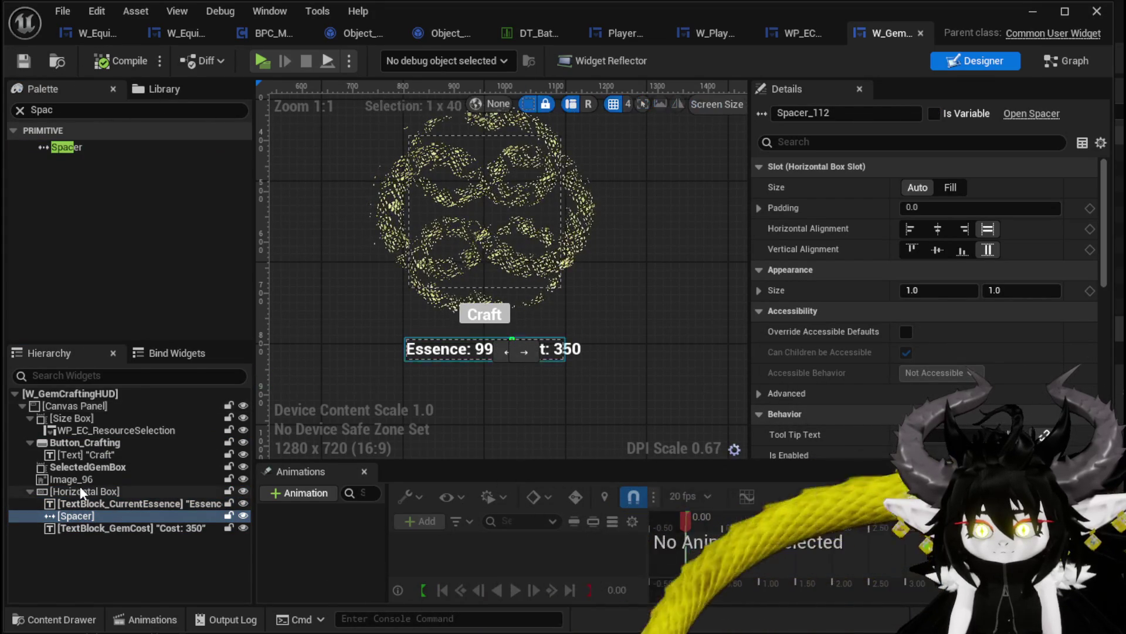
Step: Set the Horizontal Box's Size X to 400
click(80, 492)
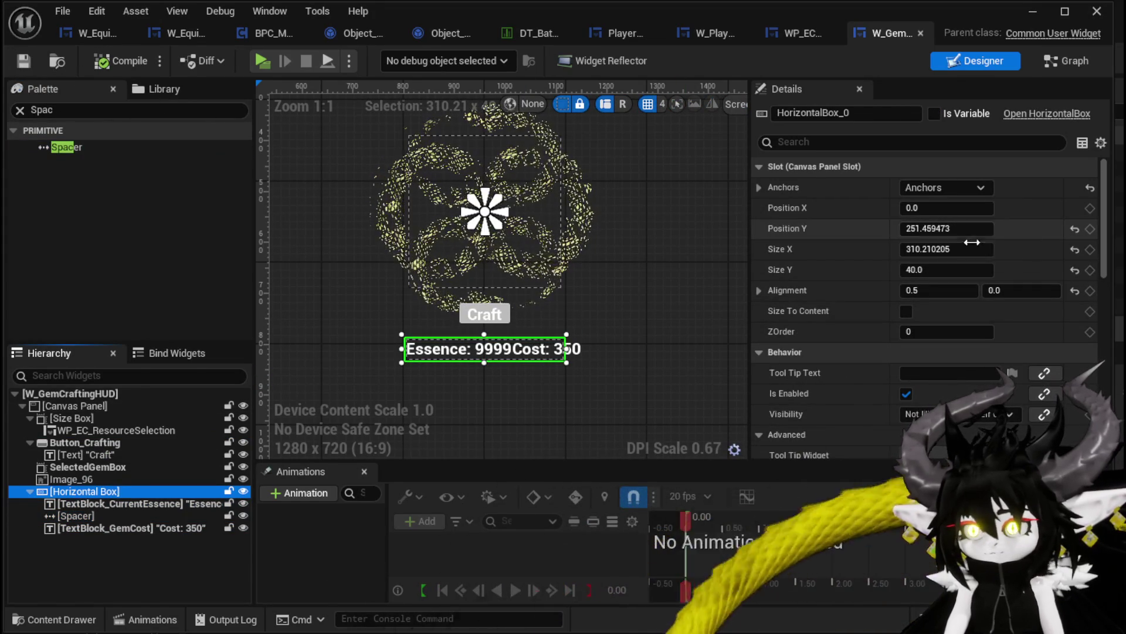
click(966, 250)
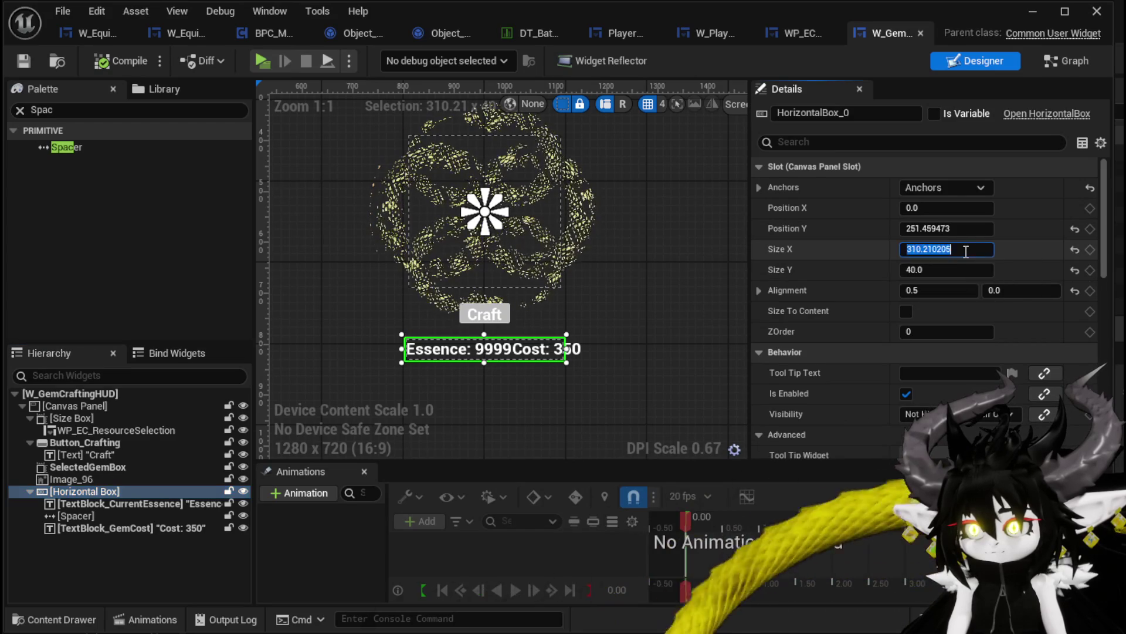
text(400)
key(Return)
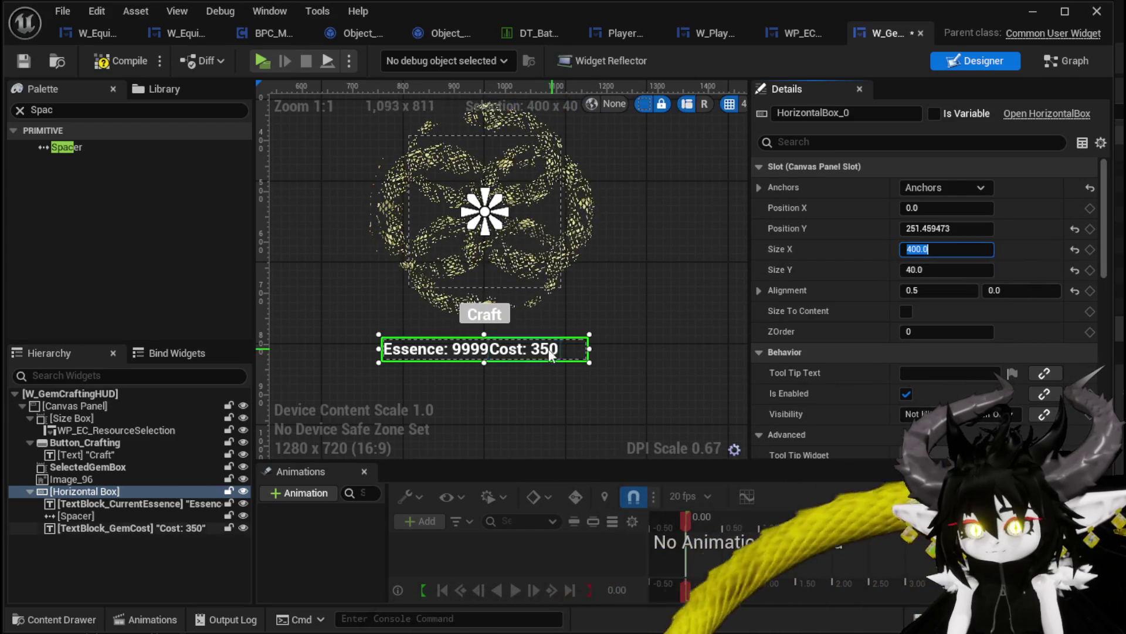
click(550, 353)
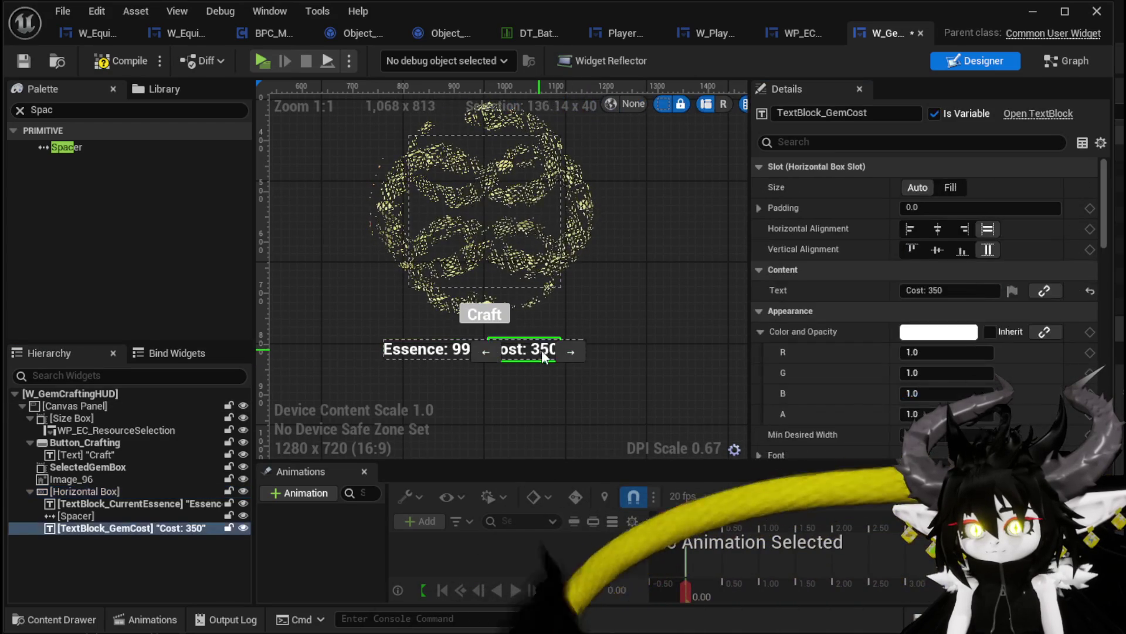
Step: Set Cost to Right Align and Fill, Essence to Left Align and Fill, and compile
click(962, 232)
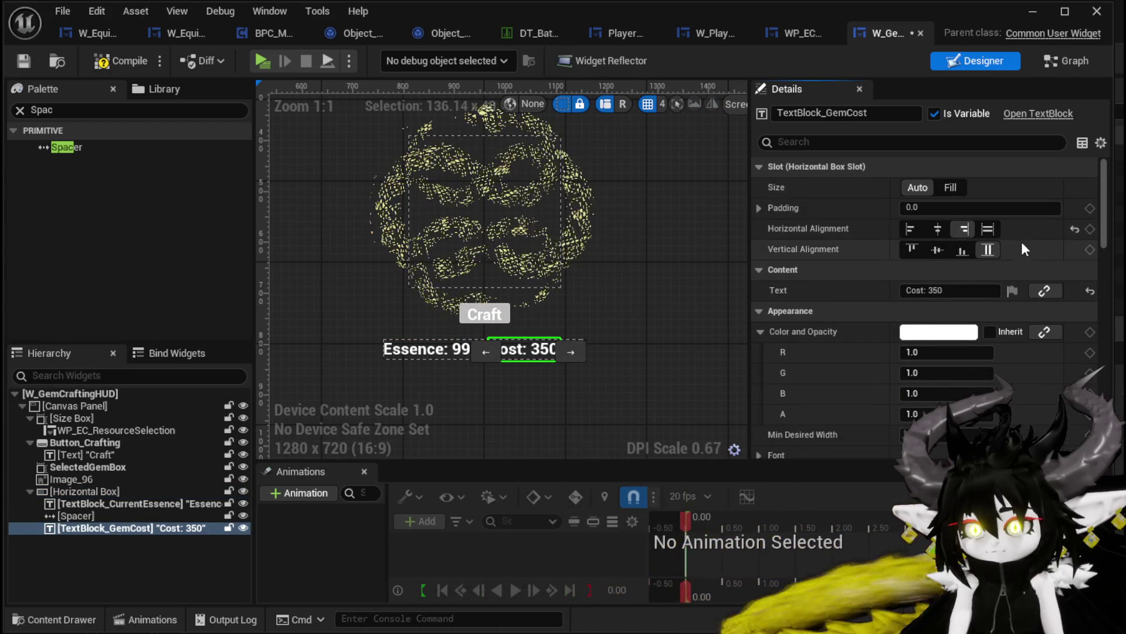
click(941, 193)
click(85, 62)
click(436, 349)
click(911, 228)
click(950, 188)
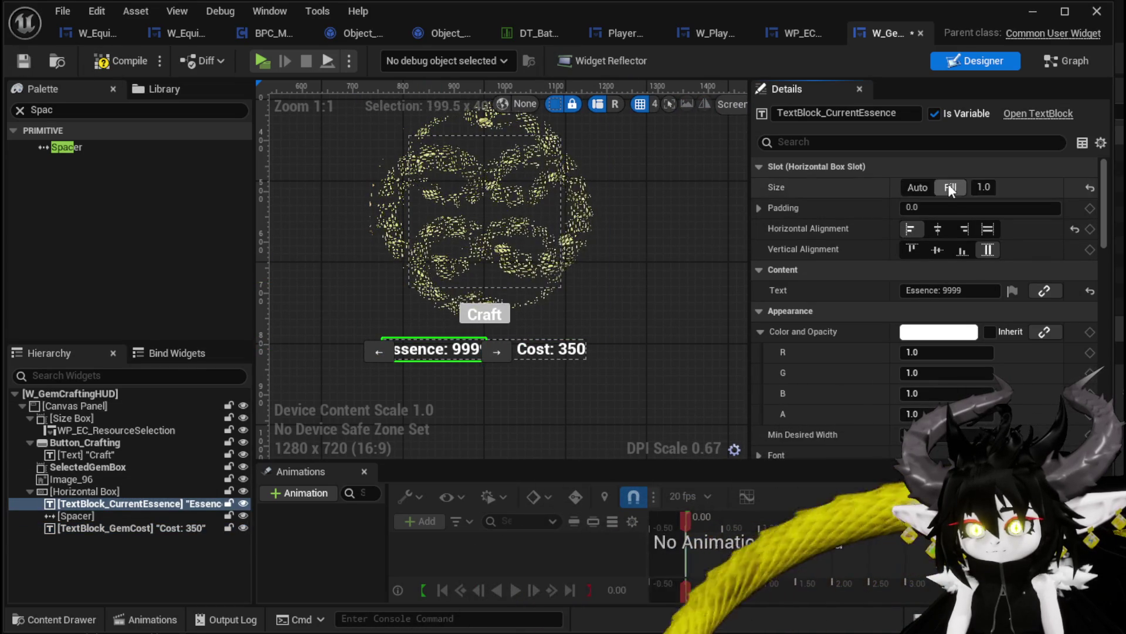
click(129, 55)
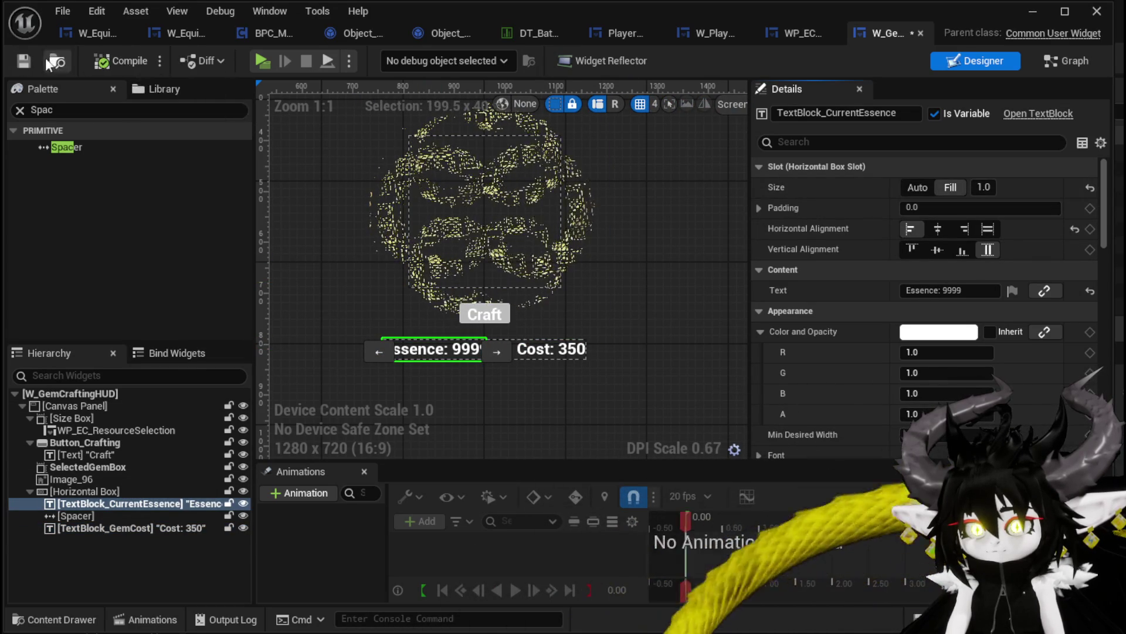
Step: Select the Horizontal Box in the Hierarchy and open its context menu
scroll(468, 406, up, 2)
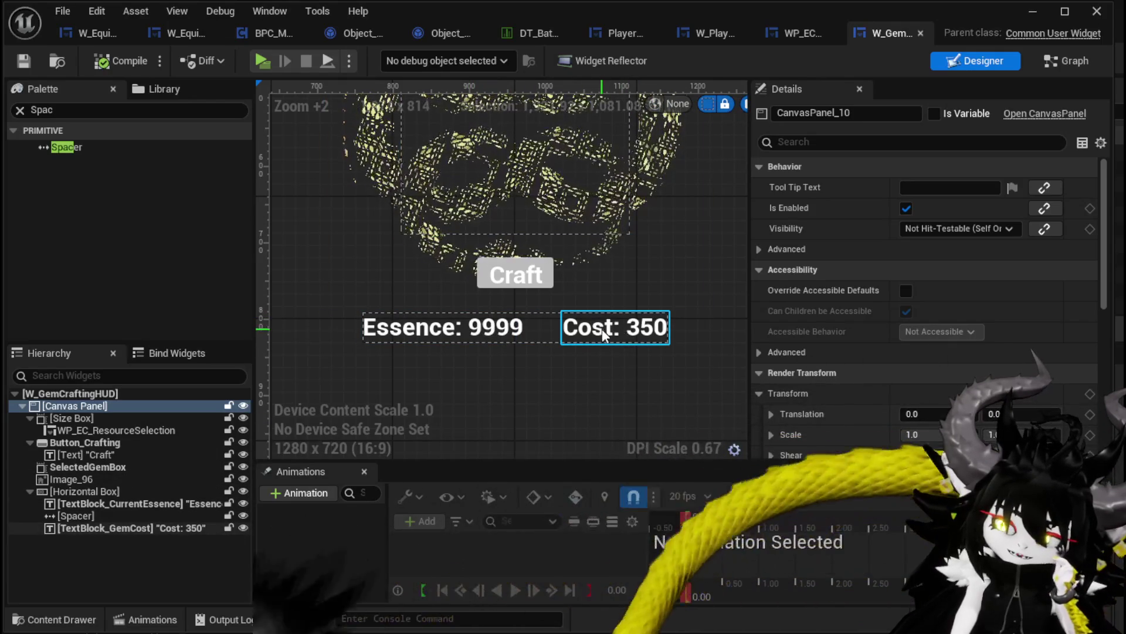
click(96, 528)
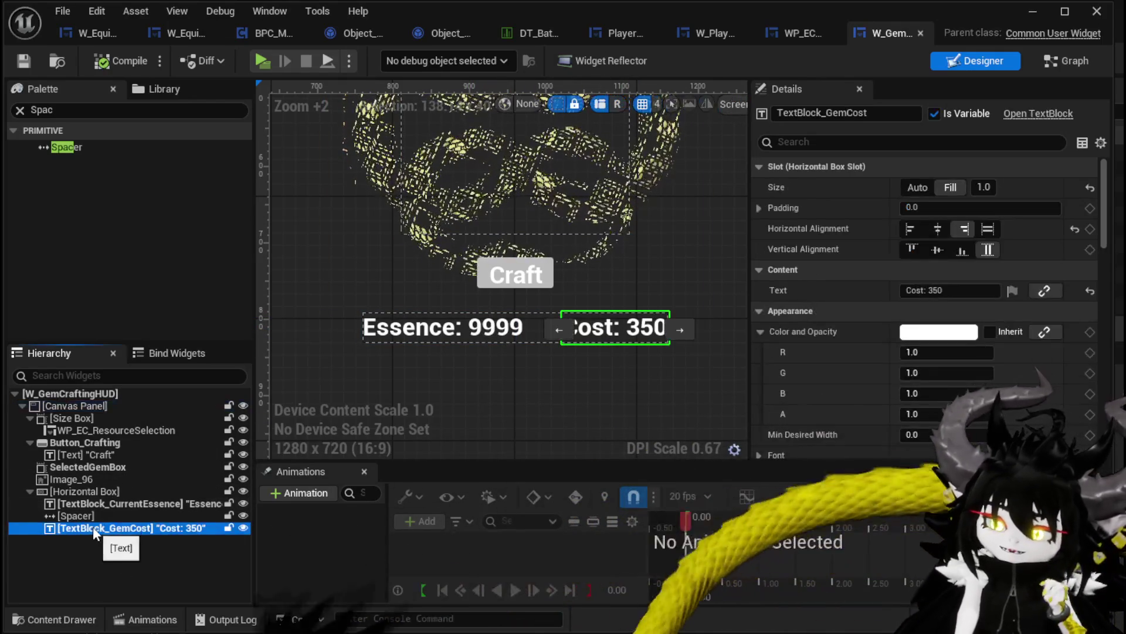
click(65, 491)
right_click(66, 491)
mouse_move(140, 631)
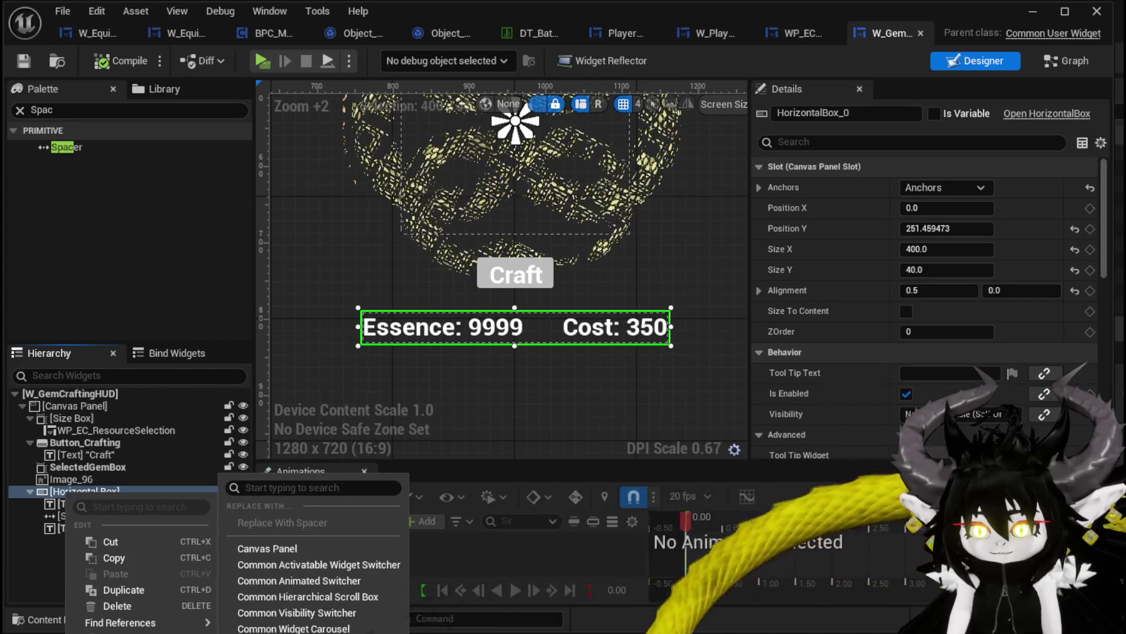
Step: Replace the Horizontal Box with a Vertical Box and centre the Cost: 350 and Essence: 9999 texts
click(293, 622)
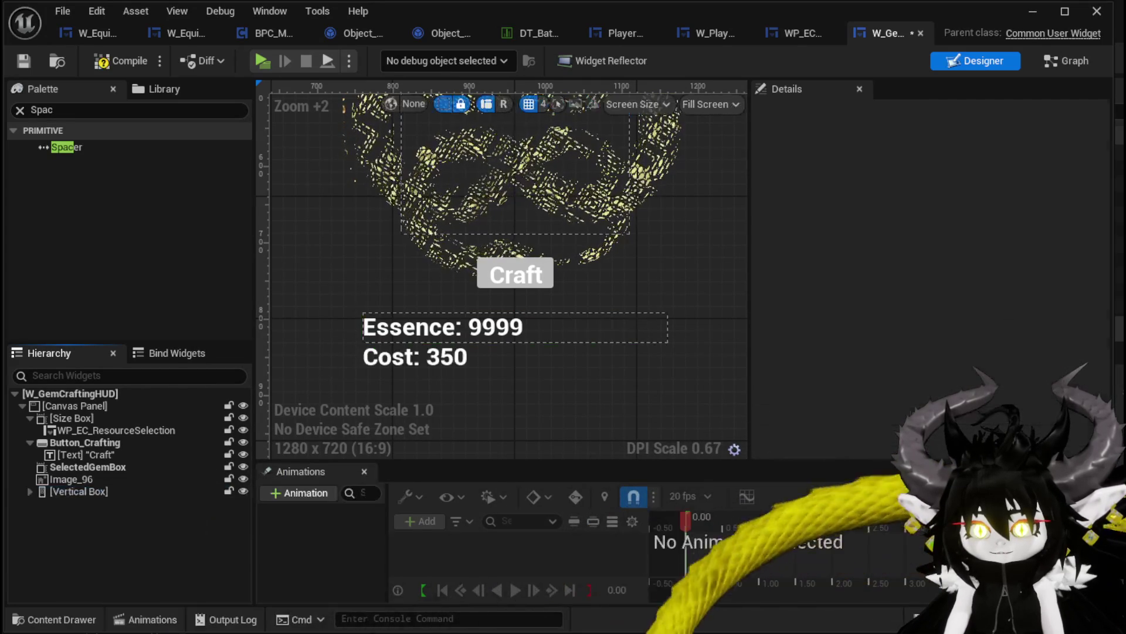
click(112, 60)
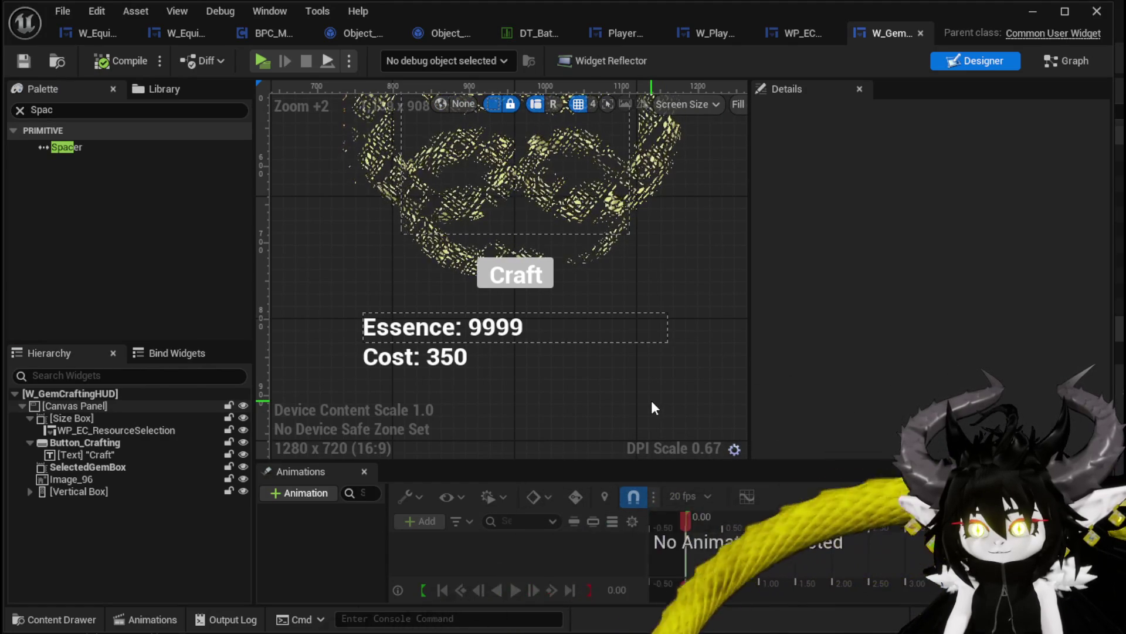
click(393, 365)
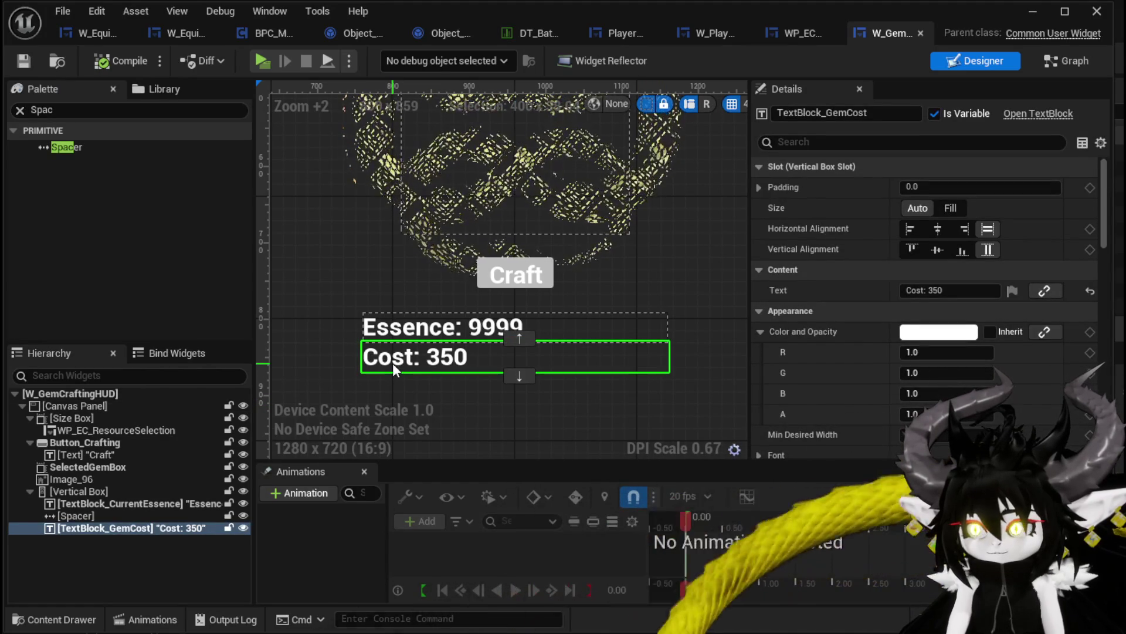
click(937, 229)
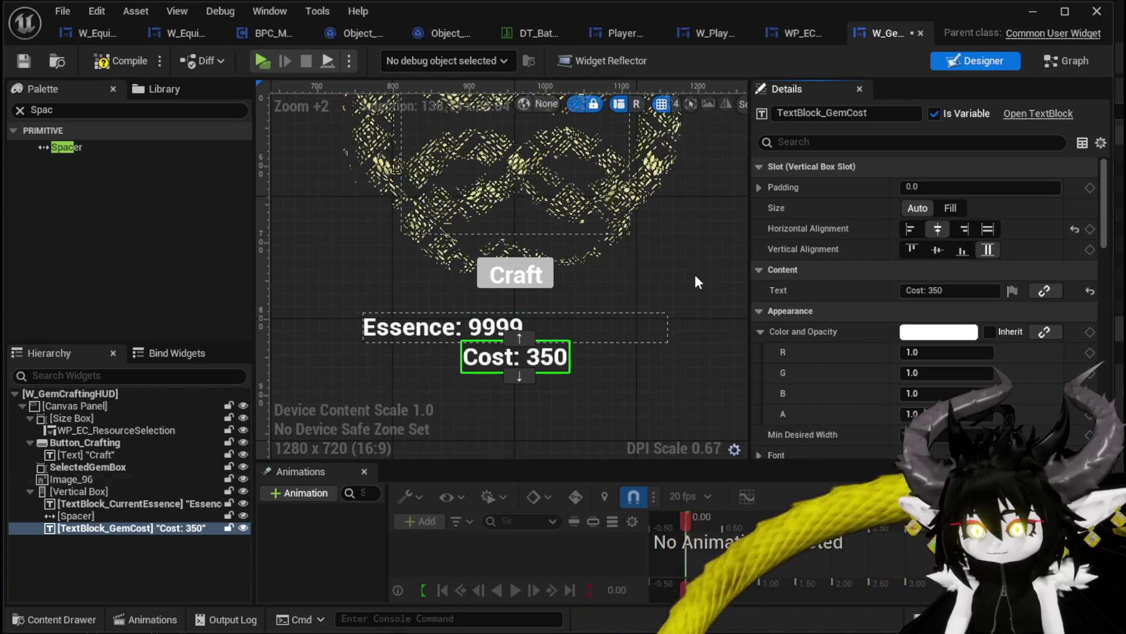
click(400, 337)
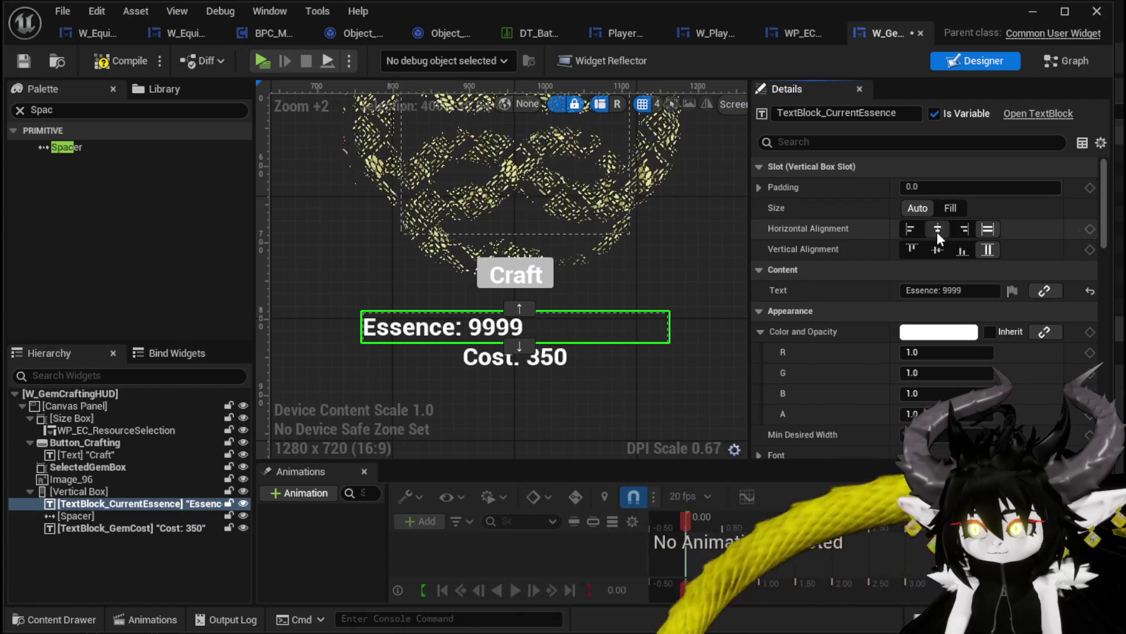
click(937, 230)
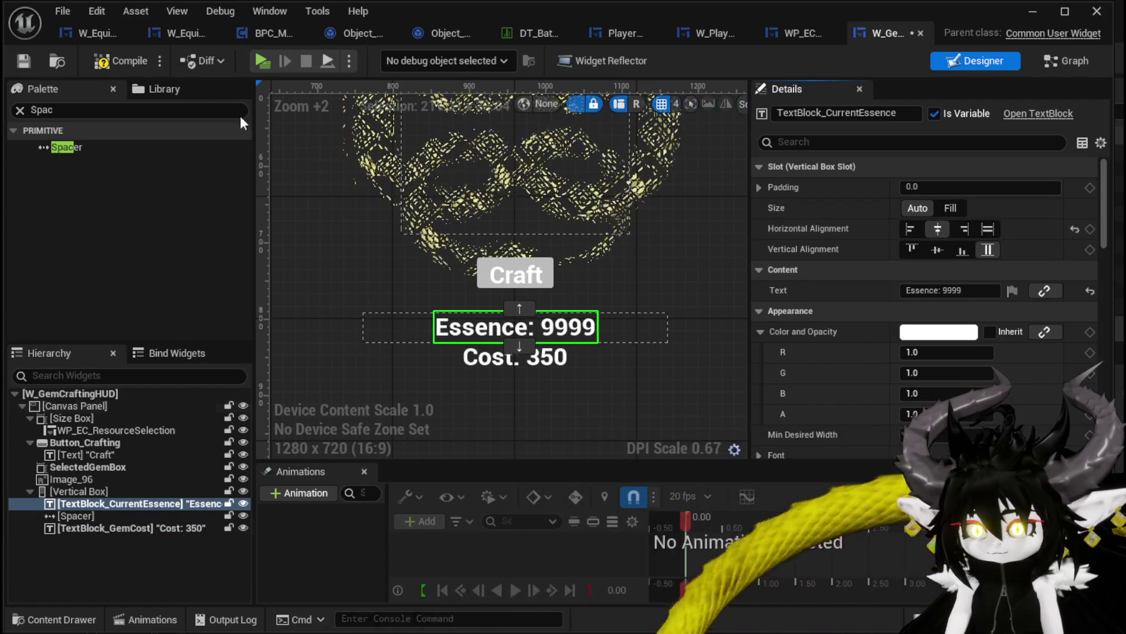
Step: Compile and save the HUD widget, then switch to its event graph
click(124, 62)
click(23, 60)
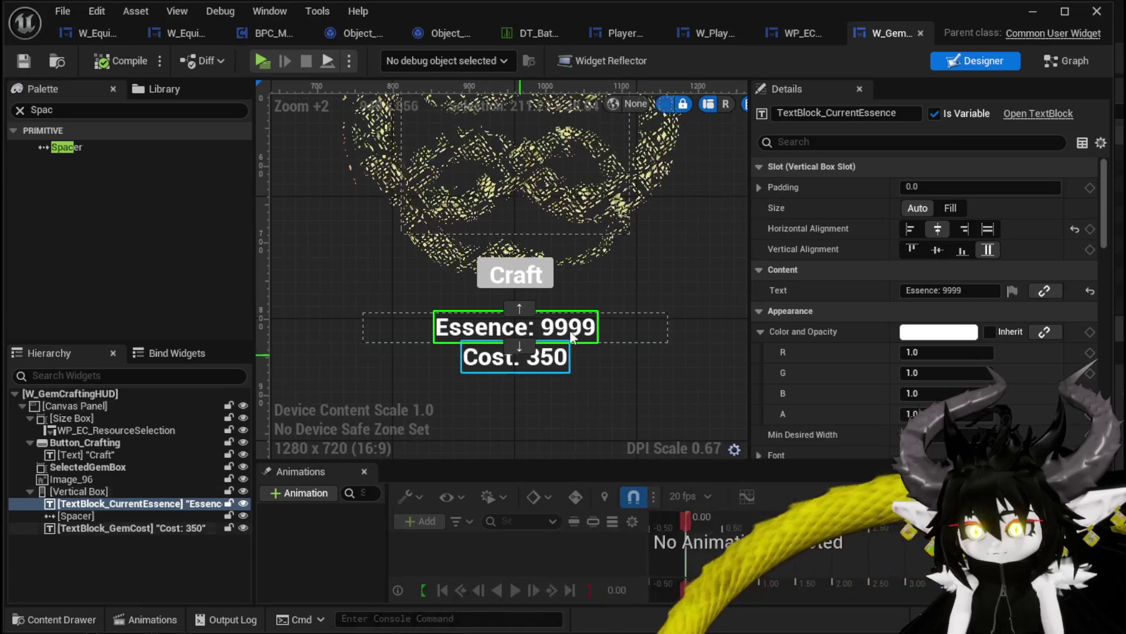
click(1062, 62)
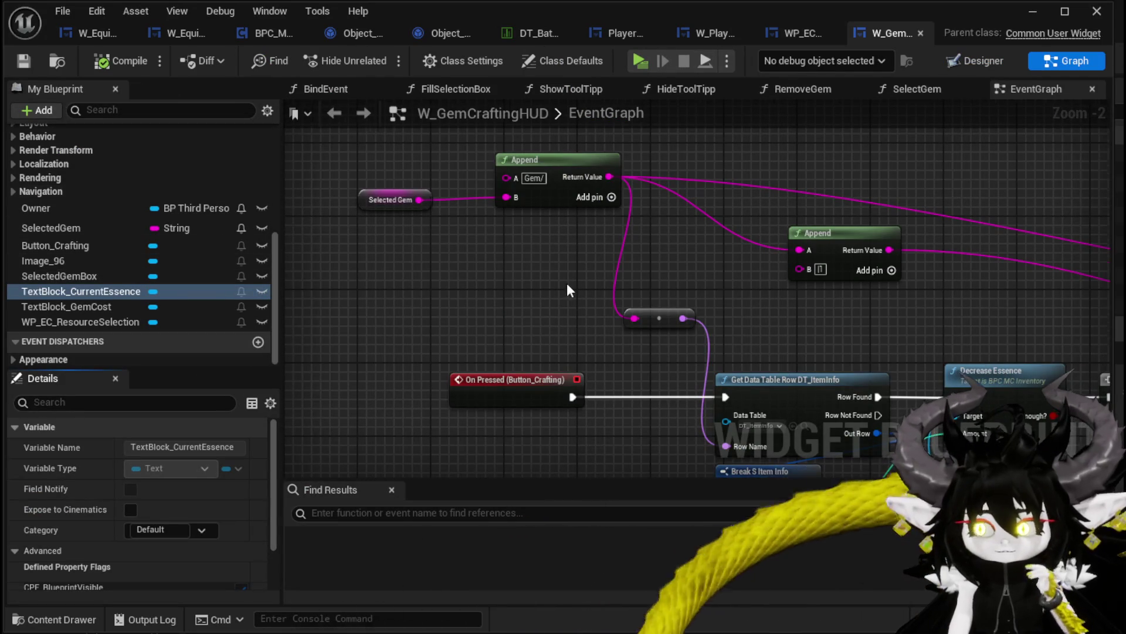
Step: In the BindEvent function, add a Get BPC MC Inventory node from Owner
scroll(567, 283, down, 1)
scroll(93, 188, up, 10)
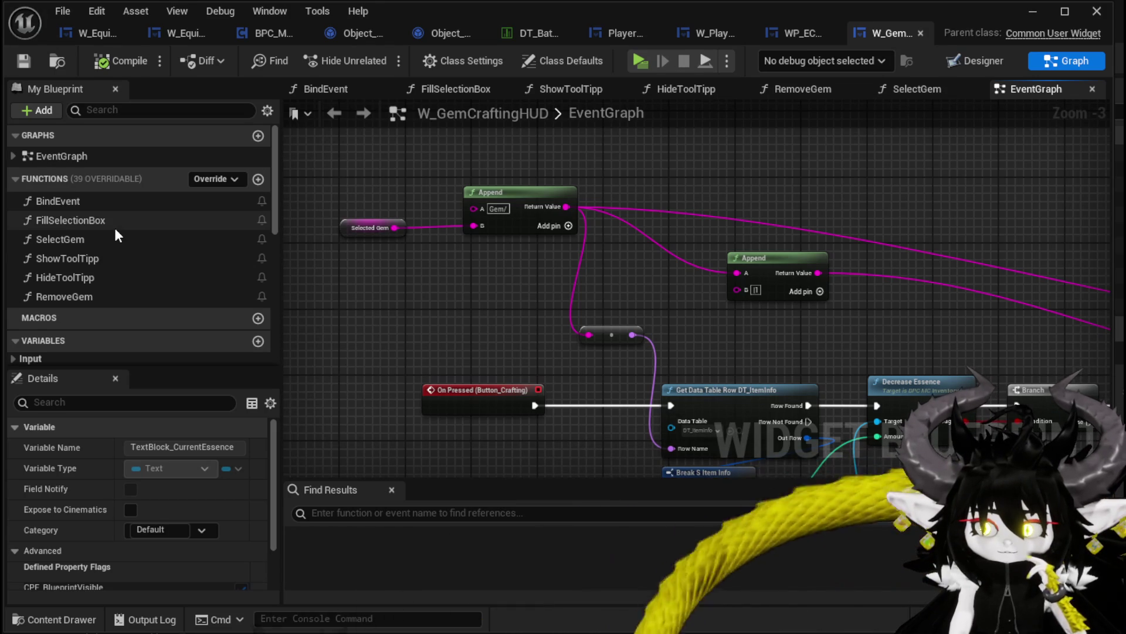
double_click(108, 208)
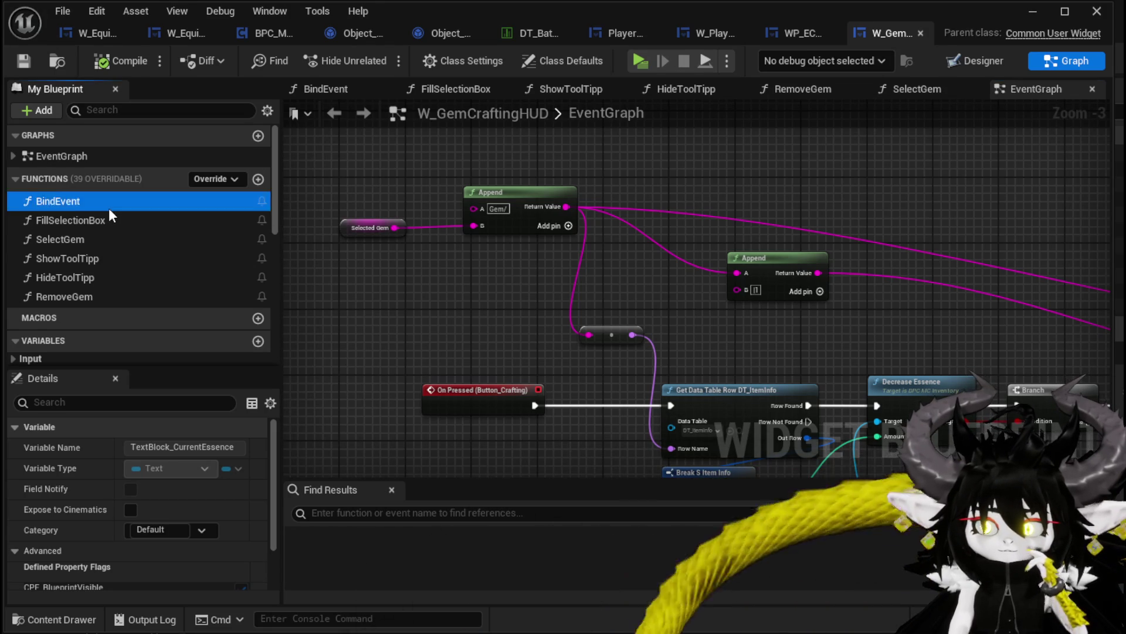
mouse_move(443, 275)
mouse_down()
mouse_move(385, 273)
mouse_move(494, 272)
mouse_move(633, 150)
mouse_up()
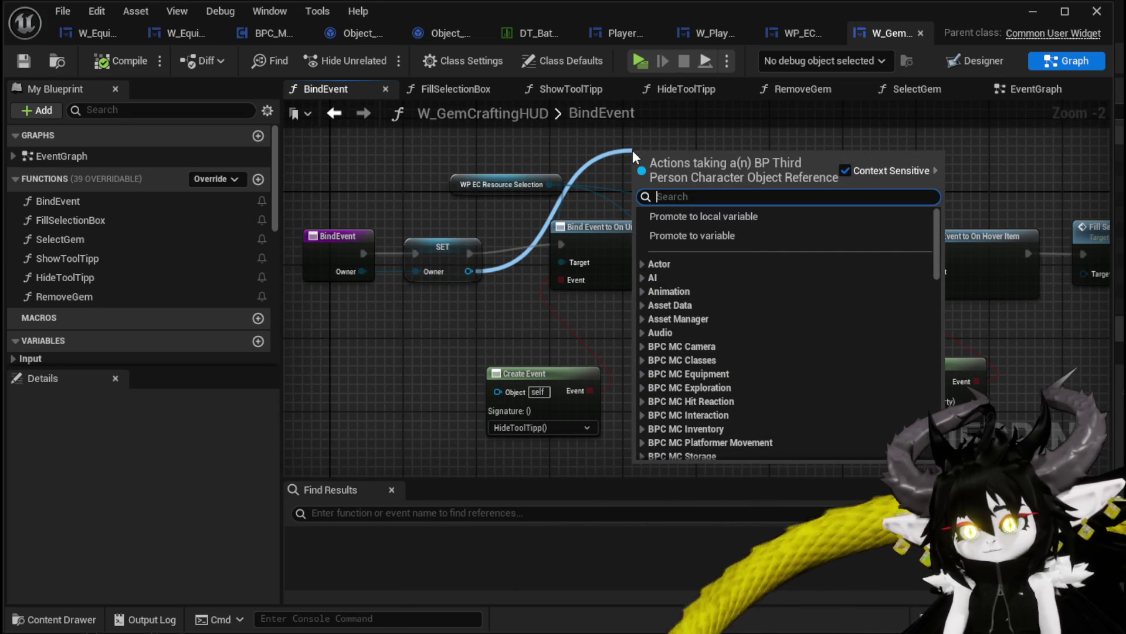
text(Inventory)
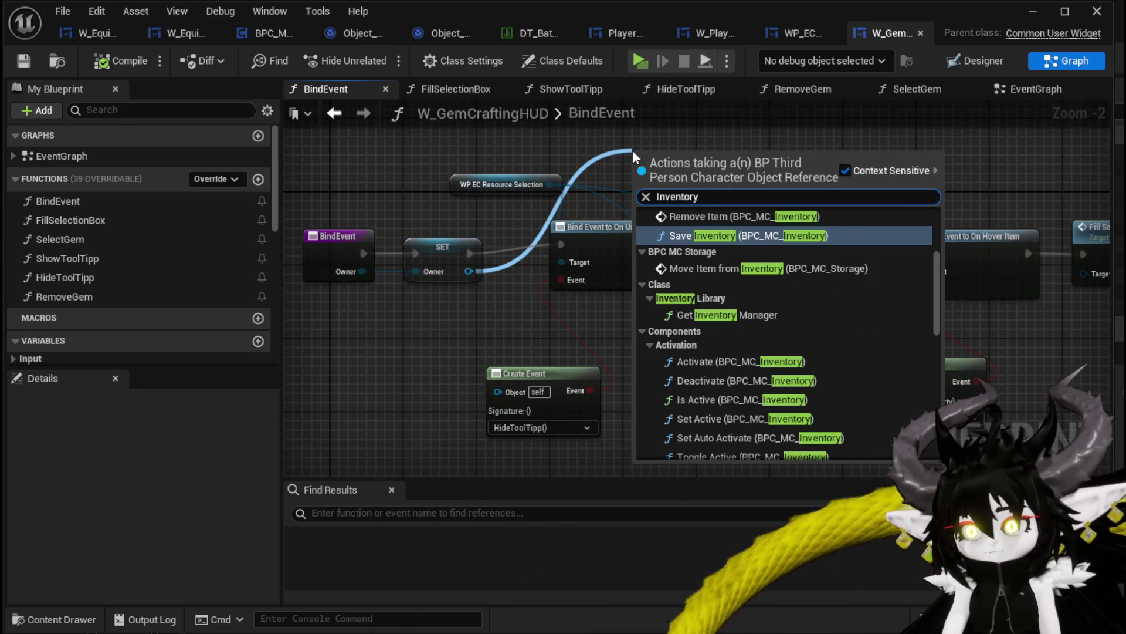
drag(937, 265, 937, 387)
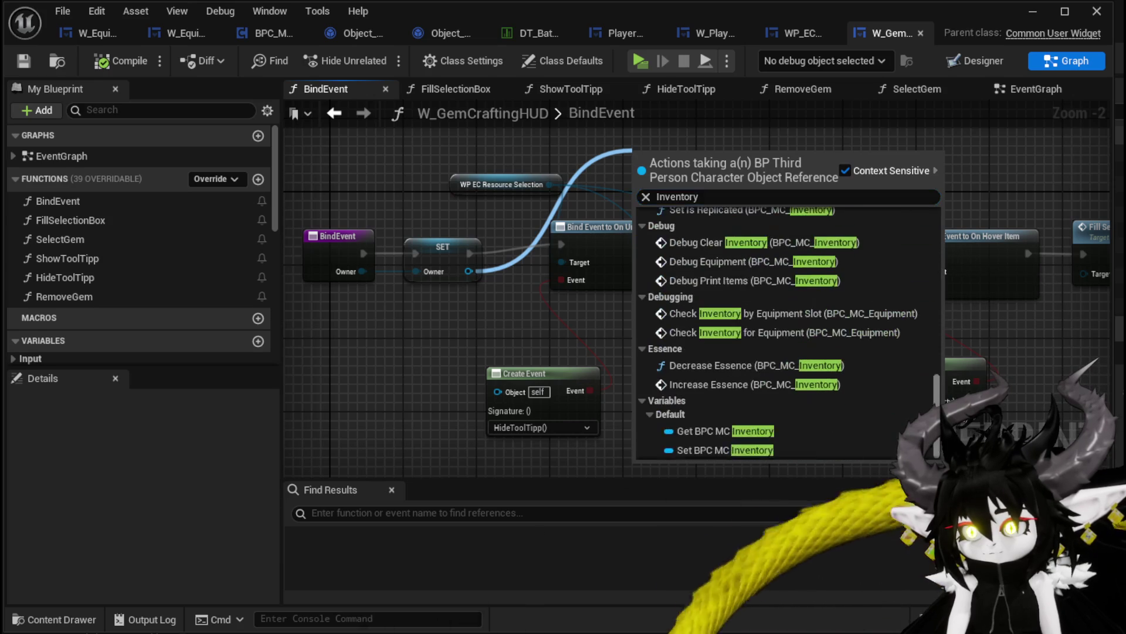
click(746, 423)
Step: Add a TextBlock_CurrentEssence getter and a Get Essence call on the inventory
scroll(160, 234, down, 5)
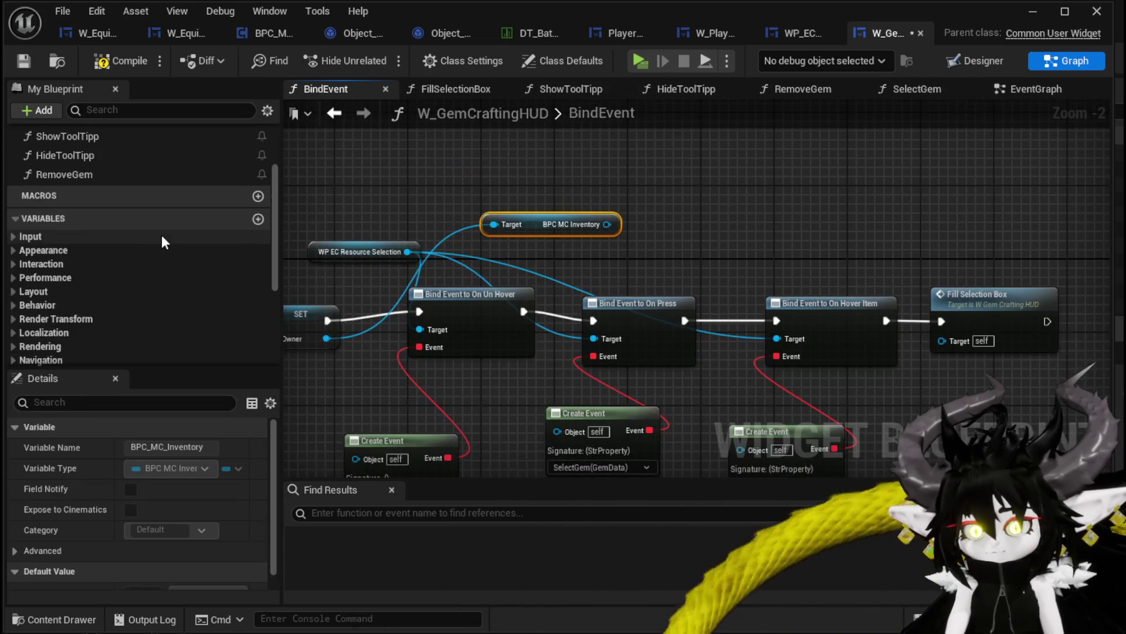
scroll(164, 233, down, 2)
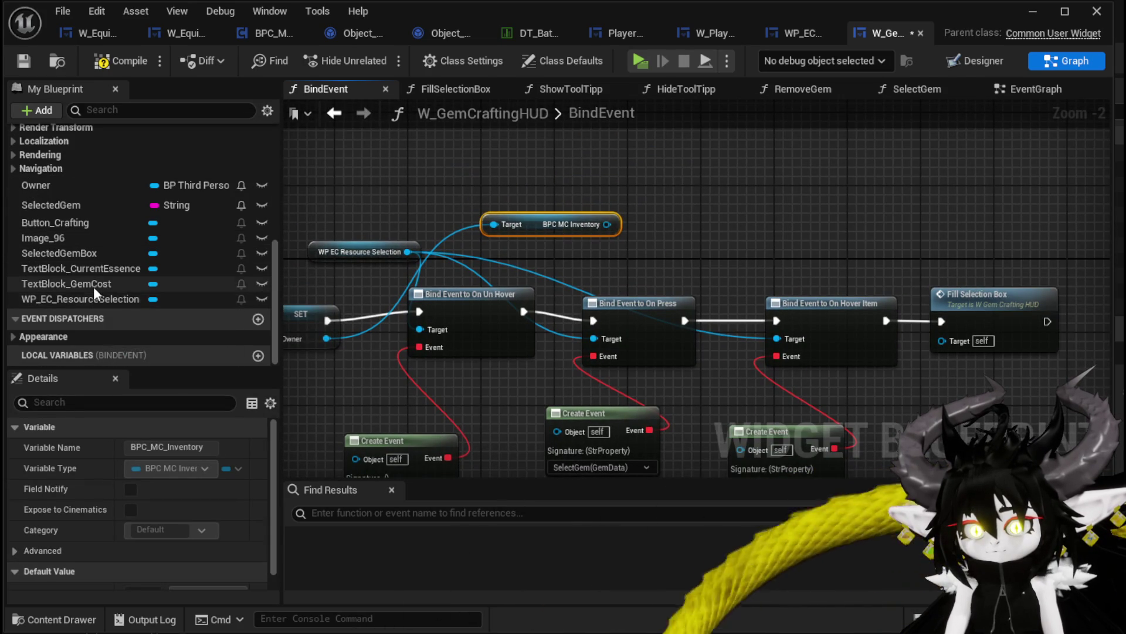
drag(94, 268, 760, 193)
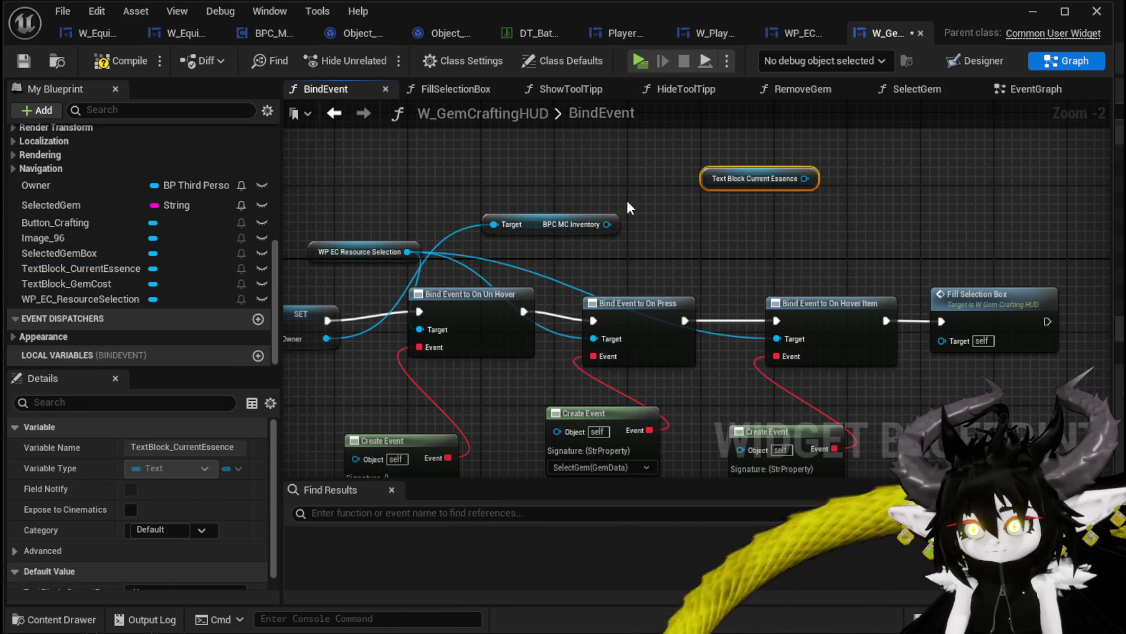
drag(599, 224, 691, 227)
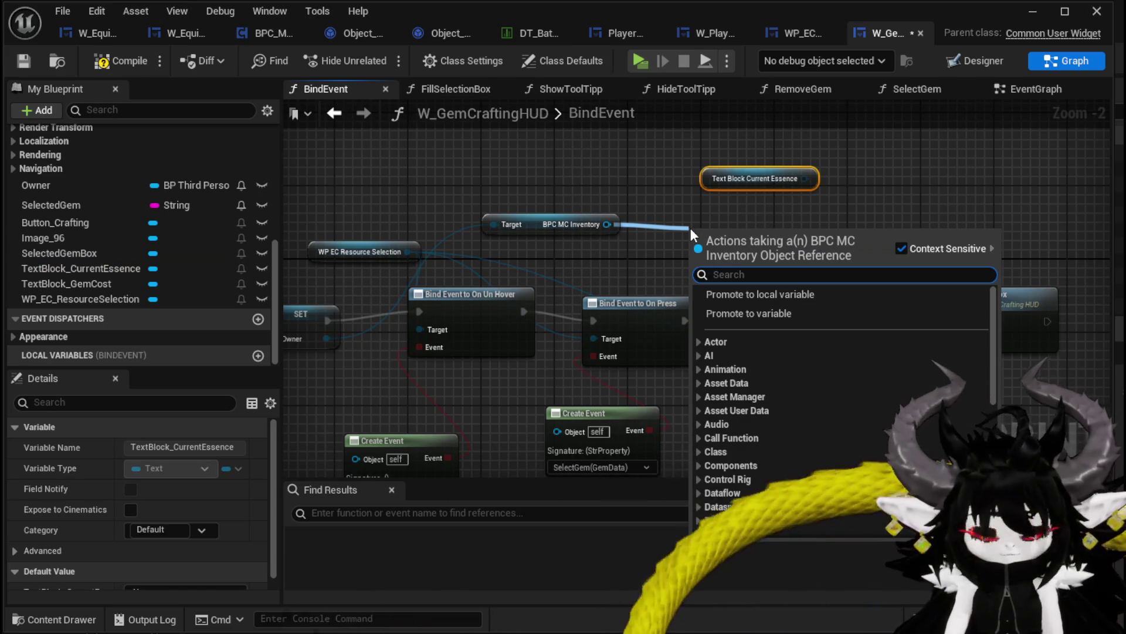
text(get Essen)
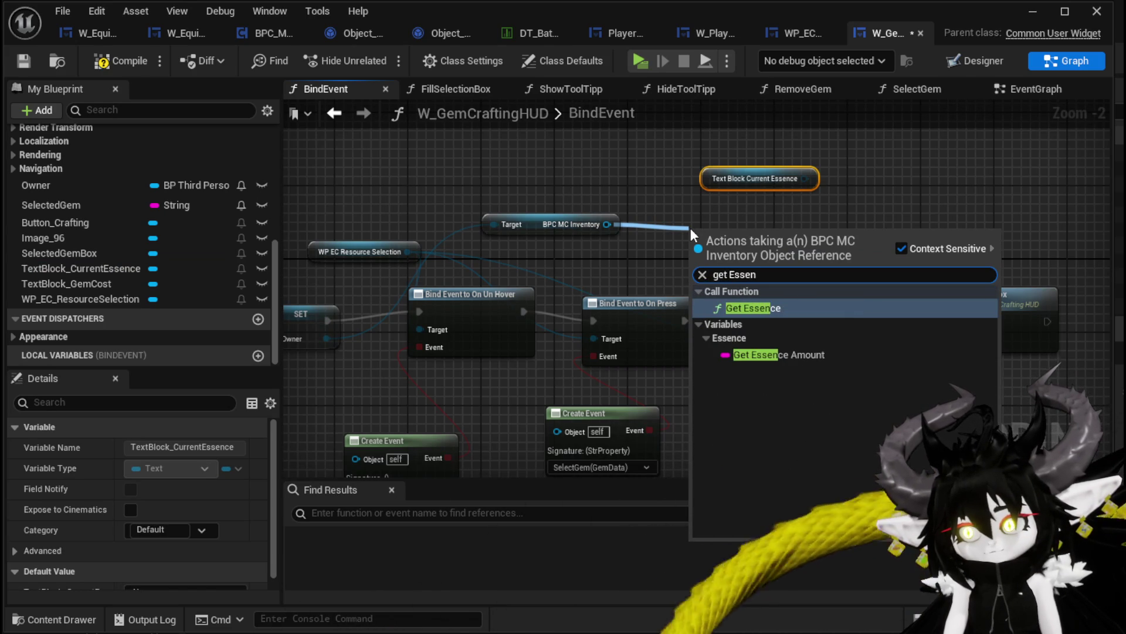
click(755, 311)
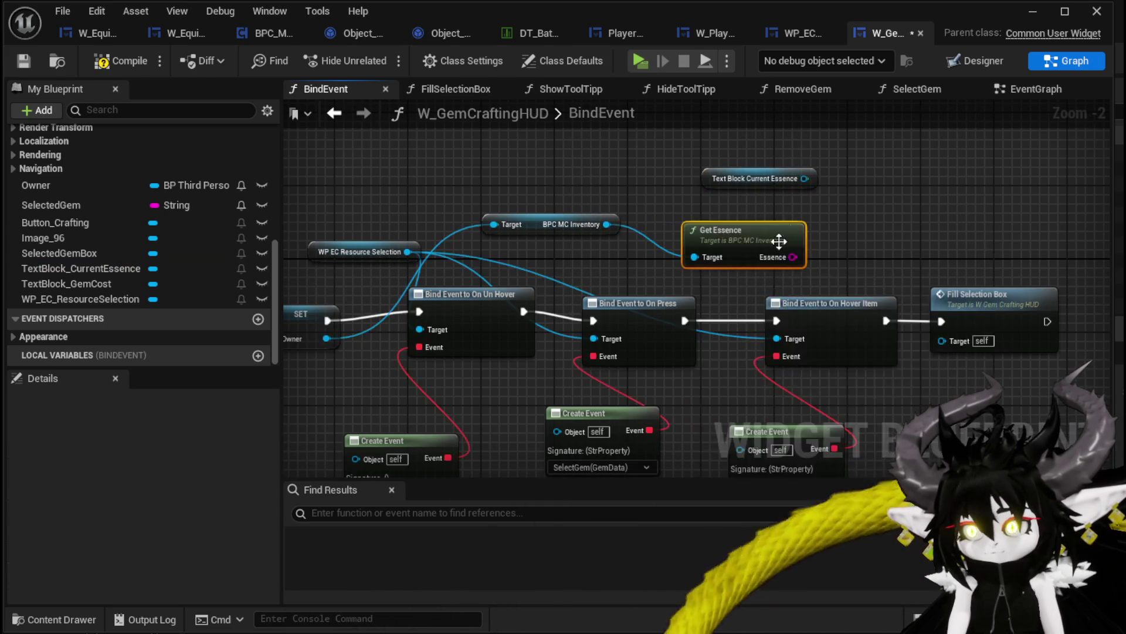
Step: Add a SetText (Text) node for TextBlock_CurrentEssence
drag(631, 229, 758, 223)
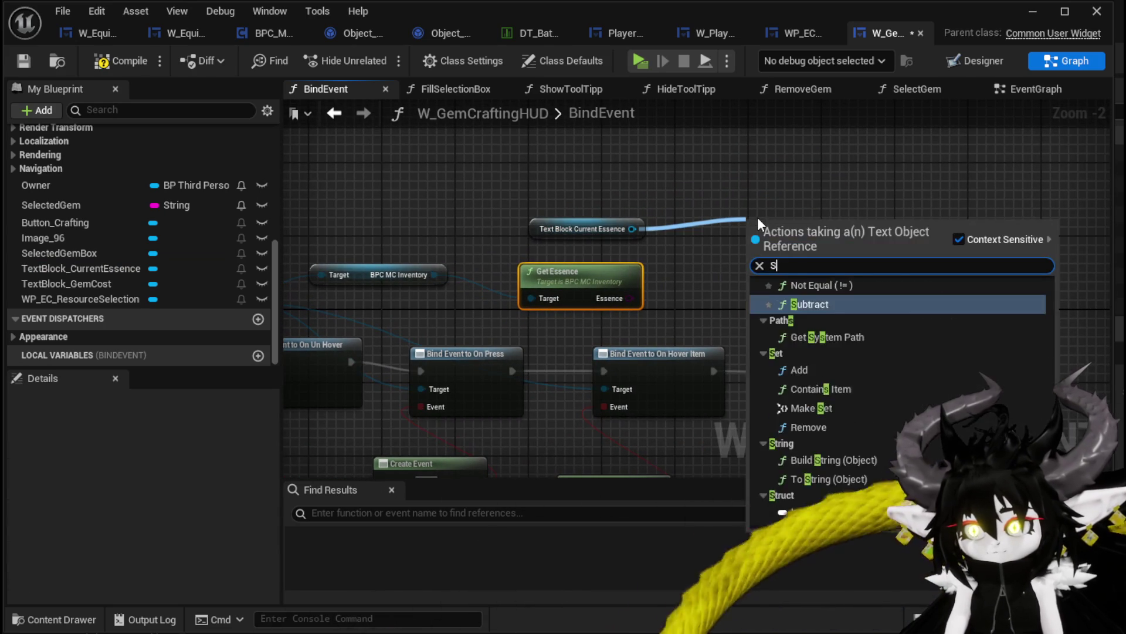
text(Set Text)
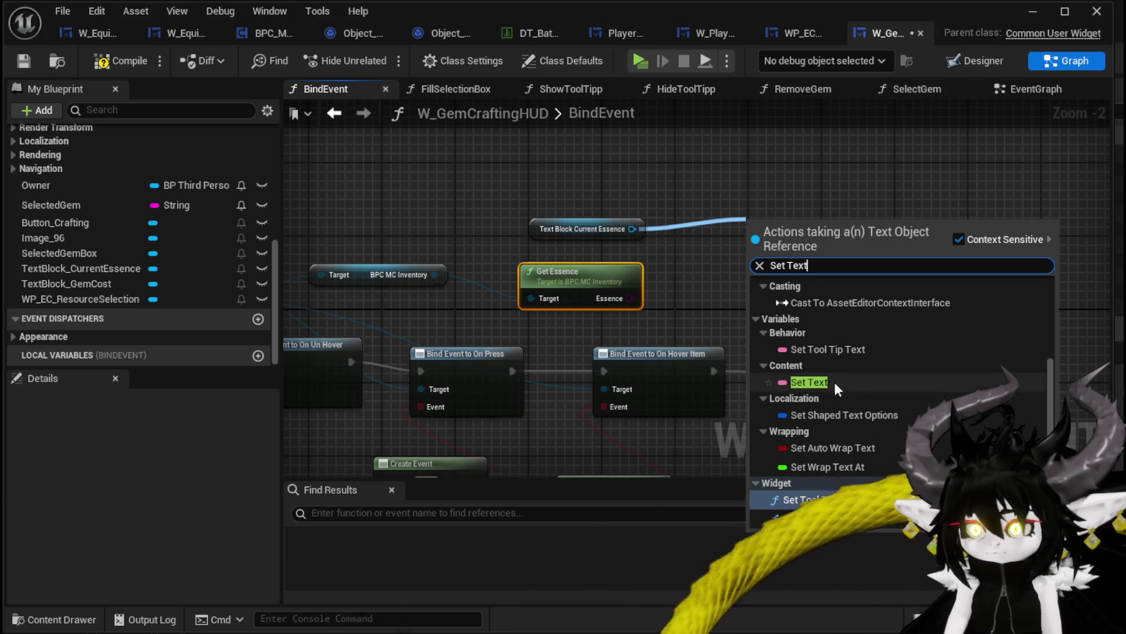
click(829, 518)
drag(784, 276, 901, 229)
Step: Build an Append node joining "Current Essence:" with the Essence value
drag(623, 297, 712, 266)
key(Escape)
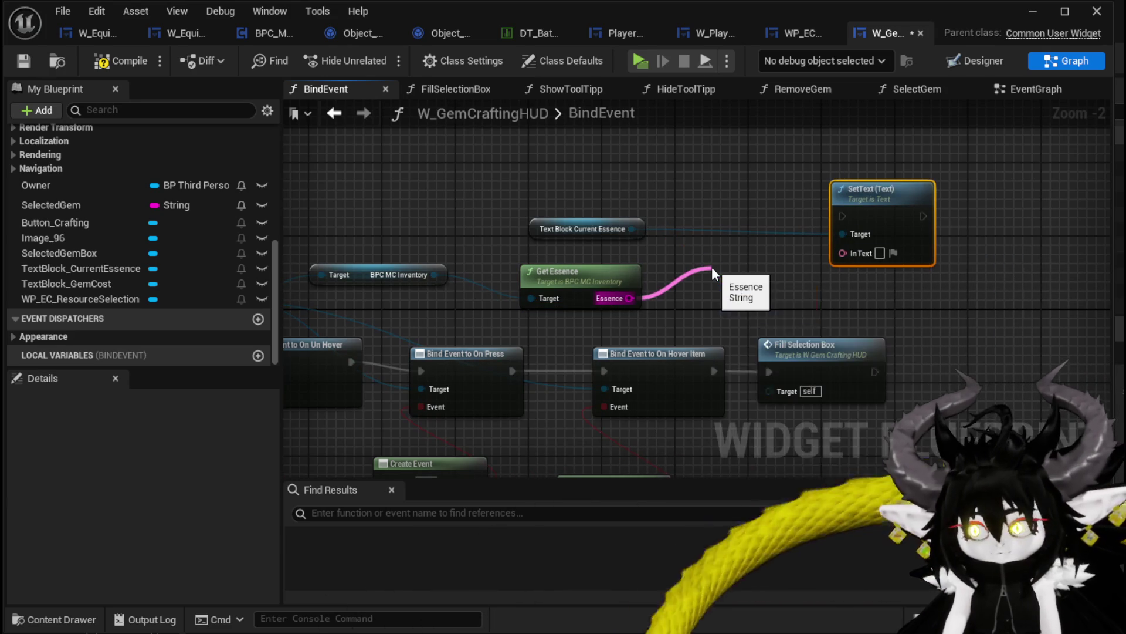
click(712, 266)
mouse_move(627, 298)
mouse_down()
mouse_move(728, 311)
mouse_move(730, 253)
mouse_up()
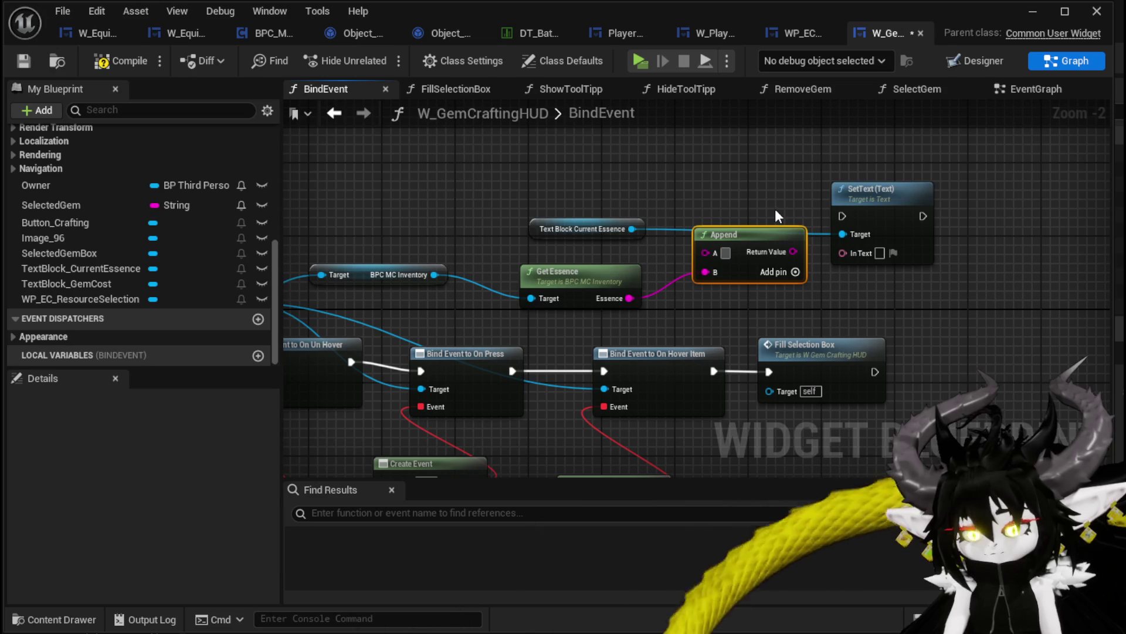
text(Current Essence:)
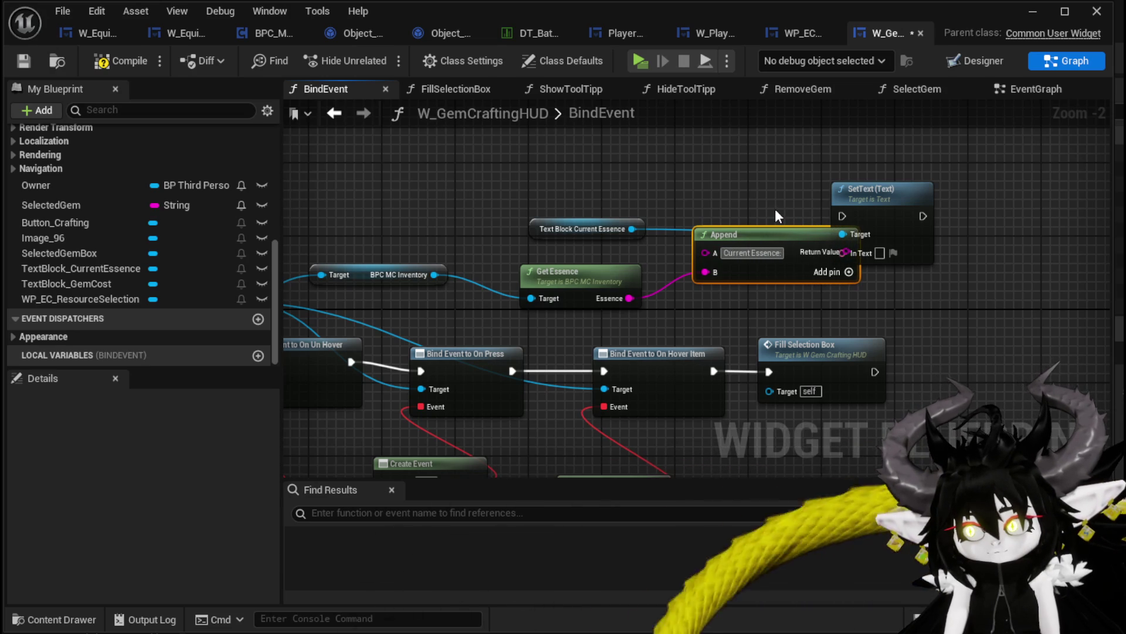
mouse_move(793, 232)
mouse_down()
mouse_move(789, 306)
mouse_move(845, 253)
mouse_up()
Step: Wire the appended text into SetText's In Text, chain it after Fill Selection Box, and compile
mouse_move(811, 212)
mouse_down()
mouse_move(824, 315)
mouse_move(849, 339)
mouse_move(863, 333)
mouse_up()
drag(753, 347, 811, 346)
drag(623, 277, 688, 267)
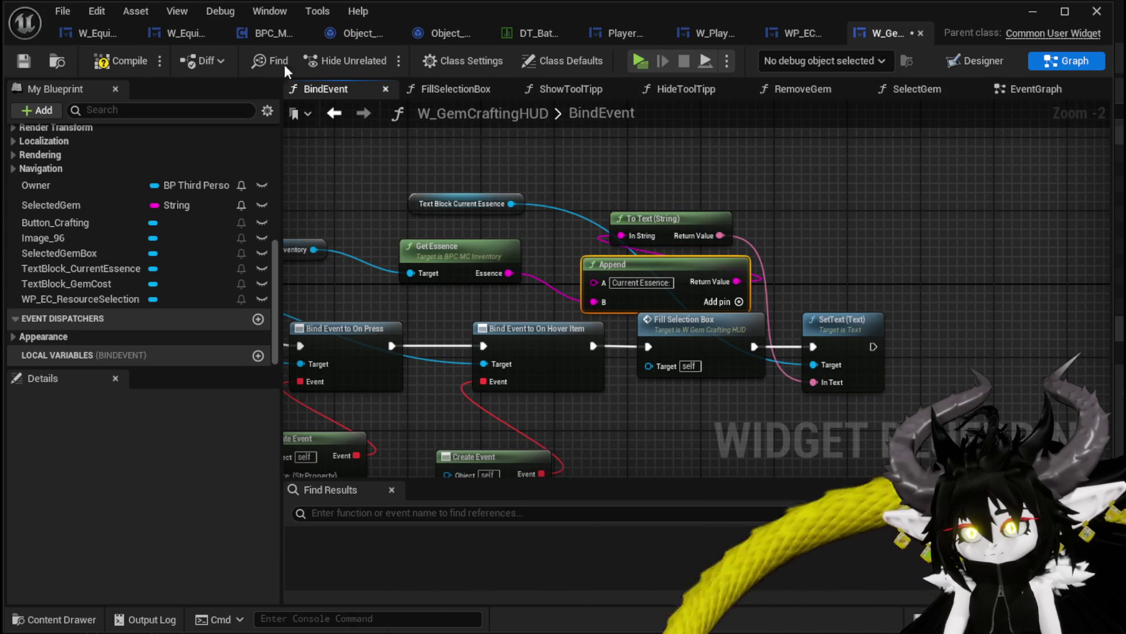
click(121, 62)
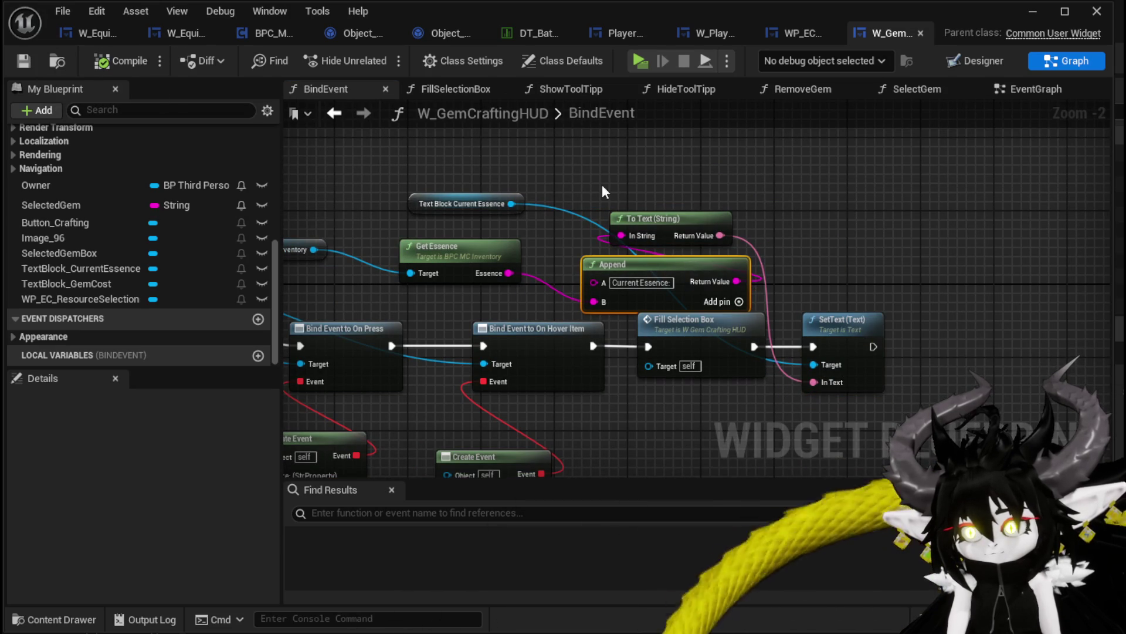
drag(663, 275, 708, 249)
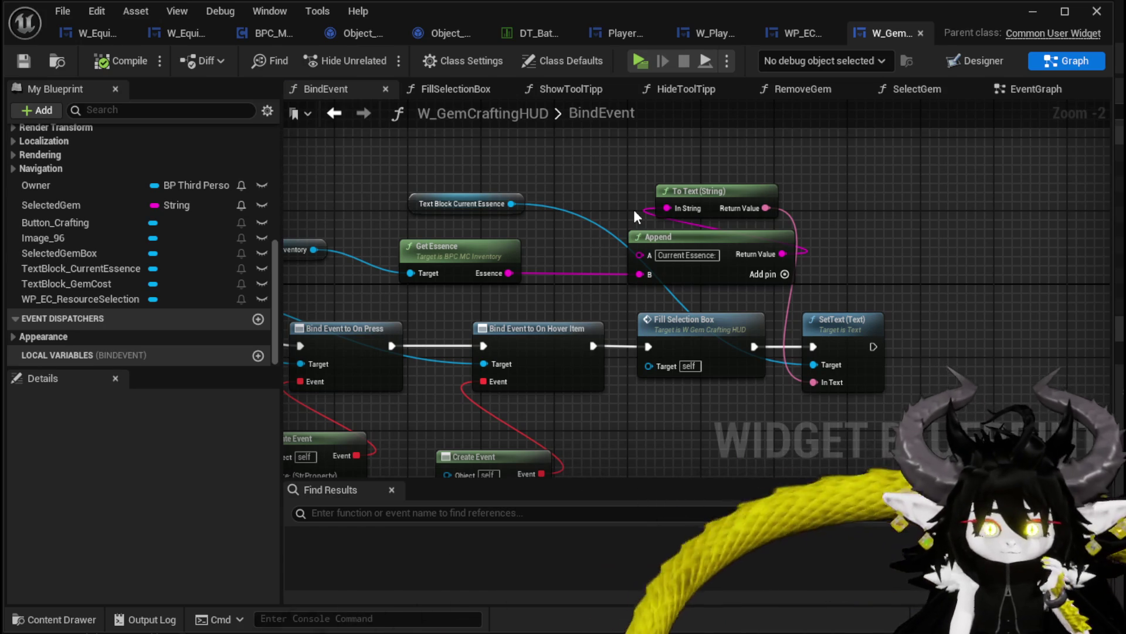
mouse_move(350, 296)
mouse_down()
mouse_move(602, 259)
mouse_move(802, 204)
mouse_move(523, 205)
mouse_up()
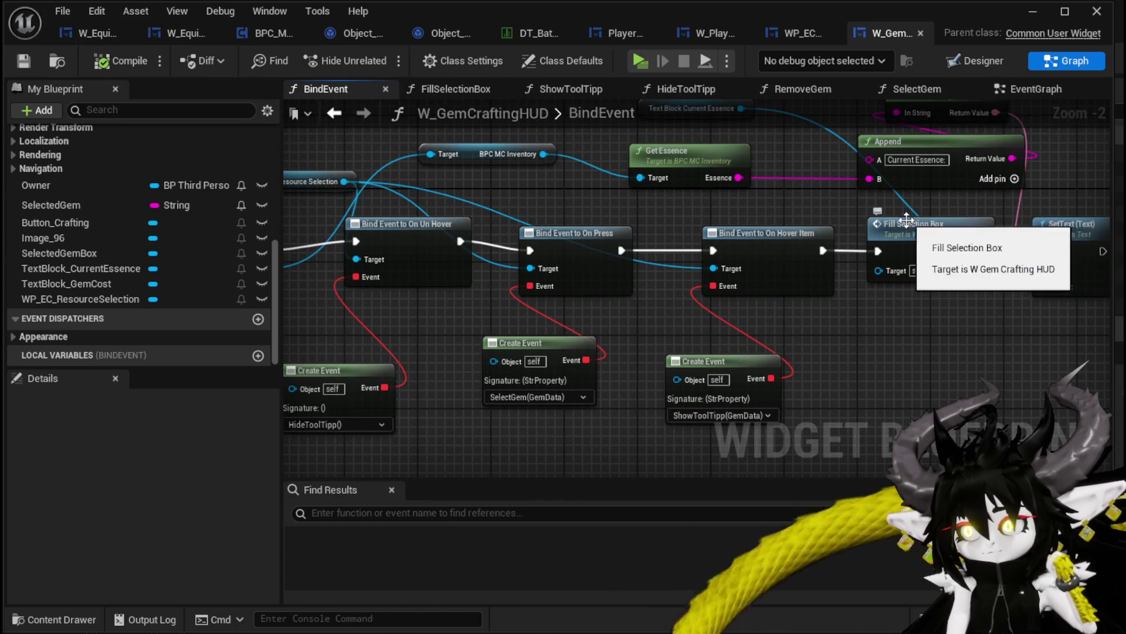
drag(874, 210, 501, 239)
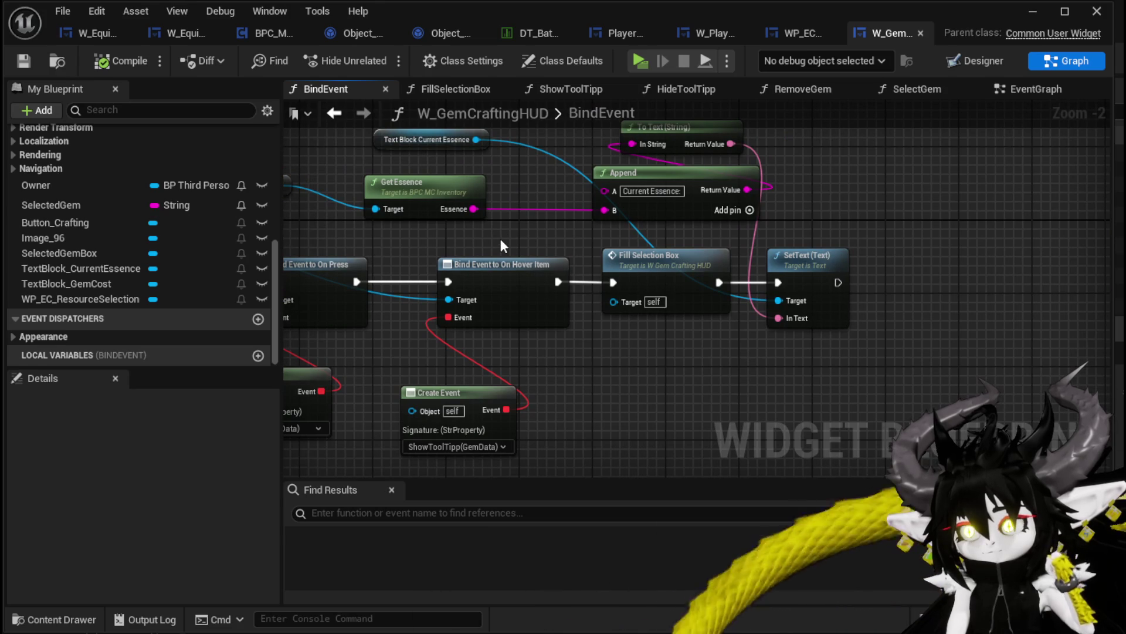
click(973, 66)
Step: Set TextBlock_GemCost's Visibility to Collapsed and save W_GemCraftingHUD
scroll(470, 352, up, 8)
click(506, 315)
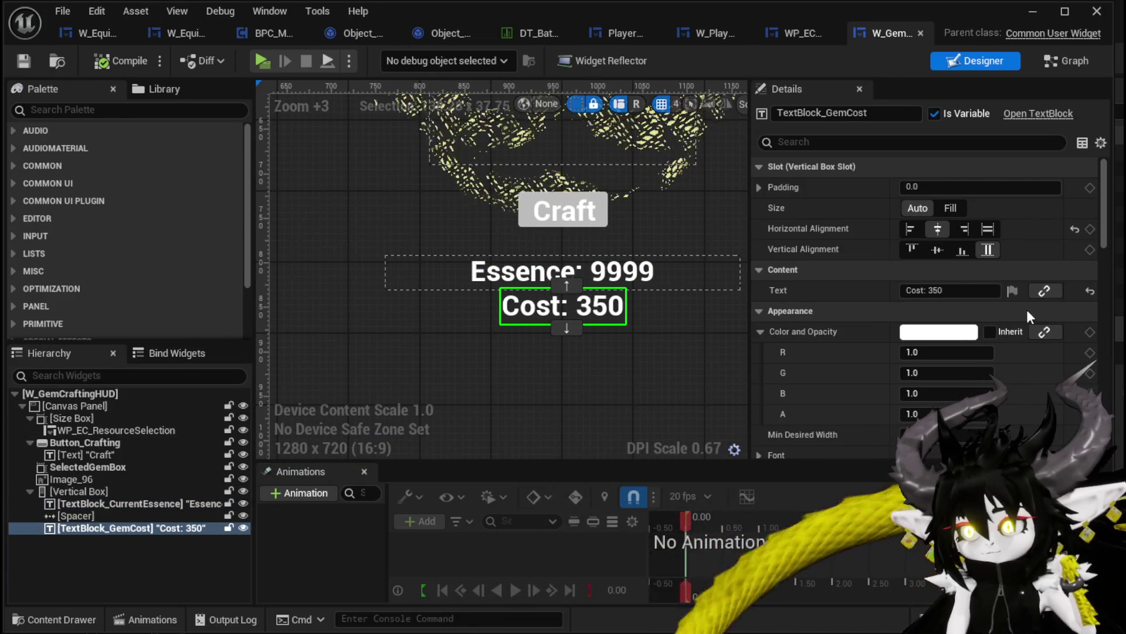
scroll(971, 351, down, 3)
scroll(970, 344, down, 10)
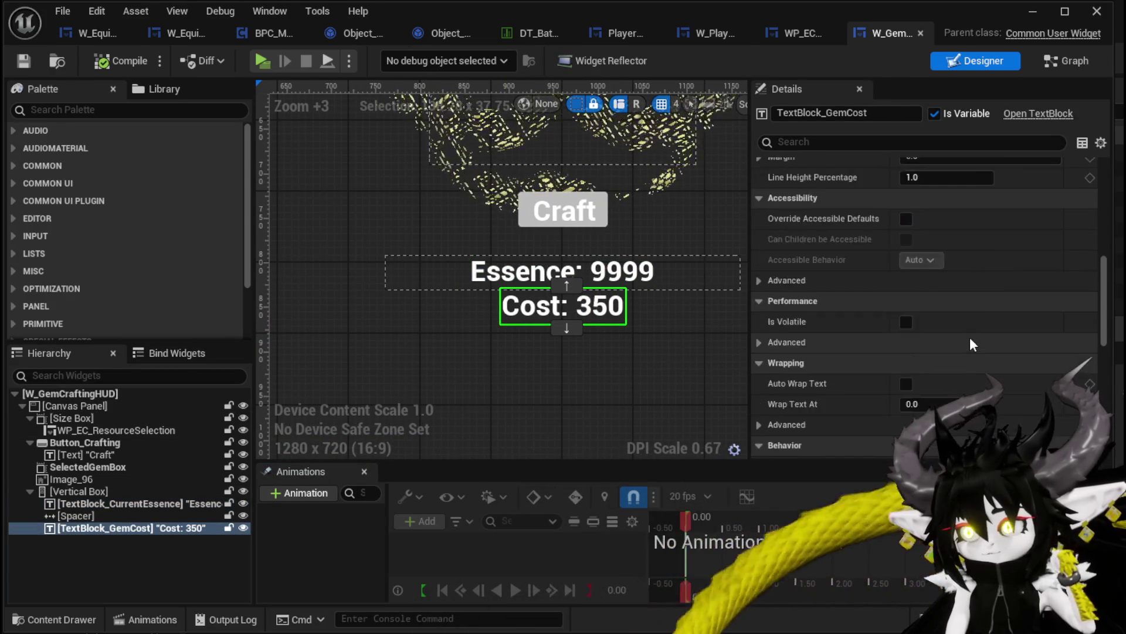
click(925, 287)
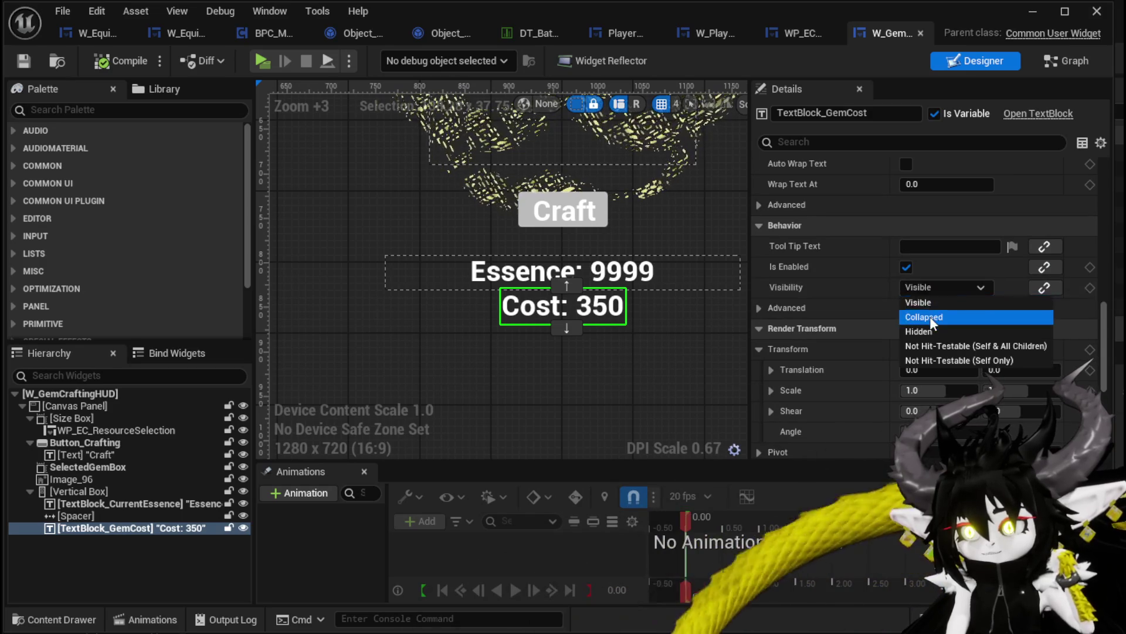
click(929, 321)
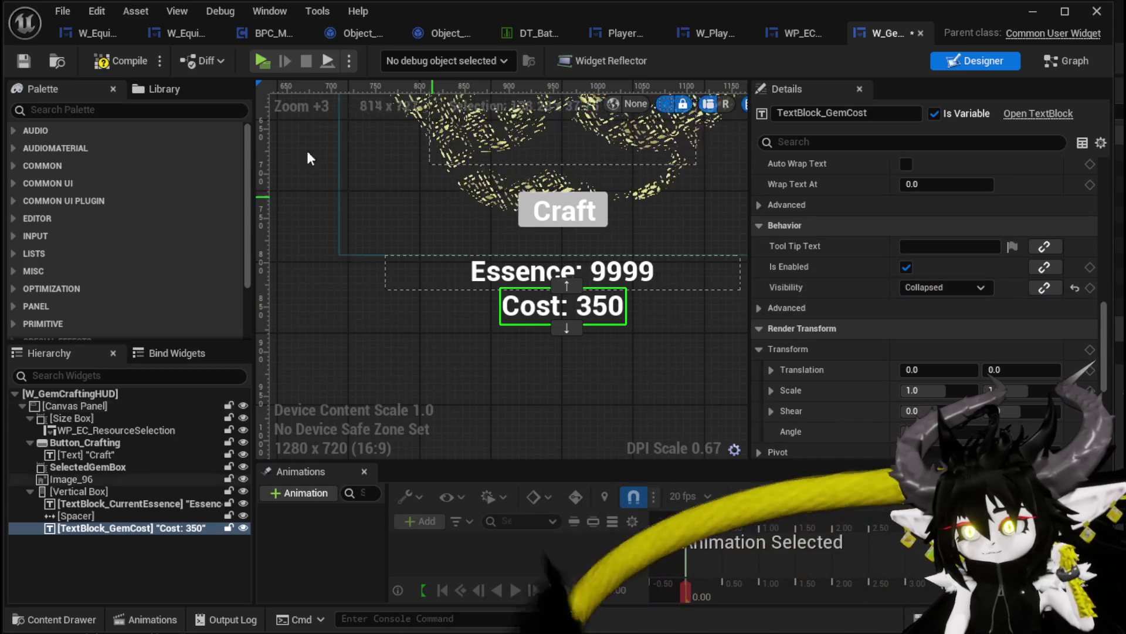
click(13, 61)
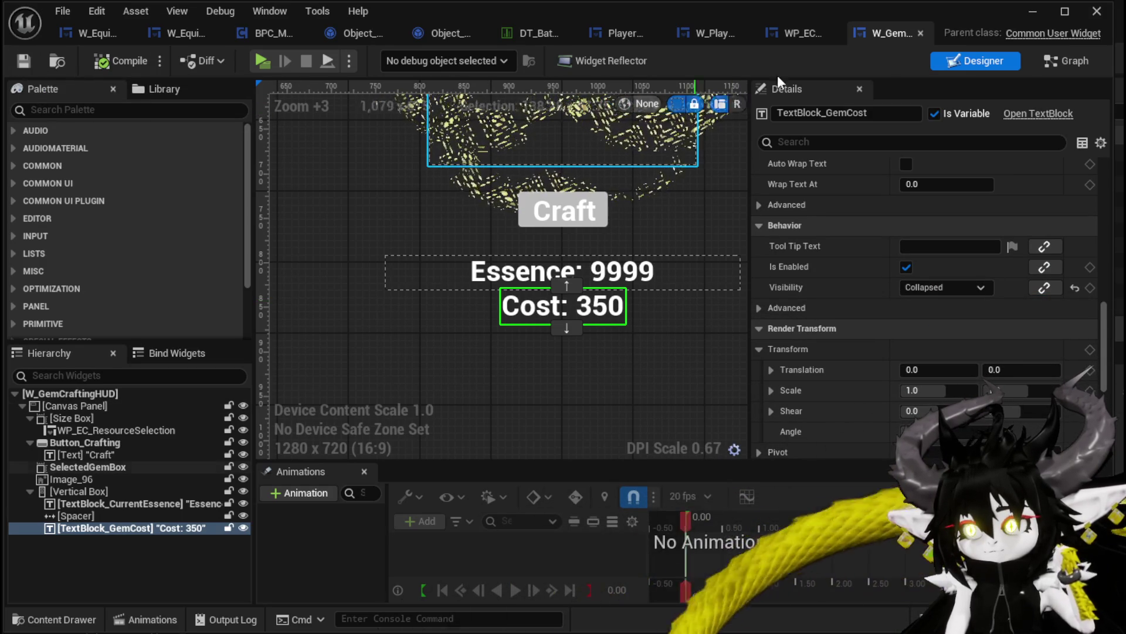
click(1026, 14)
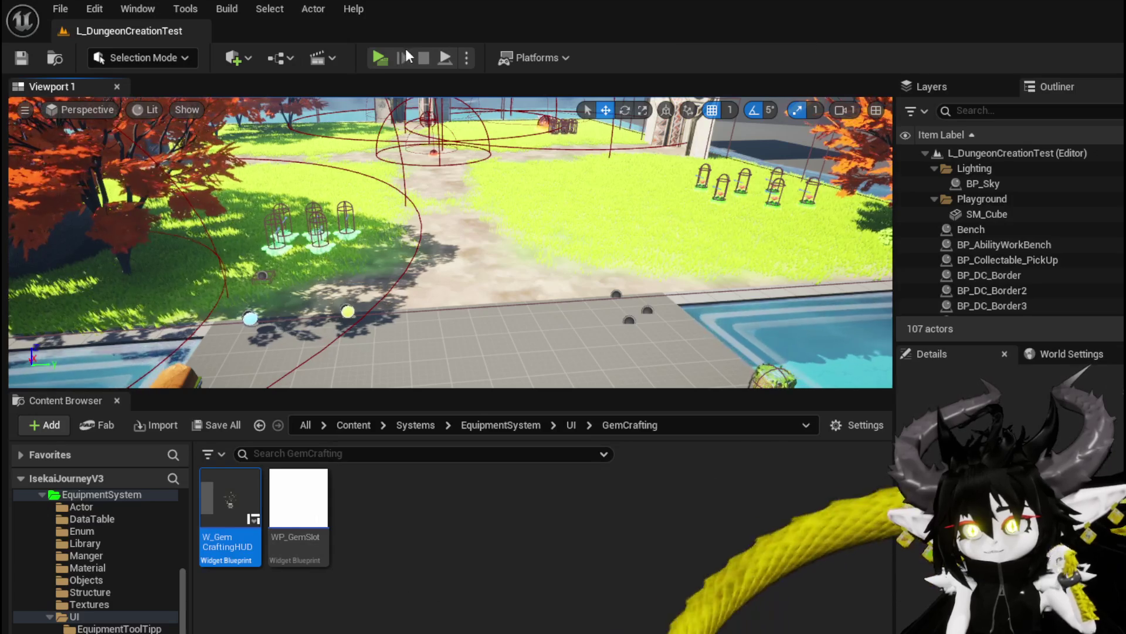
Step: Playtest the Cut Gems screen, confirming only Current Essence: 1451 appears with cost hidden
click(379, 55)
key(w)
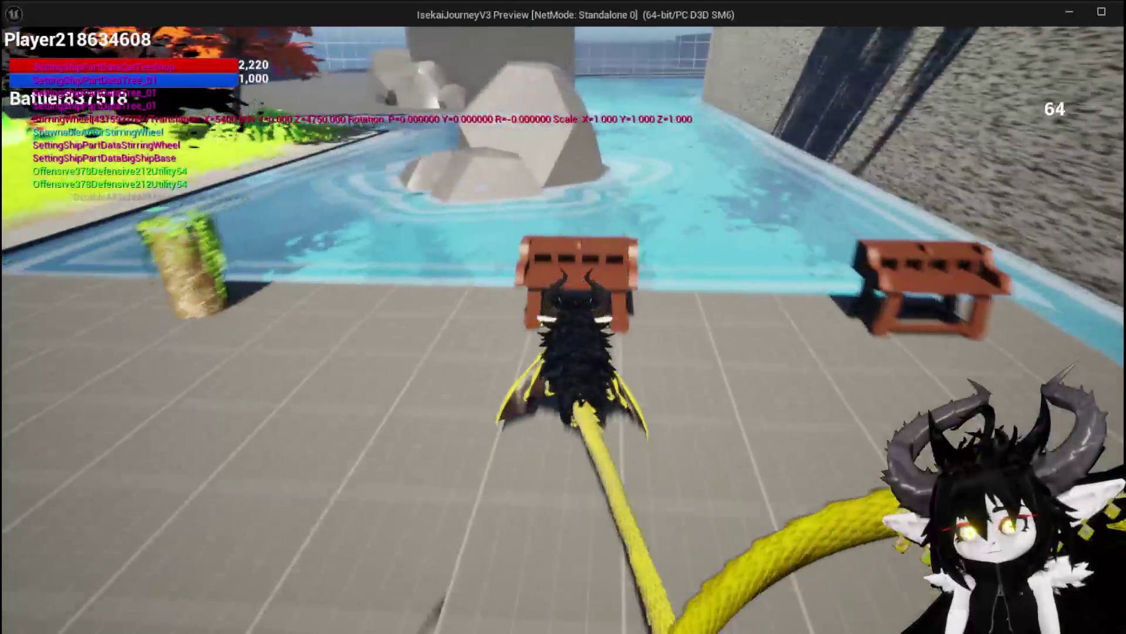
click(307, 38)
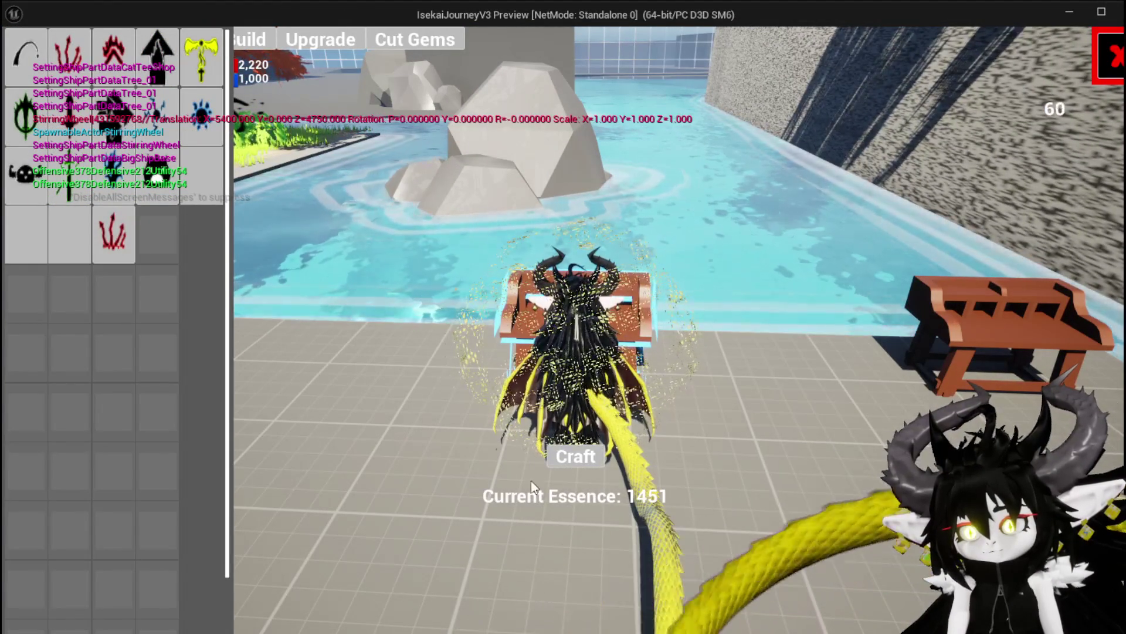
key(Escape)
Step: Save the map and return to W_GemCraftingHUD's blueprint graph
click(21, 58)
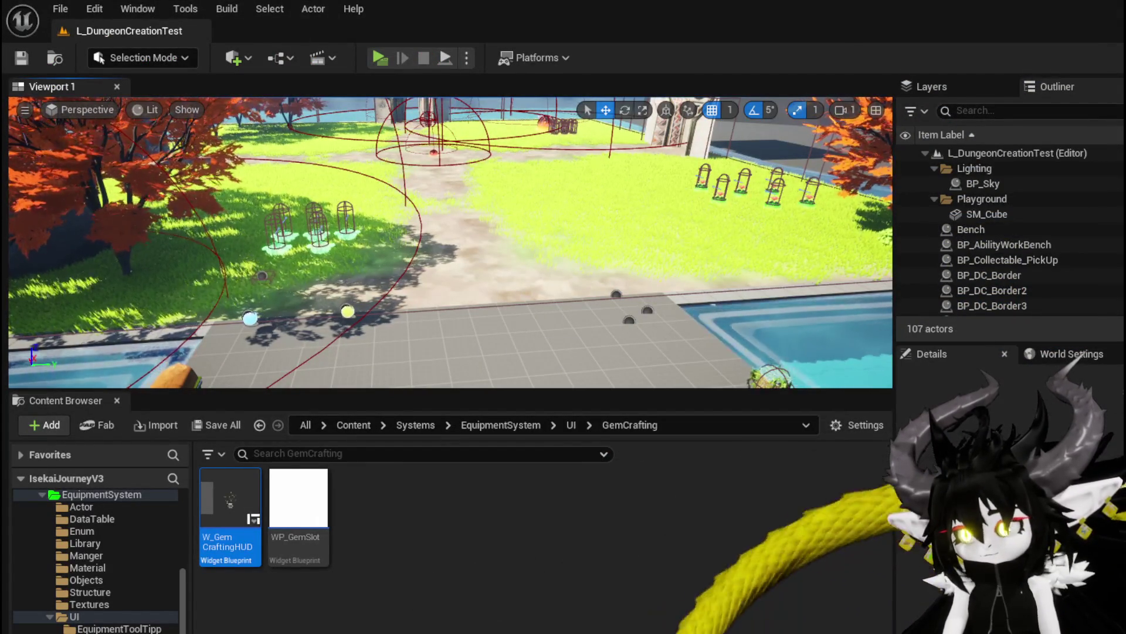
key(alt+Tab)
click(1066, 60)
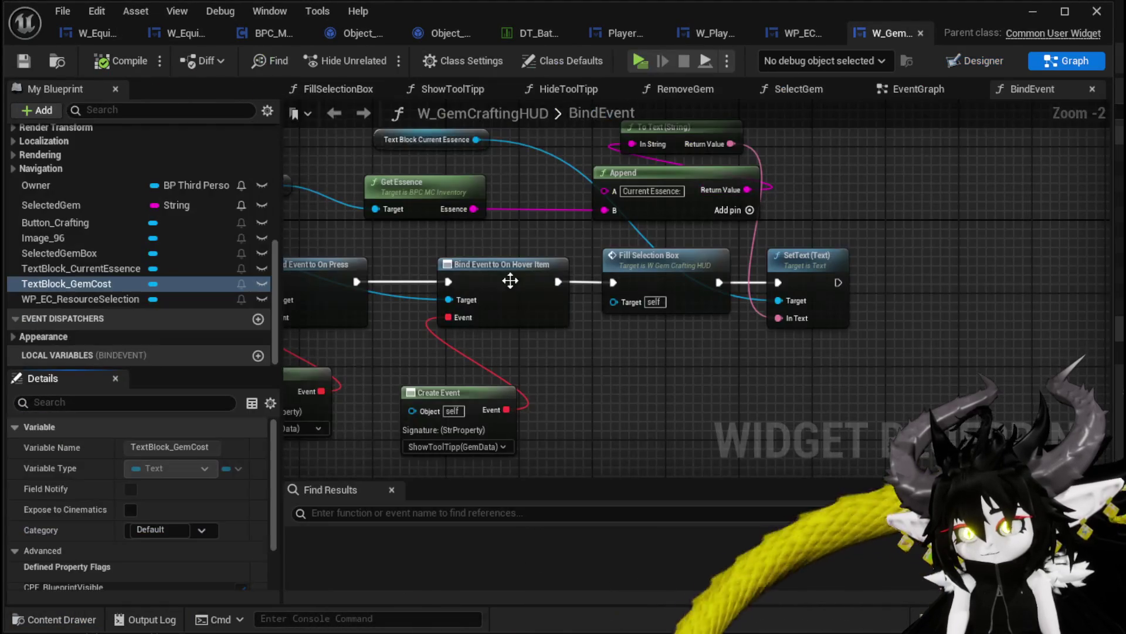
Step: In the SelectGem function, place a getter for TextBlock_GemCost
scroll(136, 188, up, 5)
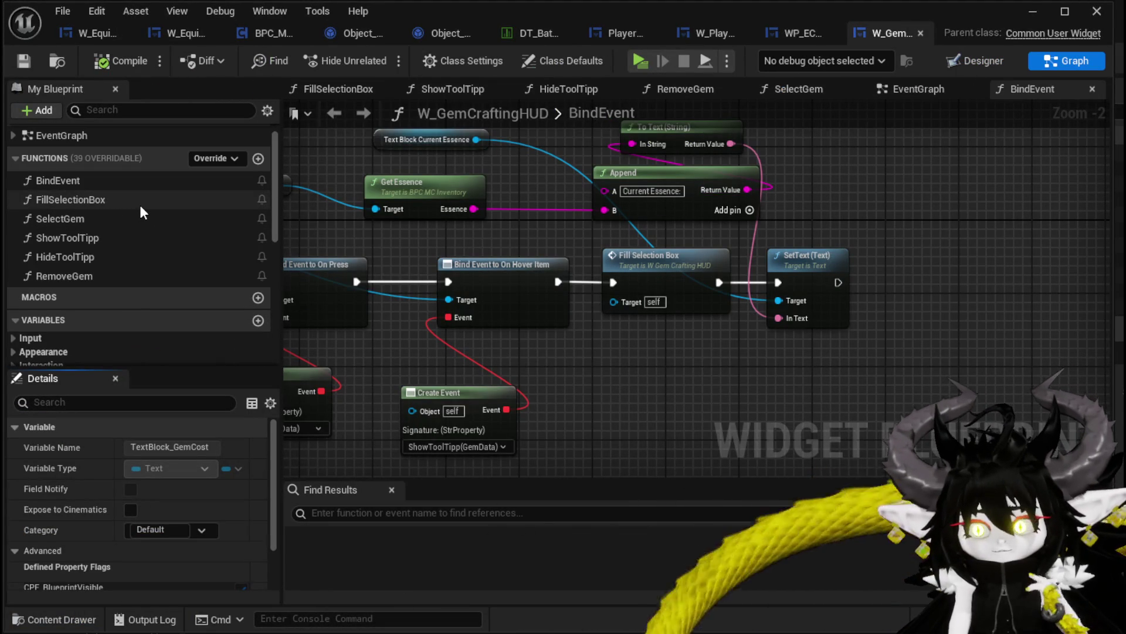
double_click(119, 218)
mouse_move(620, 321)
mouse_down()
mouse_move(324, 270)
mouse_move(605, 267)
mouse_move(269, 254)
mouse_up()
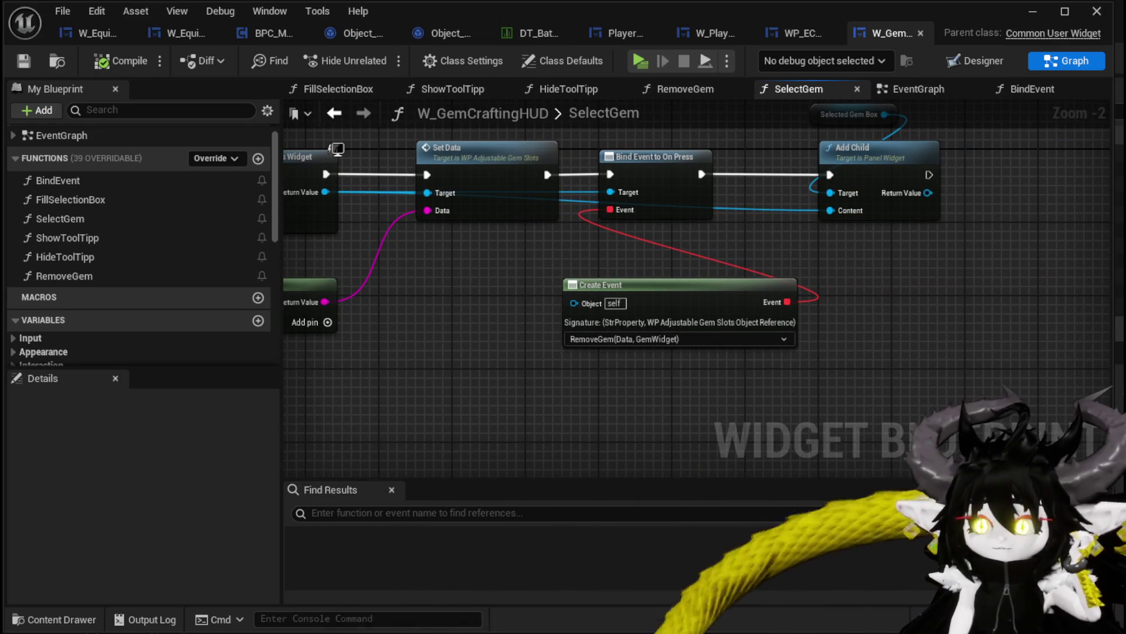
mouse_move(269, 254)
mouse_down()
mouse_move(255, 284)
mouse_move(372, 305)
mouse_move(957, 309)
mouse_up()
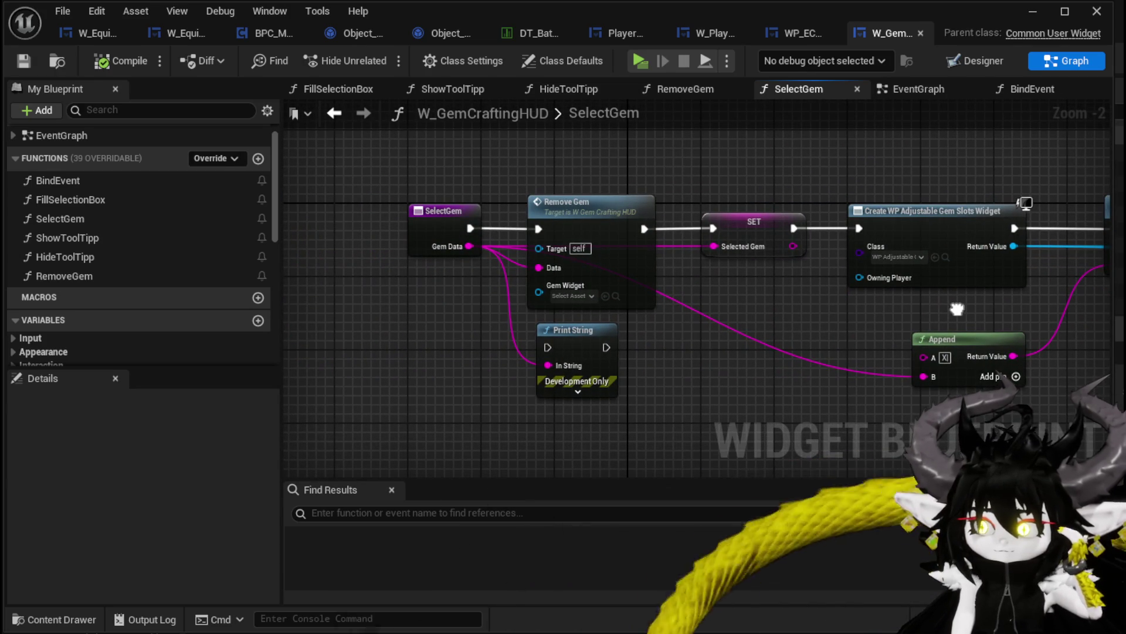
drag(957, 309, 209, 310)
scroll(174, 294, down, 5)
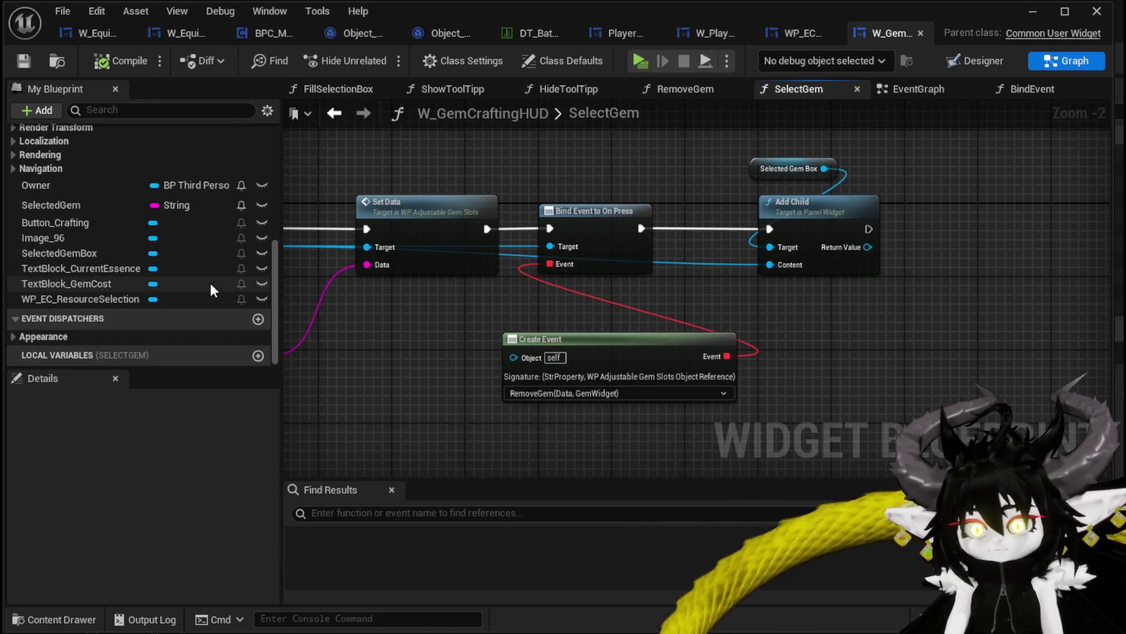
mouse_move(97, 284)
mouse_down()
mouse_move(877, 304)
mouse_move(944, 176)
mouse_up()
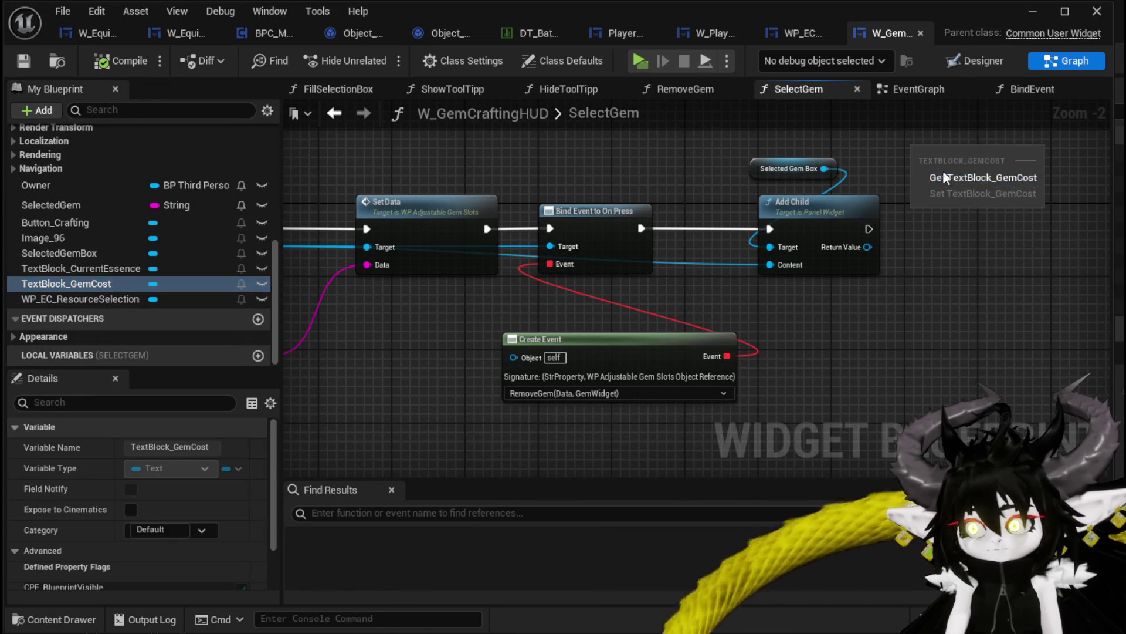
click(945, 176)
Step: Add a Set Visibility node on the cost text, run after Add Child
drag(777, 178, 813, 236)
text(Set)
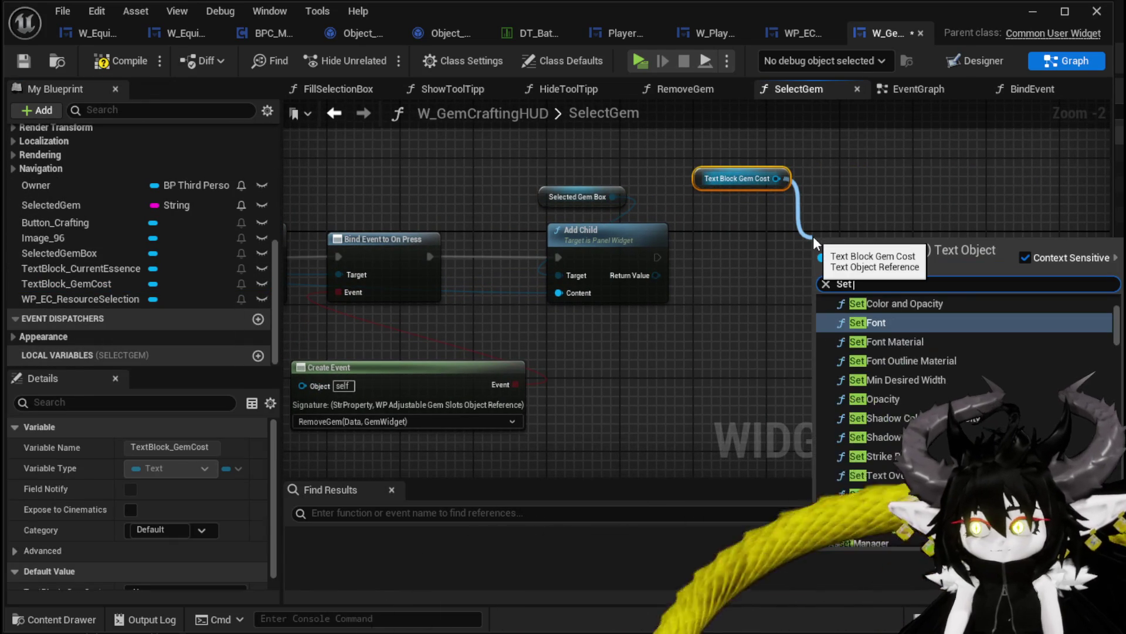
text( Visi)
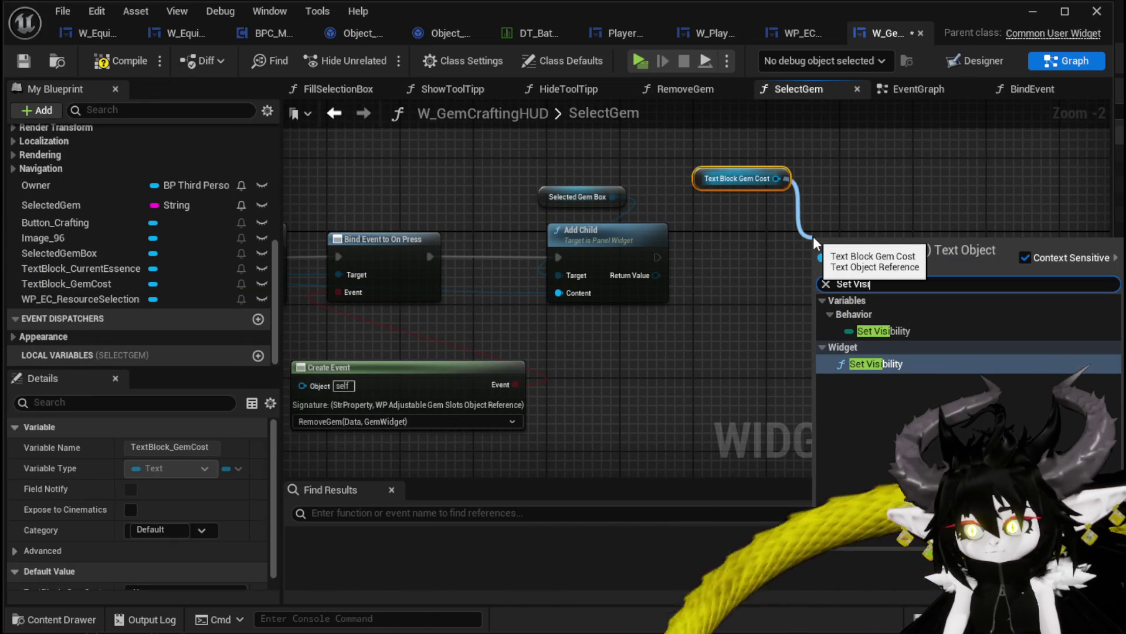
click(850, 363)
mouse_move(657, 257)
mouse_down()
mouse_move(815, 266)
mouse_move(858, 229)
mouse_move(862, 256)
mouse_up()
click(689, 171)
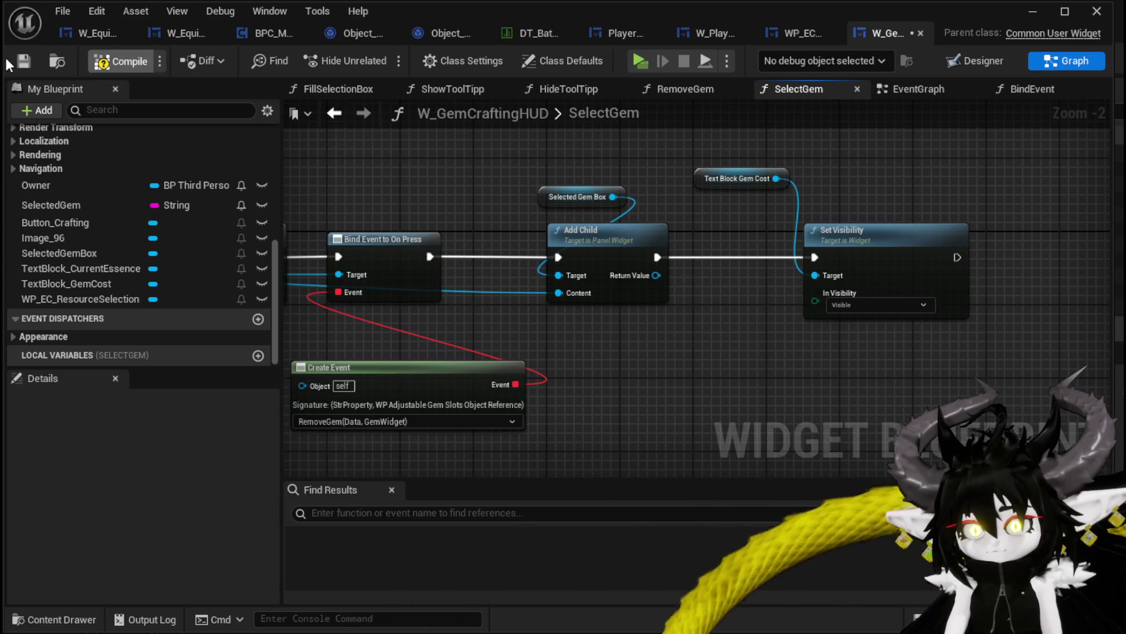
scroll(164, 188, up, 10)
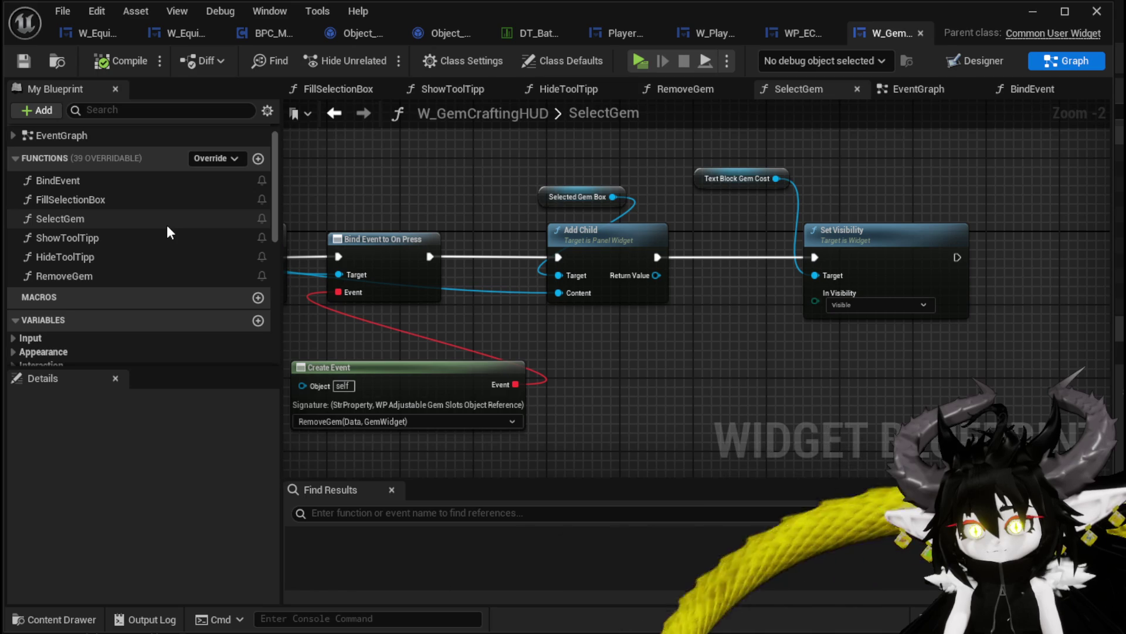
double_click(118, 278)
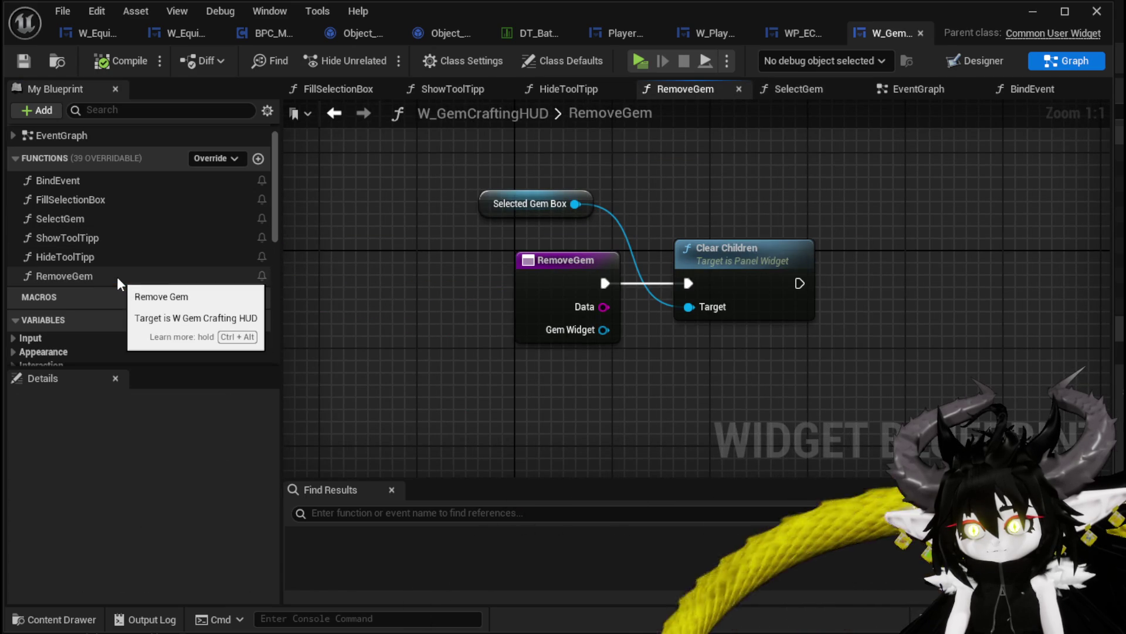
Step: In RemoveGem, set TextBlock_GemCost's visibility to Collapsed after Clear Children, then launch a playtest
scroll(157, 235, down, 5)
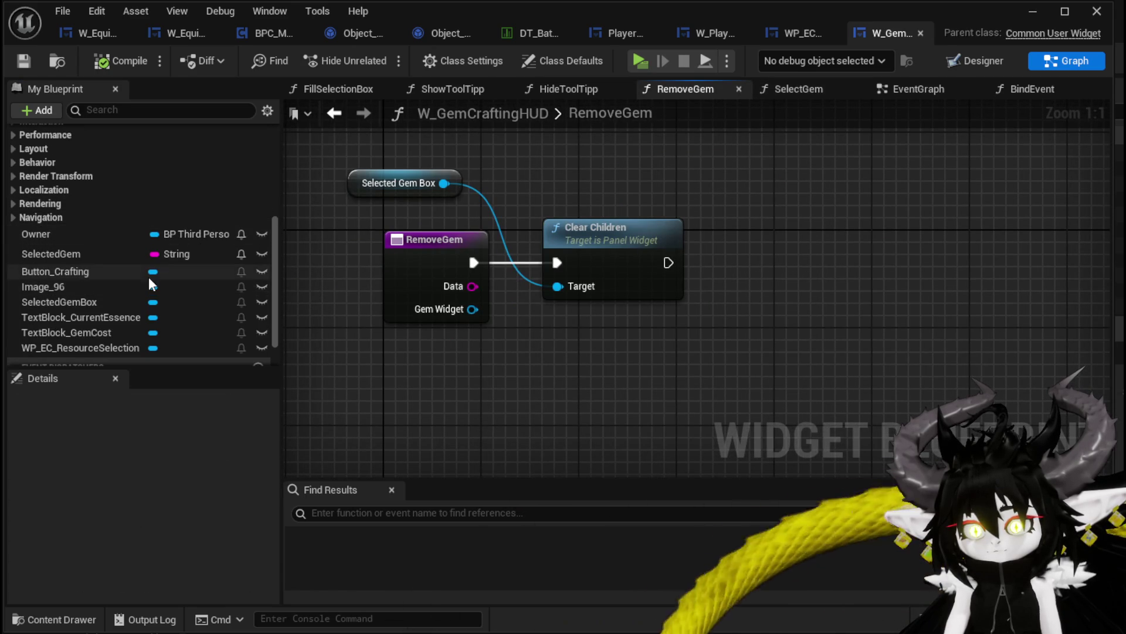
mouse_move(79, 334)
mouse_down()
mouse_move(628, 185)
mouse_move(618, 167)
mouse_up()
click(674, 196)
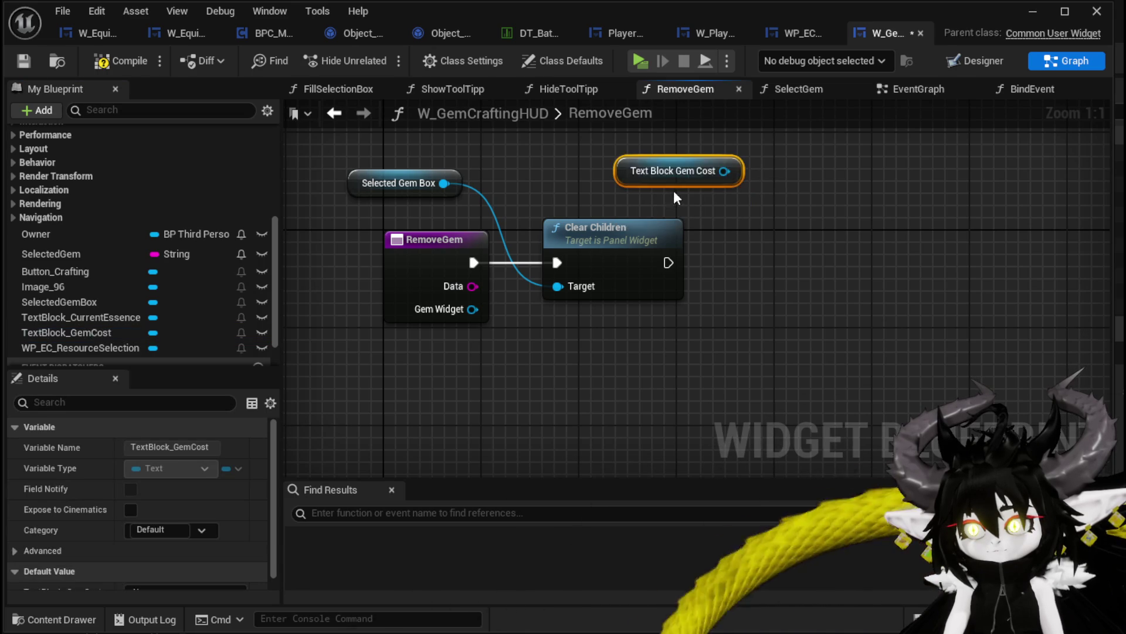
drag(728, 174, 795, 223)
text(Set Visi)
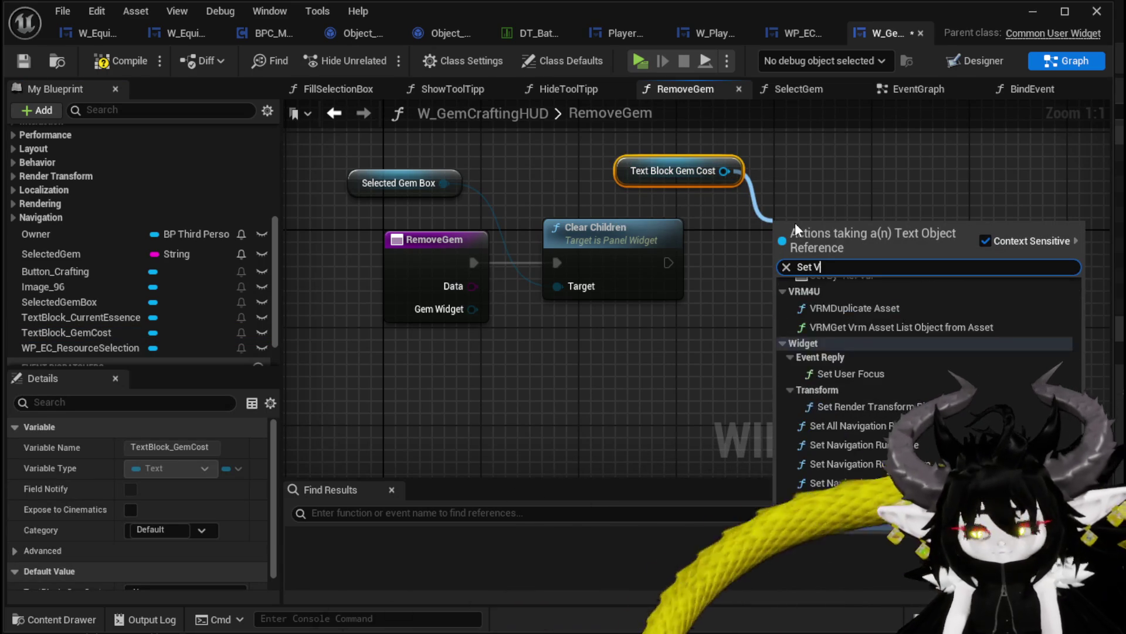
click(864, 345)
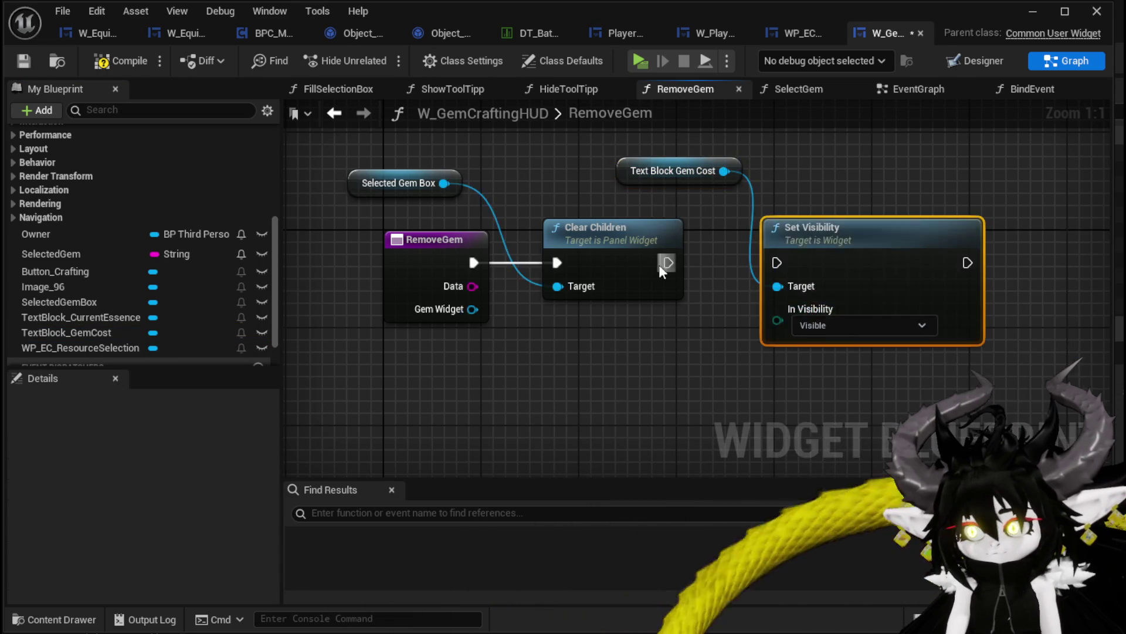
click(808, 350)
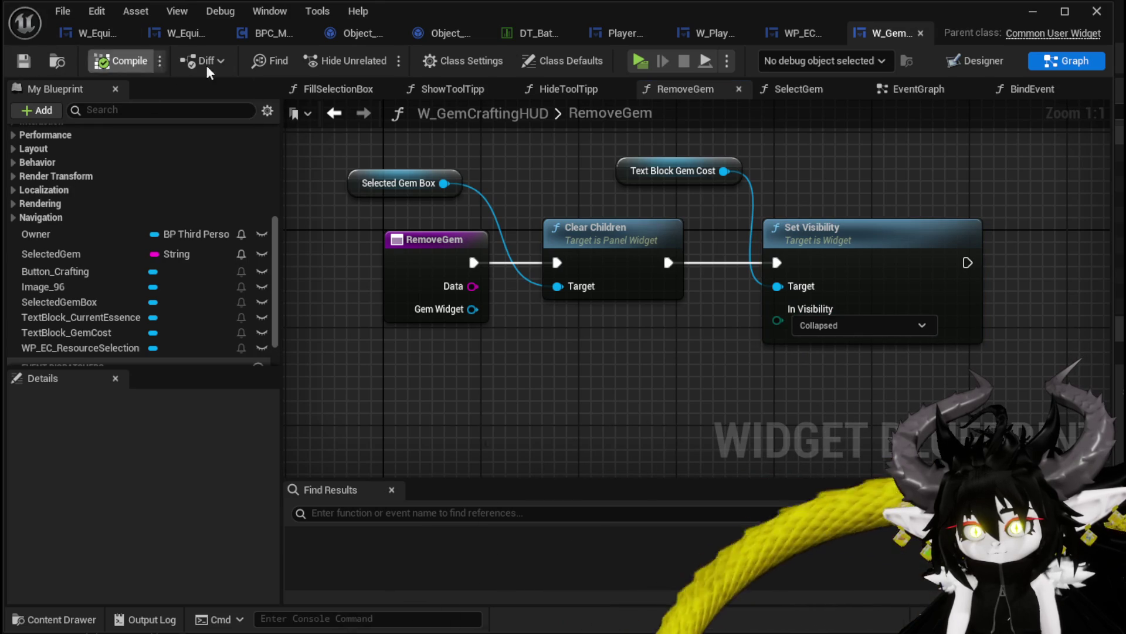
click(1031, 12)
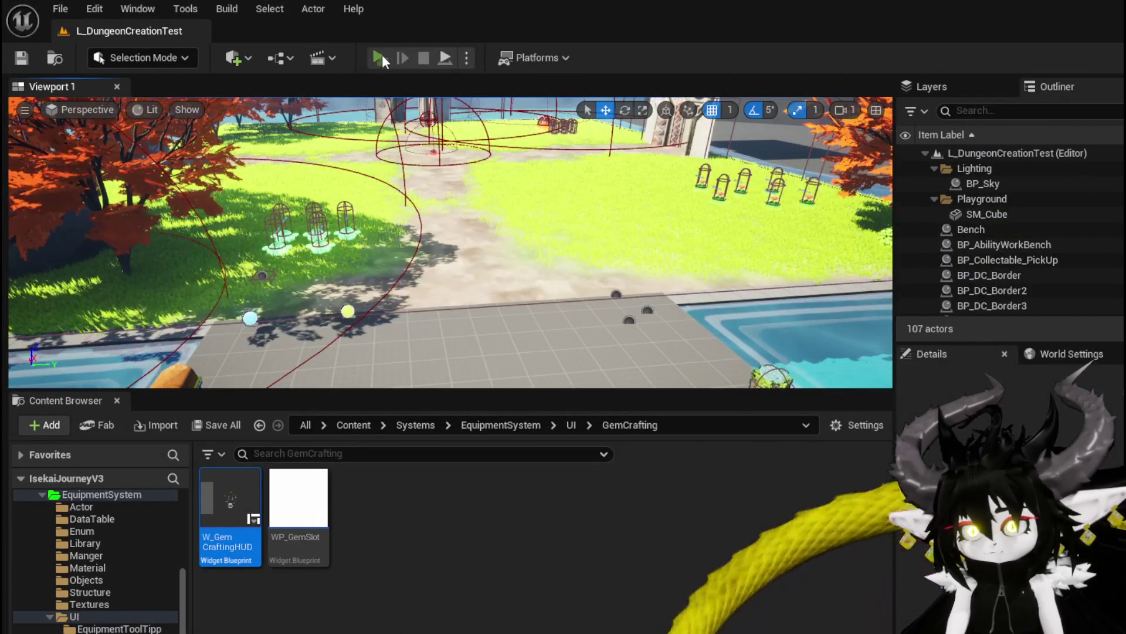
Step: Open Cut Gems and pick various gems, checking Cost: 350 appears below Current Essence: 1451
key(e)
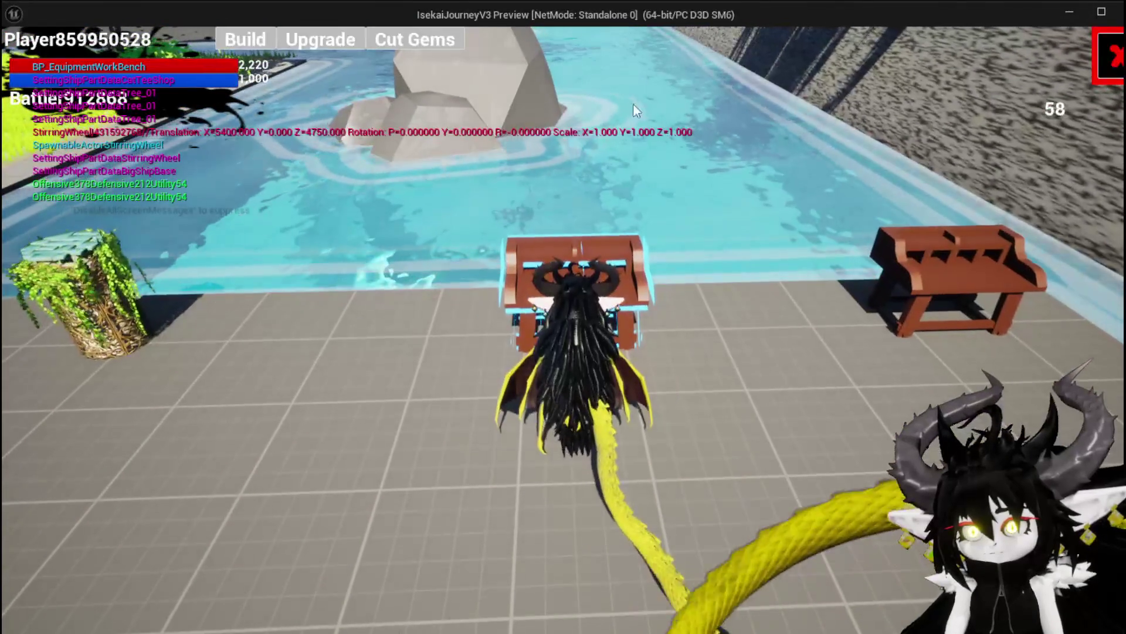
click(416, 40)
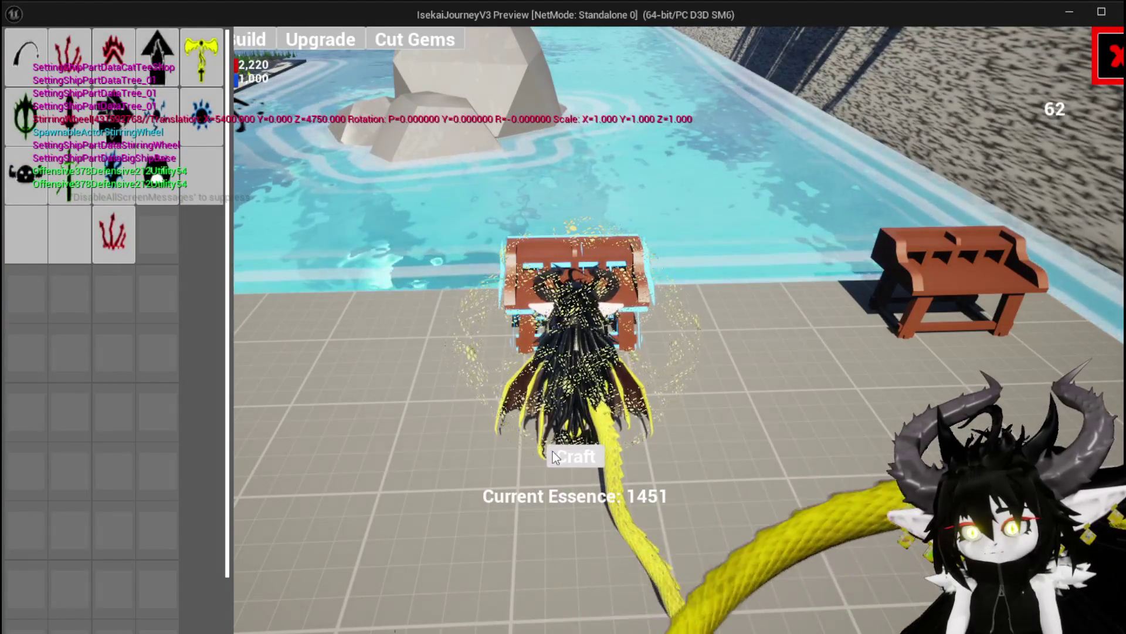
click(202, 117)
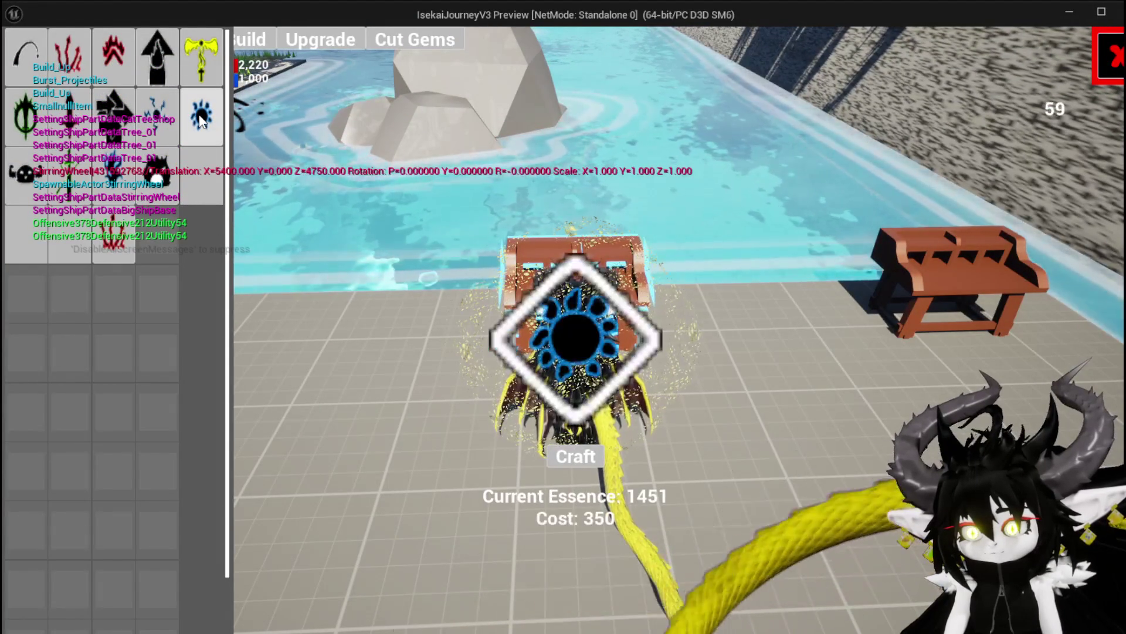
click(25, 174)
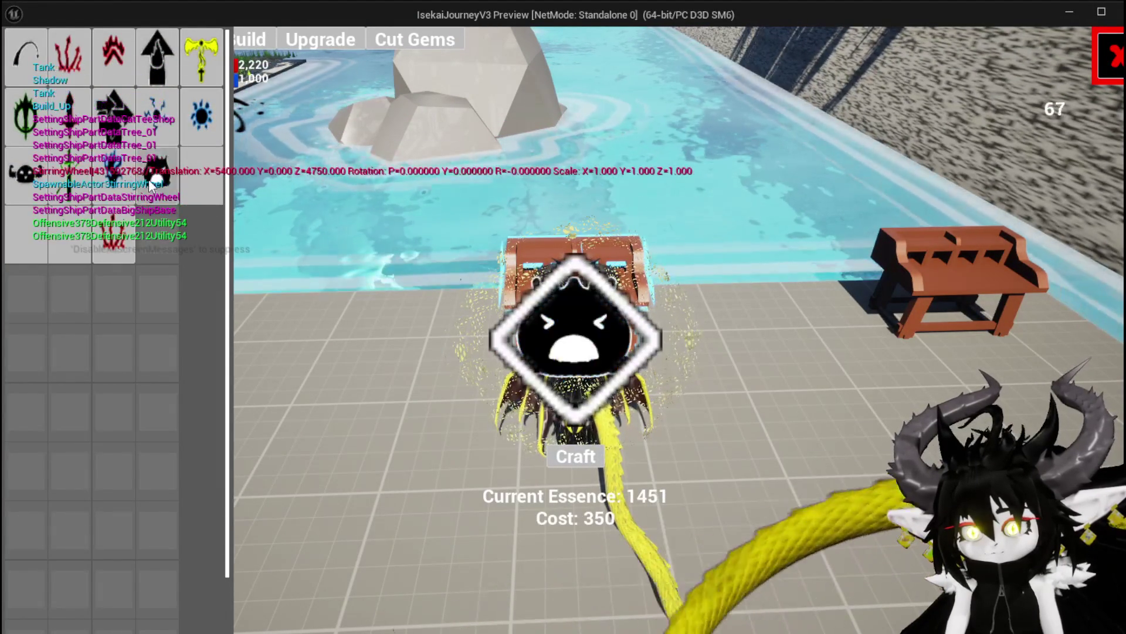
click(97, 156)
click(158, 55)
click(157, 112)
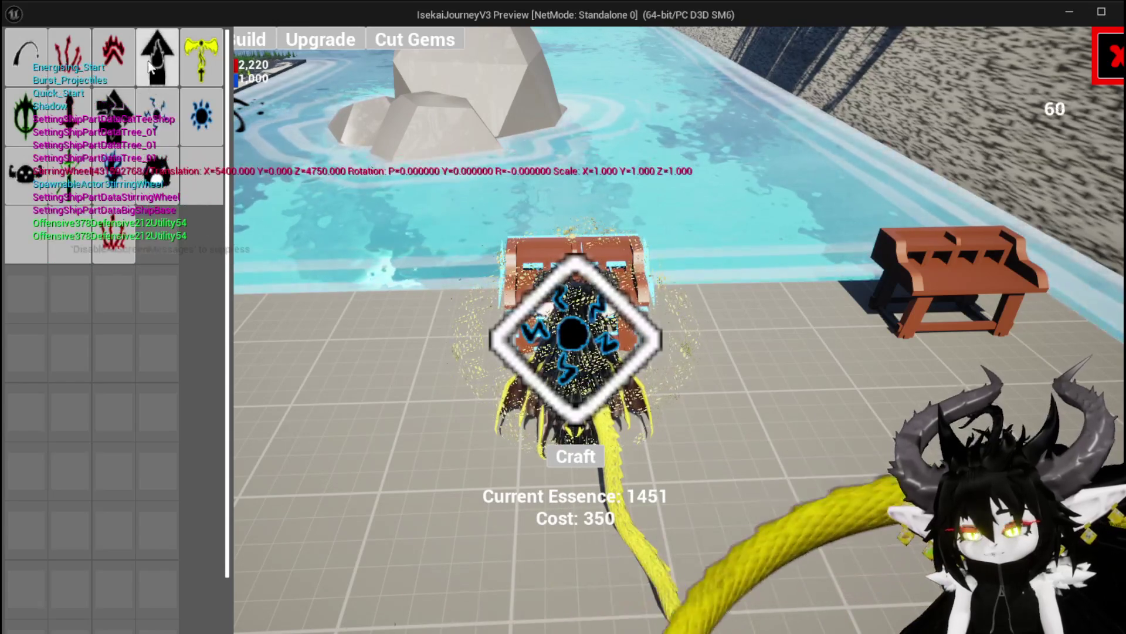
click(107, 55)
click(112, 115)
click(26, 115)
click(68, 114)
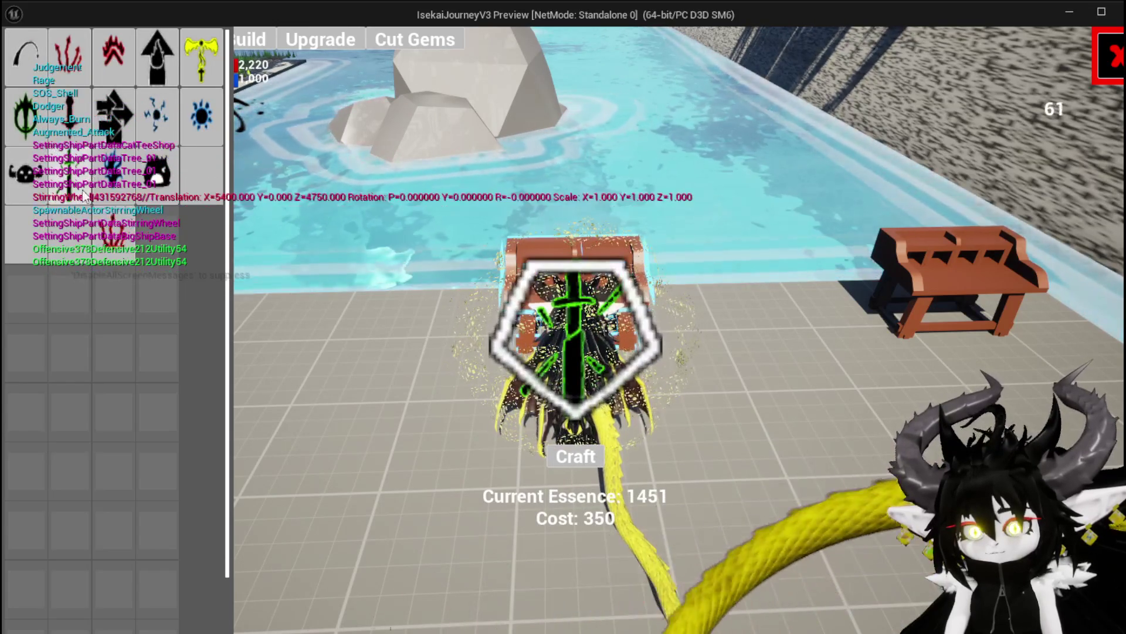
click(33, 193)
click(115, 238)
click(160, 113)
click(186, 65)
click(183, 125)
click(112, 170)
click(112, 56)
click(68, 114)
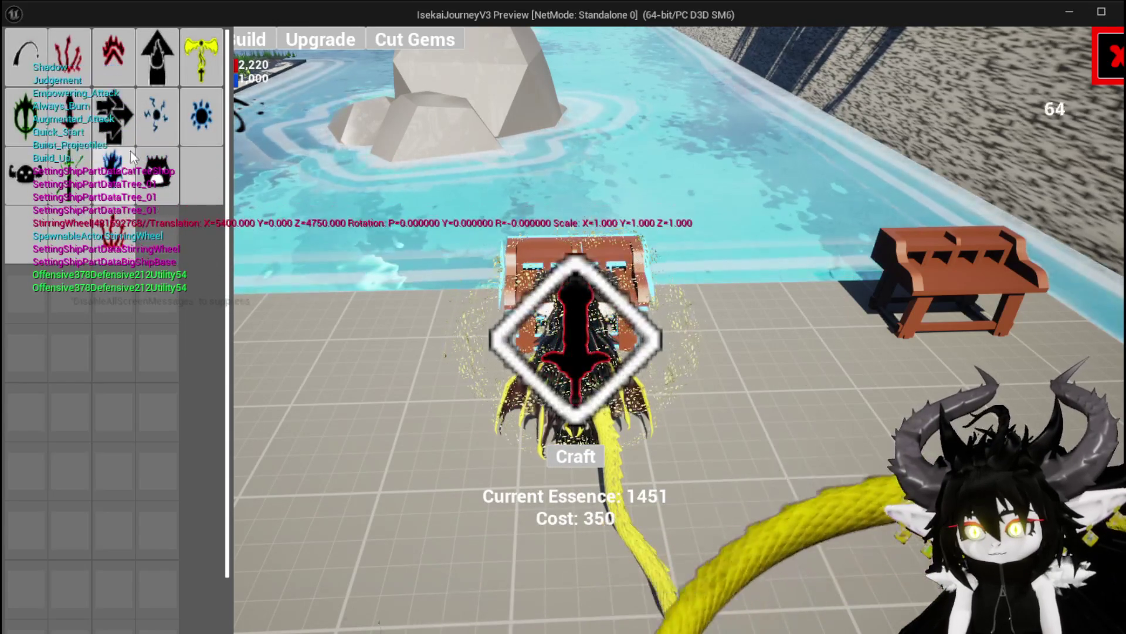
click(157, 173)
click(201, 115)
click(201, 56)
click(68, 55)
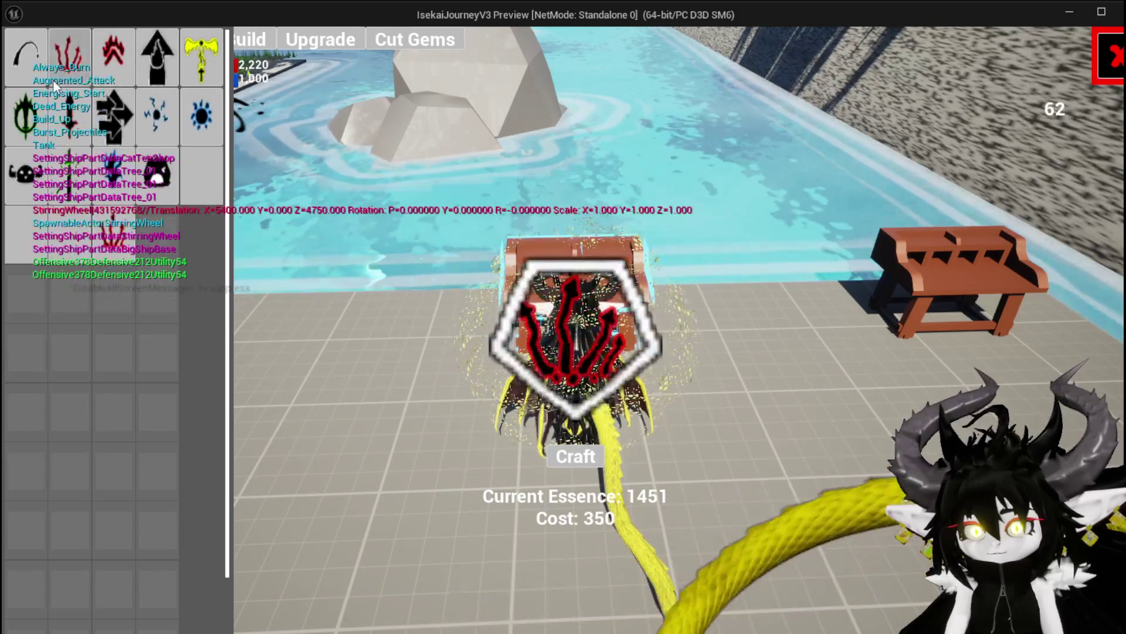
click(25, 114)
click(196, 133)
Step: End the playtest, save the modified packages, and return to the HUD blueprint
key(Escape)
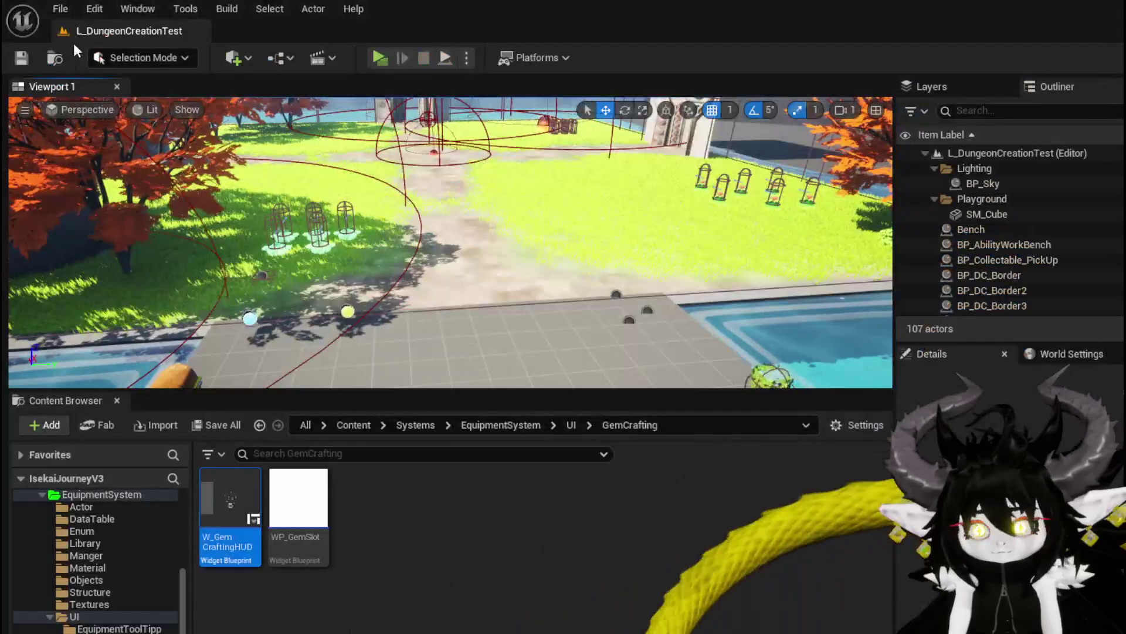
key(ctrl+s)
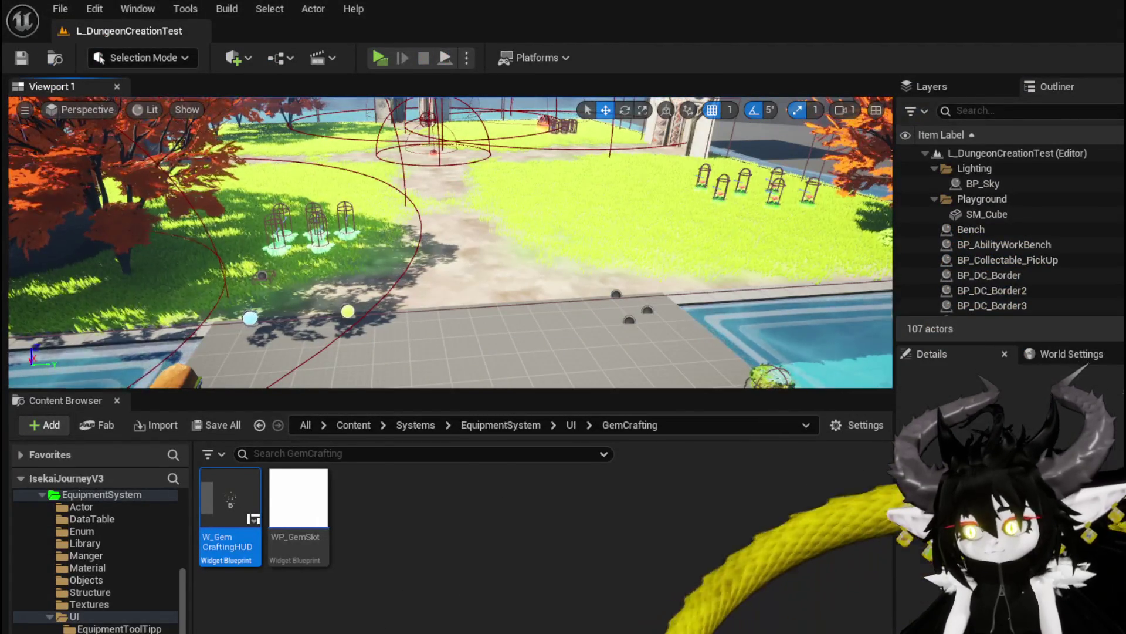
key(alt+Tab)
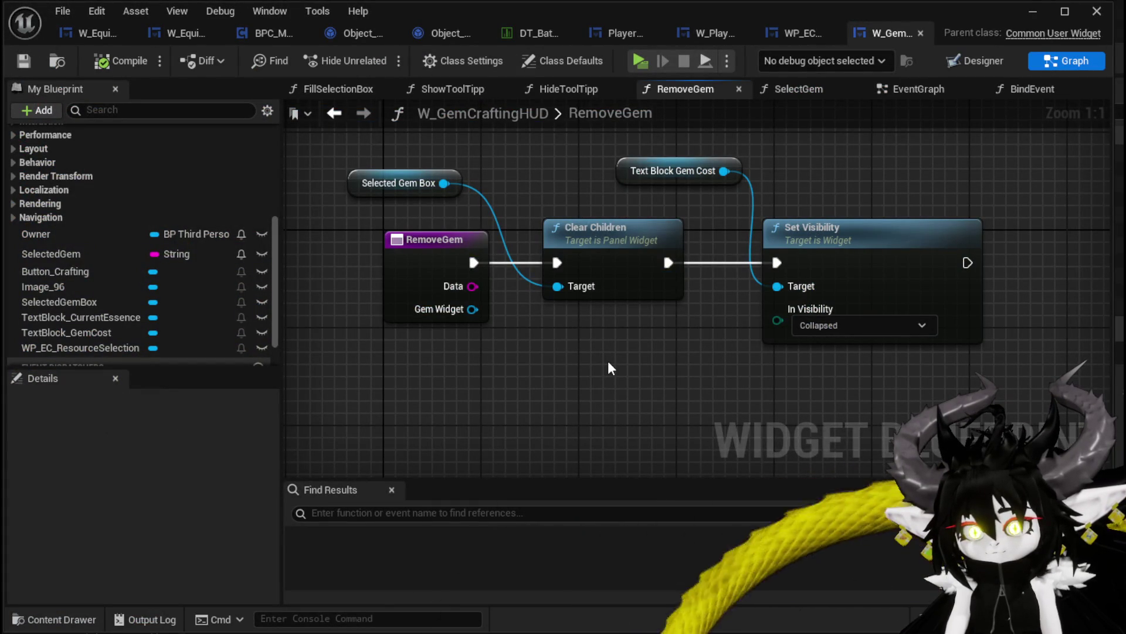
Step: Open the SelectGem function graph and bring the SET Selected Gem node into view
scroll(169, 315, up, 10)
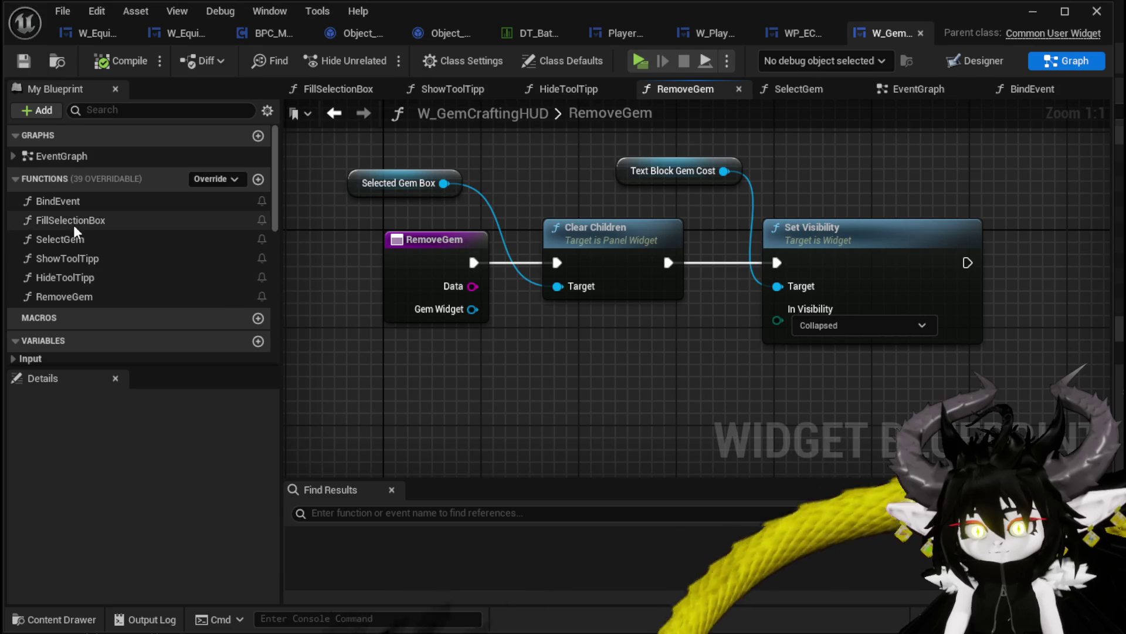
double_click(81, 240)
drag(329, 325, 732, 325)
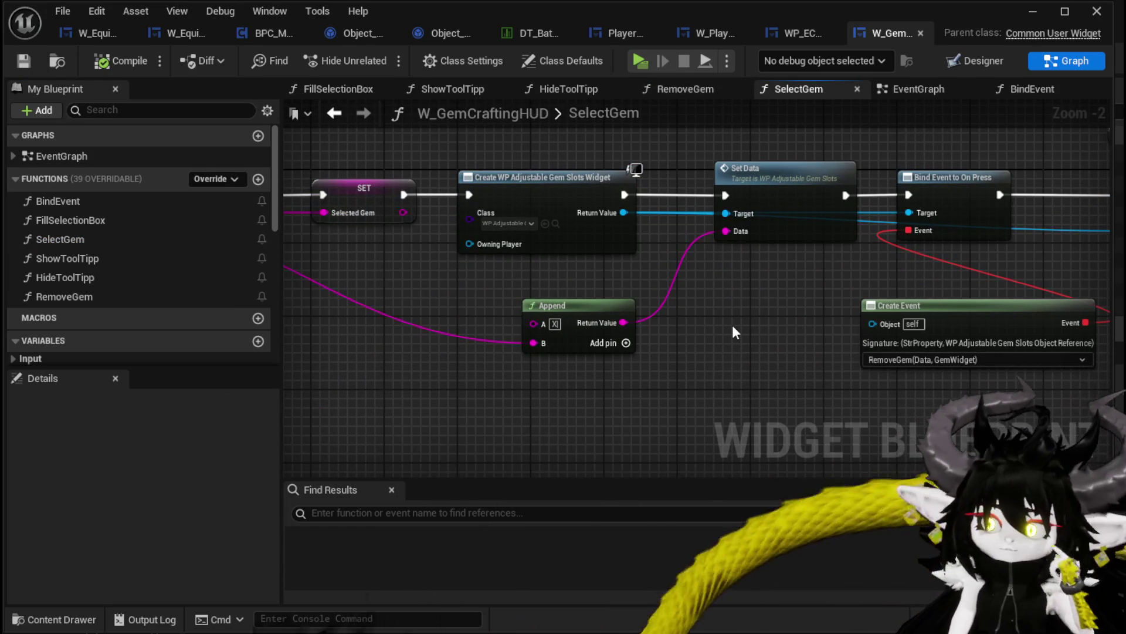
drag(732, 325, 886, 319)
drag(512, 239, 515, 297)
click(499, 254)
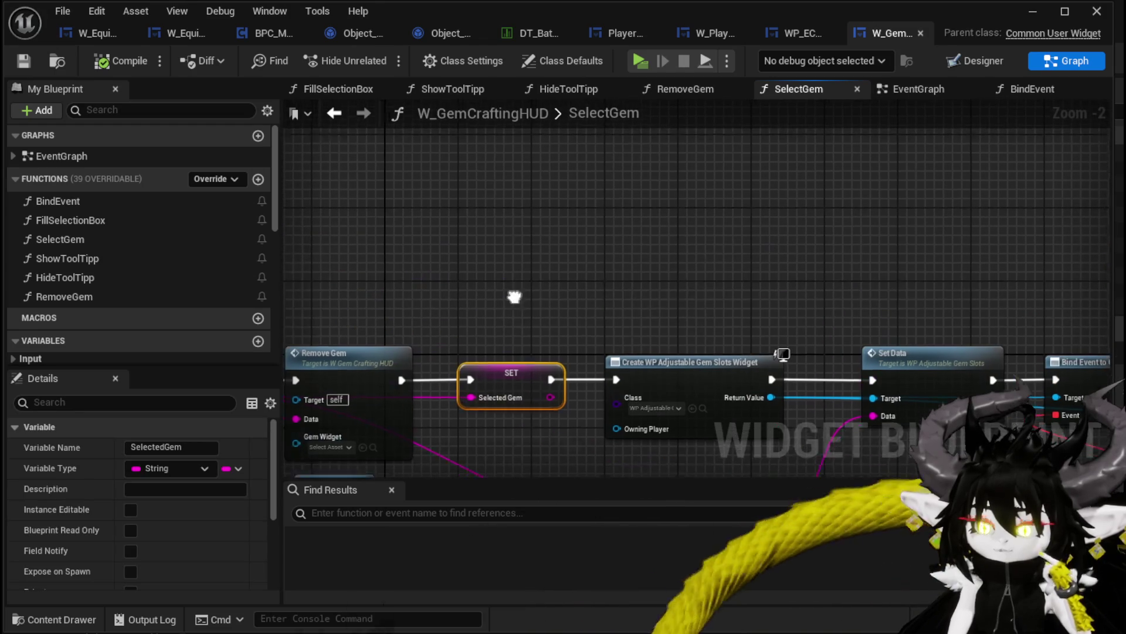
Step: Add a Get Data Table Row node using the DT_ItemInfo data table
right_click(525, 228)
text(get Data)
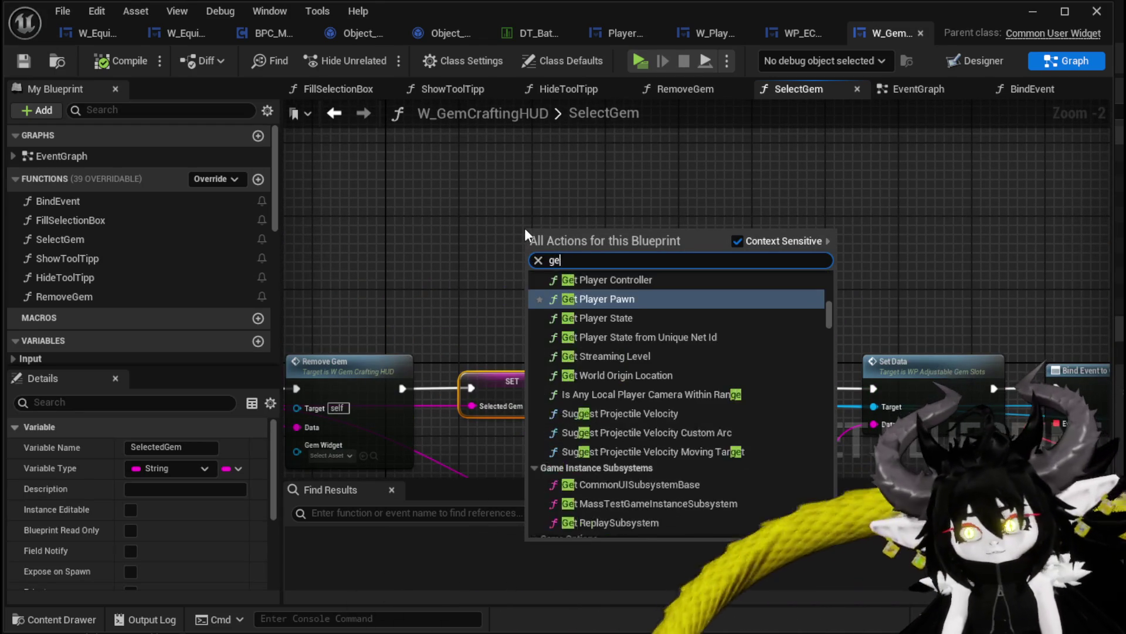
key(BackSpace)
text(table)
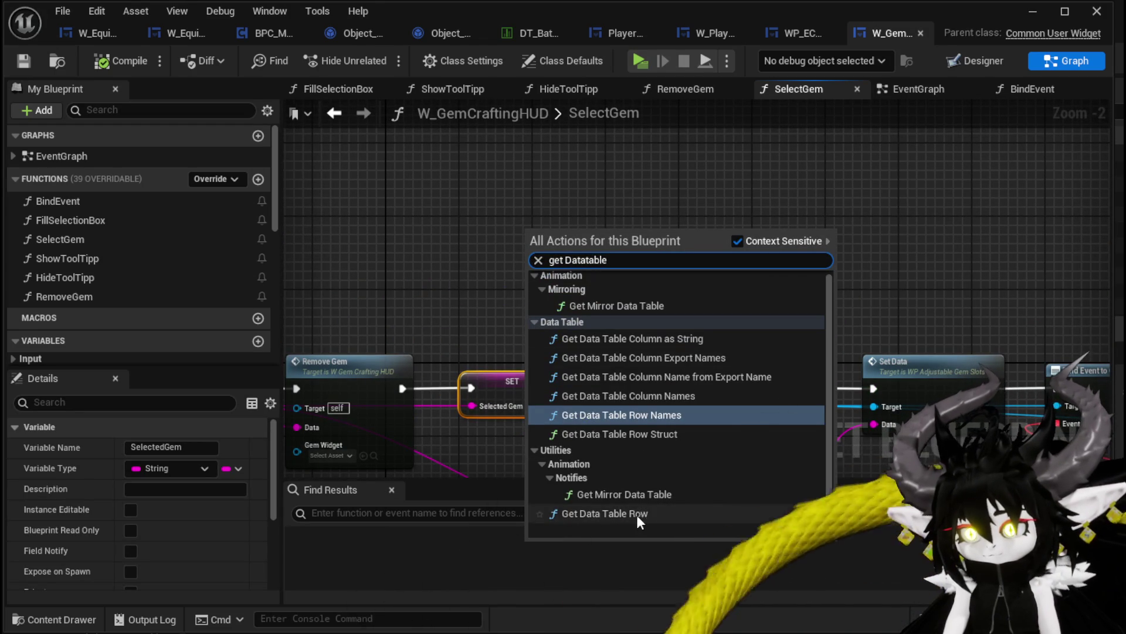
click(622, 514)
click(570, 279)
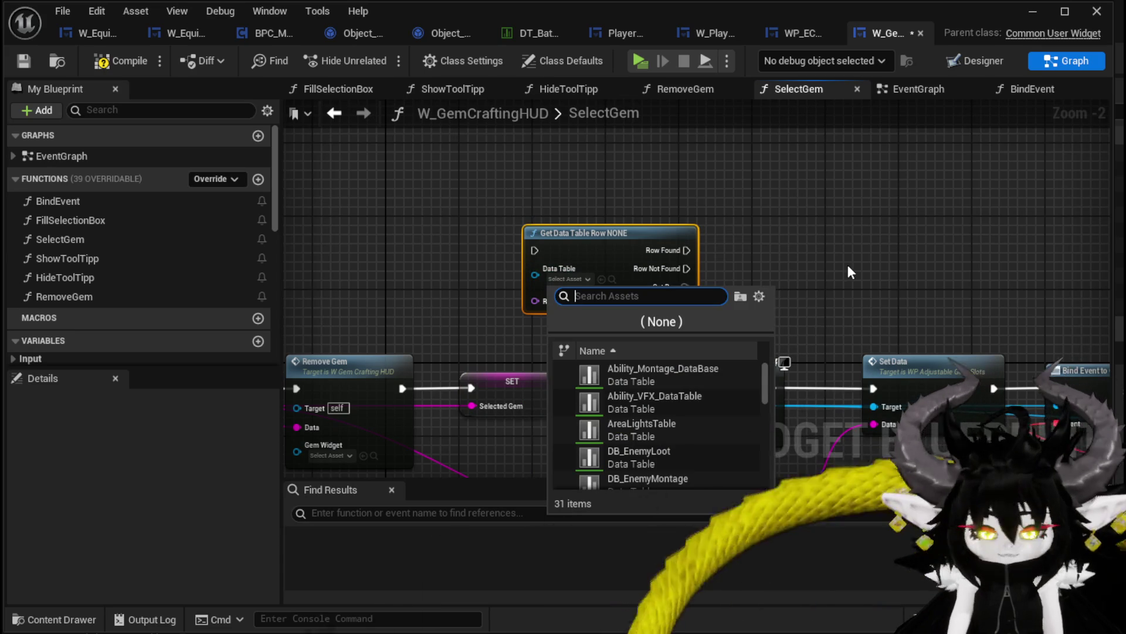
text(Item)
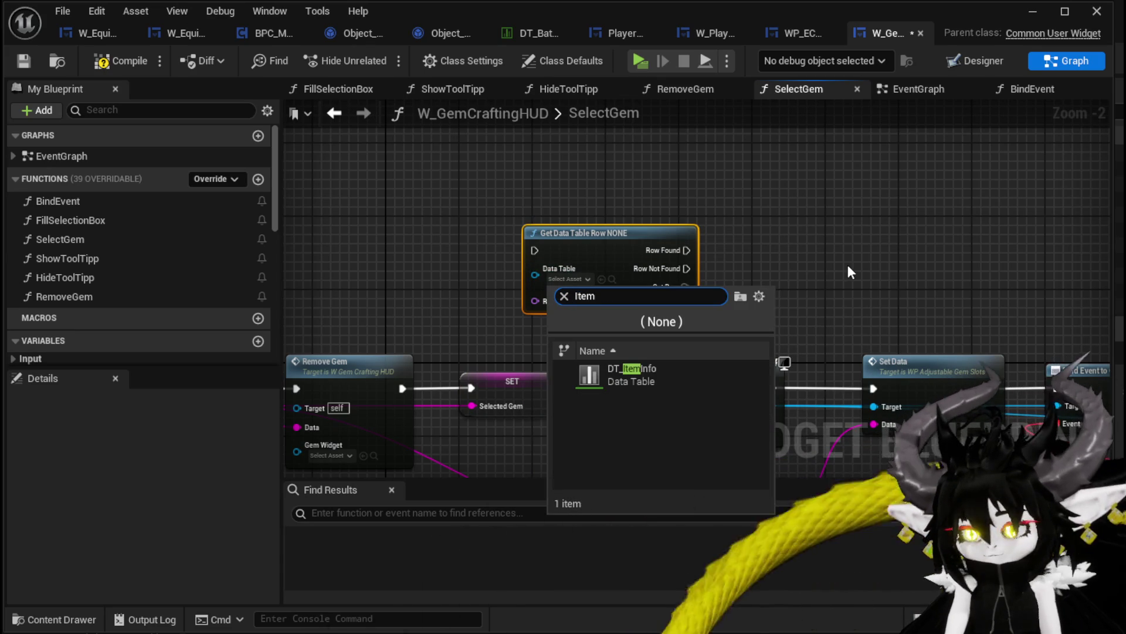
click(665, 372)
mouse_move(679, 277)
mouse_down()
mouse_move(662, 194)
mouse_move(729, 234)
mouse_move(763, 226)
mouse_move(676, 258)
mouse_move(620, 263)
mouse_up()
Step: Break the Out Row into an expanded Break S Item Info node
text(brea)
click(810, 283)
click(613, 309)
mouse_move(652, 349)
mouse_down()
mouse_move(928, 260)
mouse_move(845, 257)
mouse_move(976, 291)
mouse_up()
mouse_move(836, 281)
mouse_down()
mouse_move(921, 284)
mouse_move(779, 297)
mouse_up()
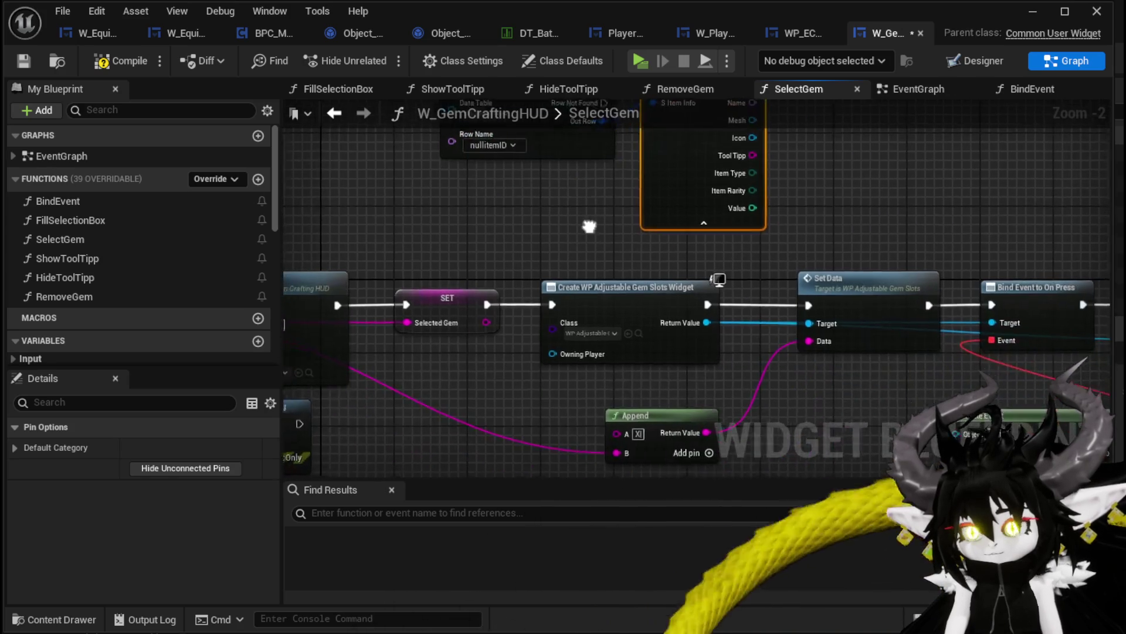
Step: Feed Selected Gem into Row Name through a reroute point and arrange the lookup nodes
drag(570, 213, 525, 284)
drag(440, 394, 406, 205)
double_click(403, 252)
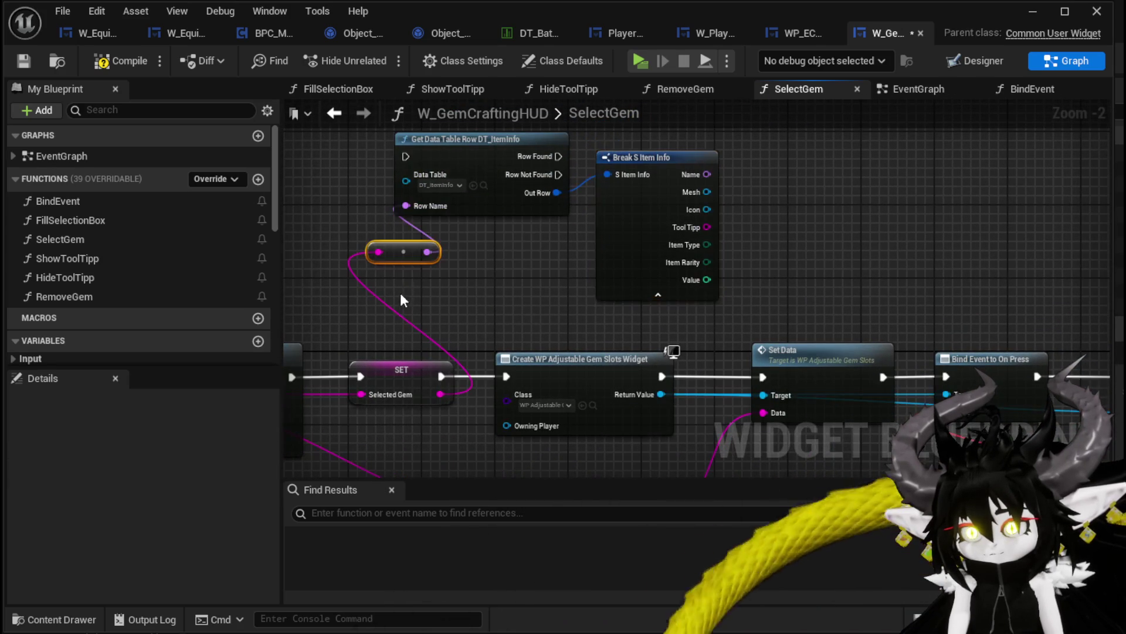
drag(403, 299, 320, 262)
click(569, 162)
mouse_move(568, 163)
mouse_down()
mouse_move(468, 163)
mouse_move(1091, 246)
mouse_move(755, 421)
mouse_move(787, 433)
mouse_move(765, 291)
mouse_up()
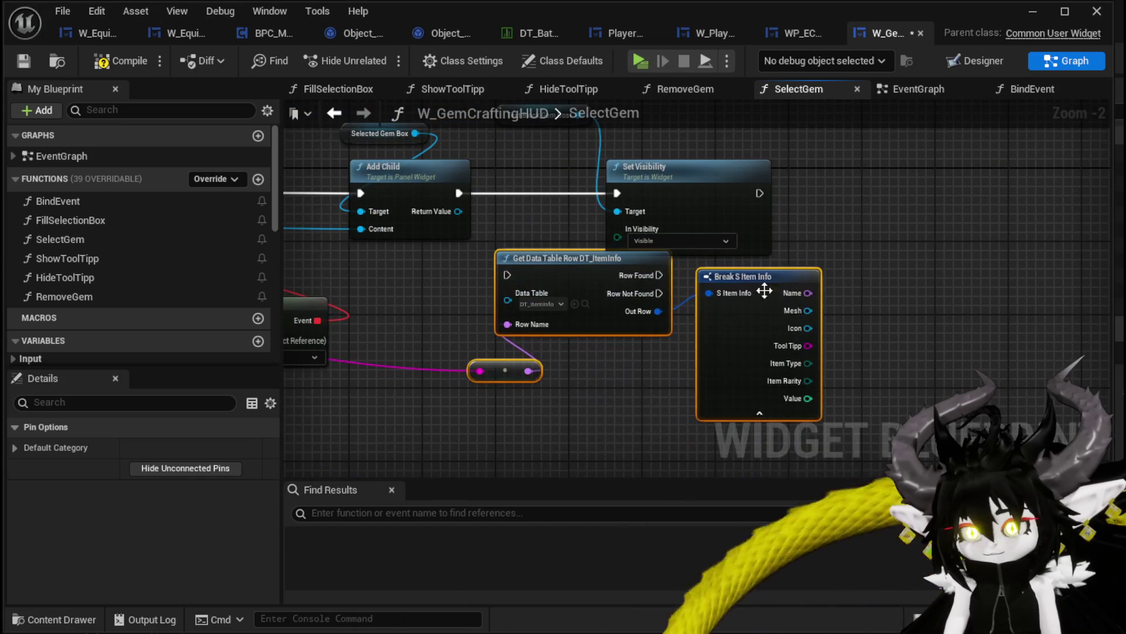
drag(724, 174, 989, 174)
Step: Run Get Data Table Row after Add Child and connect Row Found to Set Visibility
mouse_move(456, 195)
mouse_down()
mouse_move(520, 280)
mouse_move(506, 275)
mouse_up()
drag(491, 402, 857, 255)
drag(788, 276, 807, 183)
drag(889, 193, 883, 193)
mouse_move(765, 185)
mouse_down()
mouse_move(765, 265)
mouse_move(765, 203)
mouse_move(662, 300)
mouse_up()
click(941, 311)
mouse_move(607, 391)
mouse_down()
mouse_move(793, 210)
mouse_move(722, 277)
mouse_move(611, 337)
mouse_up()
drag(455, 209, 611, 178)
Step: Insert a SetText node for the gem cost text between Row Found and Set Visibility
text(S)
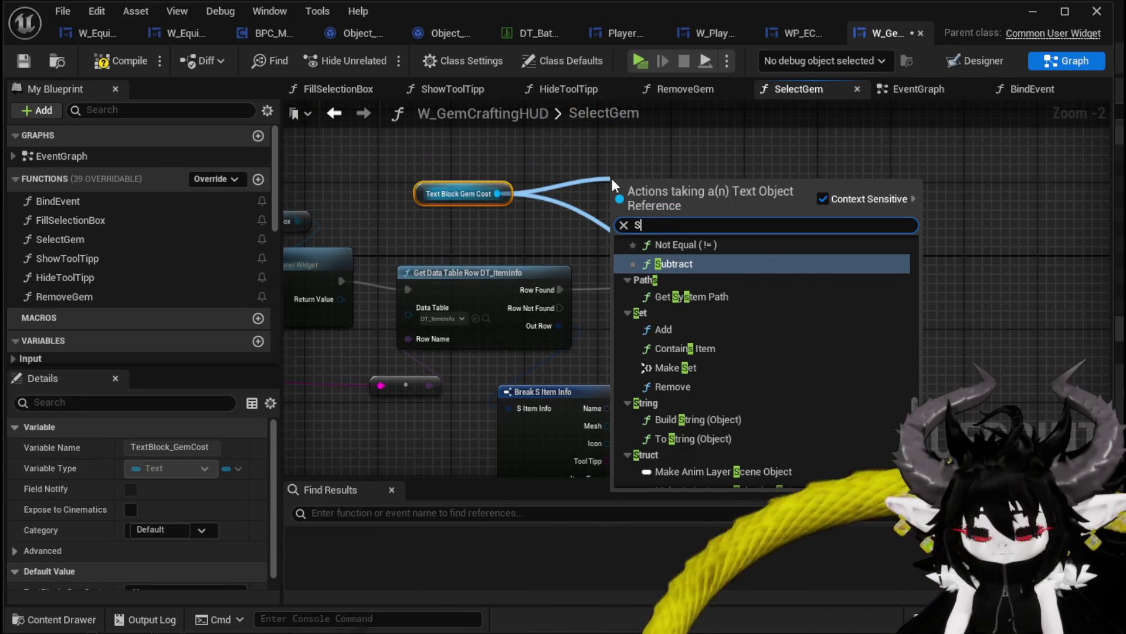
text(et Tex)
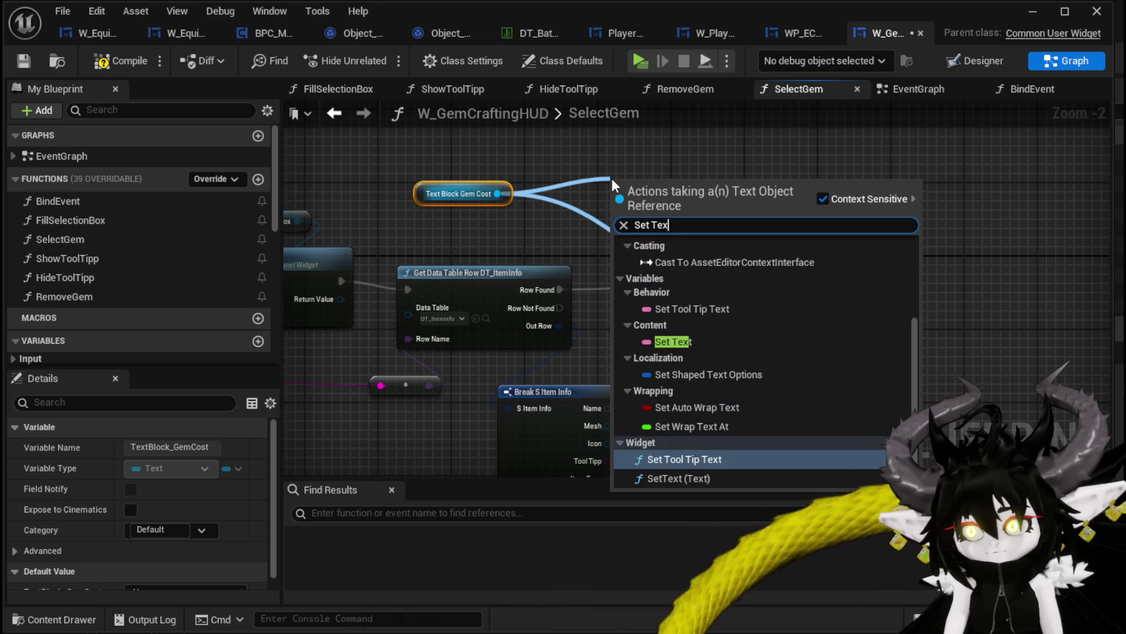
click(717, 448)
mouse_move(658, 191)
mouse_down()
mouse_move(1018, 262)
mouse_move(950, 290)
mouse_move(667, 276)
mouse_move(676, 269)
mouse_up()
mouse_move(561, 289)
mouse_down()
mouse_move(578, 303)
mouse_move(640, 283)
mouse_up()
drag(715, 281, 993, 272)
ctrl+click(825, 291)
Step: Convert the gem Value to a string with a Build String (Integer) node
mouse_move(541, 414)
mouse_down()
mouse_move(756, 240)
mouse_move(706, 293)
mouse_move(598, 278)
mouse_up()
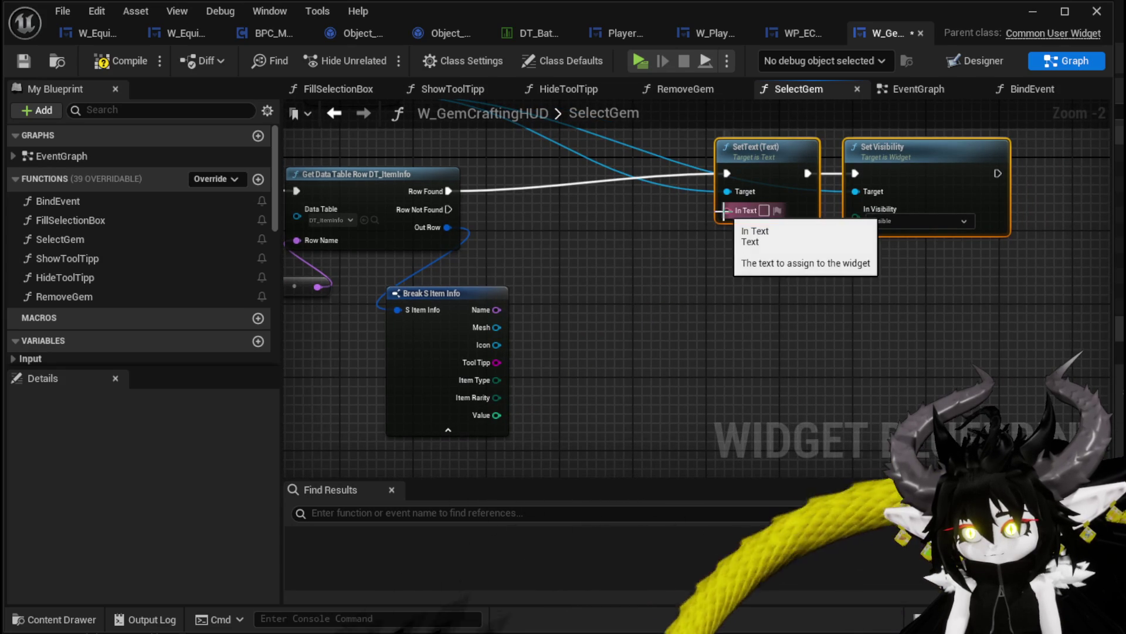
drag(725, 210, 684, 280)
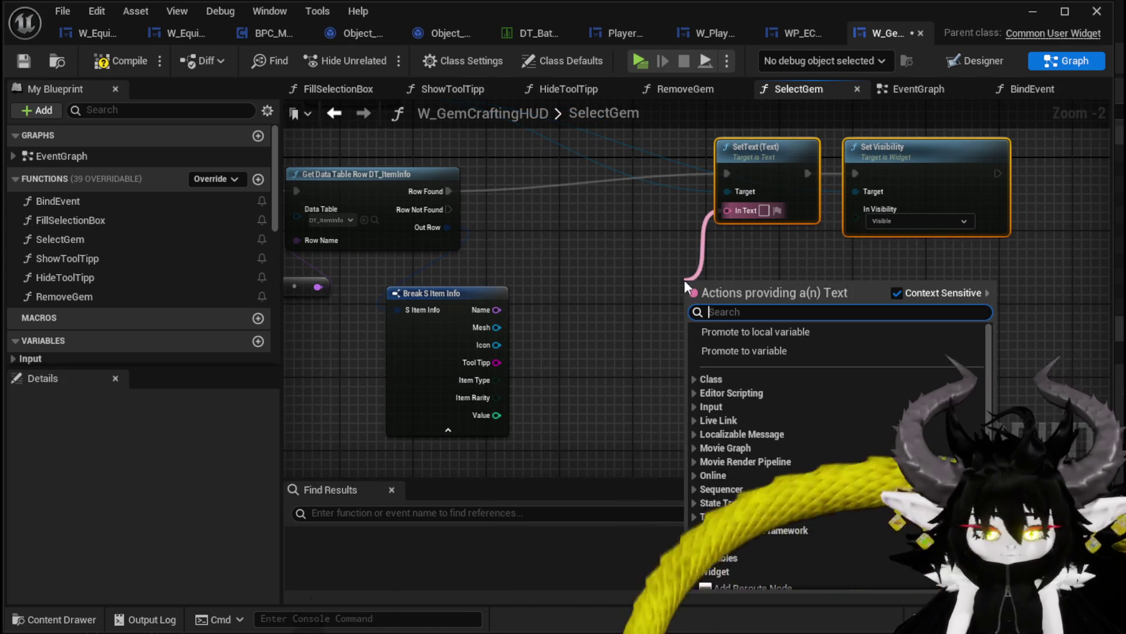
text(make)
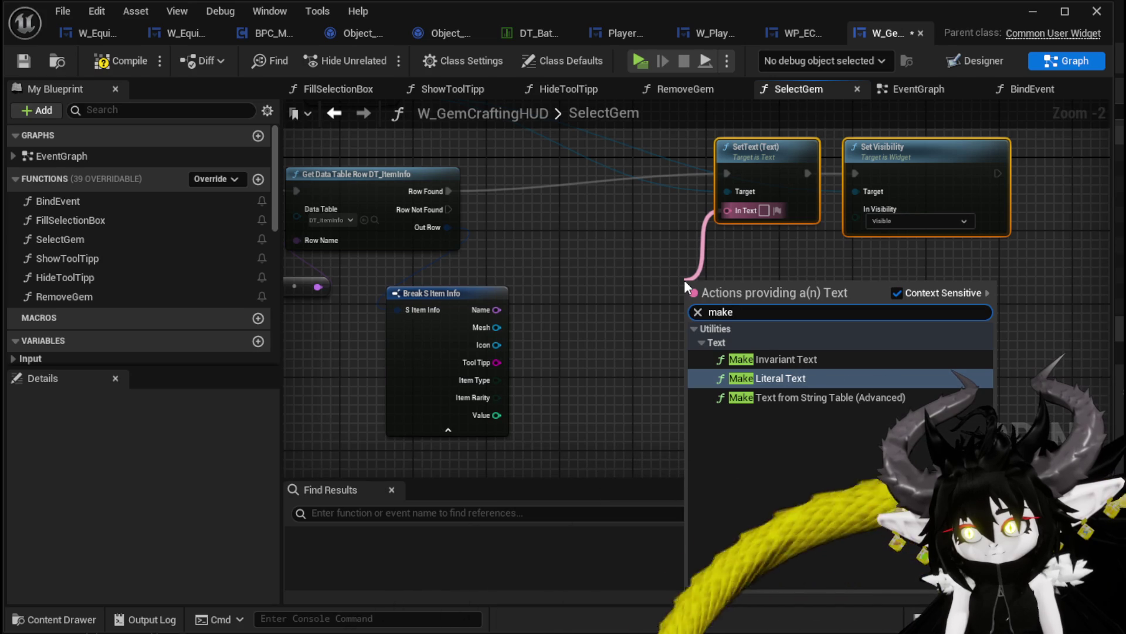
key(BackSpace)
key(BackSpace)
key(BackSpace)
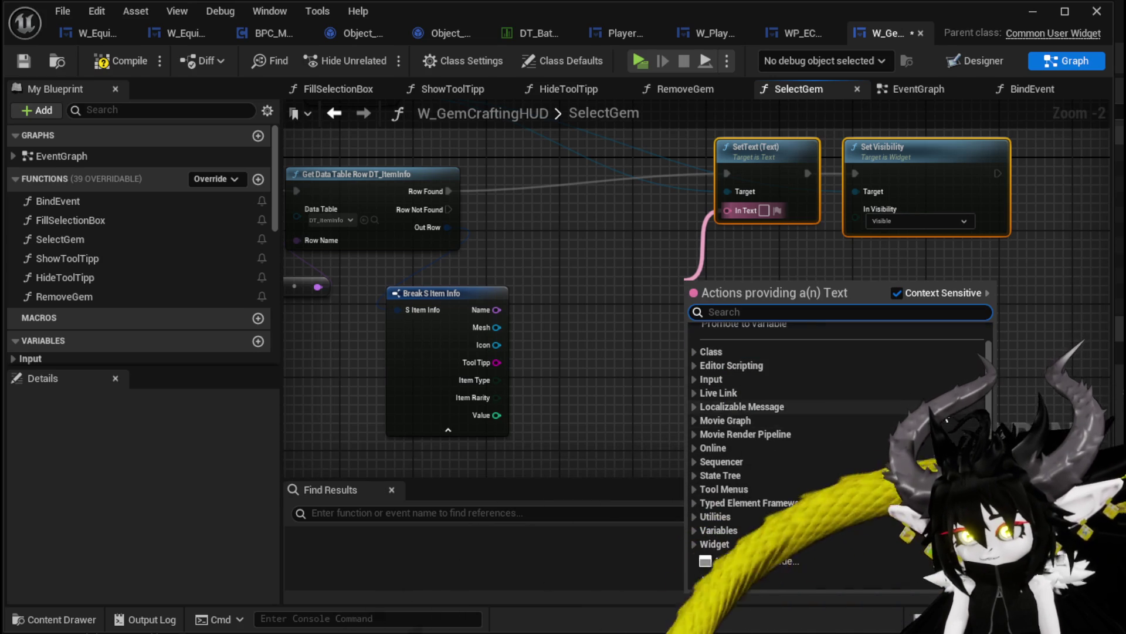
scroll(839, 406, down, 1)
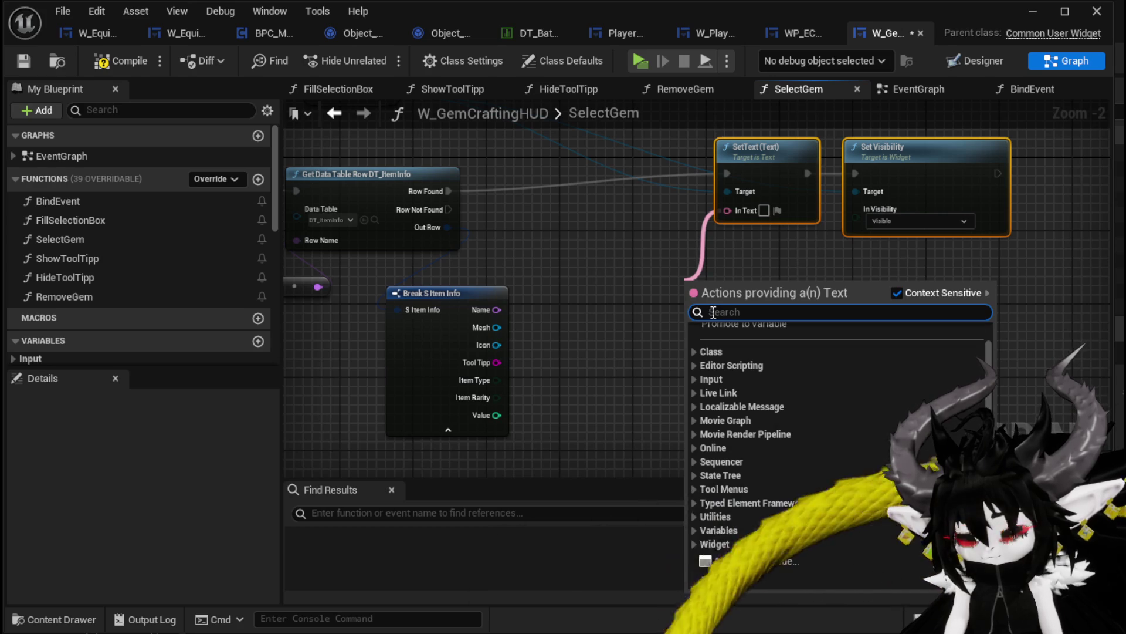
text(appe)
key(BackSpace)
key(BackSpace)
key(BackSpace)
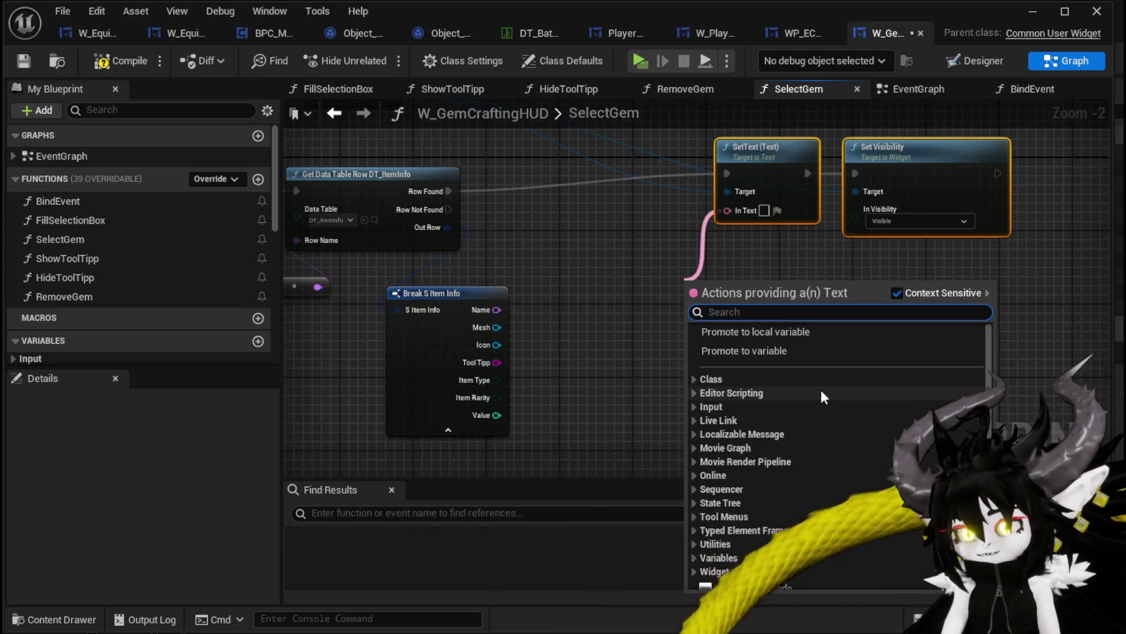
click(699, 256)
scroll(597, 309, up, 1)
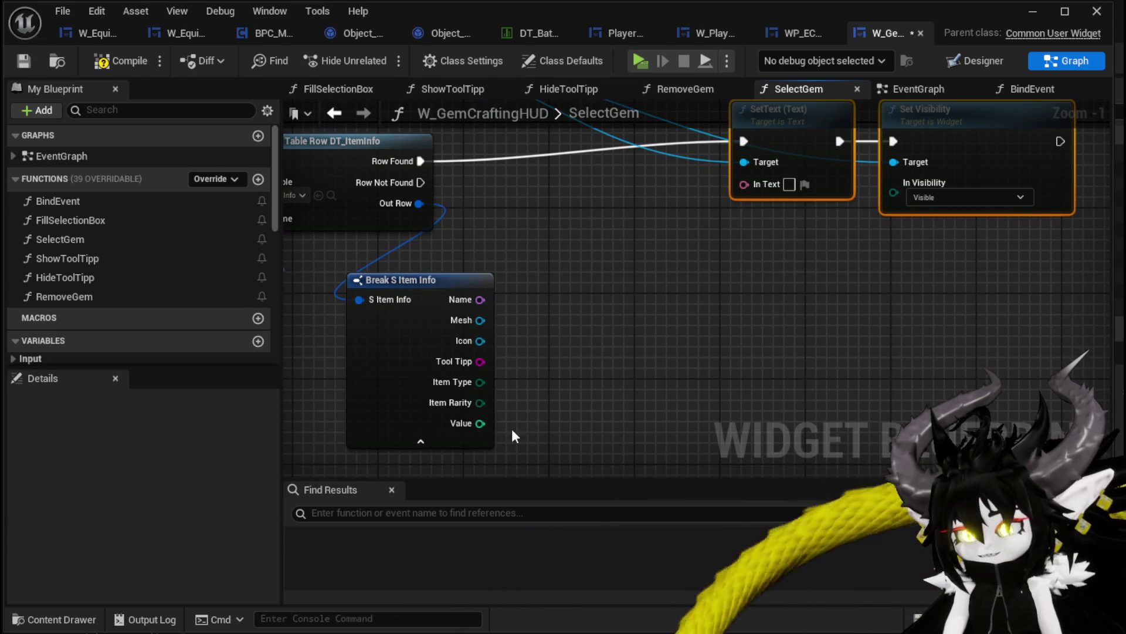
mouse_move(469, 426)
mouse_down()
mouse_move(607, 379)
mouse_move(610, 367)
mouse_up()
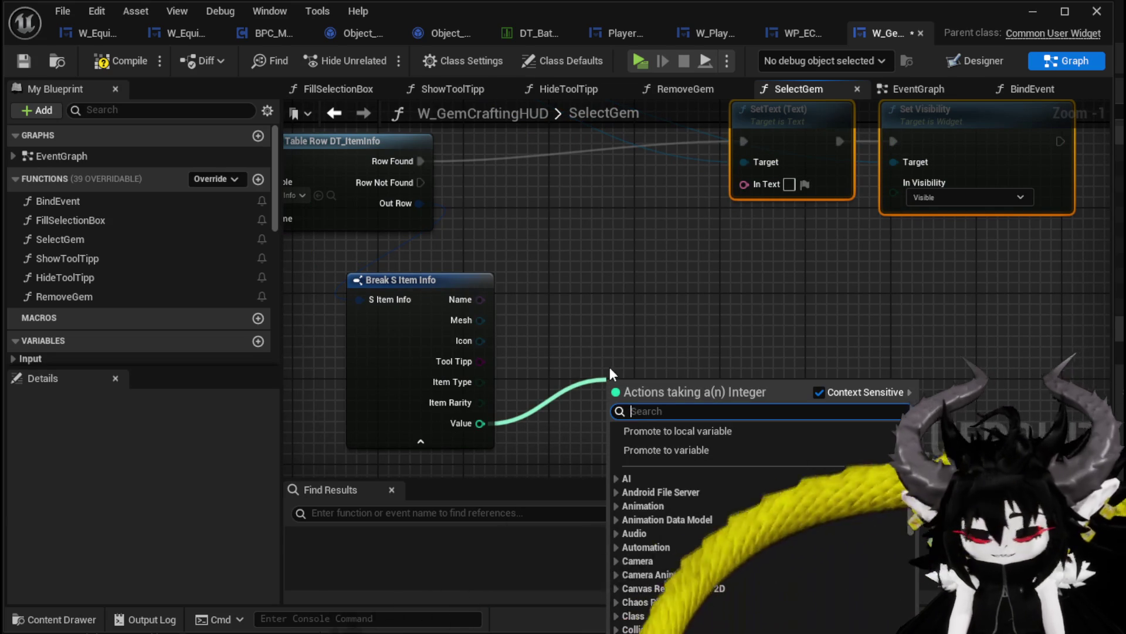
text(string)
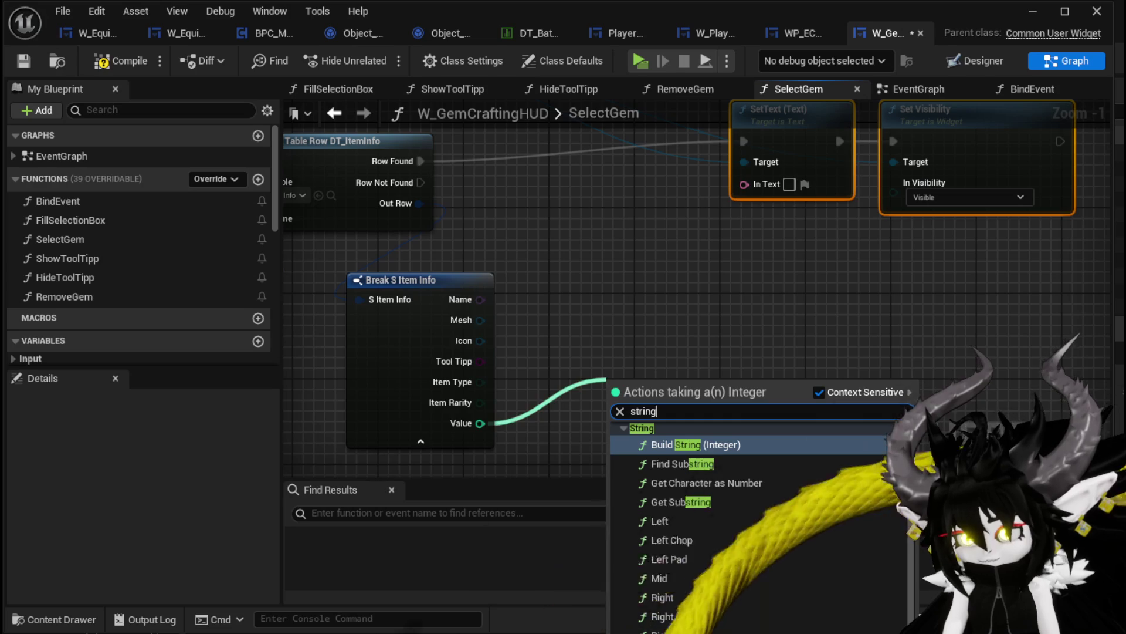
key(Return)
Step: Append the value after "Cost:" and pass the result as text into SetText
drag(671, 391, 727, 343)
text(appen)
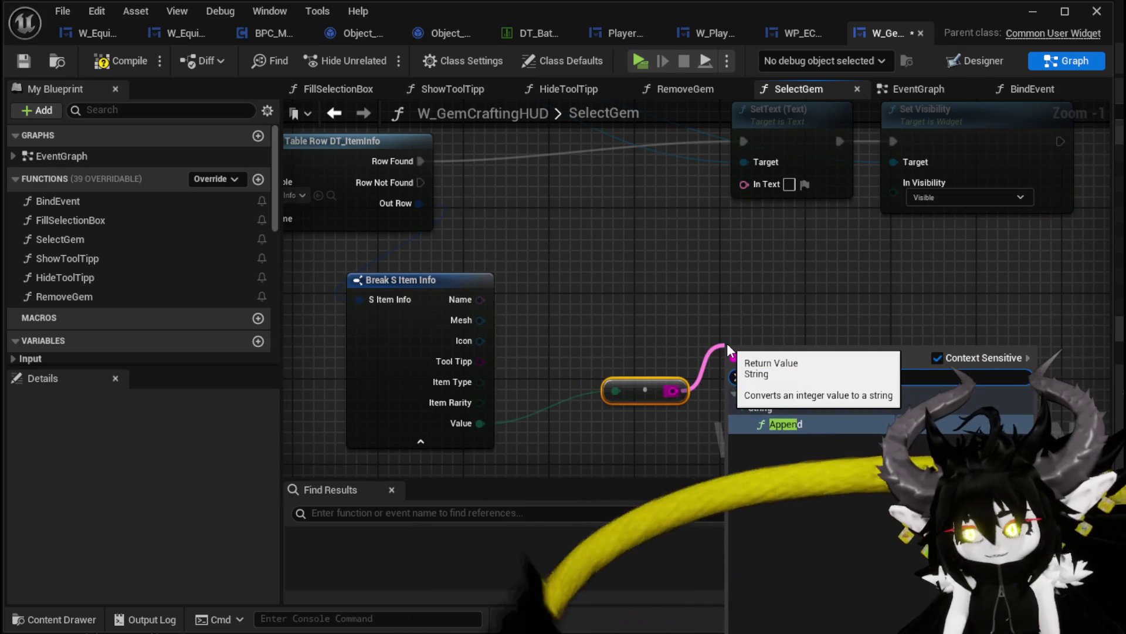
key(Return)
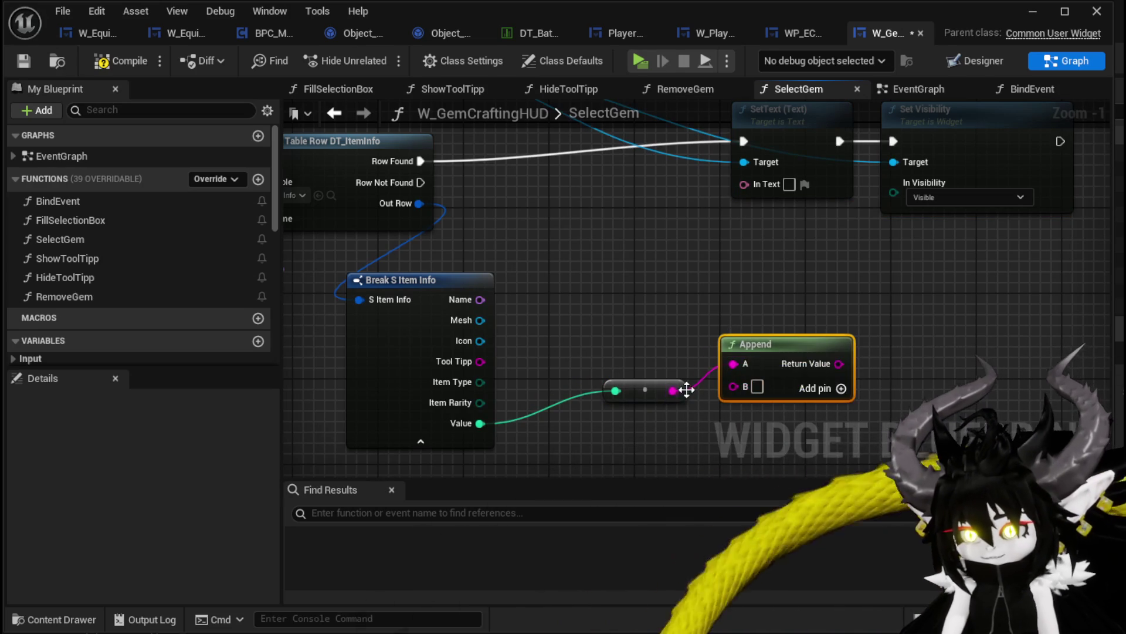
mouse_move(770, 343)
mouse_down()
mouse_move(620, 269)
mouse_move(620, 290)
mouse_up()
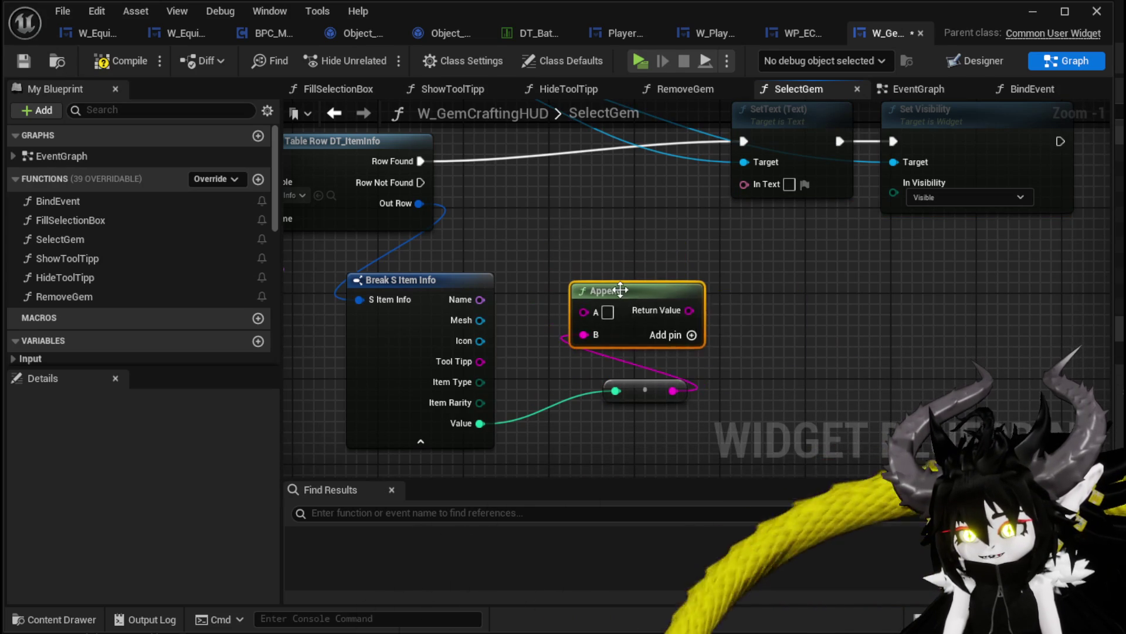
click(607, 311)
text(Cost:)
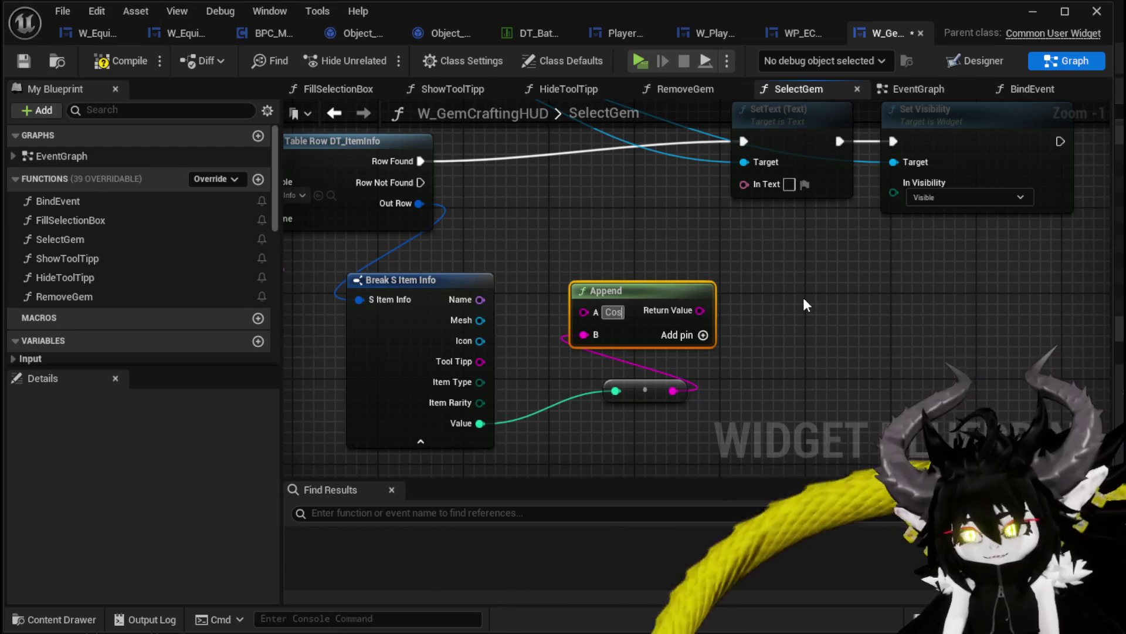
mouse_move(707, 310)
mouse_down()
mouse_move(719, 213)
mouse_move(744, 184)
mouse_up()
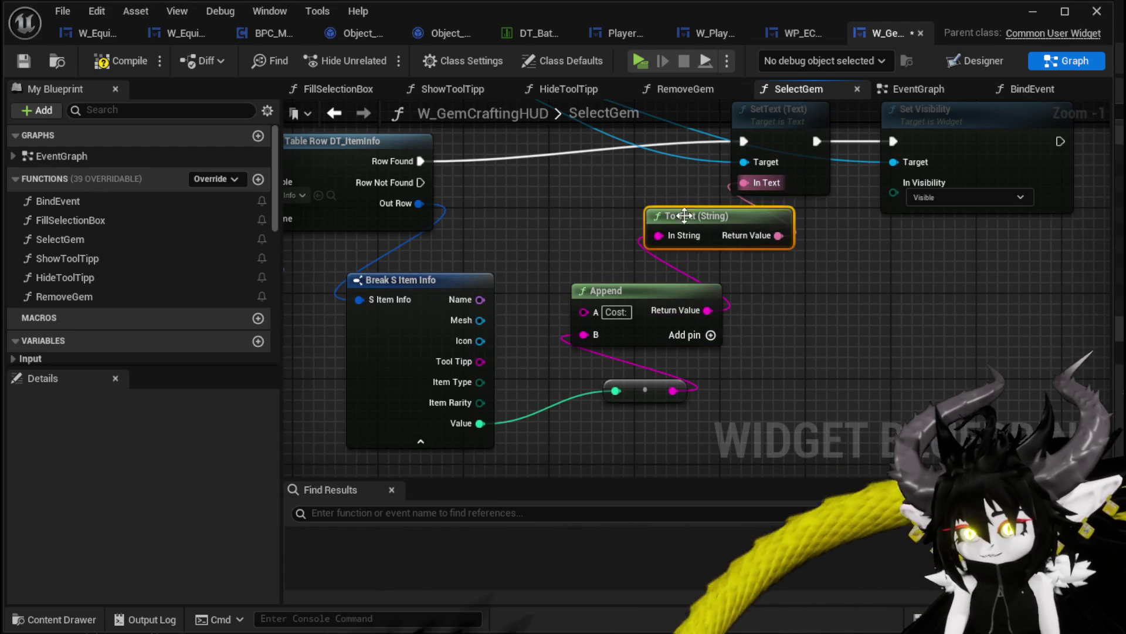
Step: Compile and save the gem crafting widget, then return to the level editor
click(89, 61)
click(24, 61)
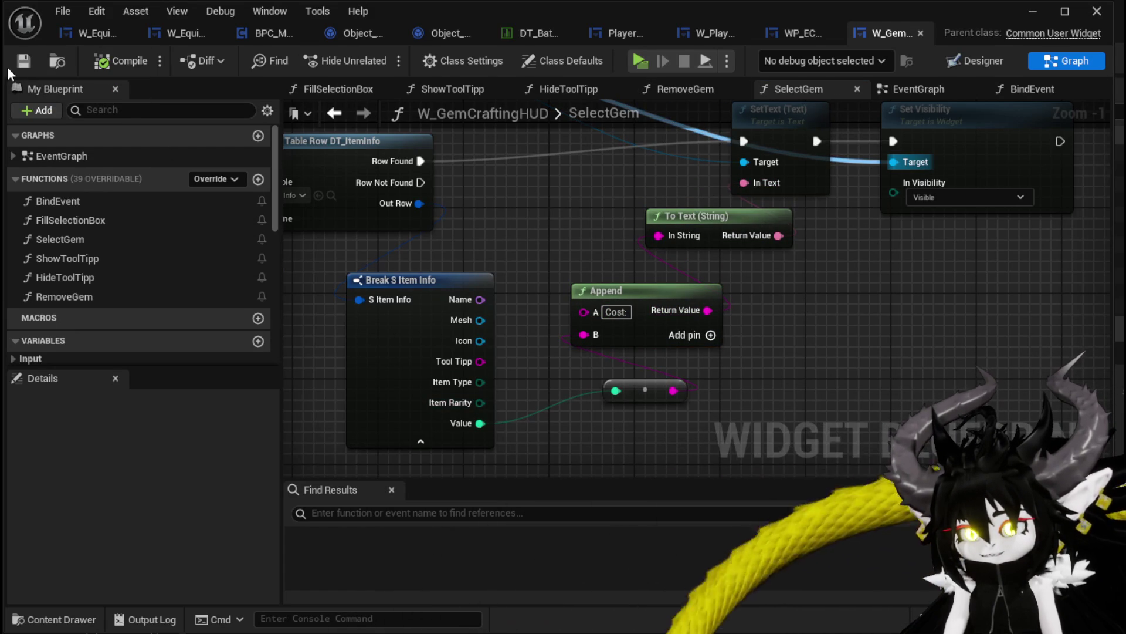
click(1025, 18)
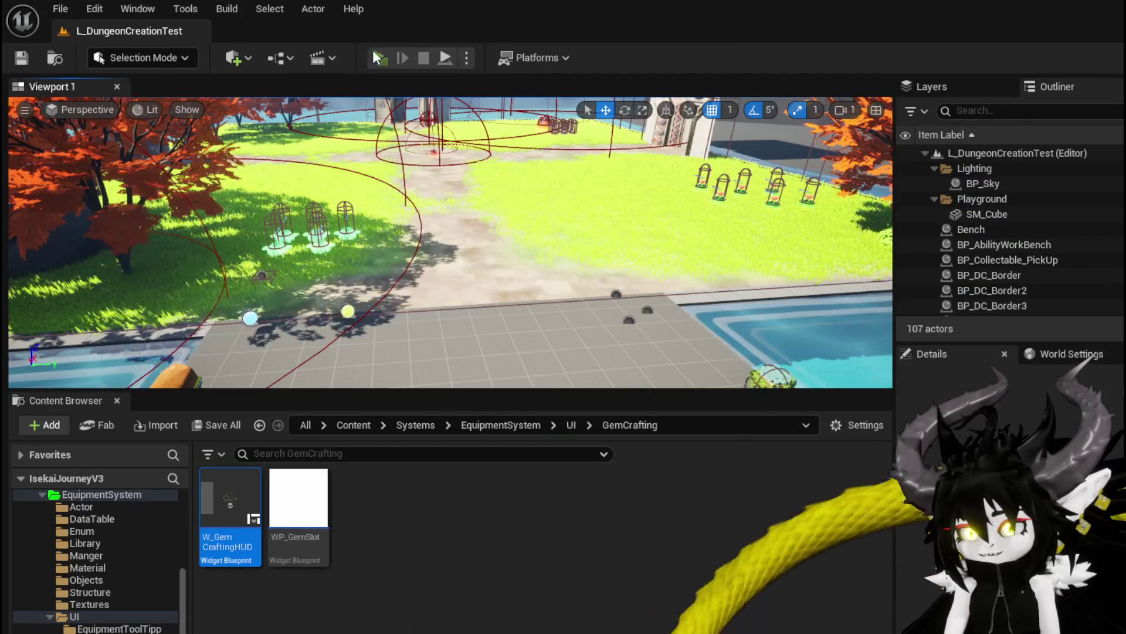
click(372, 51)
key(Tab)
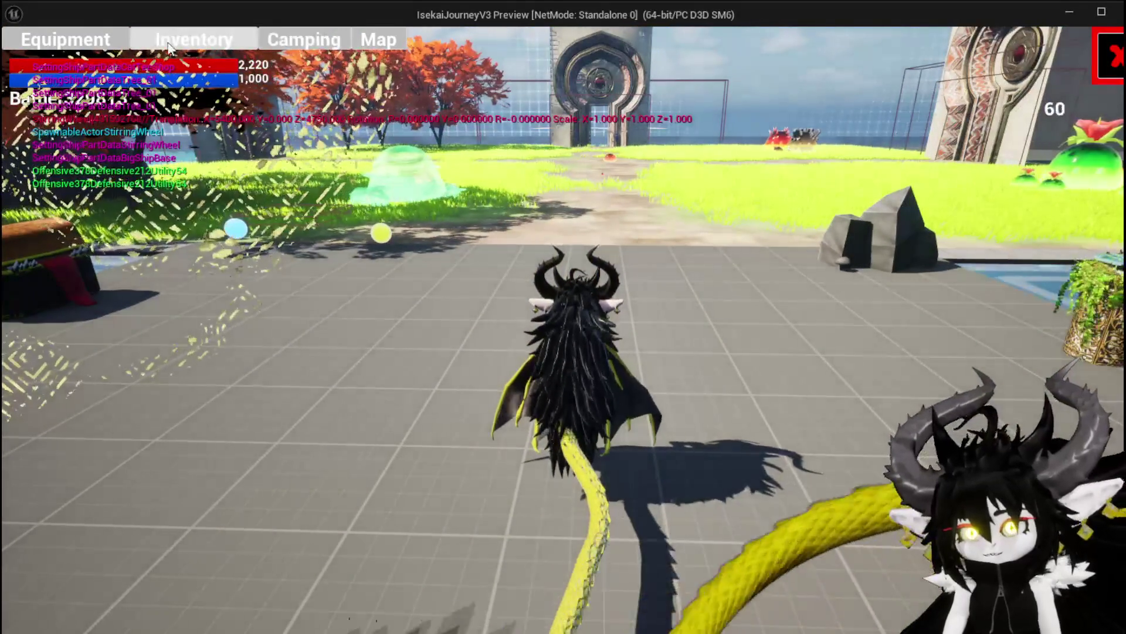
key(Tab)
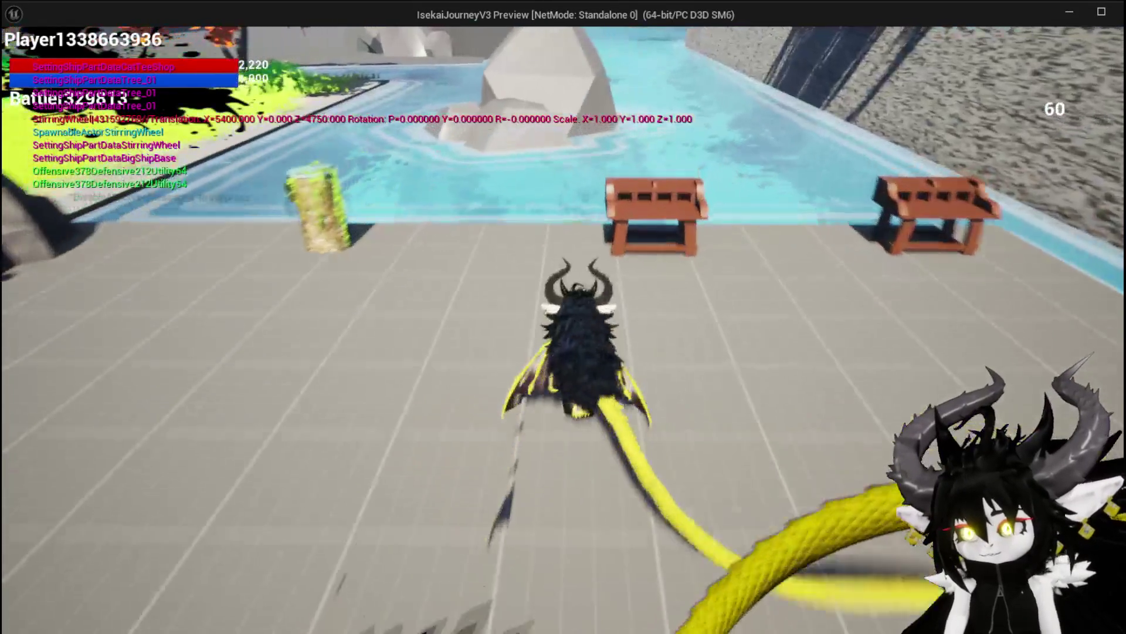
key(Tab)
click(232, 38)
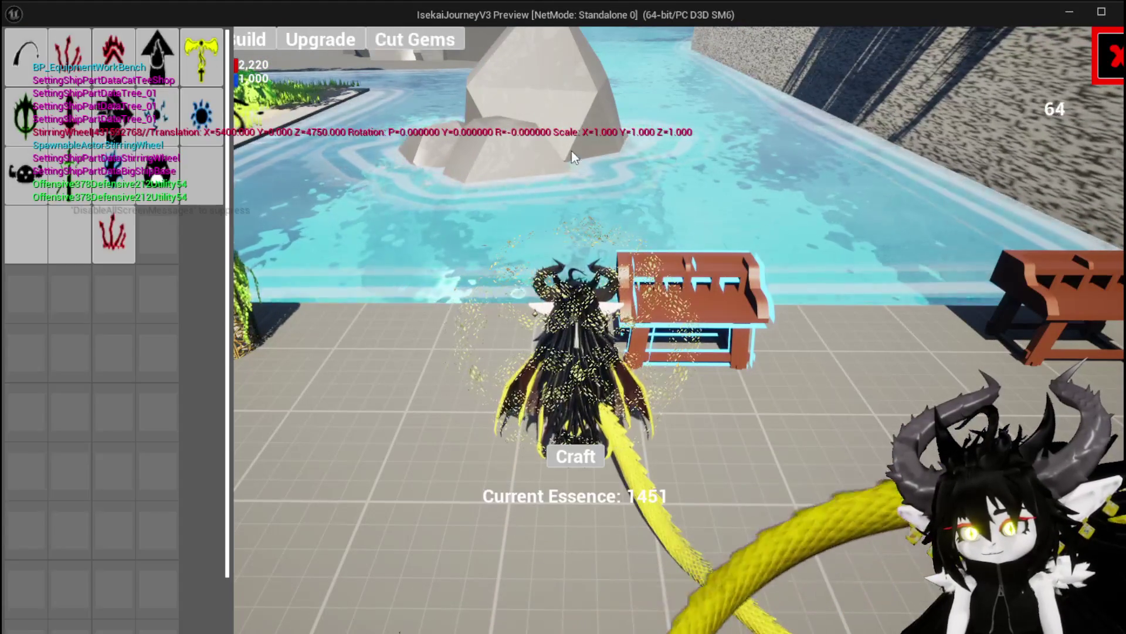
click(193, 108)
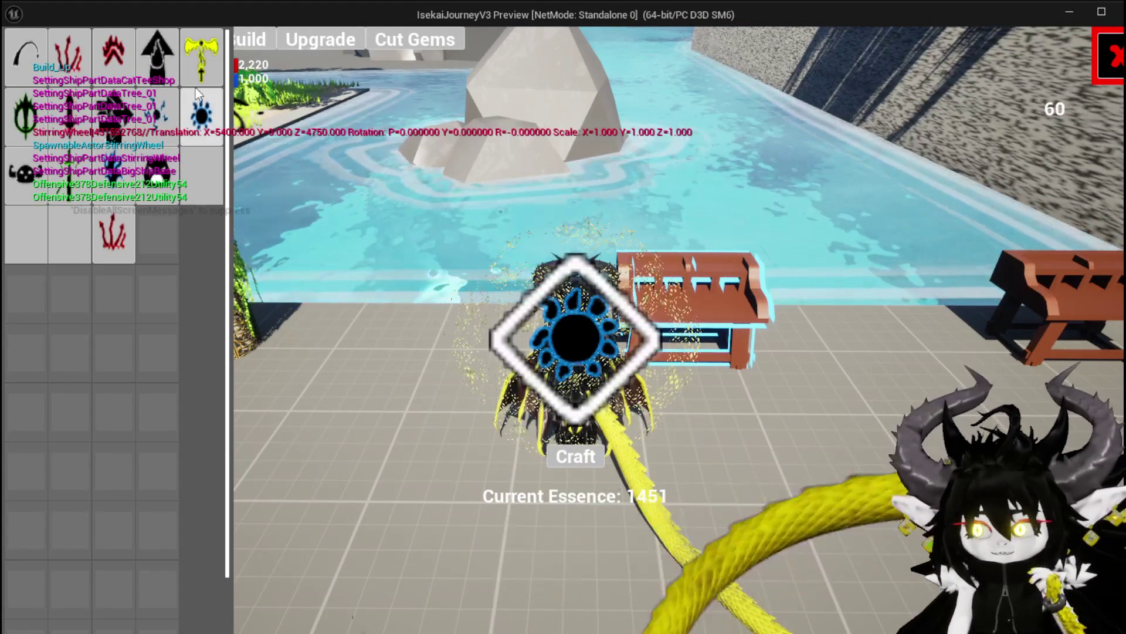
click(157, 71)
click(157, 112)
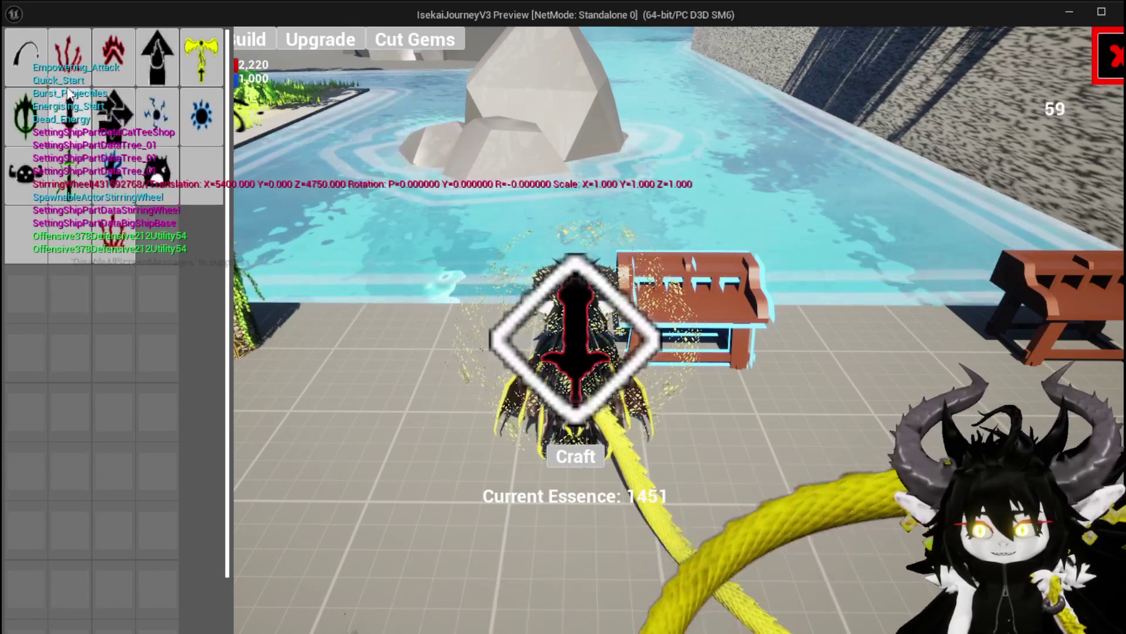
click(107, 73)
key(Escape)
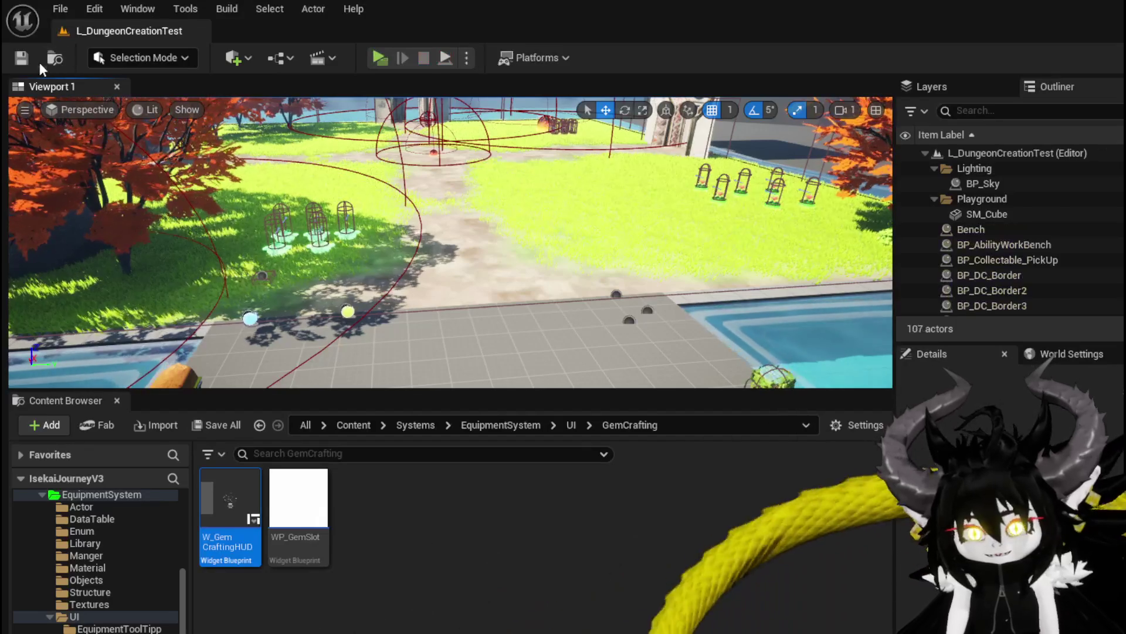
key(ctrl+s)
double_click(230, 504)
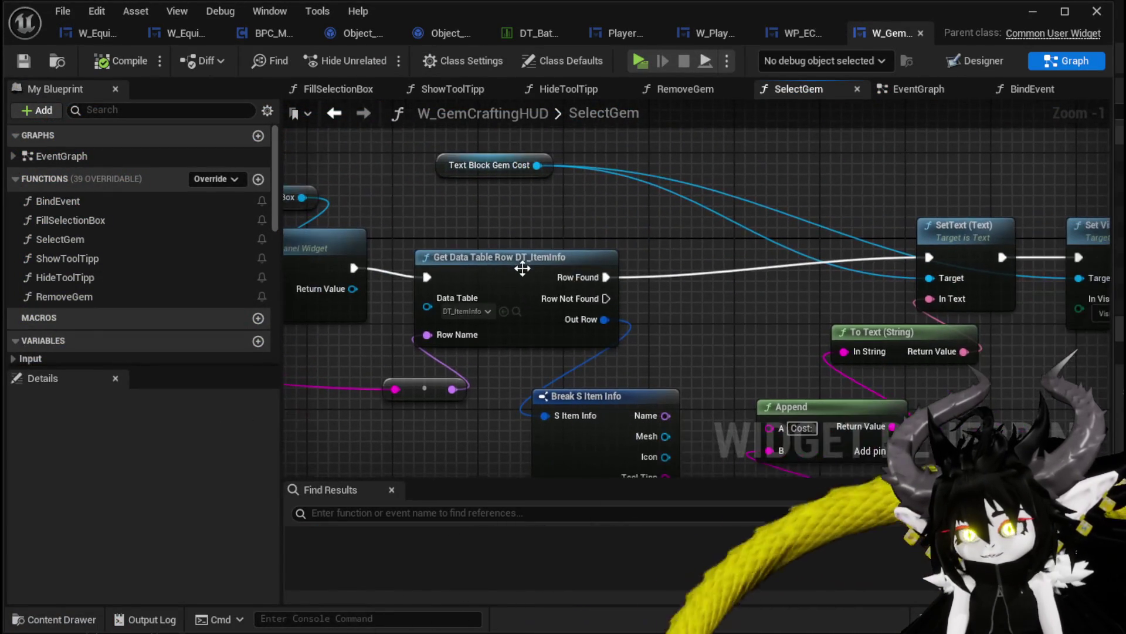
Step: Run a Print String node between Add Child and Get Data Table Row, save, and launch the preview
drag(516, 241, 633, 241)
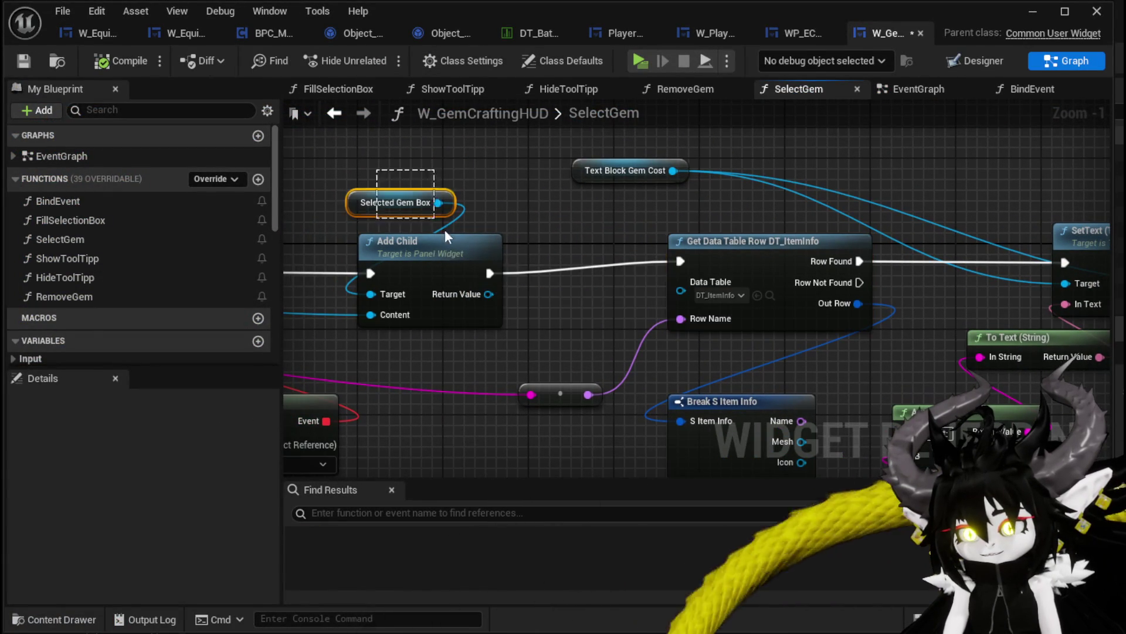
drag(444, 234, 361, 231)
right_click(460, 224)
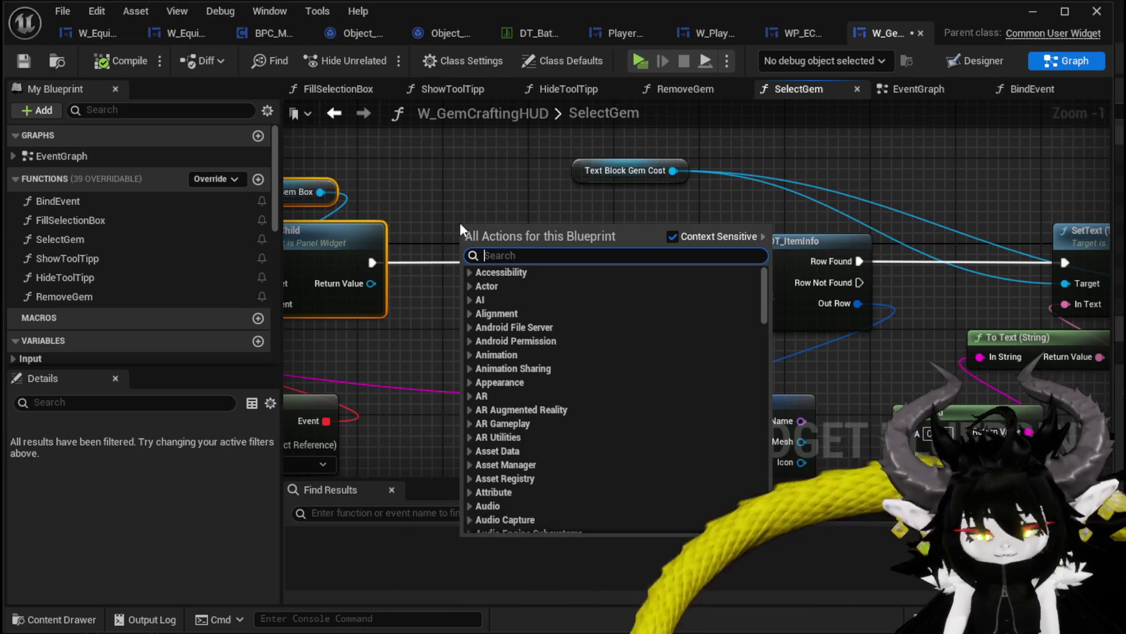
text(Print String)
key(Return)
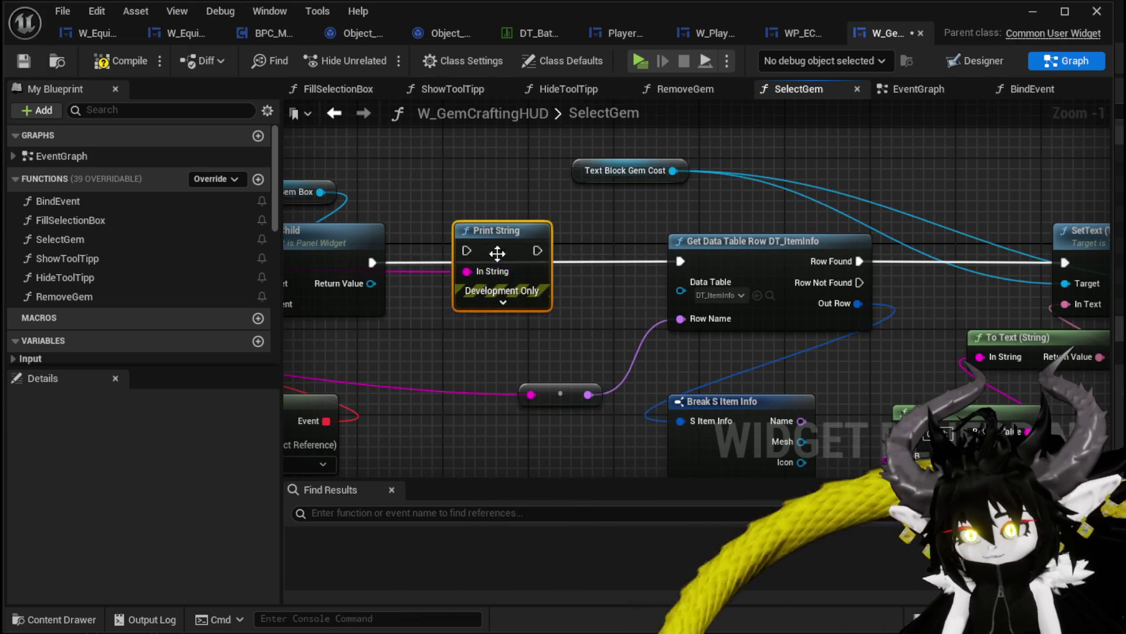
drag(487, 232, 543, 244)
mouse_move(368, 251)
mouse_down()
mouse_move(467, 266)
mouse_move(411, 268)
mouse_up()
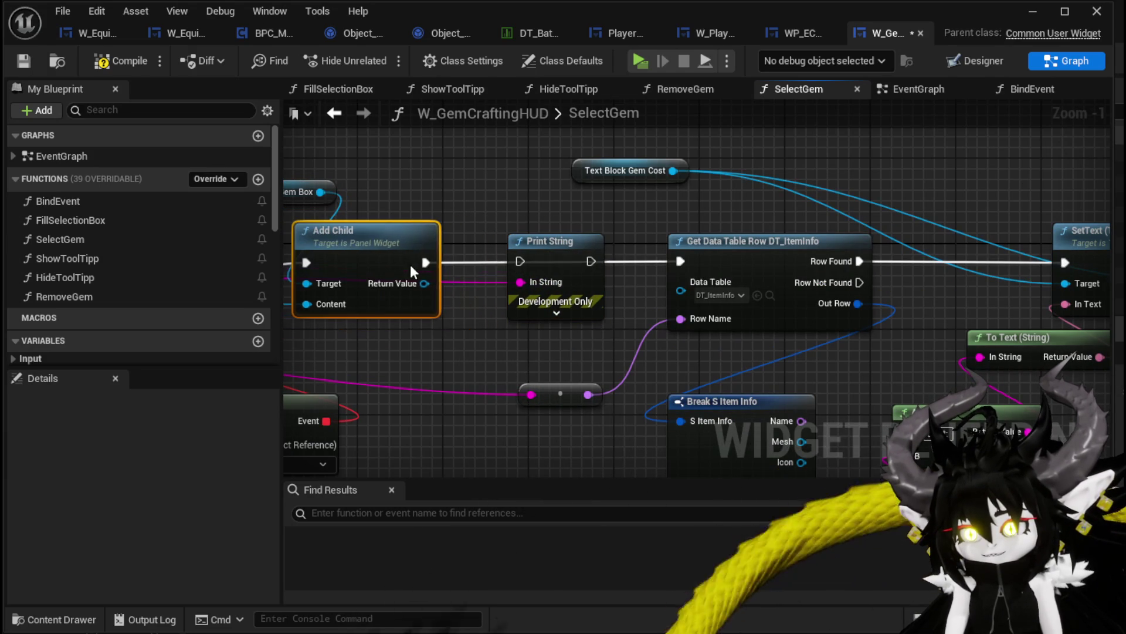
drag(524, 262, 520, 262)
drag(589, 261, 680, 262)
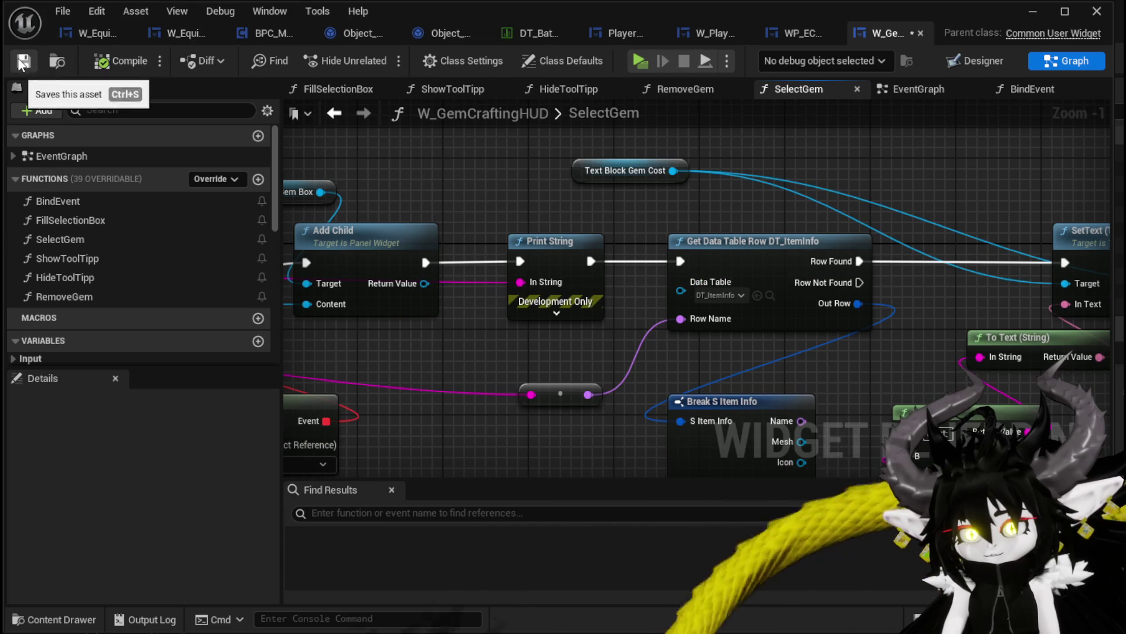
click(1032, 11)
click(385, 57)
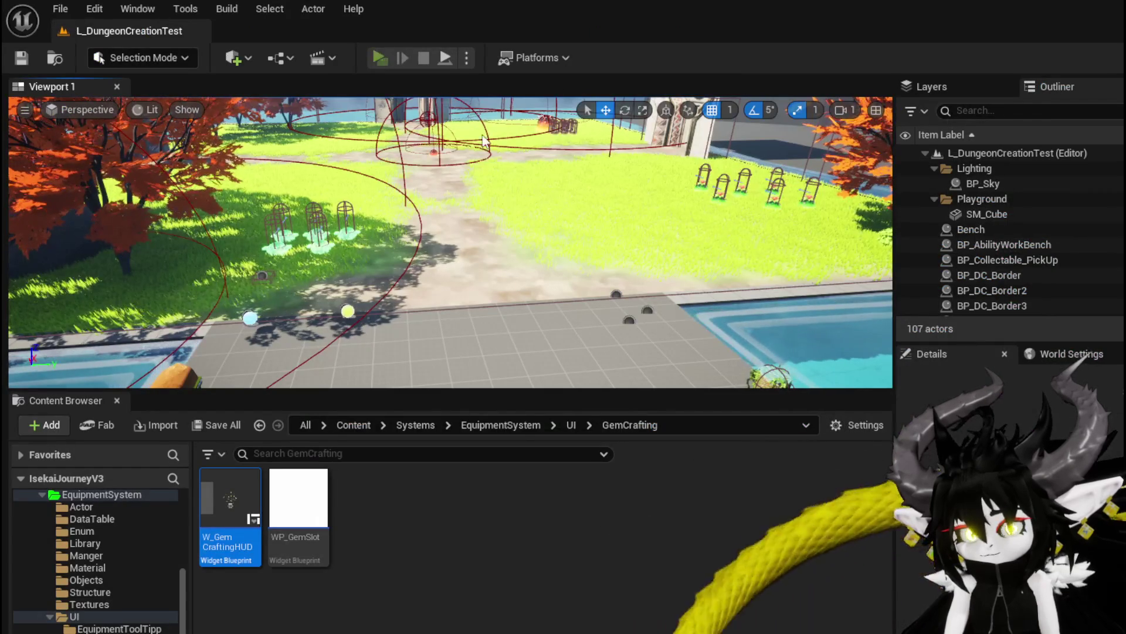
key(e)
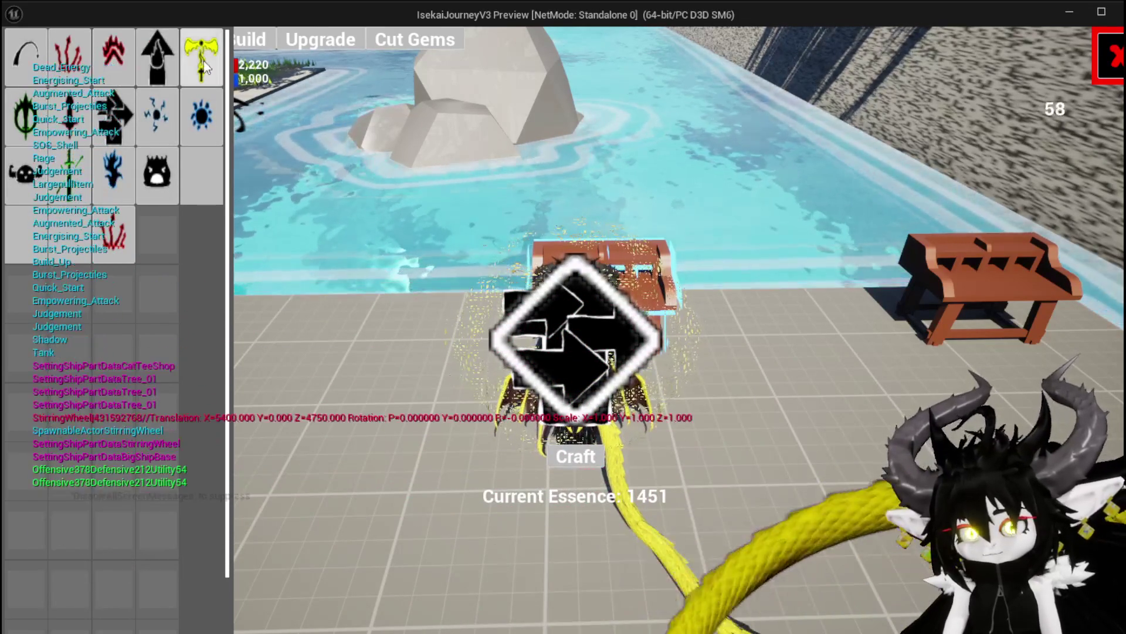
click(205, 61)
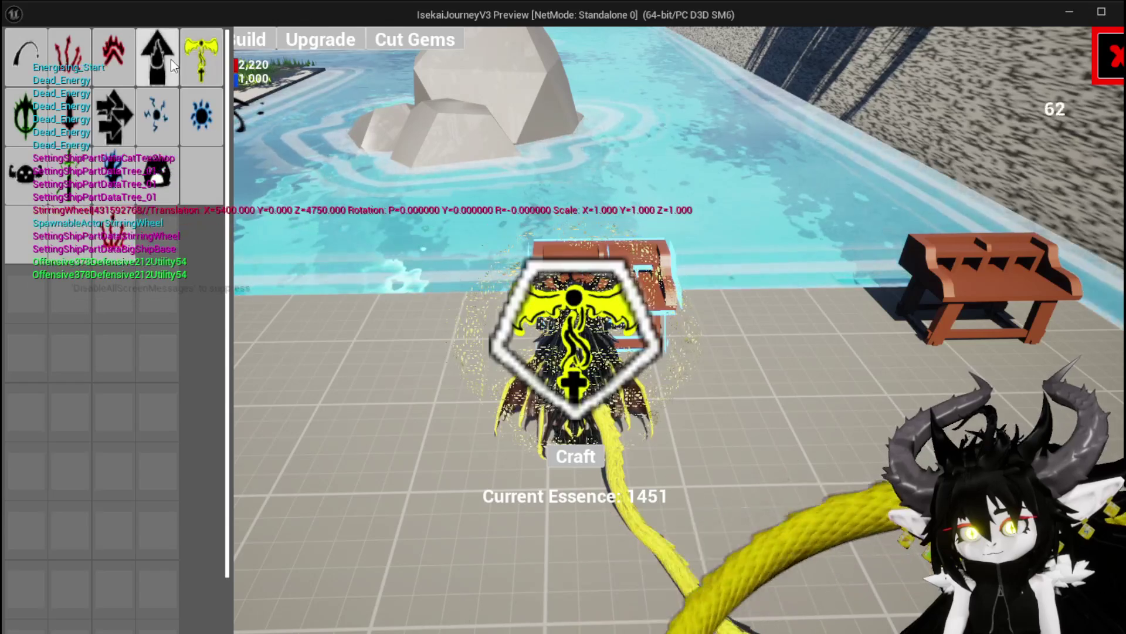
click(168, 59)
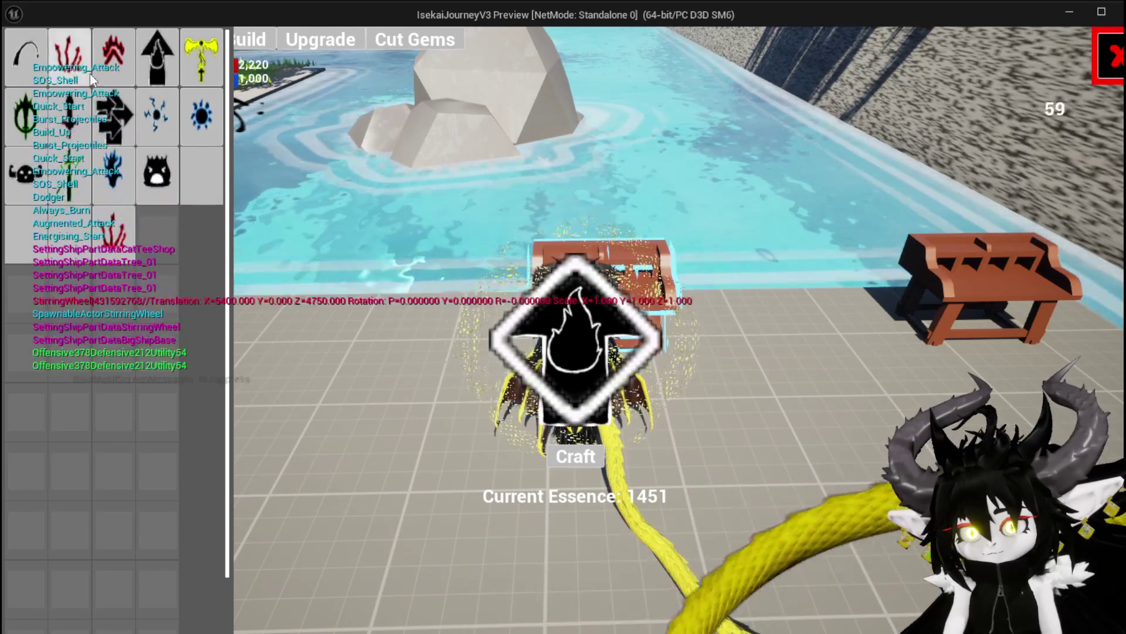
click(211, 61)
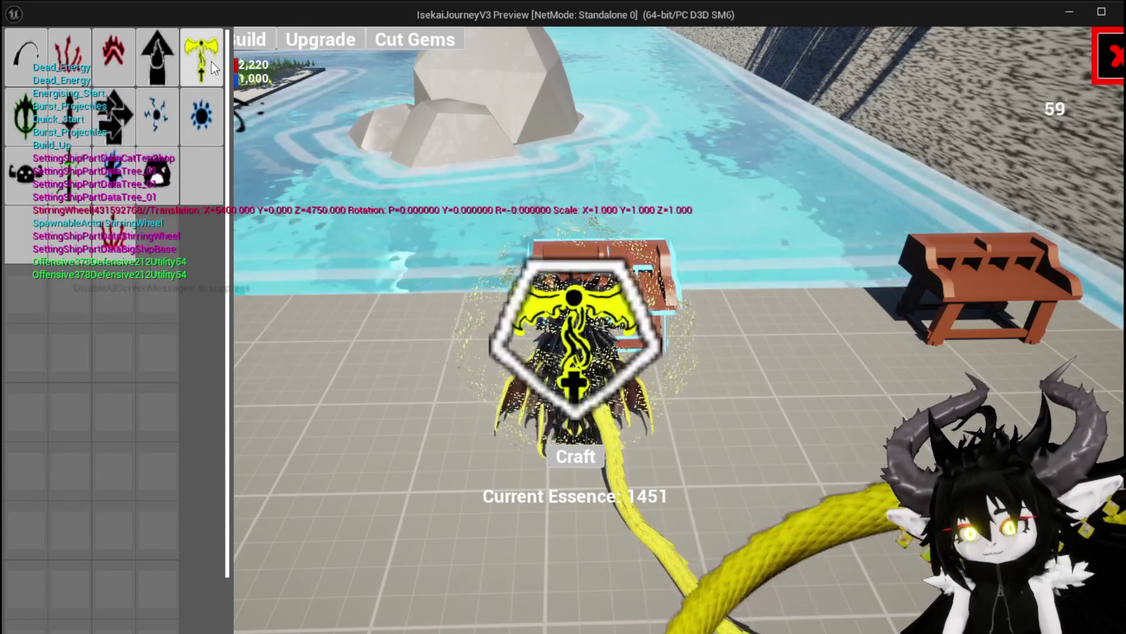
mouse_move(201, 115)
mouse_down()
mouse_move(250, 103)
mouse_move(584, 333)
mouse_up()
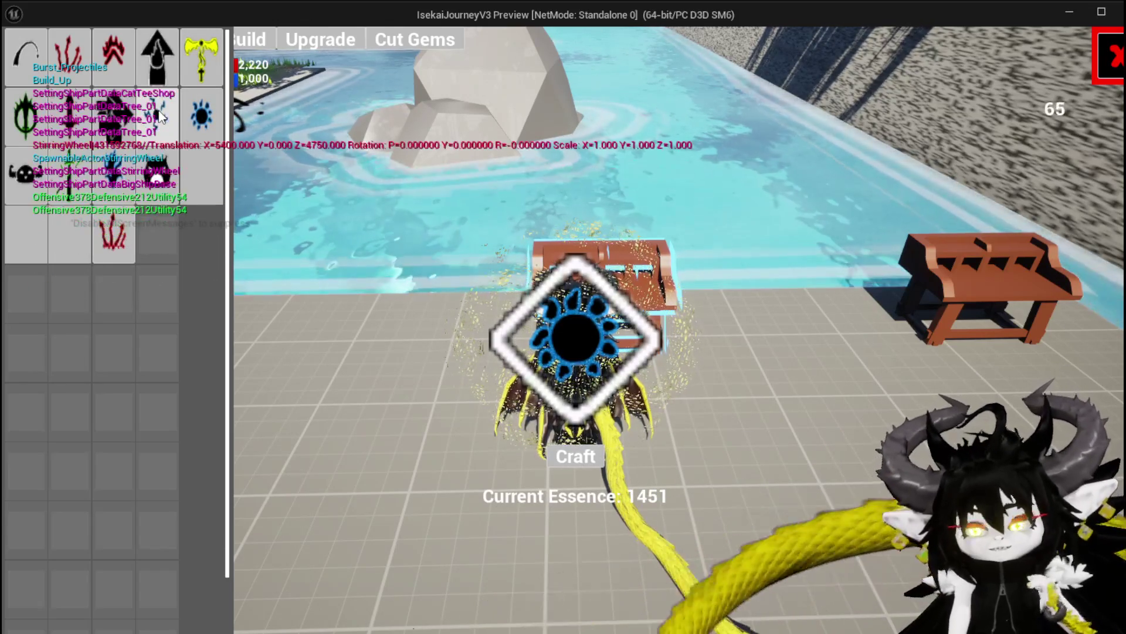
click(62, 76)
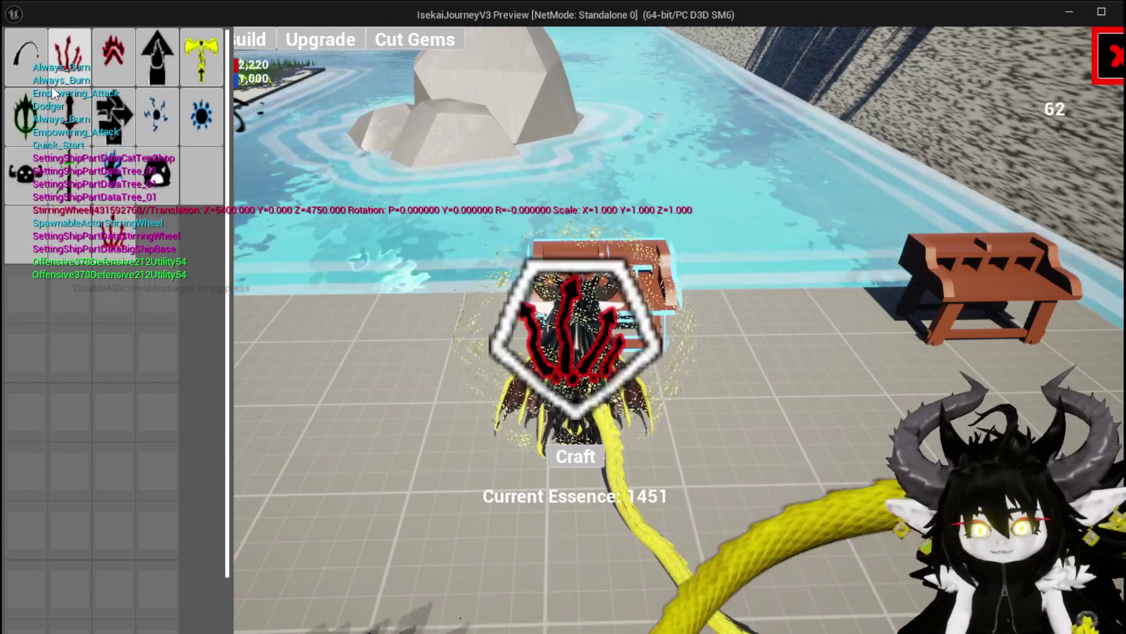
key(Escape)
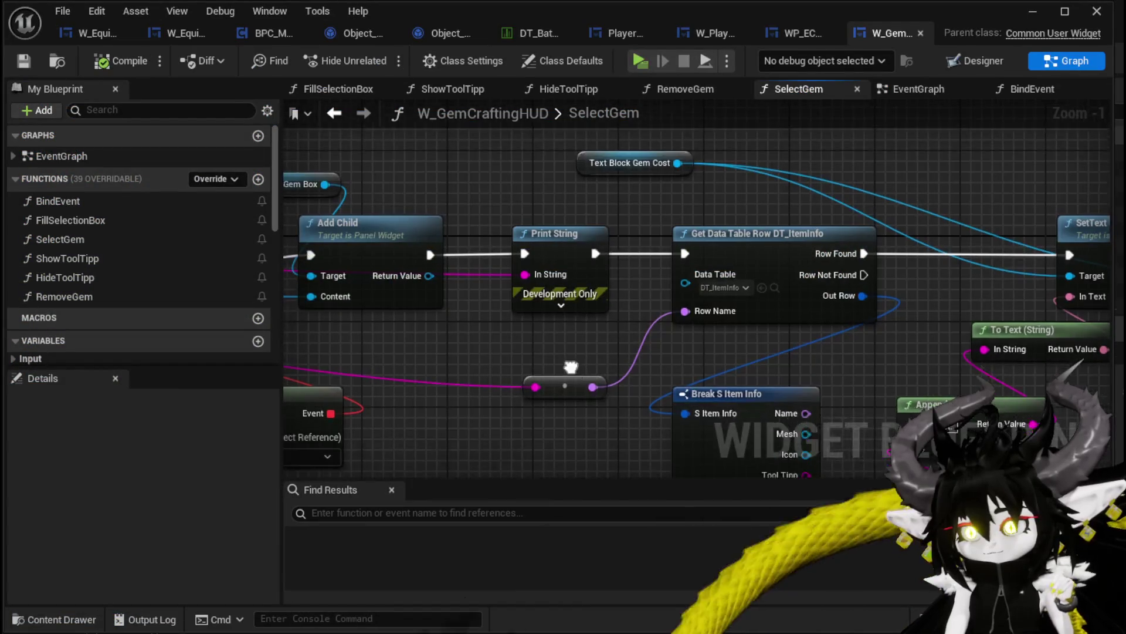
Step: Add an Append node on the row-name reroute with "Gem/" as its A prefix
mouse_move(570, 367)
mouse_down()
mouse_move(755, 309)
mouse_move(676, 392)
mouse_up()
right_click(664, 383)
text(Append)
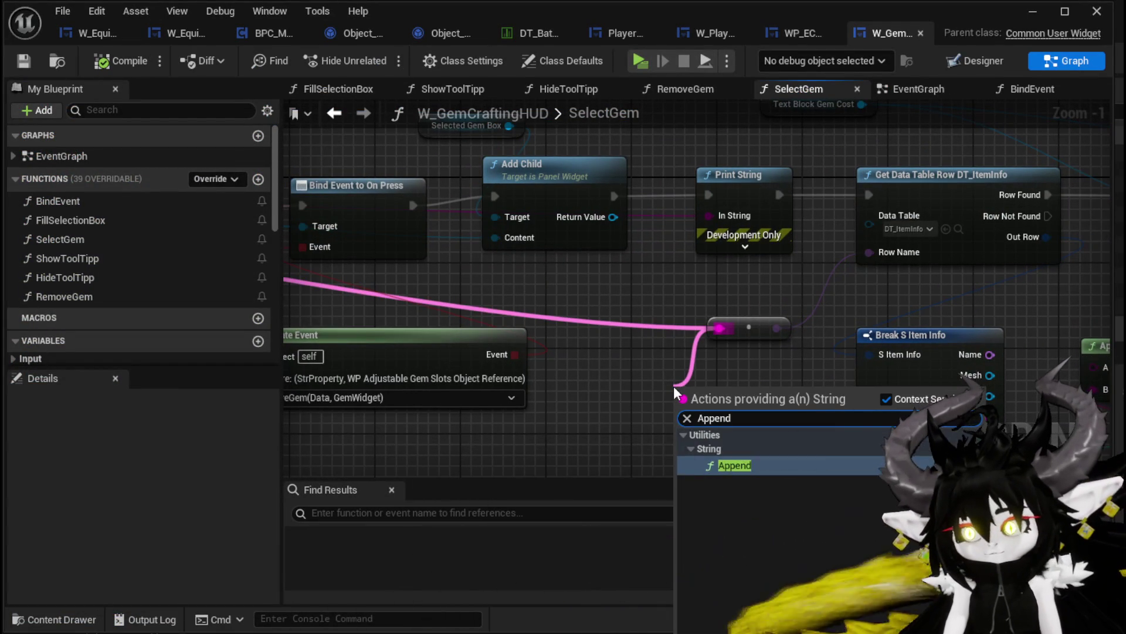
key(Return)
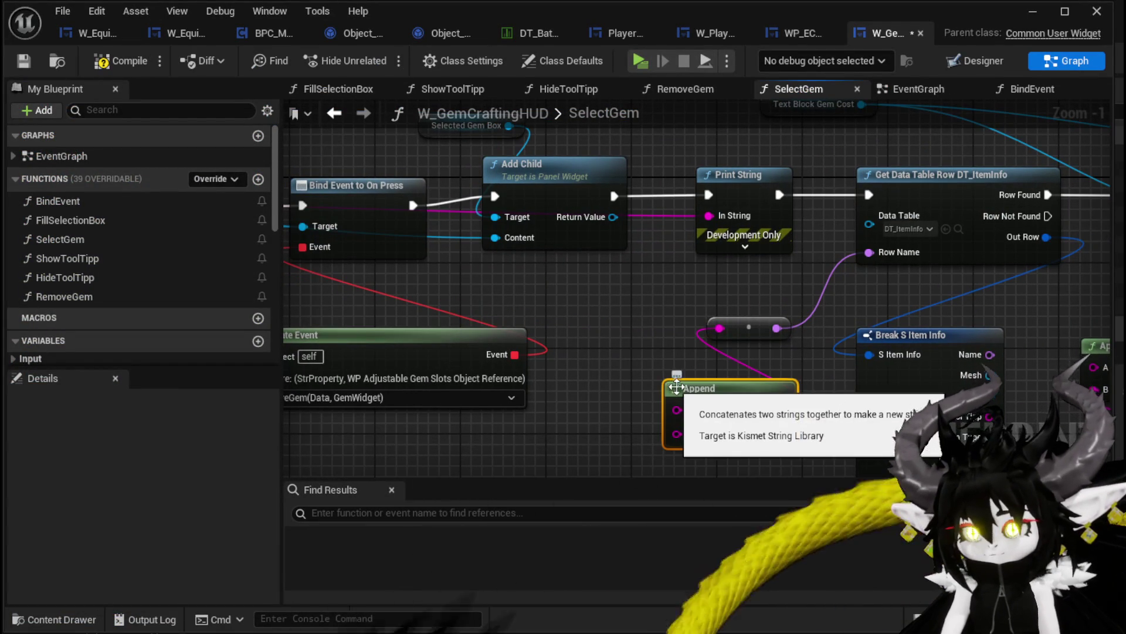
scroll(549, 307, down, 2)
drag(407, 285, 624, 272)
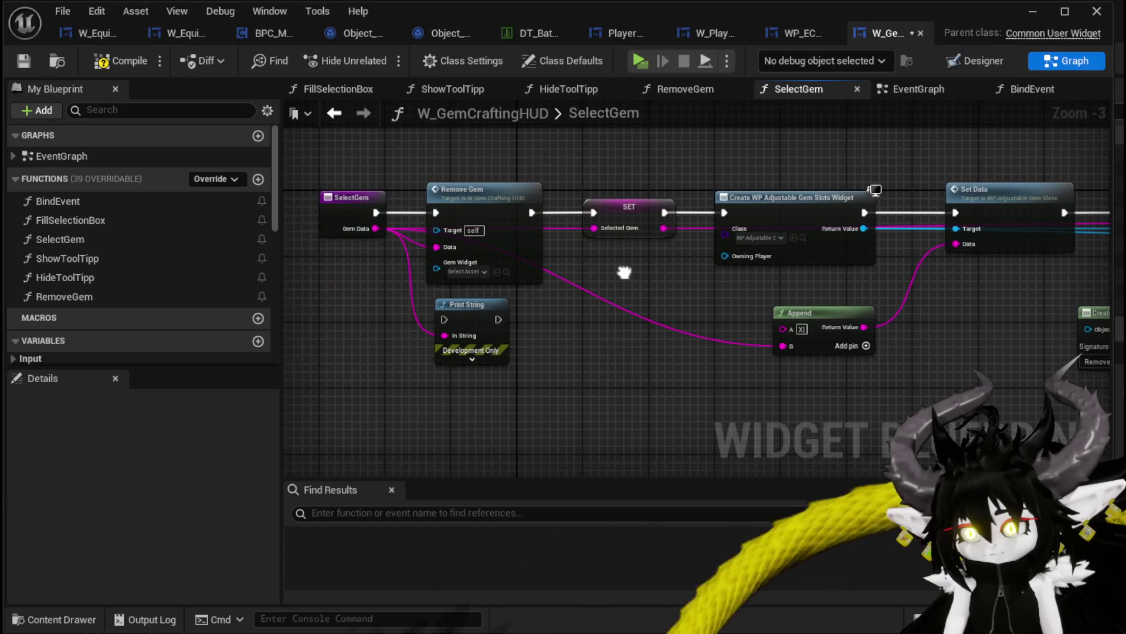
drag(1029, 360, 821, 375)
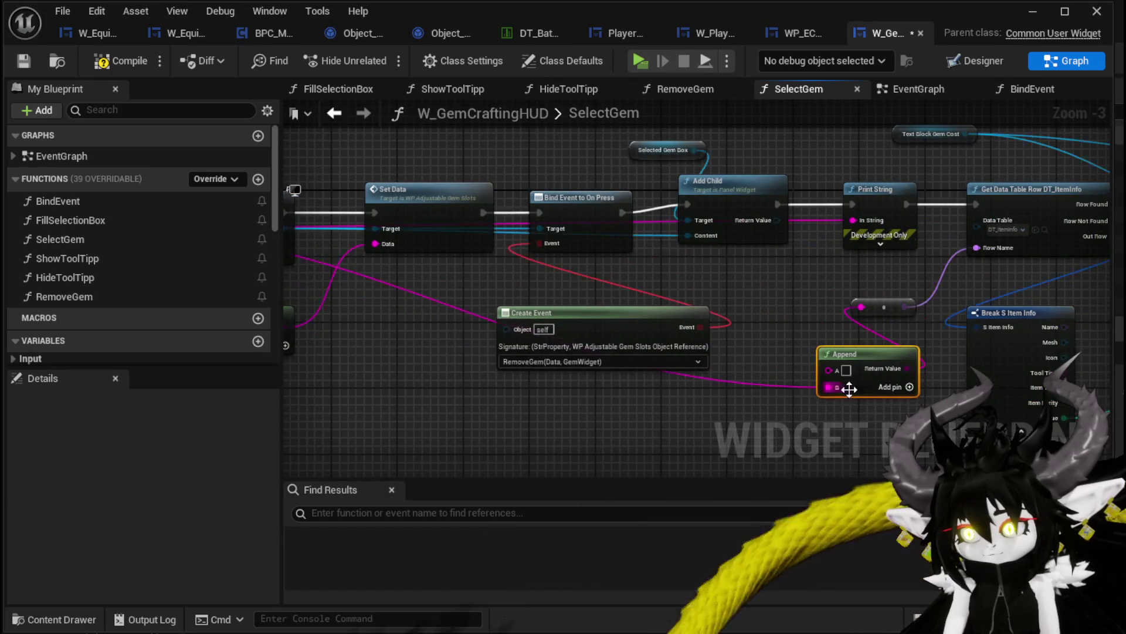
scroll(849, 388, up, 2)
text(Gem/)
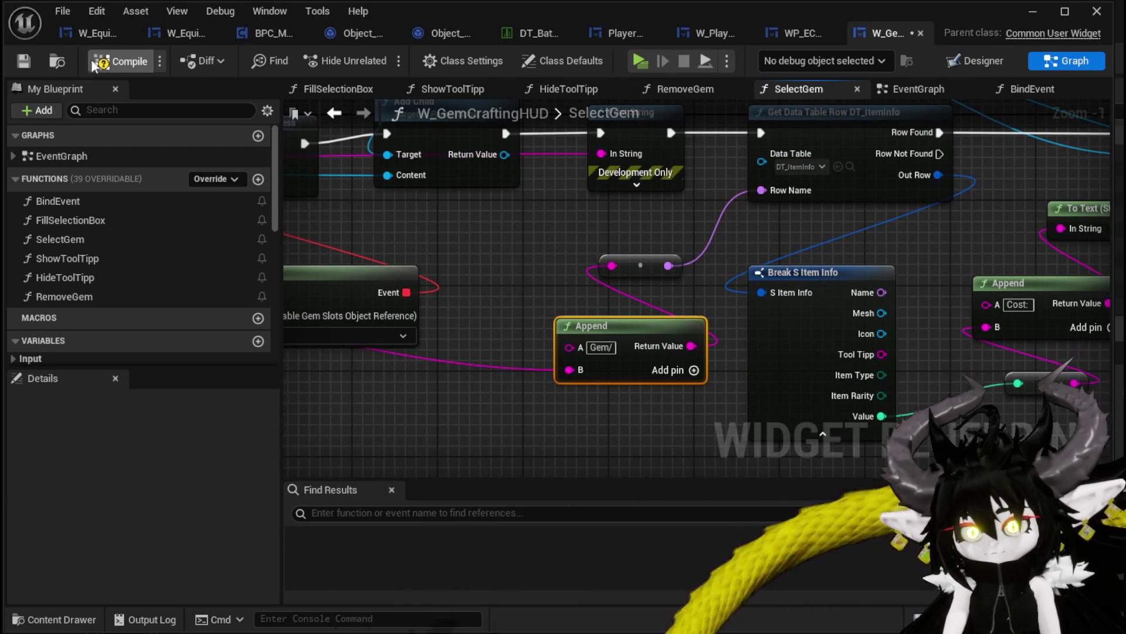
click(1033, 11)
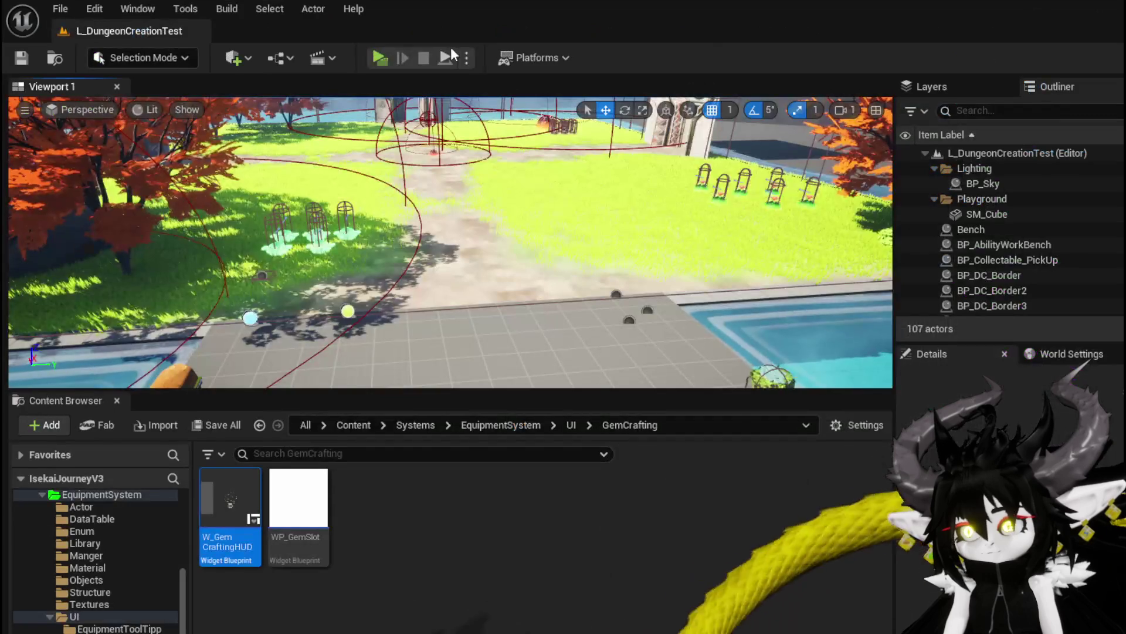
click(368, 53)
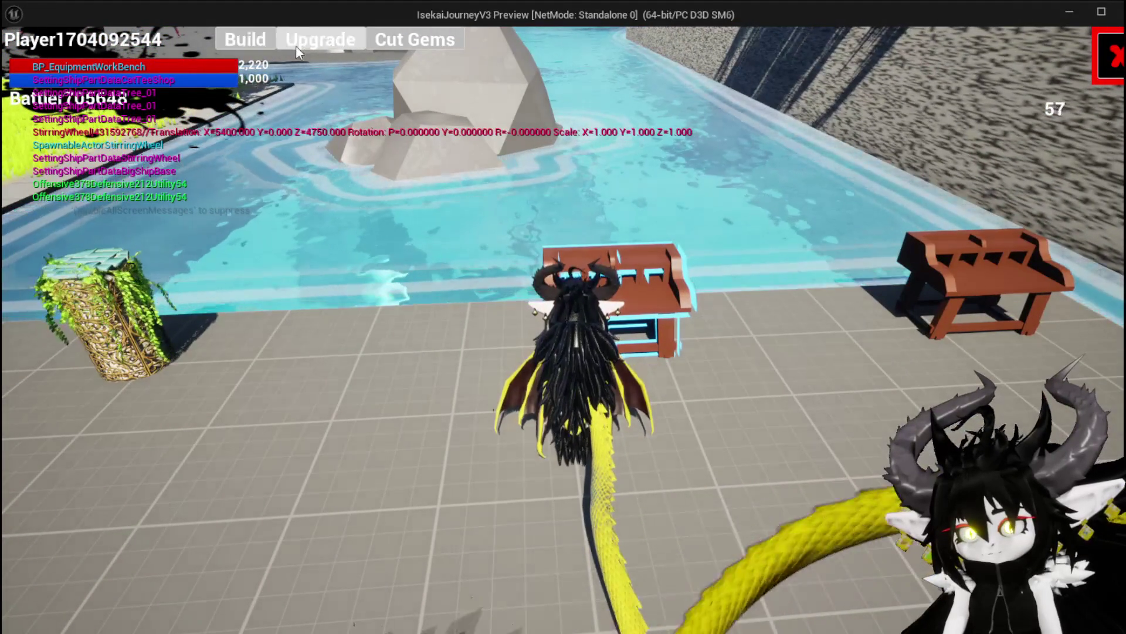
click(252, 41)
click(216, 123)
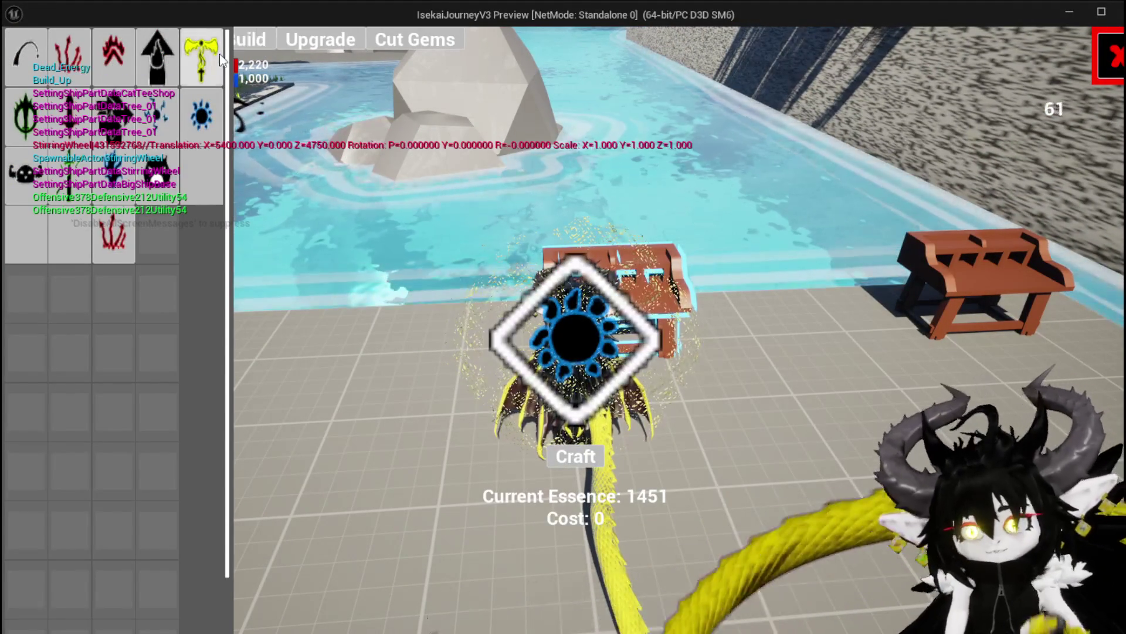
click(220, 55)
click(160, 70)
click(113, 116)
click(114, 56)
click(158, 56)
click(156, 172)
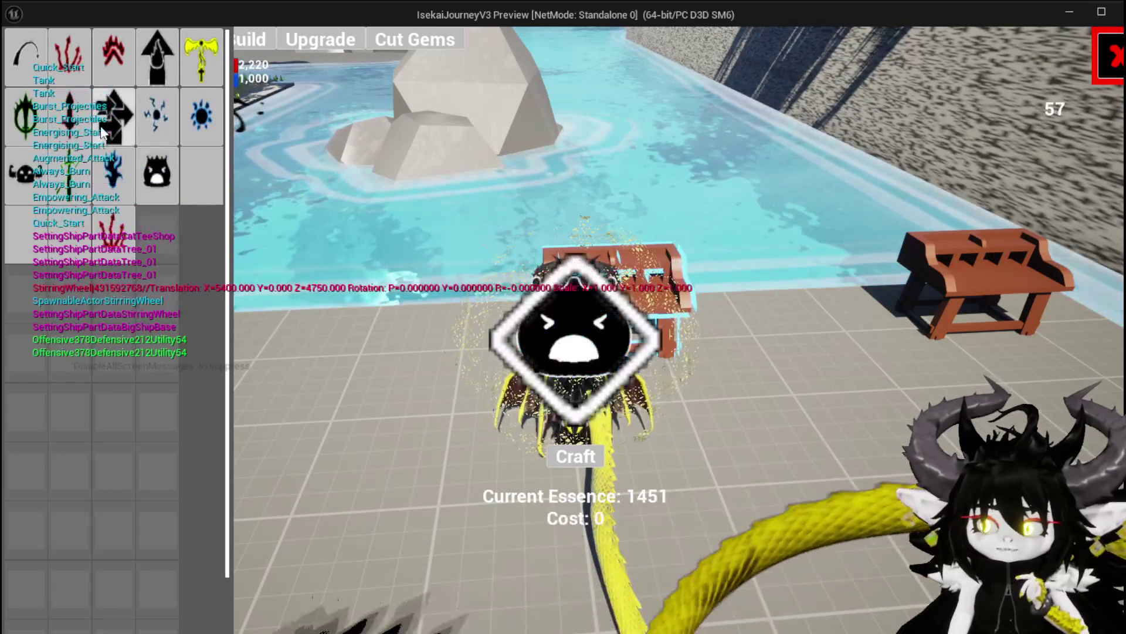
click(157, 55)
click(200, 76)
click(199, 75)
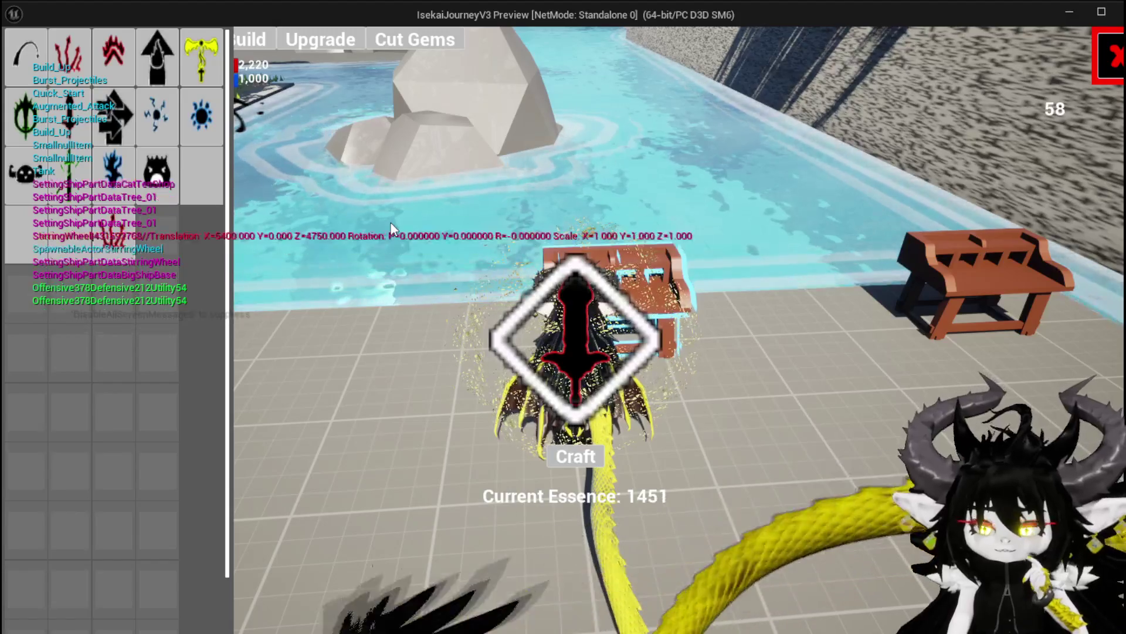
click(216, 121)
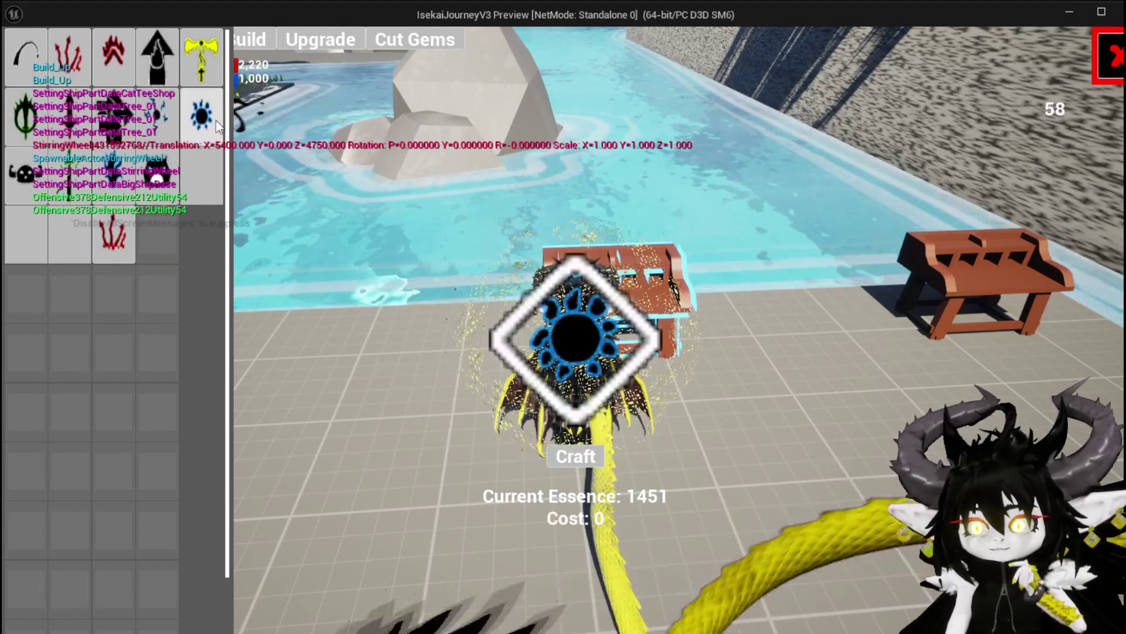
click(157, 116)
click(78, 158)
click(156, 172)
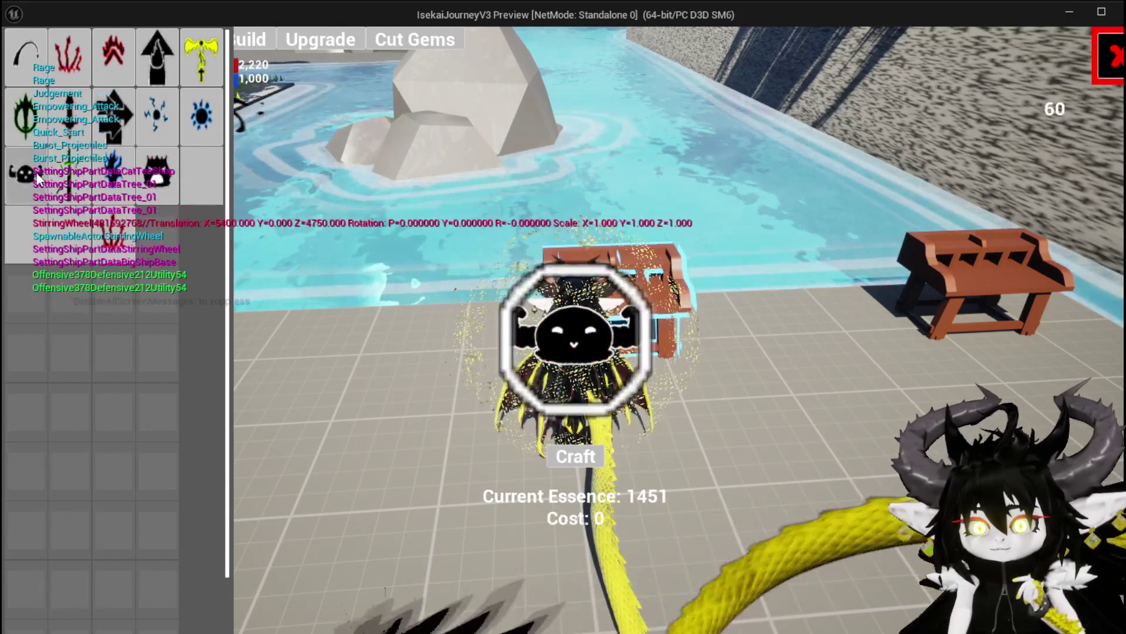
click(101, 184)
click(113, 169)
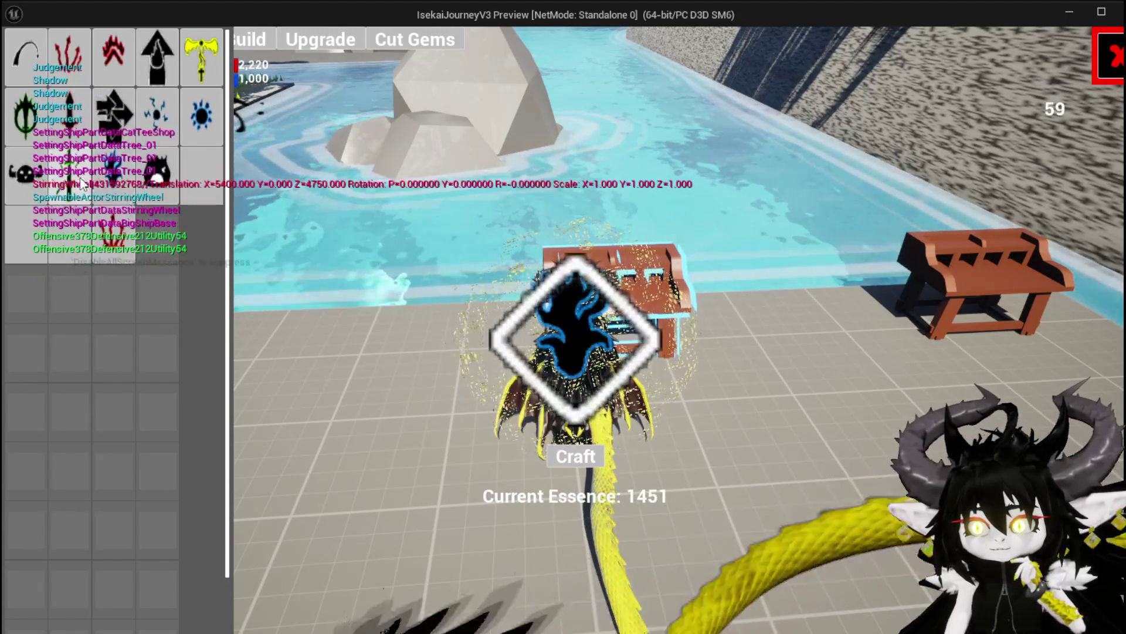
click(113, 115)
click(166, 117)
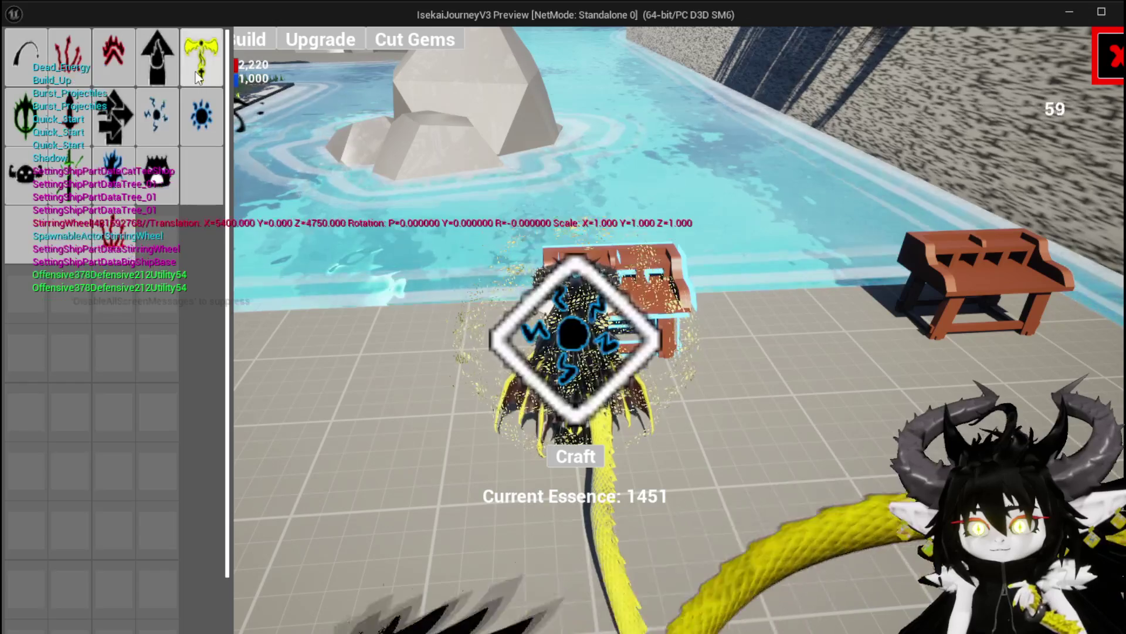
click(70, 55)
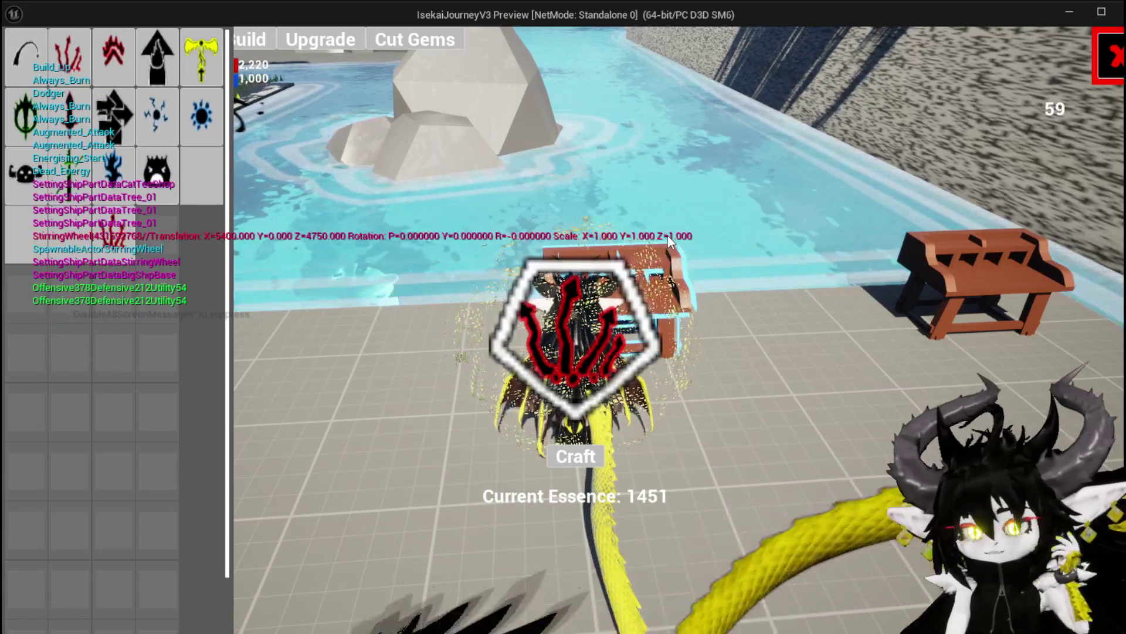
key(Escape)
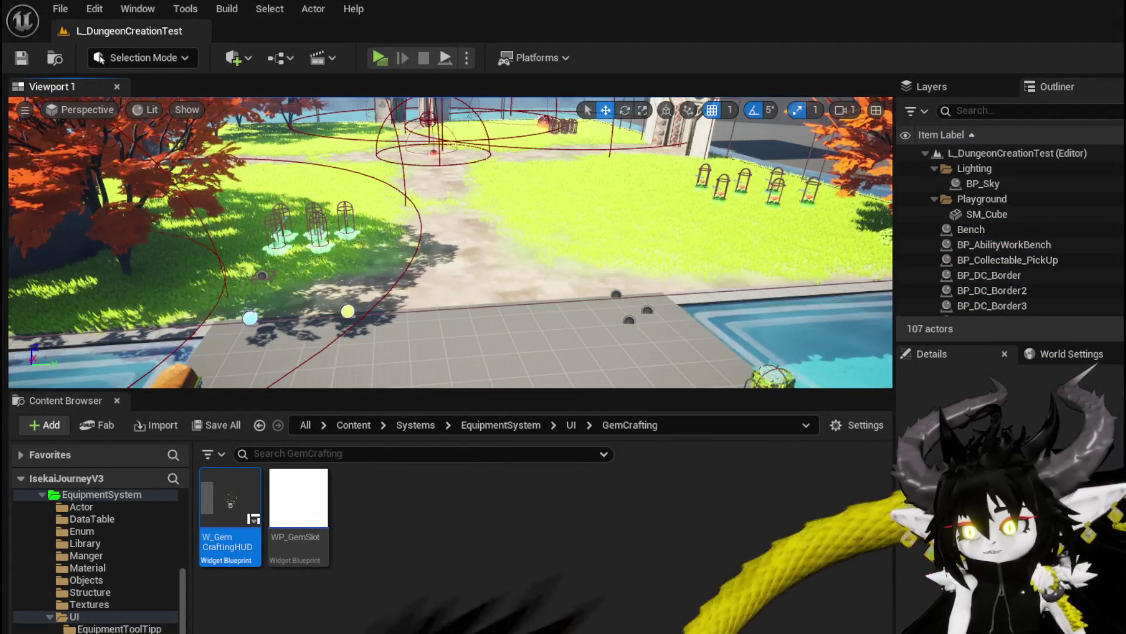
Step: Show W_GemCraftingHUD's EventGraph and pan to the Decrease Essence and Branch nodes
key(alt+Tab)
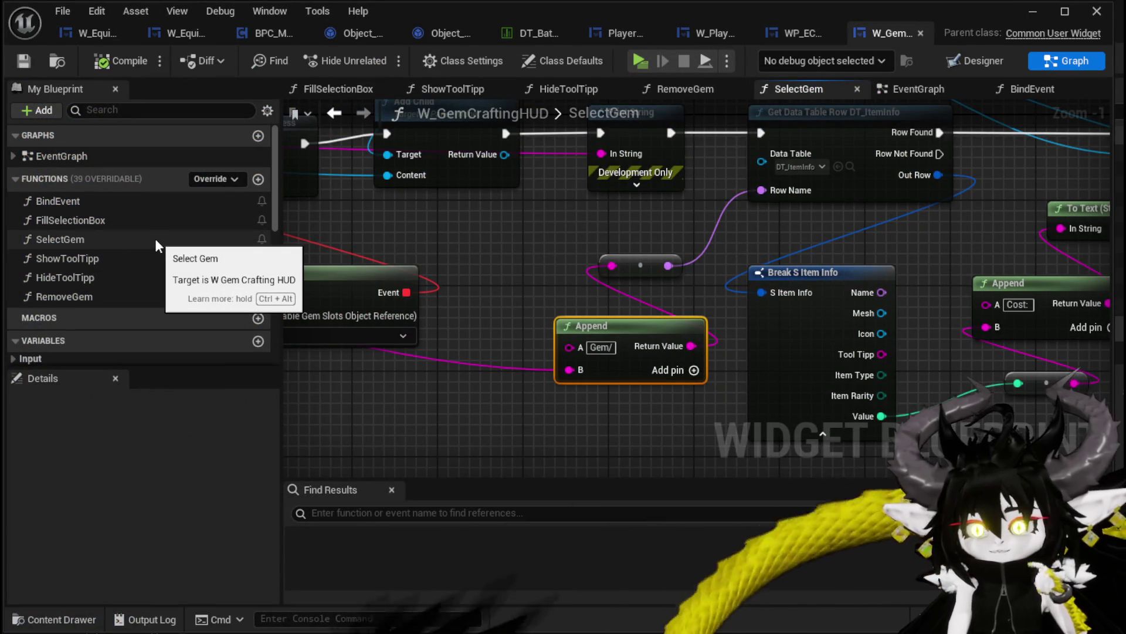
click(939, 92)
scroll(639, 309, down, 5)
scroll(639, 309, up, 5)
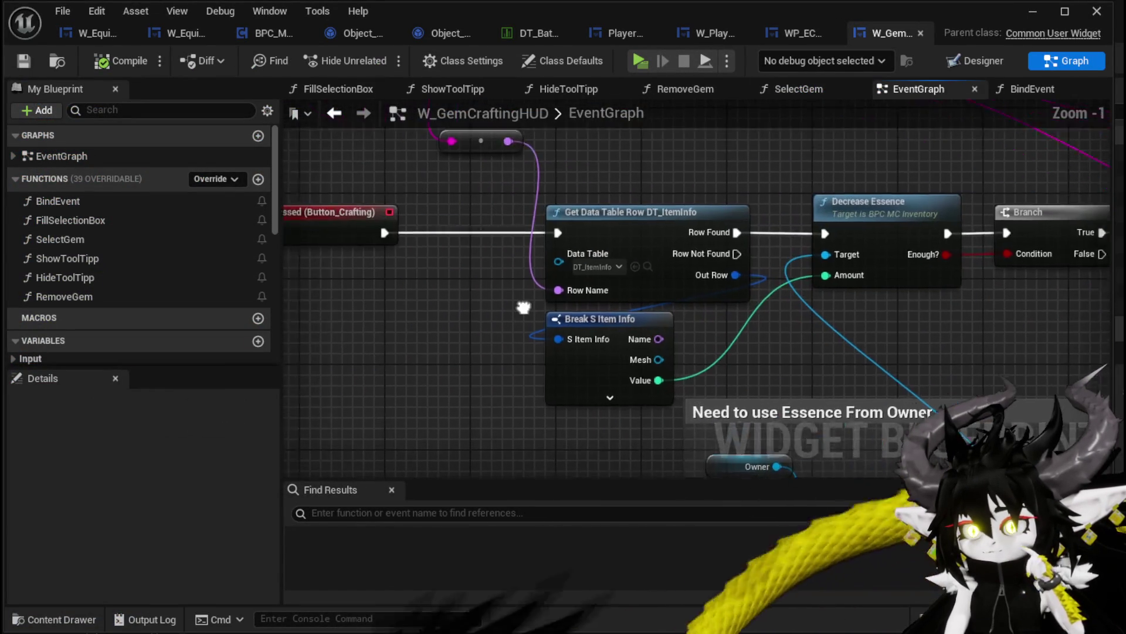
drag(523, 308, 557, 309)
mouse_move(653, 214)
mouse_down()
mouse_move(435, 177)
mouse_move(738, 256)
mouse_move(528, 235)
mouse_move(945, 199)
mouse_up()
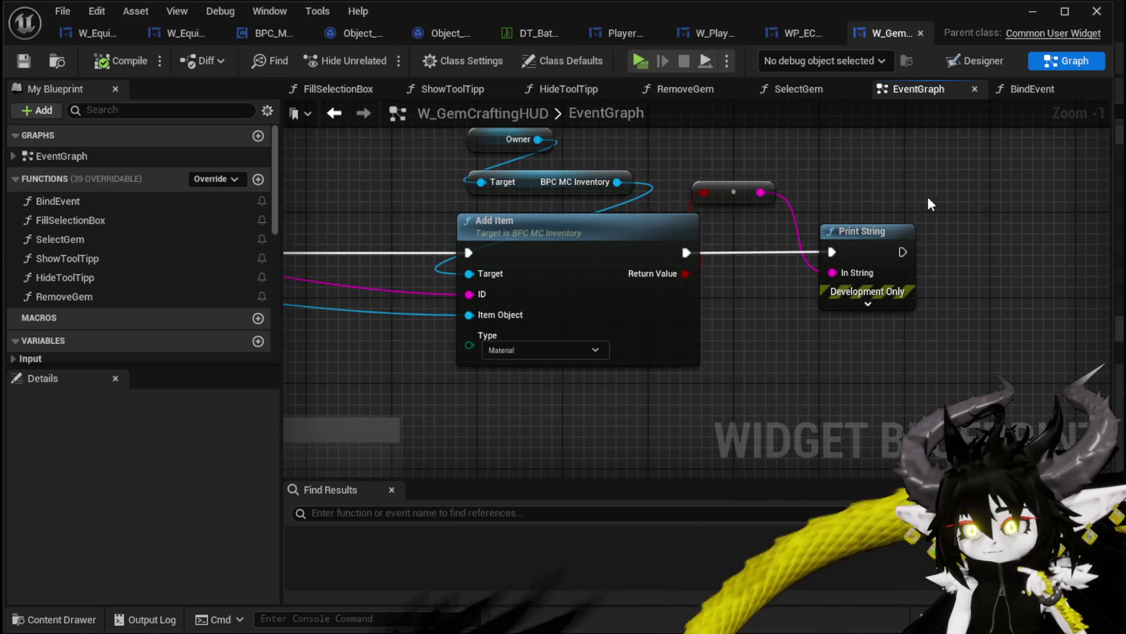
scroll(747, 176, down, 2)
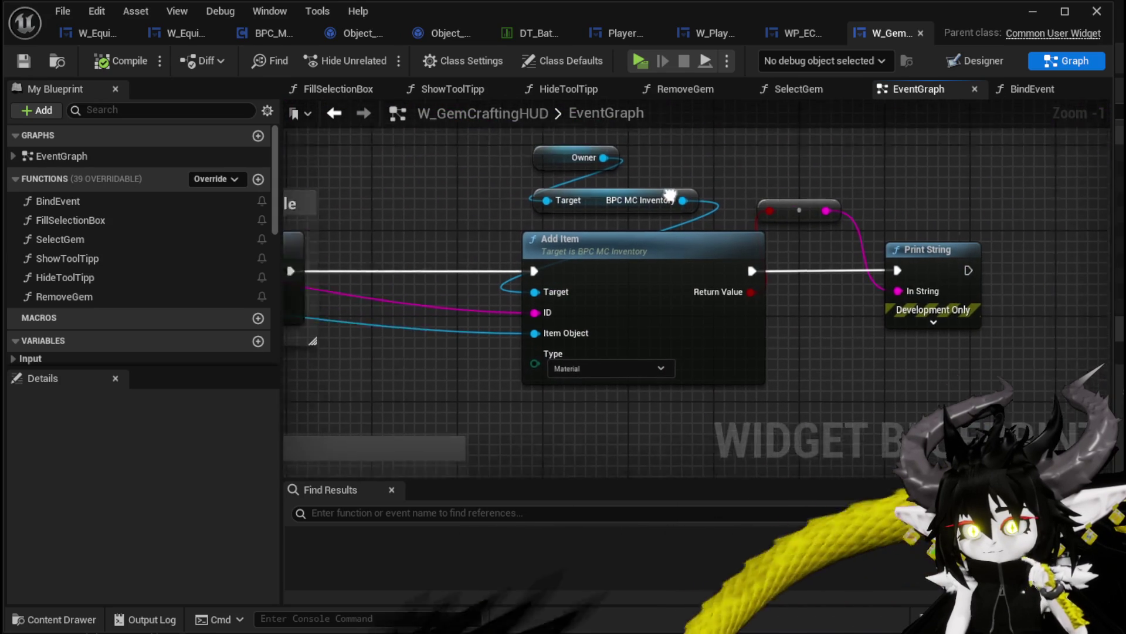
mouse_move(699, 146)
mouse_down()
mouse_move(740, 246)
mouse_move(623, 249)
mouse_up()
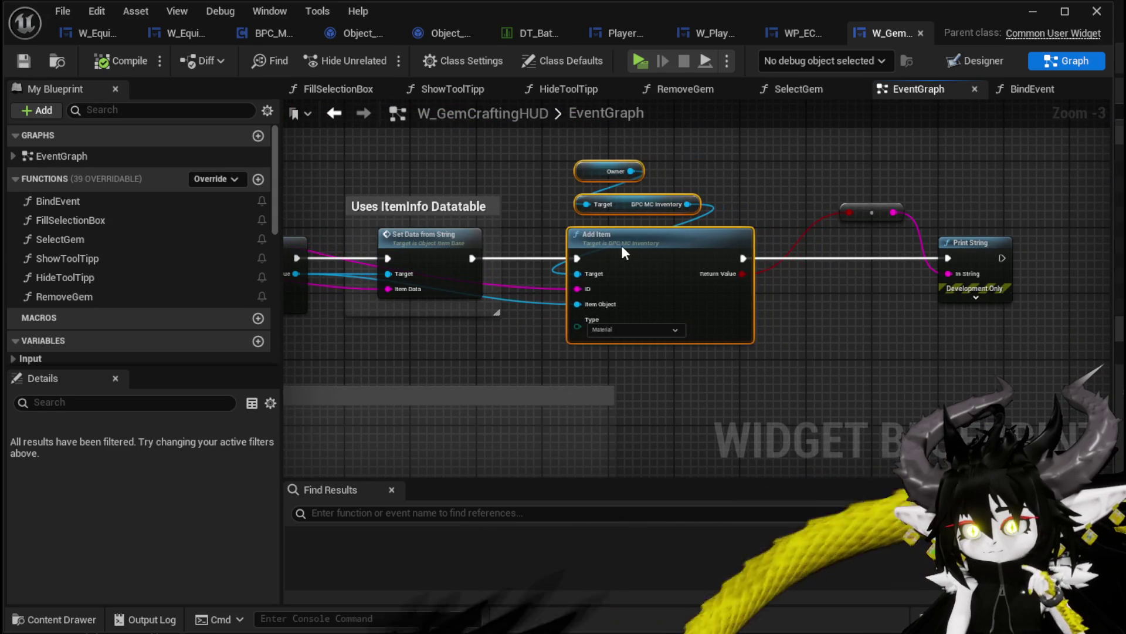
drag(797, 300, 1061, 304)
mouse_move(545, 351)
mouse_down()
mouse_move(702, 329)
mouse_move(785, 296)
mouse_up()
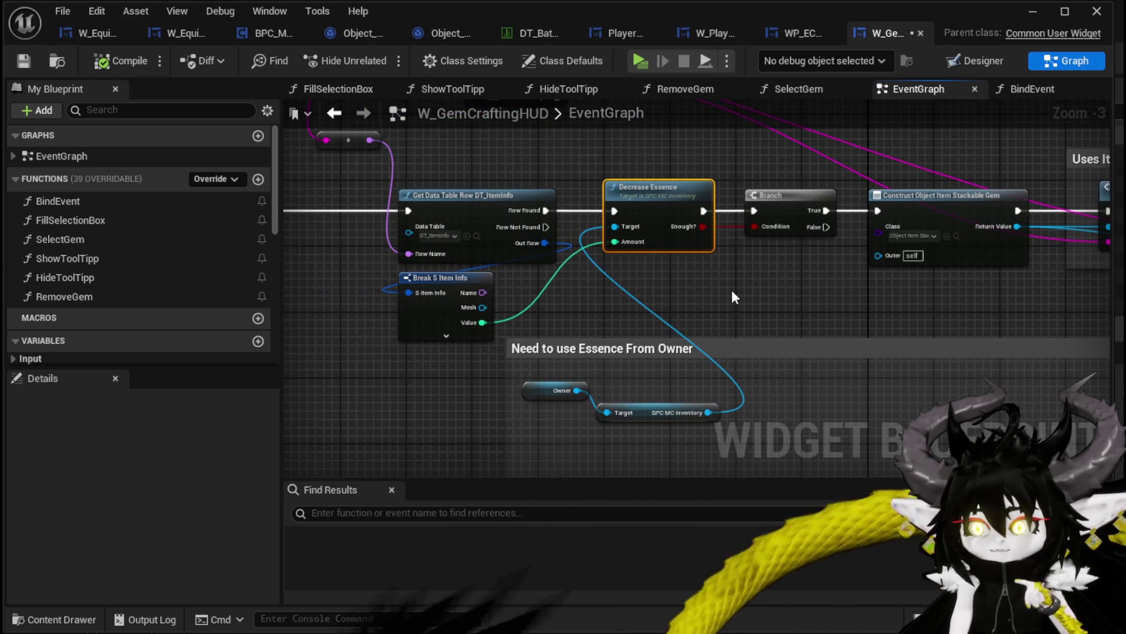
Step: Pull a wire from the BPC MC Inventory reference and search for "get essen"
drag(684, 294, 446, 293)
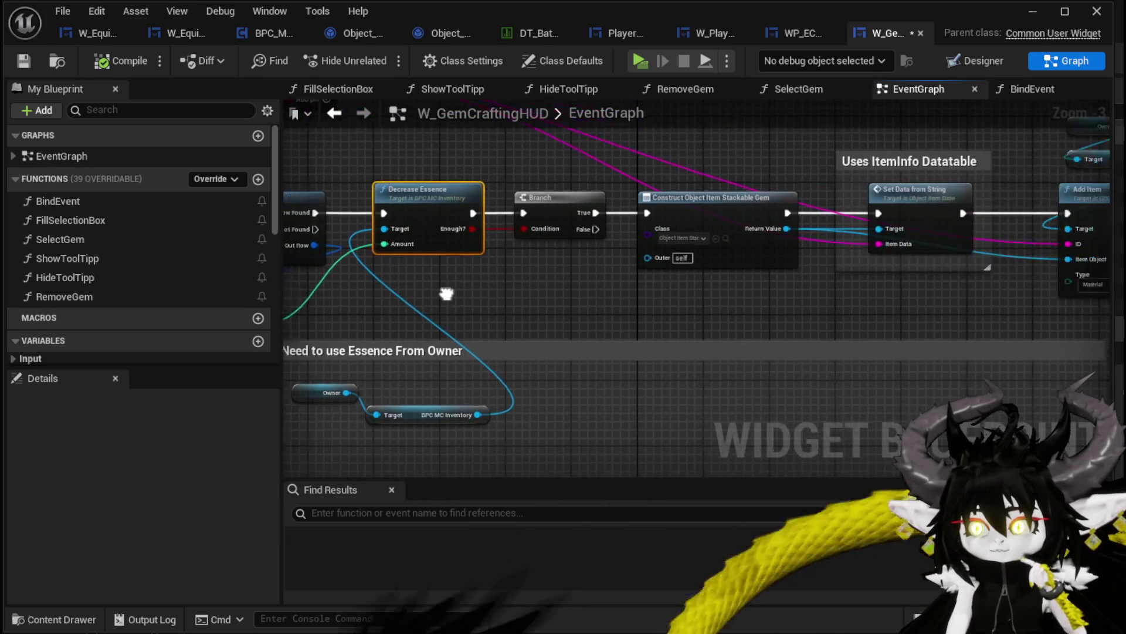
scroll(483, 282, down, 1)
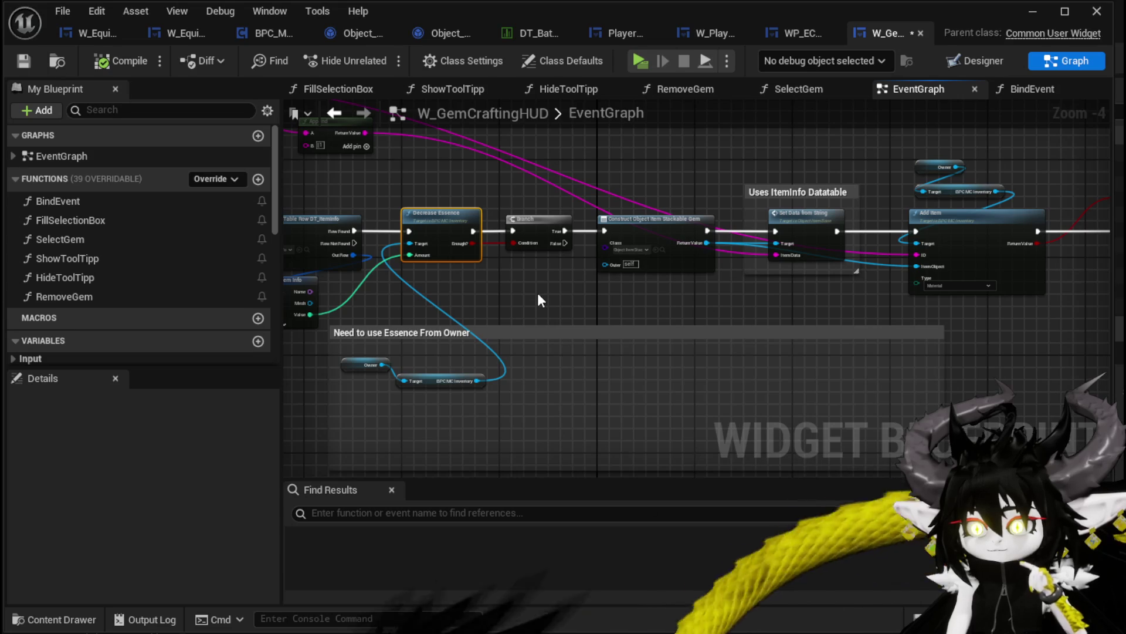
scroll(537, 300, up, 2)
drag(537, 300, 399, 303)
scroll(399, 302, down, 2)
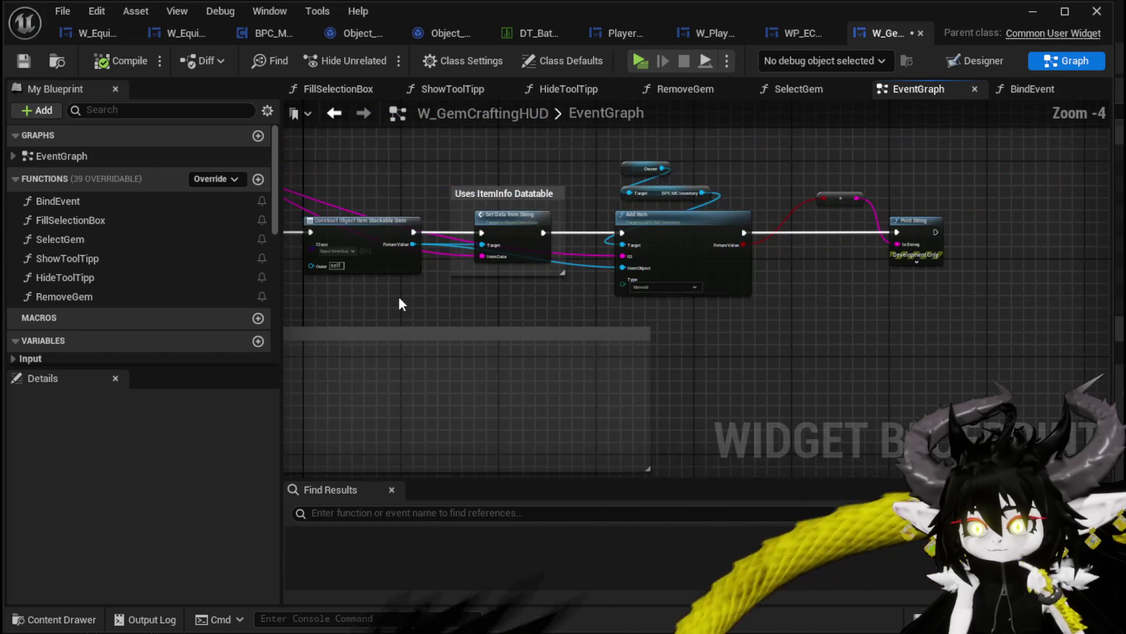
drag(958, 152, 956, 154)
mouse_move(428, 240)
mouse_down()
mouse_move(630, 241)
mouse_move(550, 292)
mouse_up()
scroll(550, 292, up, 2)
drag(448, 424, 462, 327)
text(get essen)
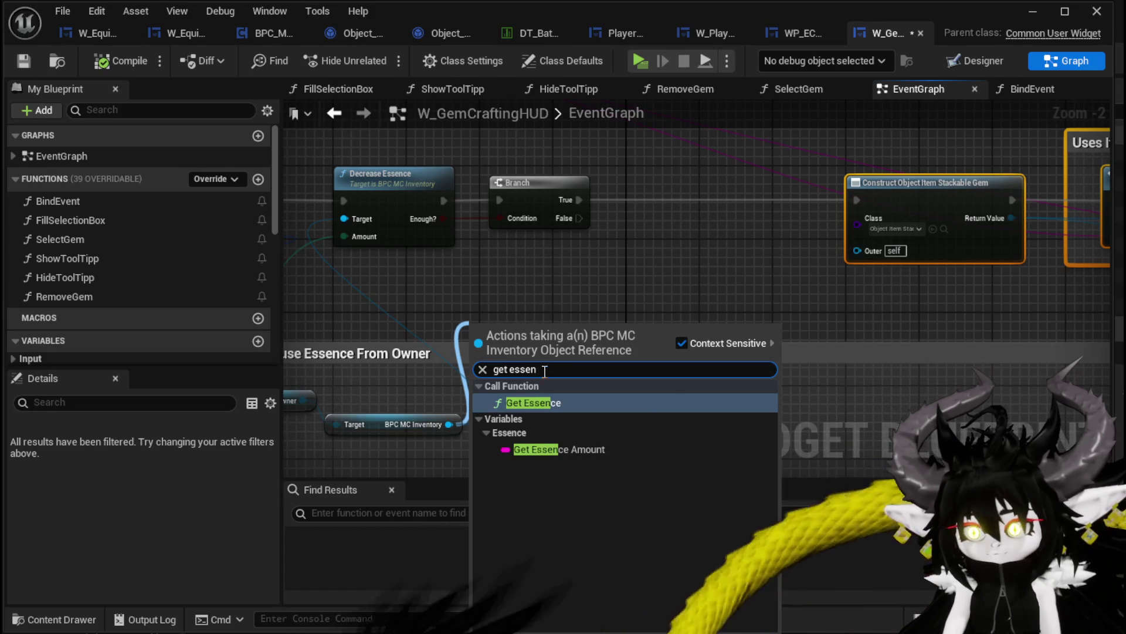
Step: Add a Get Essence node from the inventory reference, then compile and save
click(538, 404)
drag(526, 330, 483, 321)
click(587, 286)
scroll(122, 251, down, 10)
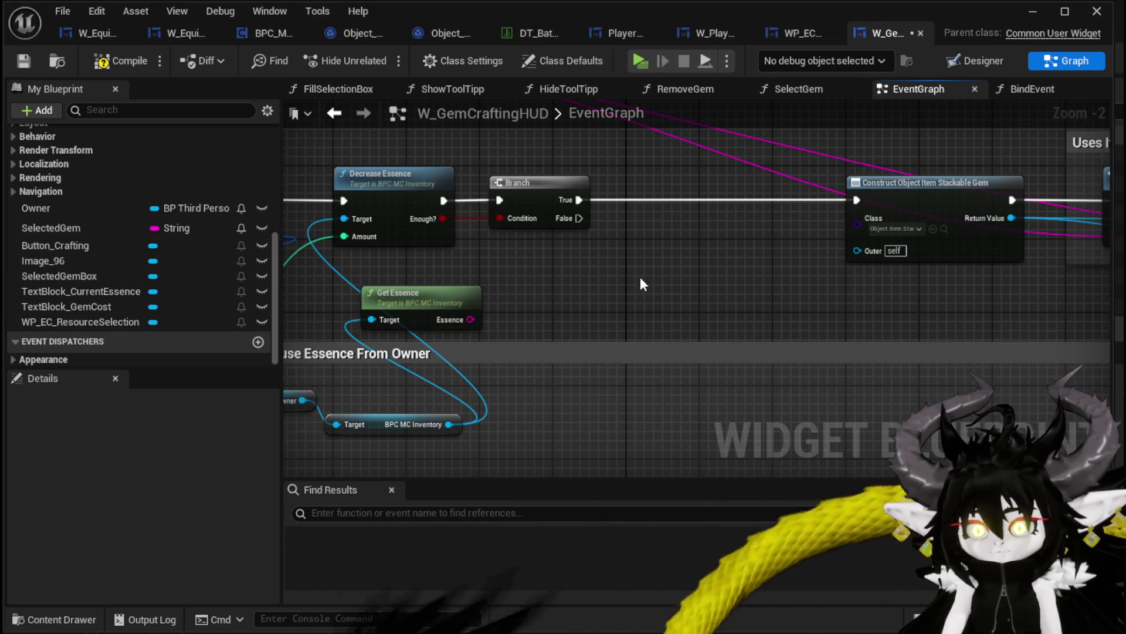
click(101, 59)
click(24, 62)
Step: Open the BindEvent function graph from My Blueprint
scroll(189, 244, up, 10)
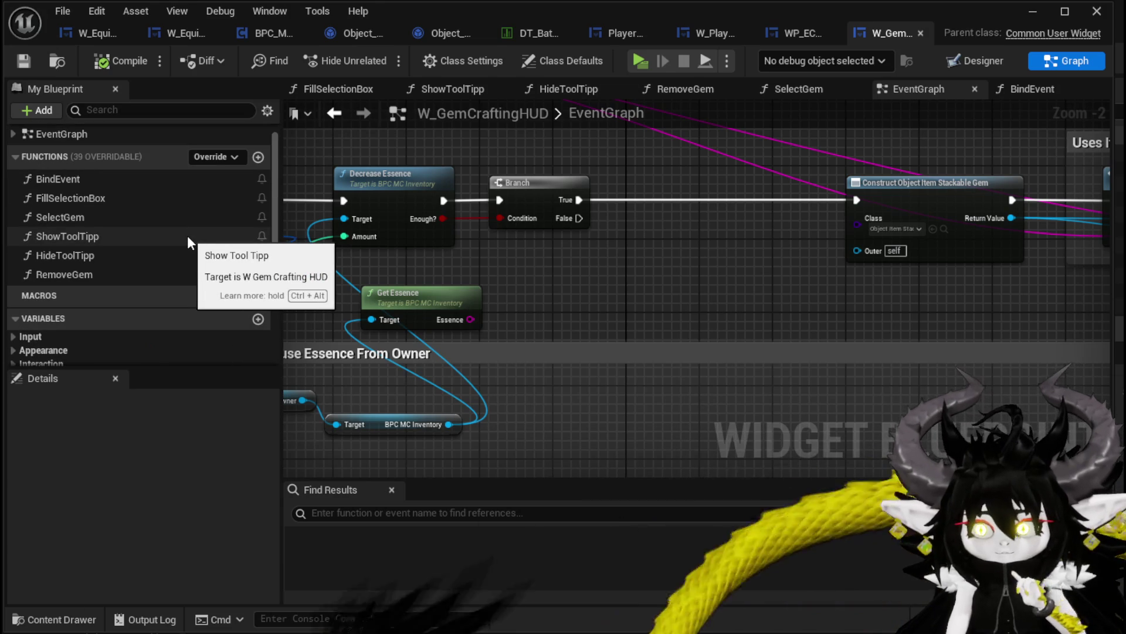
scroll(187, 234, down, 8)
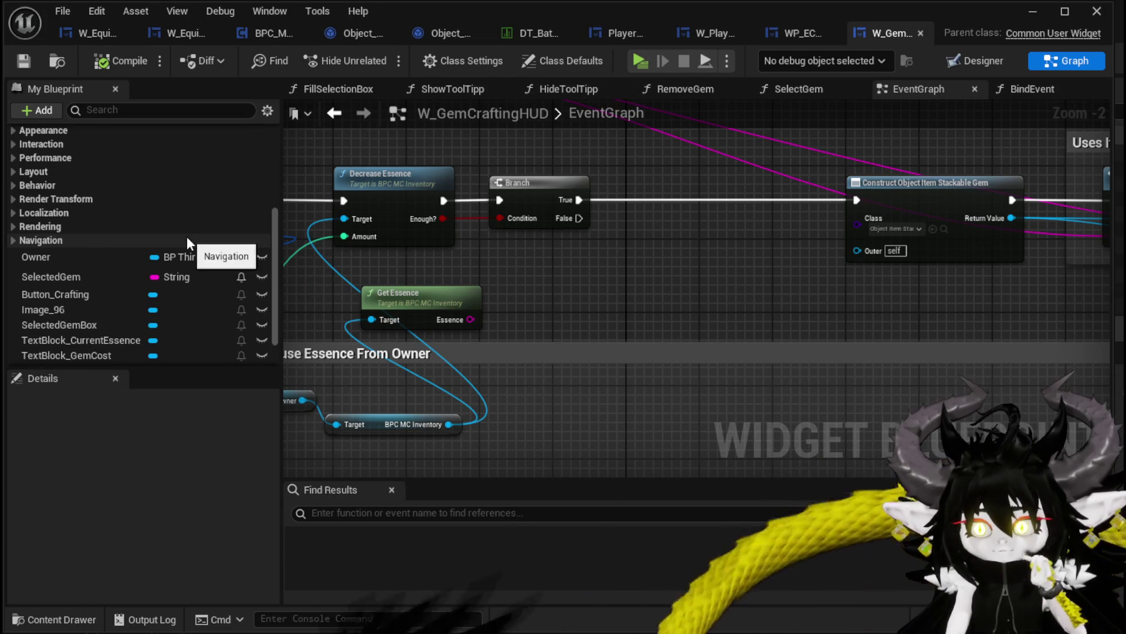
scroll(123, 185, up, 8)
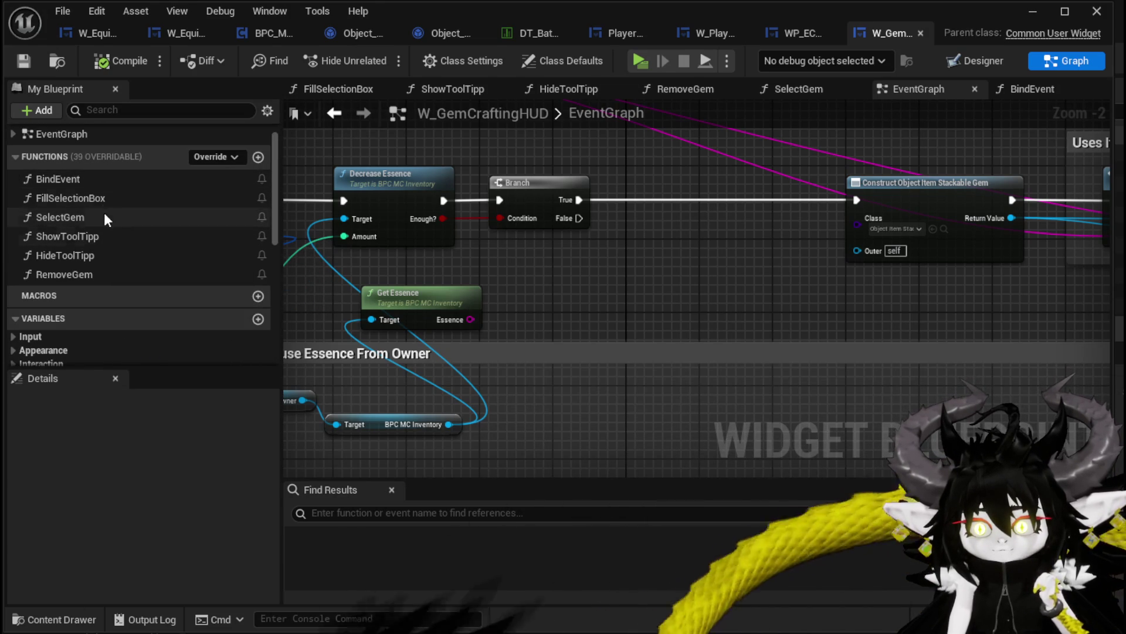
double_click(94, 180)
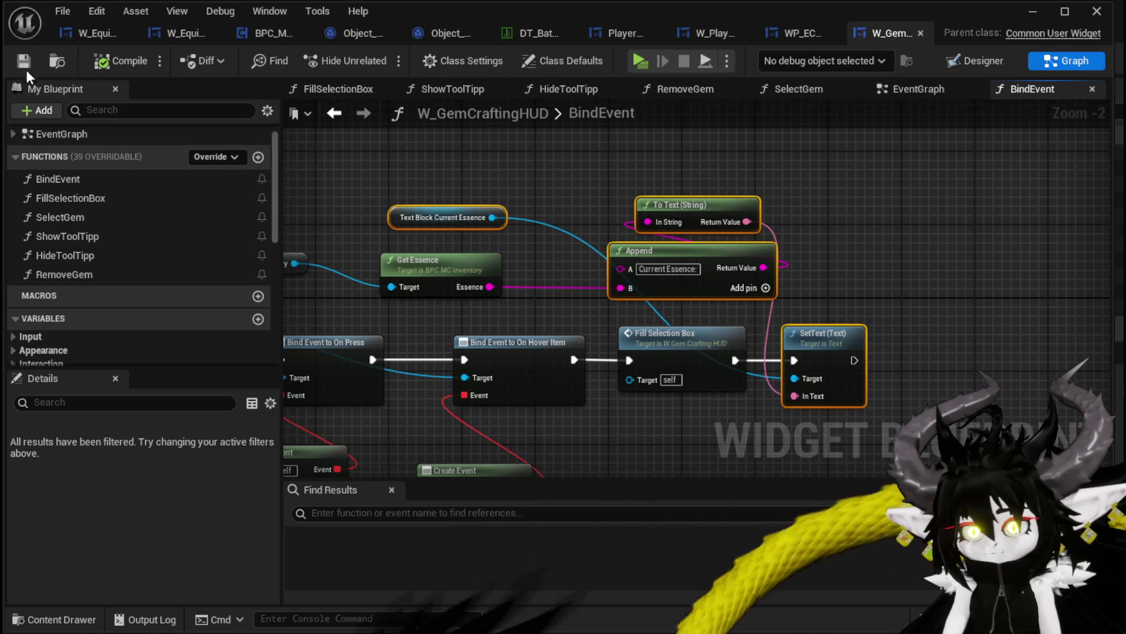
Step: Paste the Current Essence SetText nodes after Branch True, feed Essence into Append B, and compile
click(912, 90)
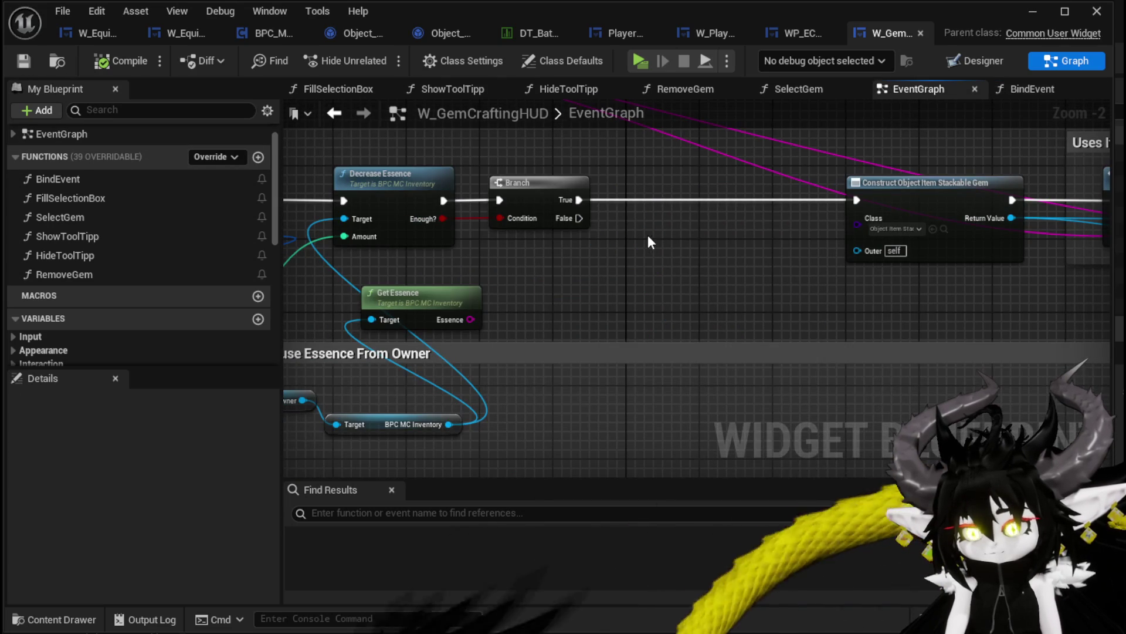
key(ctrl+v)
drag(846, 326, 736, 180)
drag(579, 200, 860, 202)
drag(471, 319, 533, 152)
drag(547, 281, 548, 281)
click(391, 247)
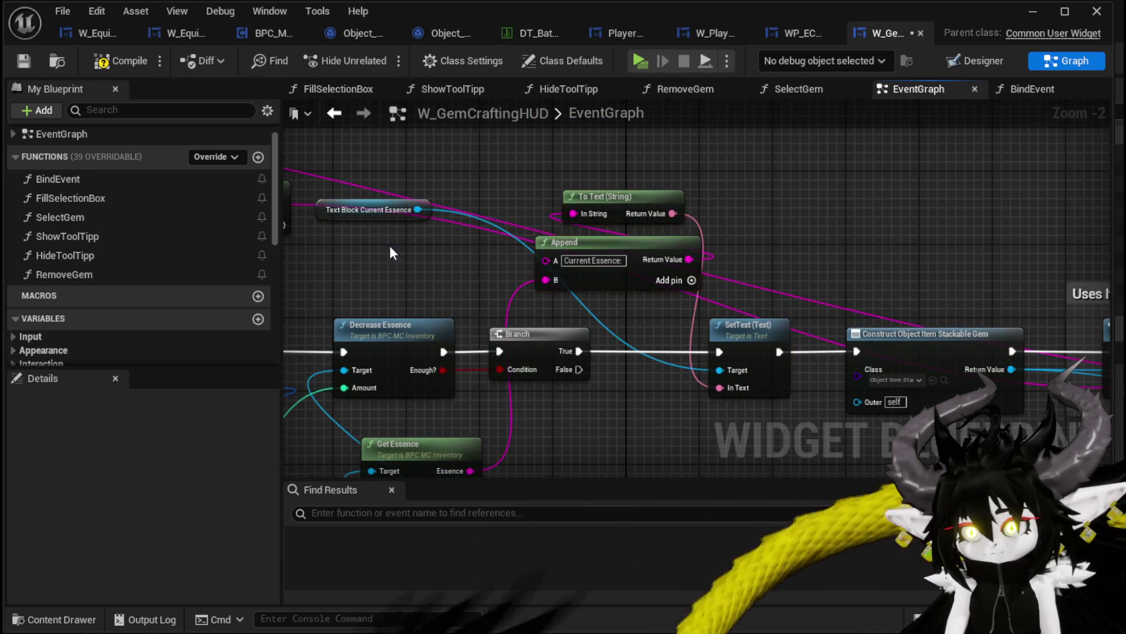
click(96, 62)
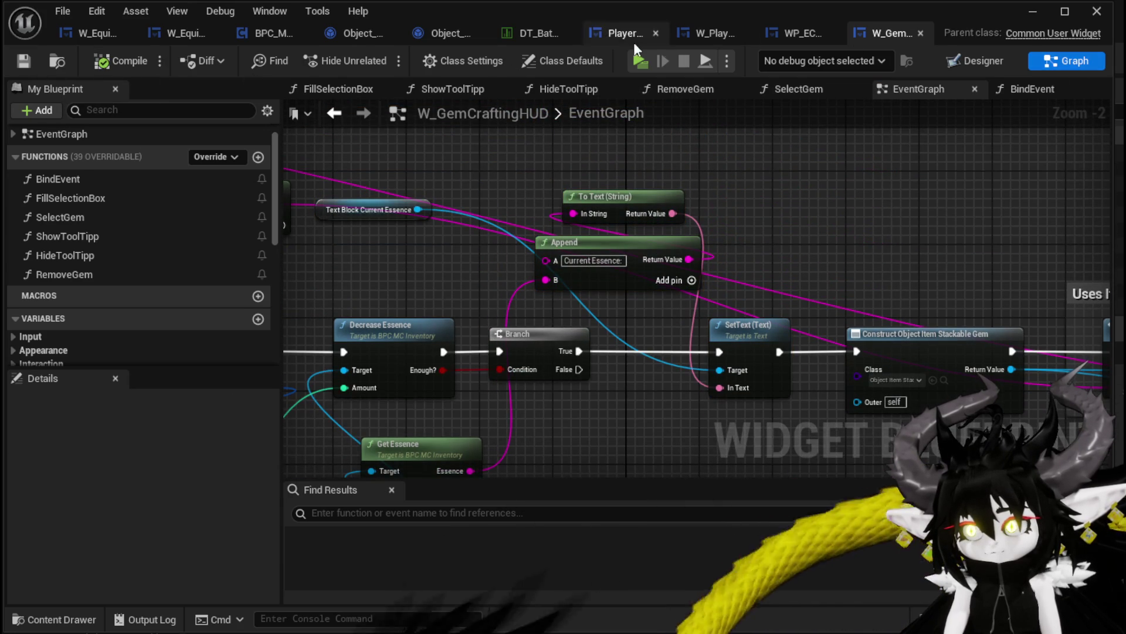
click(540, 32)
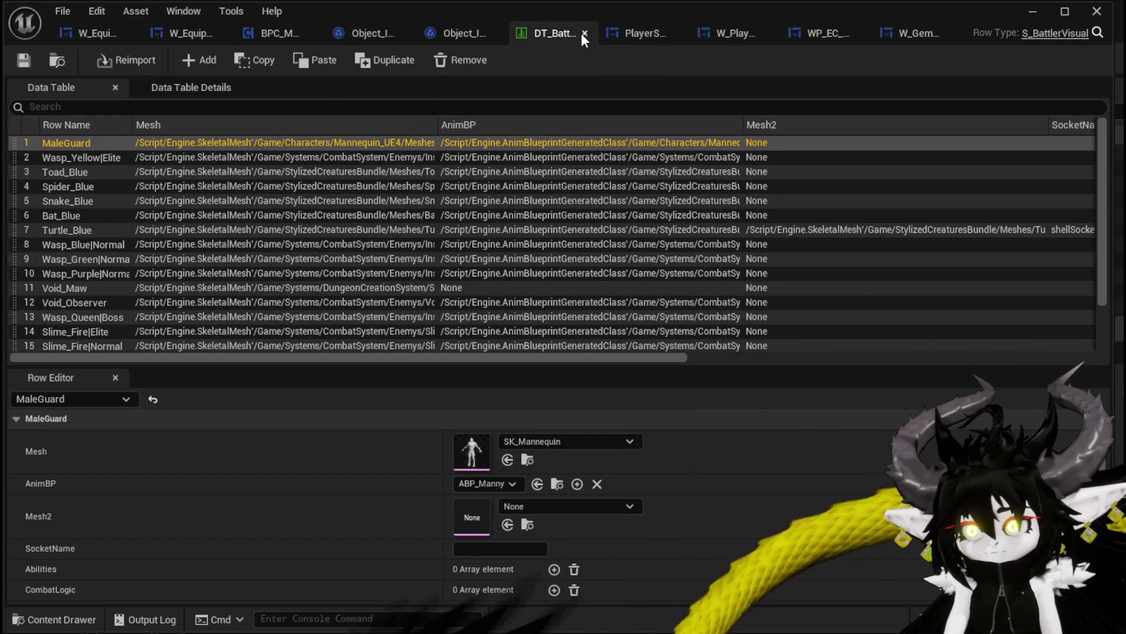
Step: Close DT_BattlerVisual and open the DT_ItemInfo data table from InventorySystem/Database
click(584, 33)
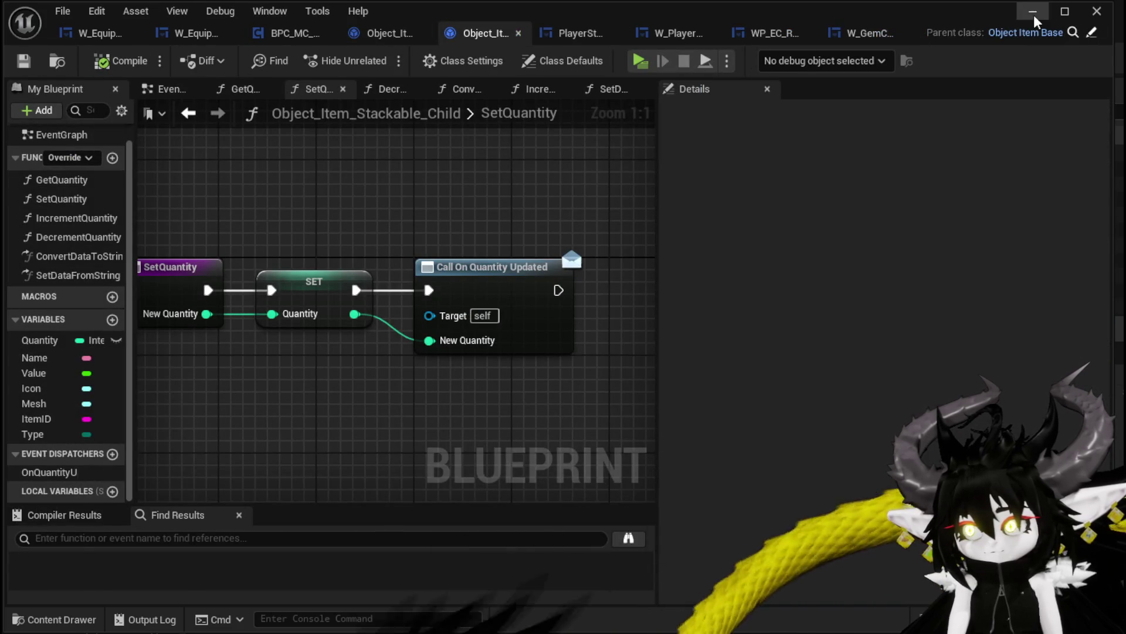
click(1032, 12)
scroll(90, 586, up, 3)
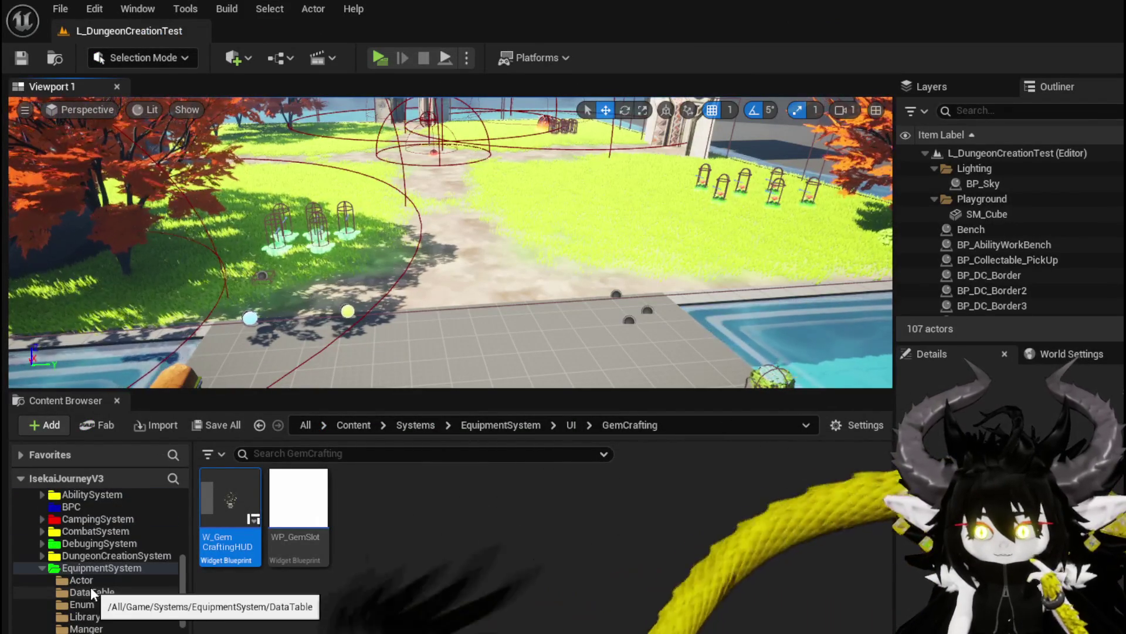
scroll(91, 586, down, 2)
scroll(89, 587, up, 3)
scroll(89, 588, down, 5)
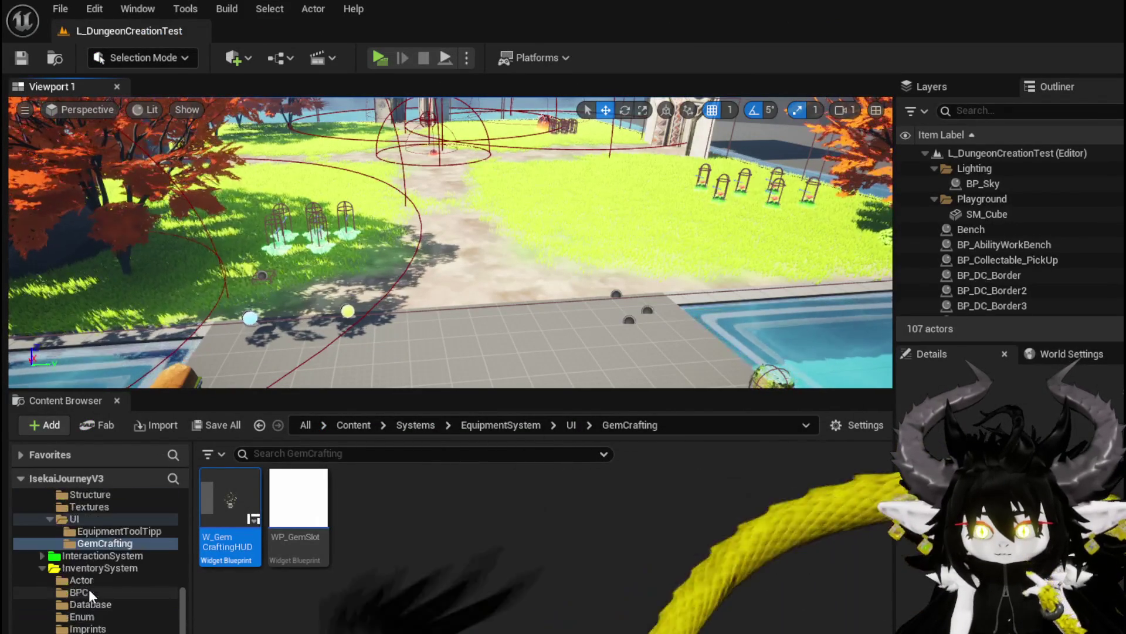
click(141, 604)
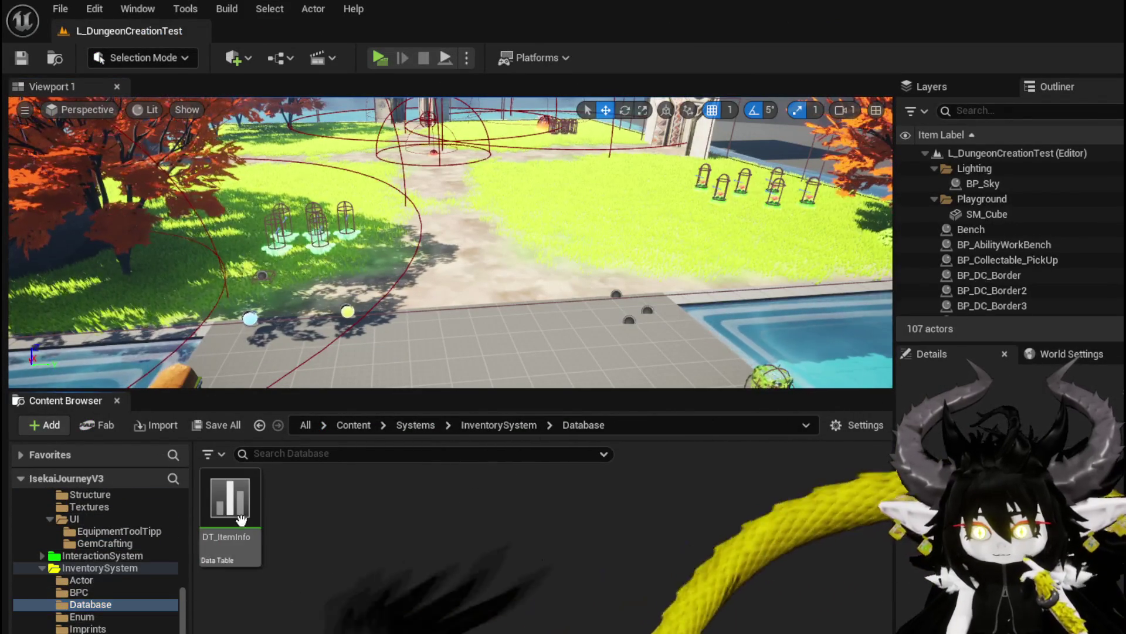
double_click(230, 504)
Step: Set the Build_Up gem's Value to 100 and Rage to 500, saving the table
scroll(149, 301, down, 5)
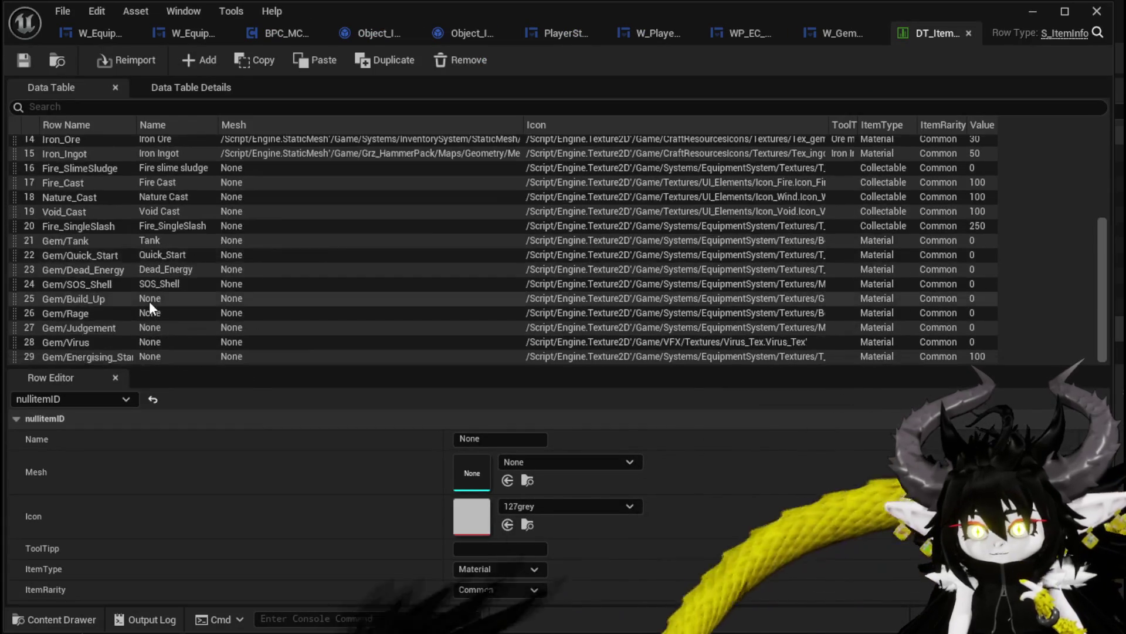
click(91, 299)
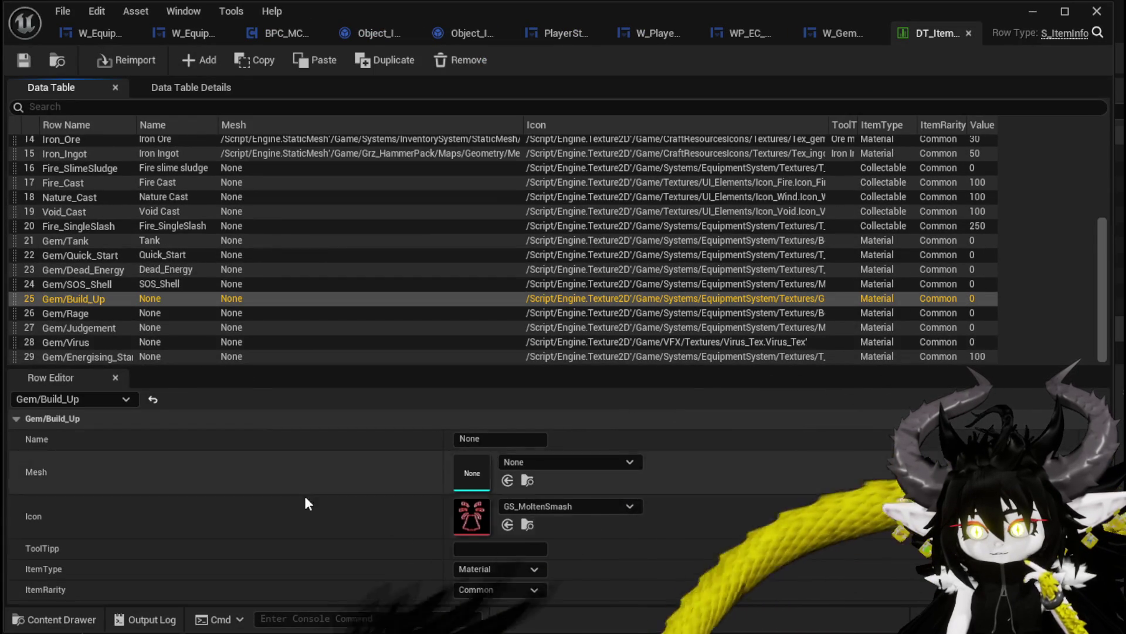
scroll(293, 521, down, 1)
text(100)
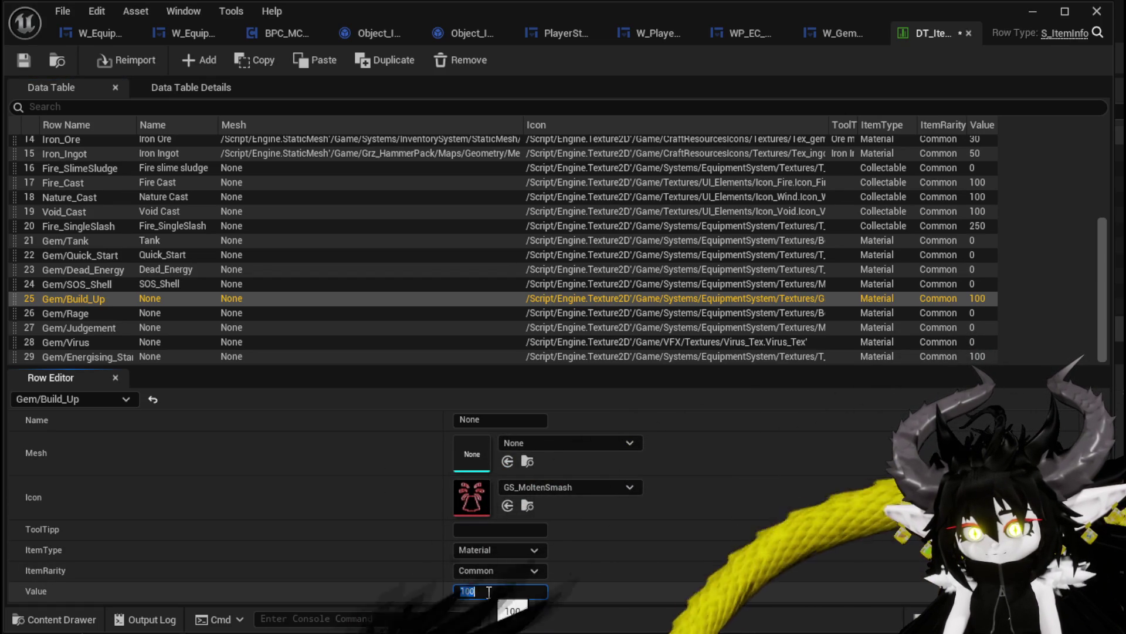
click(24, 61)
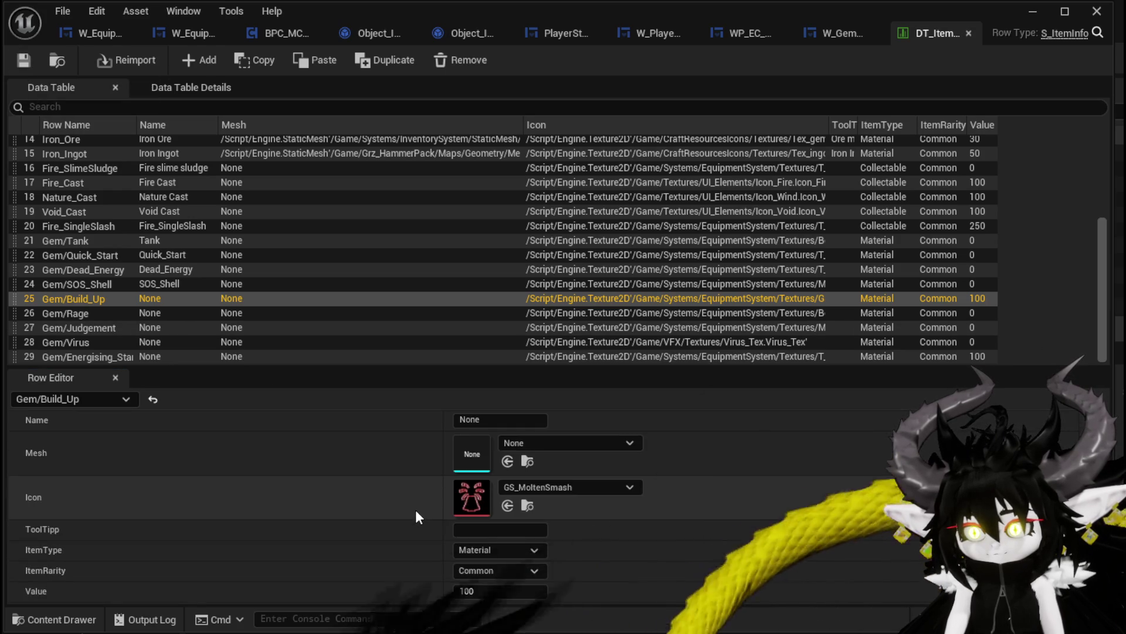
click(64, 315)
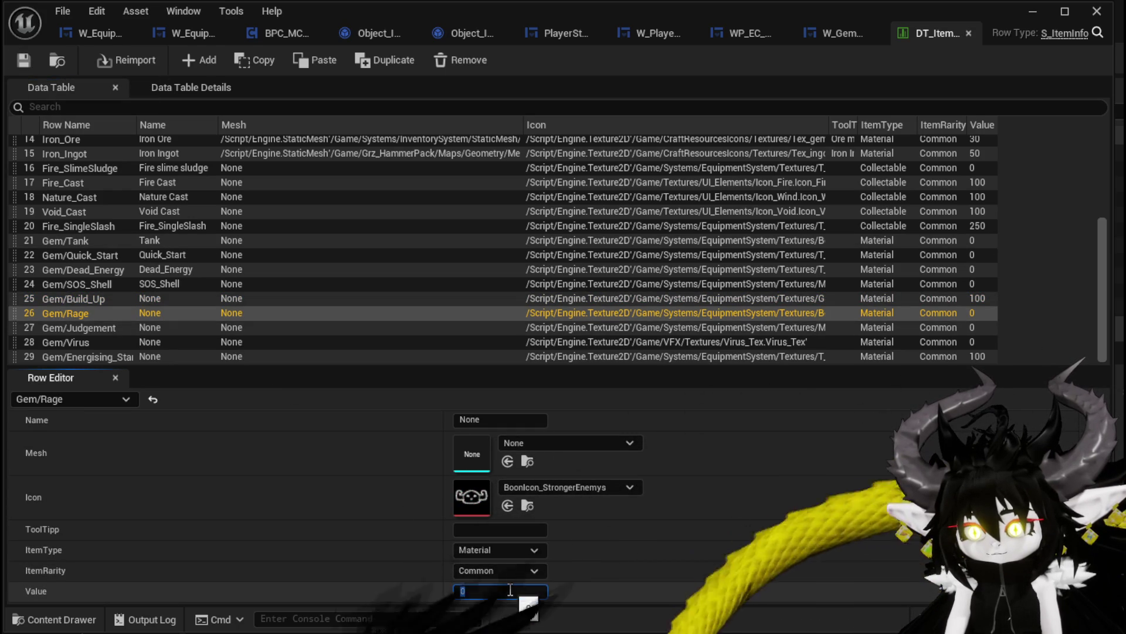
text(500)
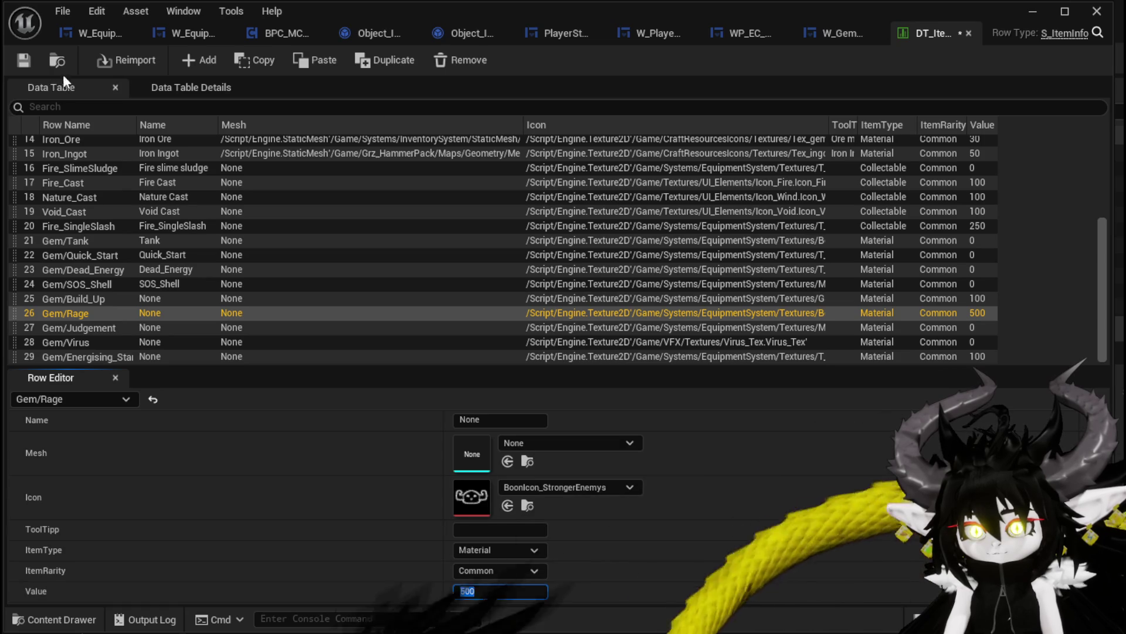
click(23, 59)
Step: Set SOS_Shell to 100, Judgement to 400 and Virus to 500
click(87, 286)
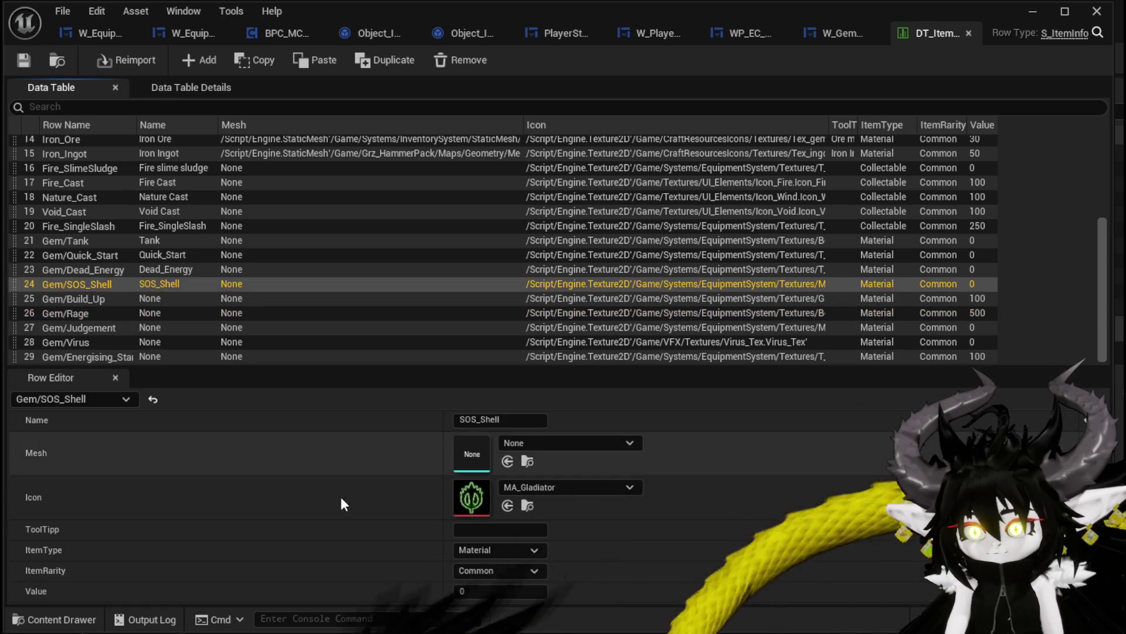
text(1)
click(505, 585)
text(100)
key(Return)
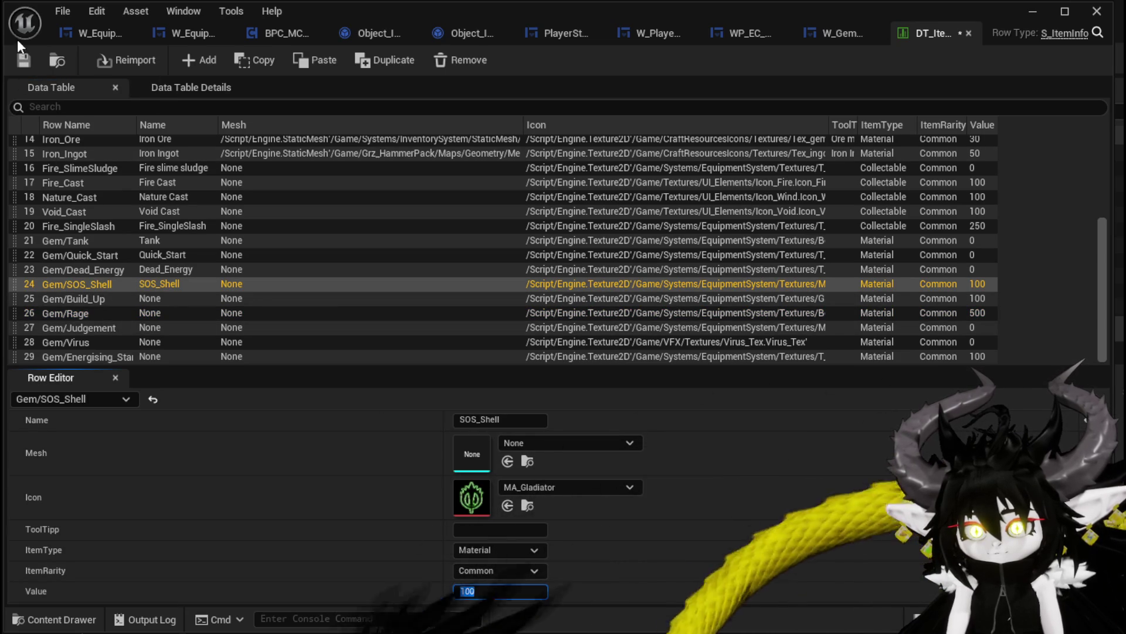
click(94, 327)
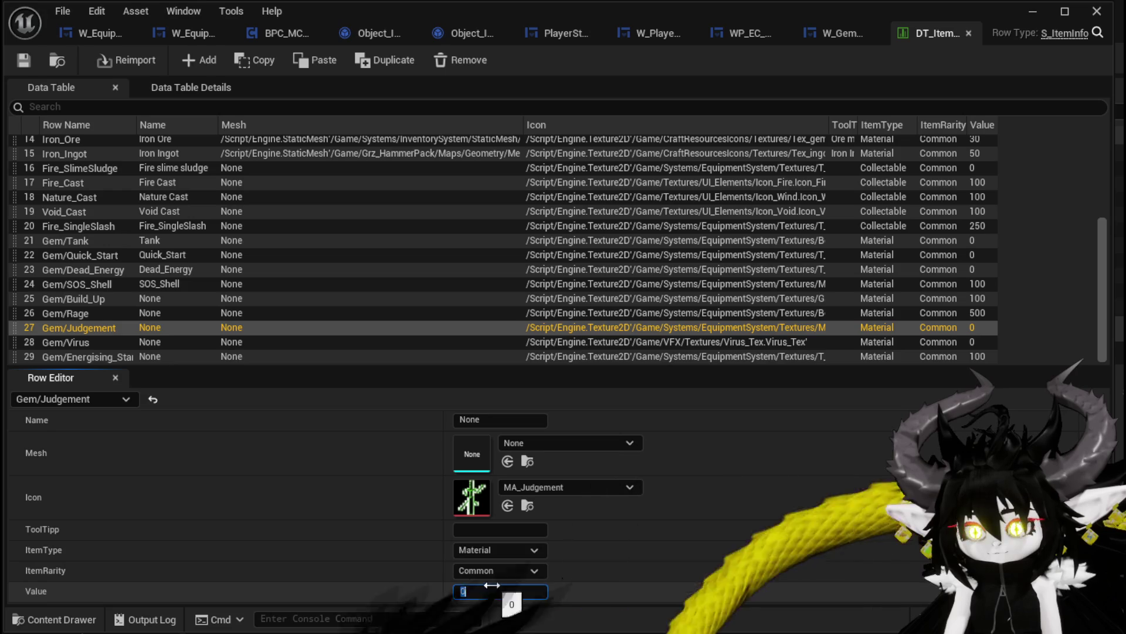
text(400)
key(Return)
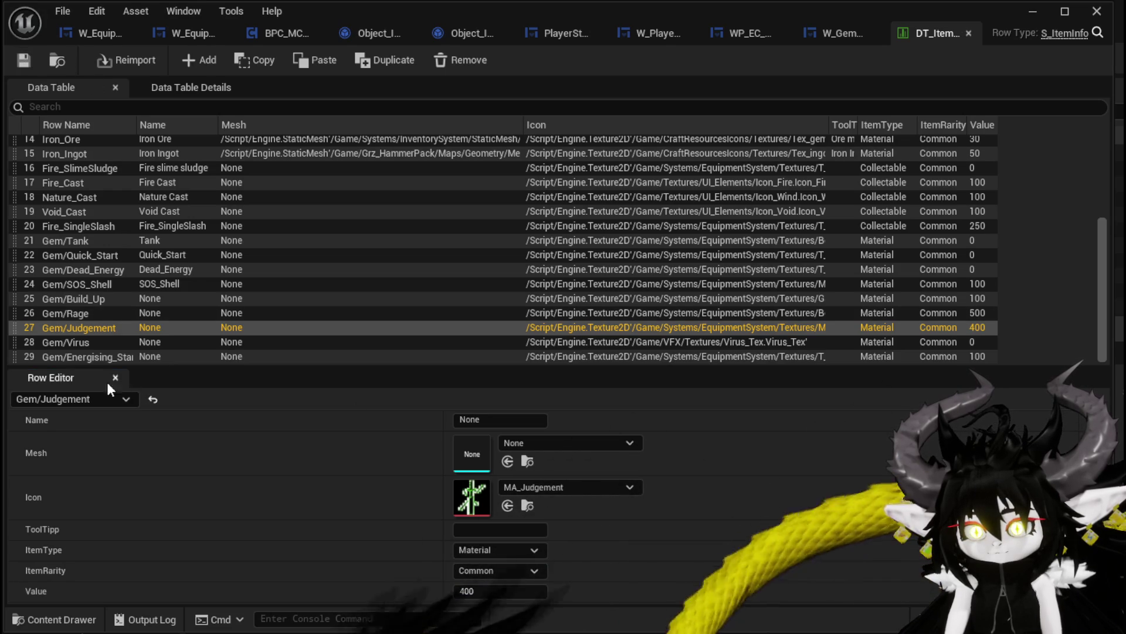
click(69, 340)
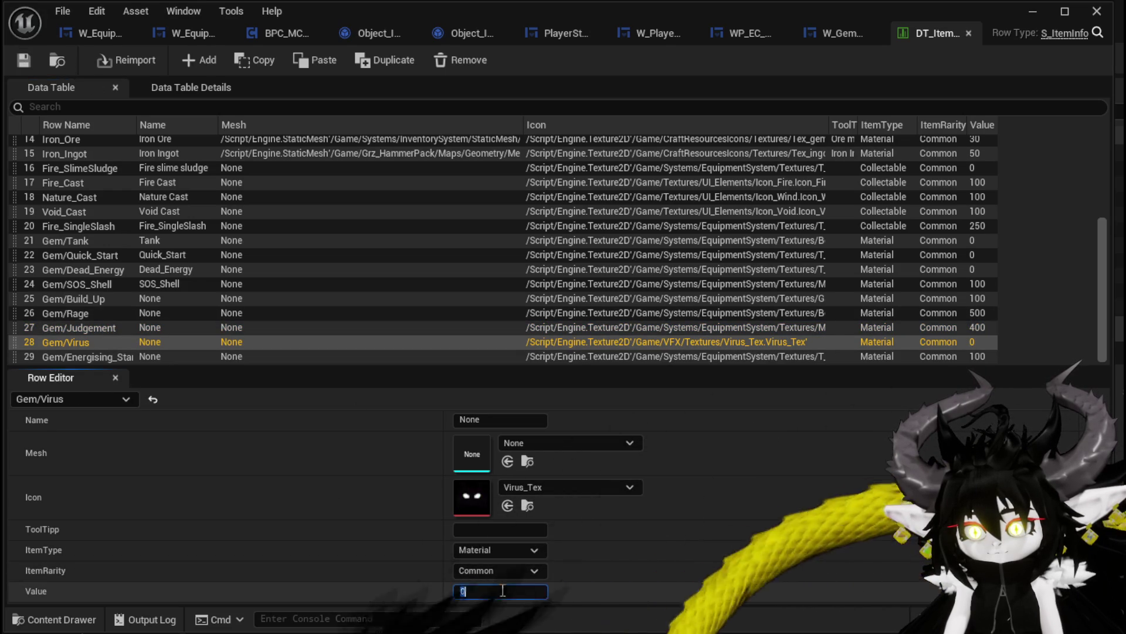
text(500)
key(Return)
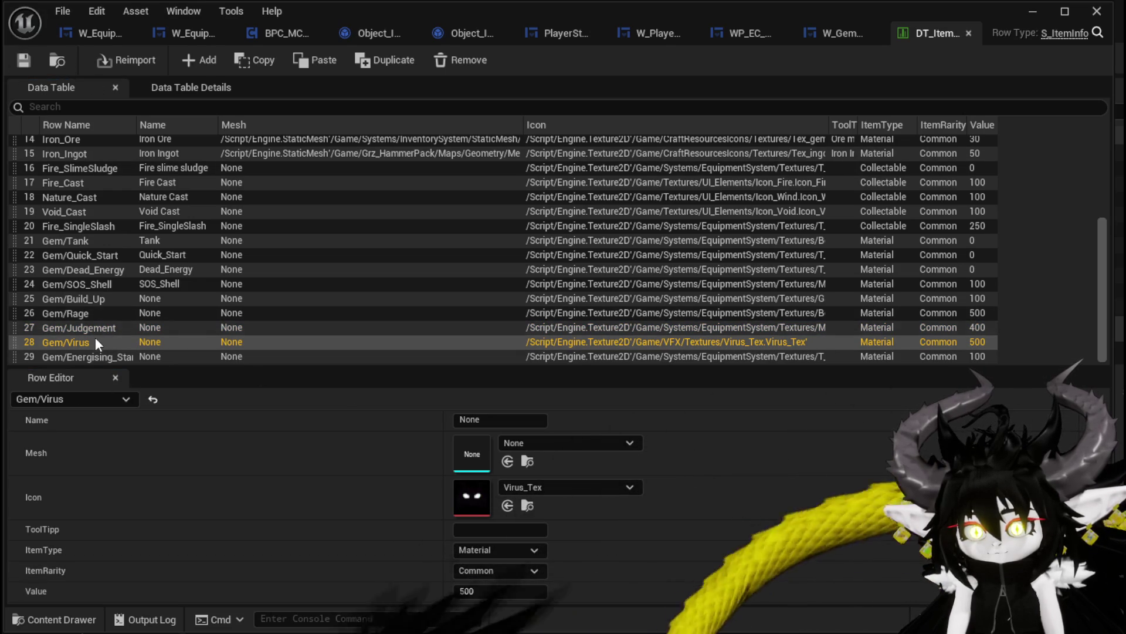
Step: Review the edited gem rows, set Dead_Energy's Value to 1000, and save
click(103, 359)
click(85, 324)
click(84, 312)
click(84, 298)
click(83, 284)
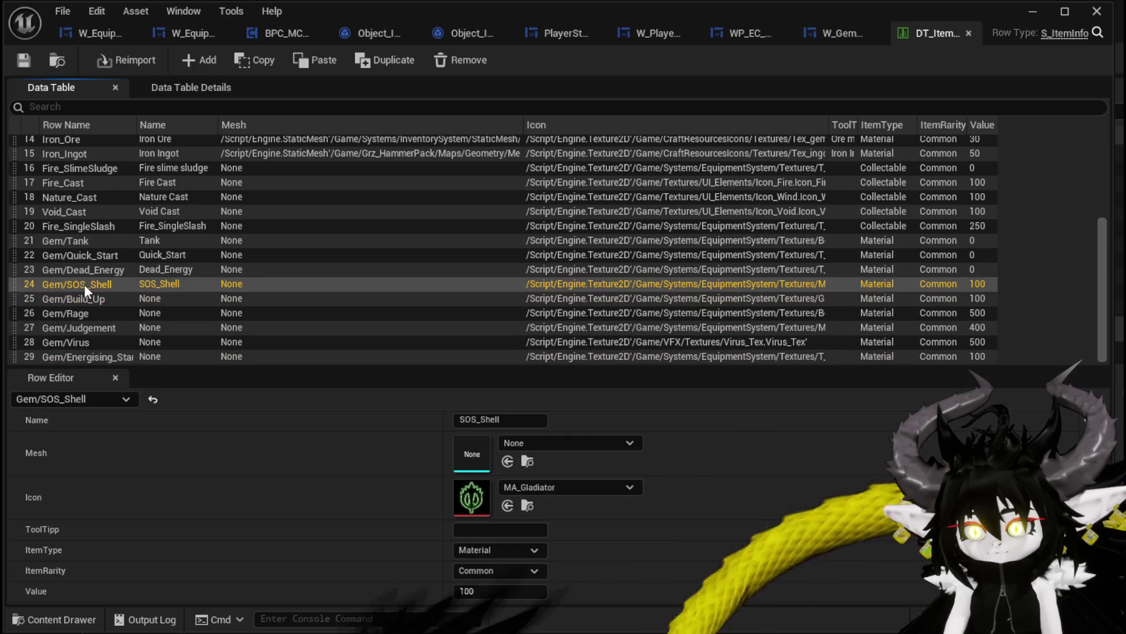
click(83, 270)
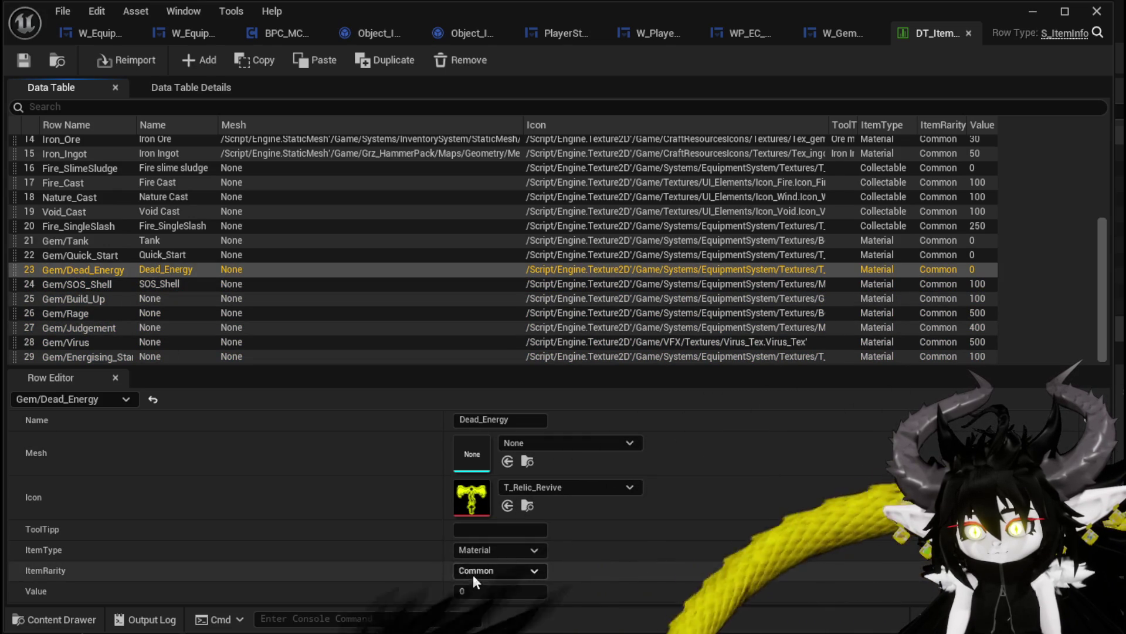
click(478, 588)
text(1000)
key(Return)
key(ctrl+s)
Step: Set Quick_Start and Tank to 100, save DT_ItemInfo, and minimize its editor
click(89, 256)
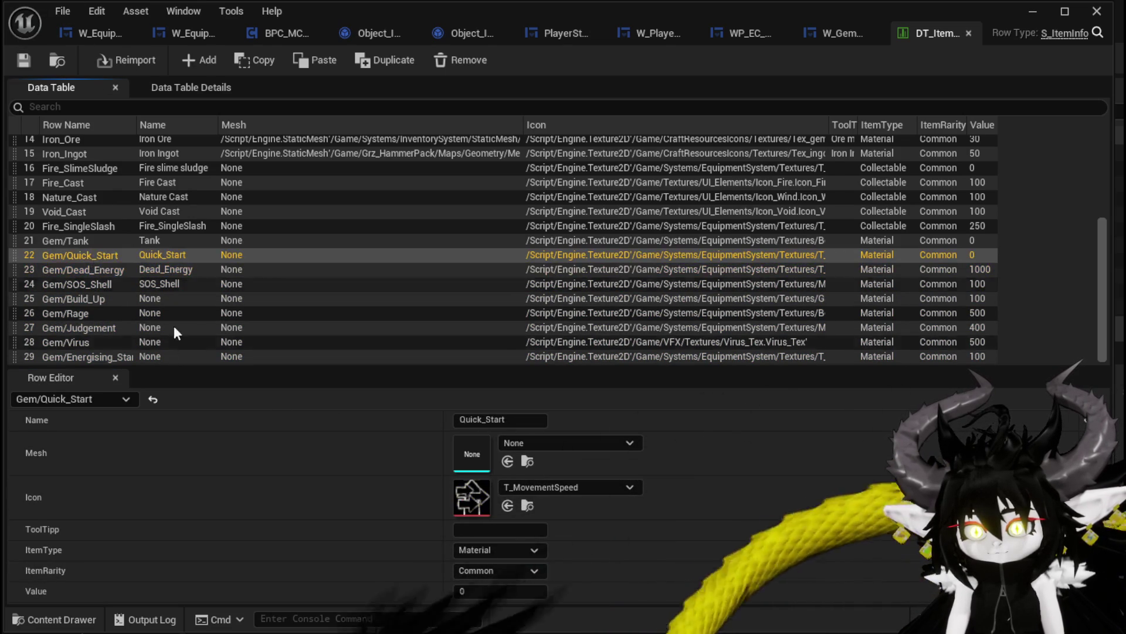
text(100)
key(Return)
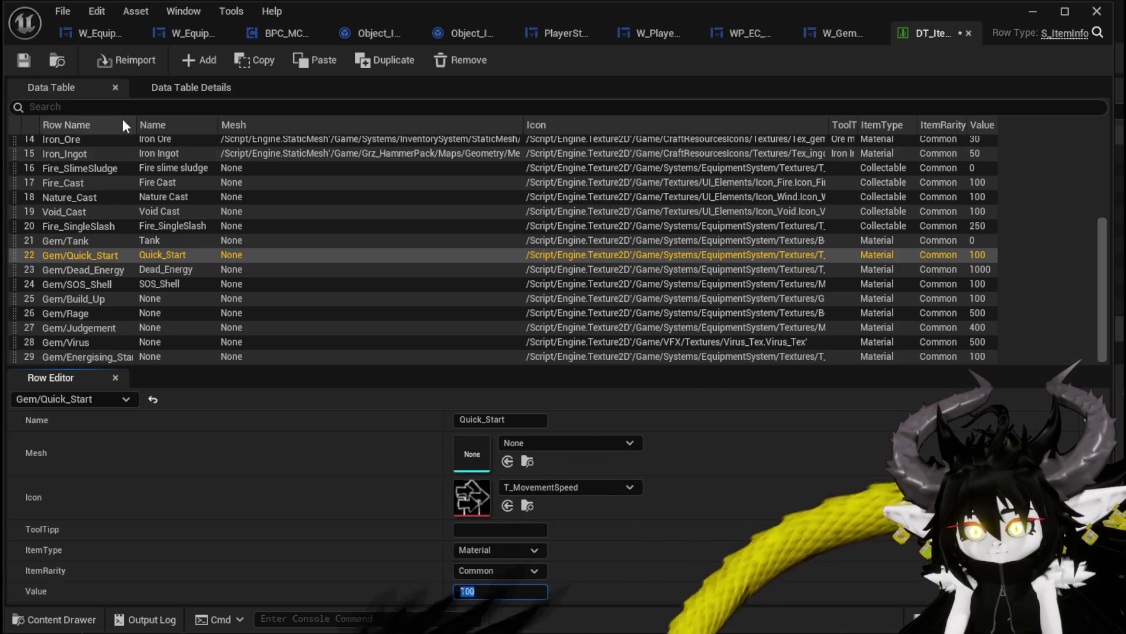
click(92, 239)
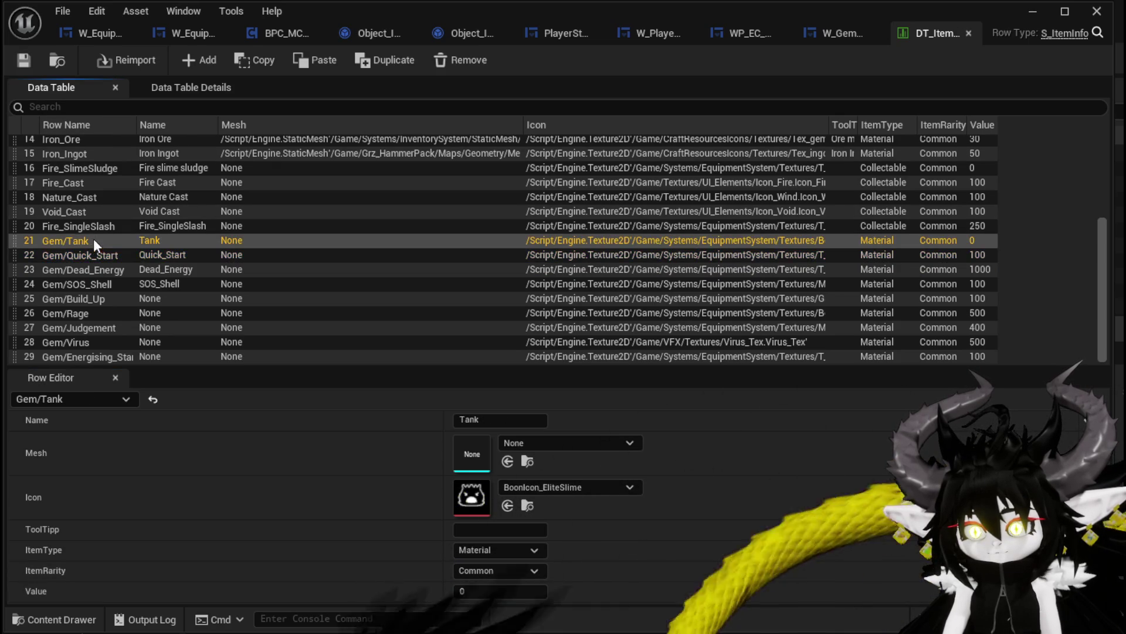
click(469, 590)
text(100)
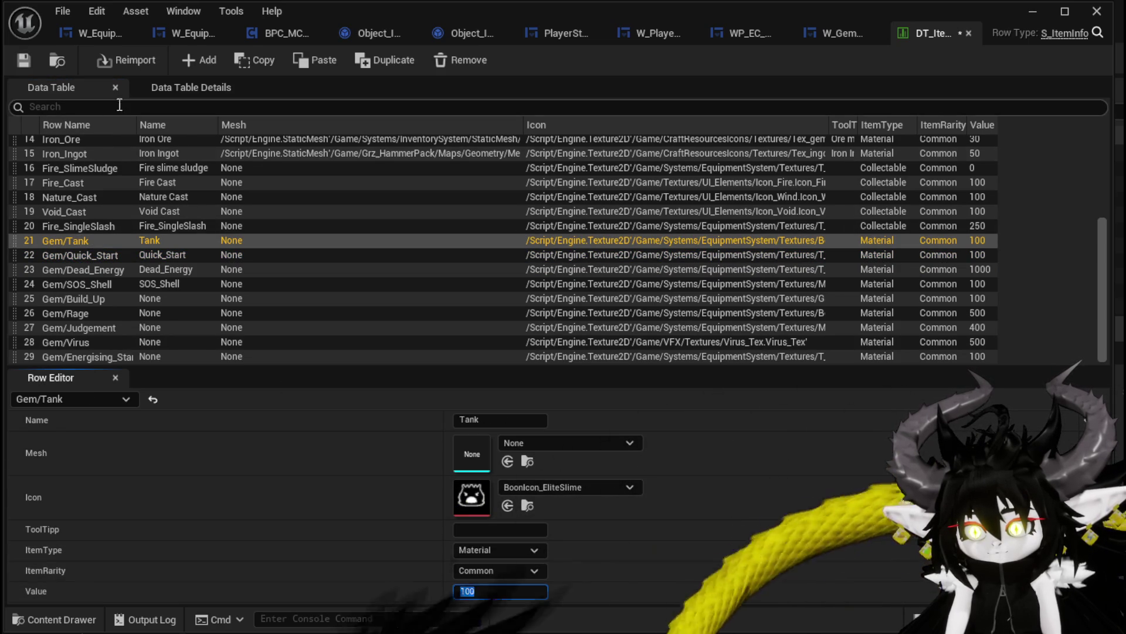
click(18, 59)
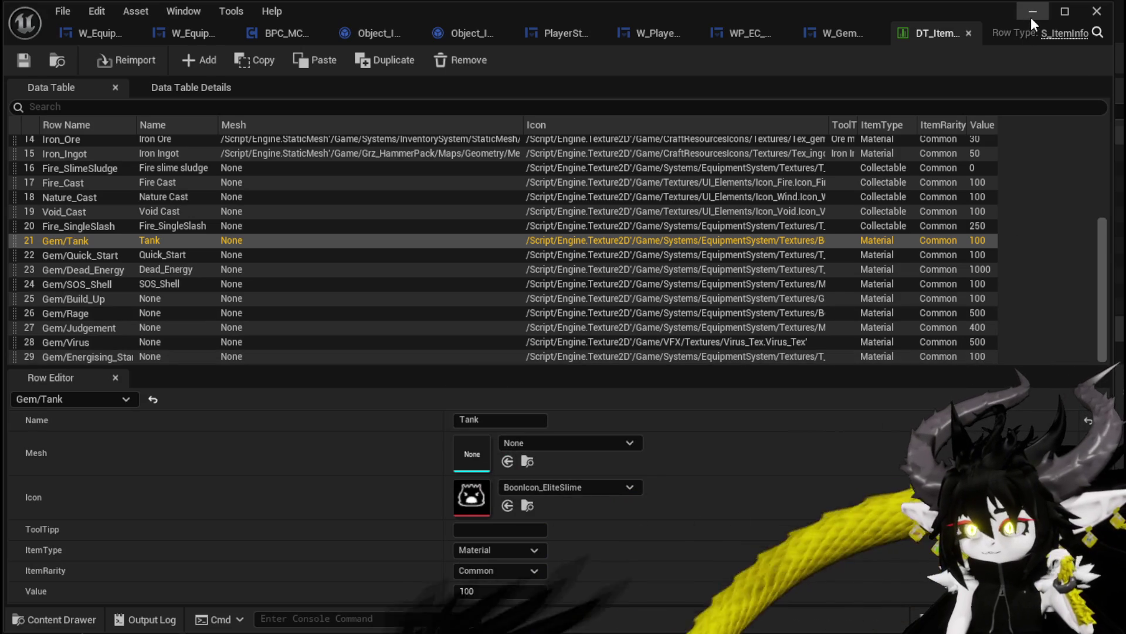
click(1030, 16)
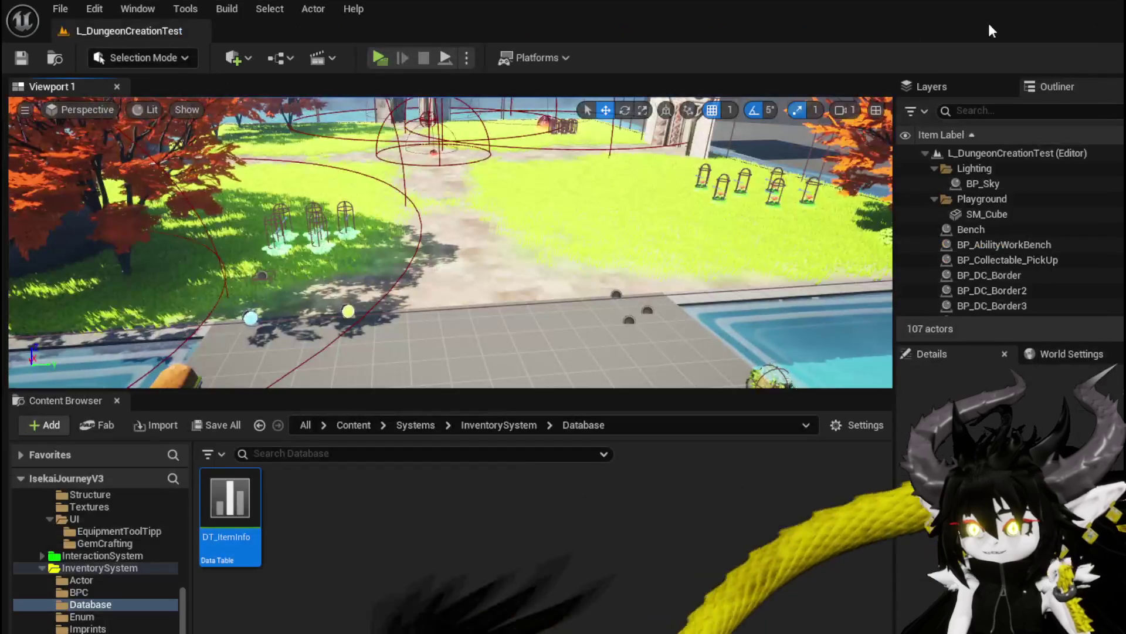
Step: Start a standalone play-test and open the workbench's Cut Gems crafting grid
click(379, 57)
key(w)
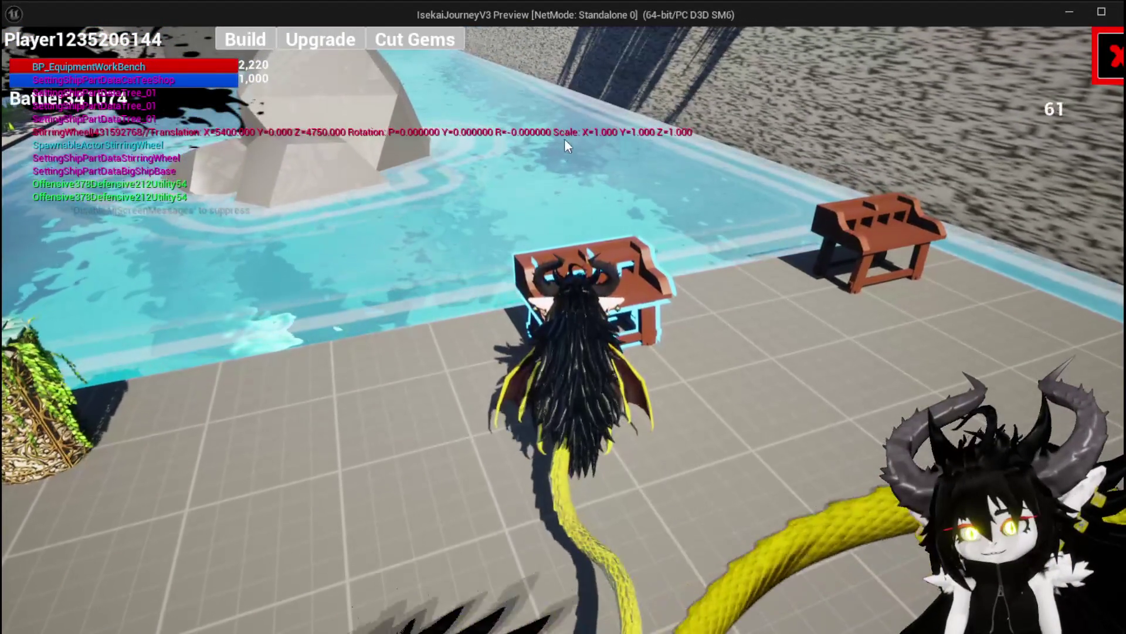
click(424, 44)
Step: Check Dead_Energy's cost, then craft a 100-cost gem, dropping Current Essence to 1351
click(197, 62)
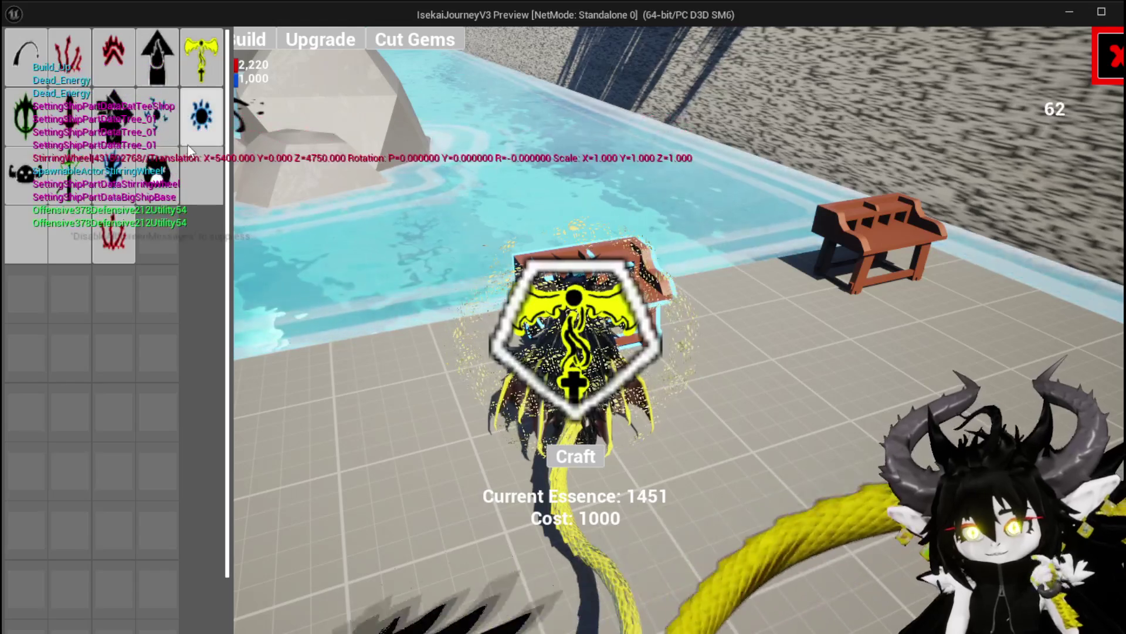
click(126, 123)
click(126, 124)
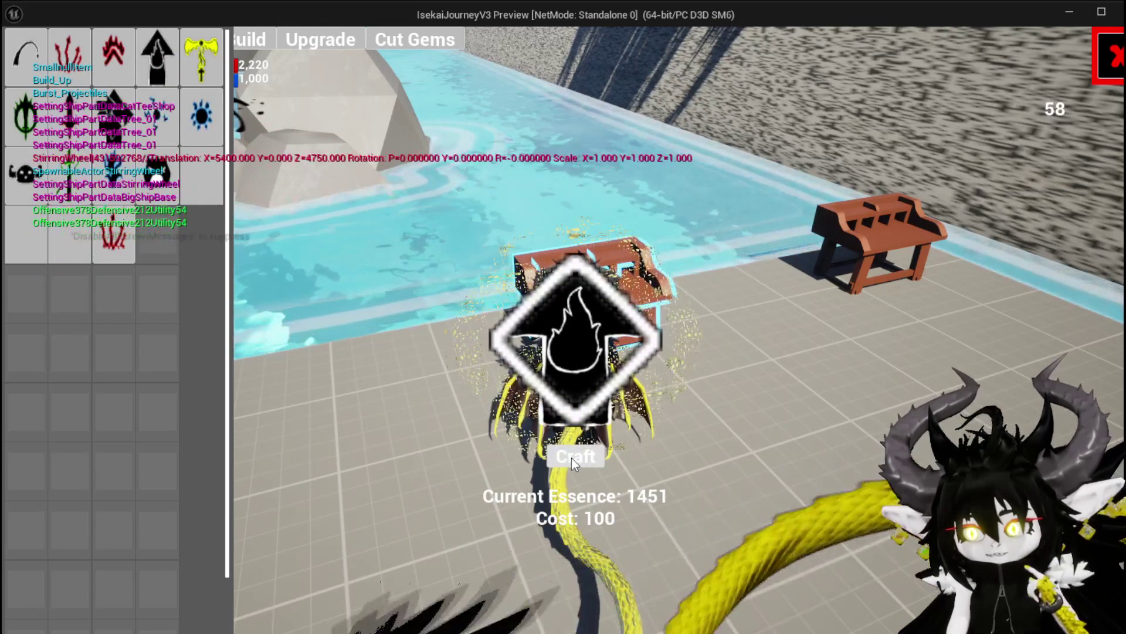
click(571, 457)
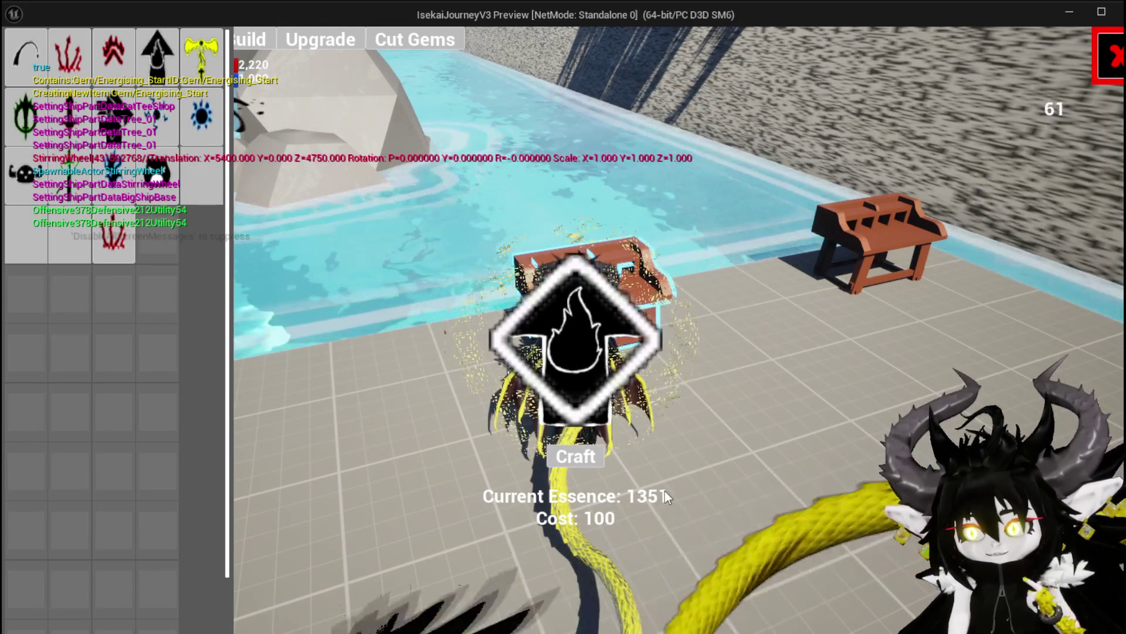
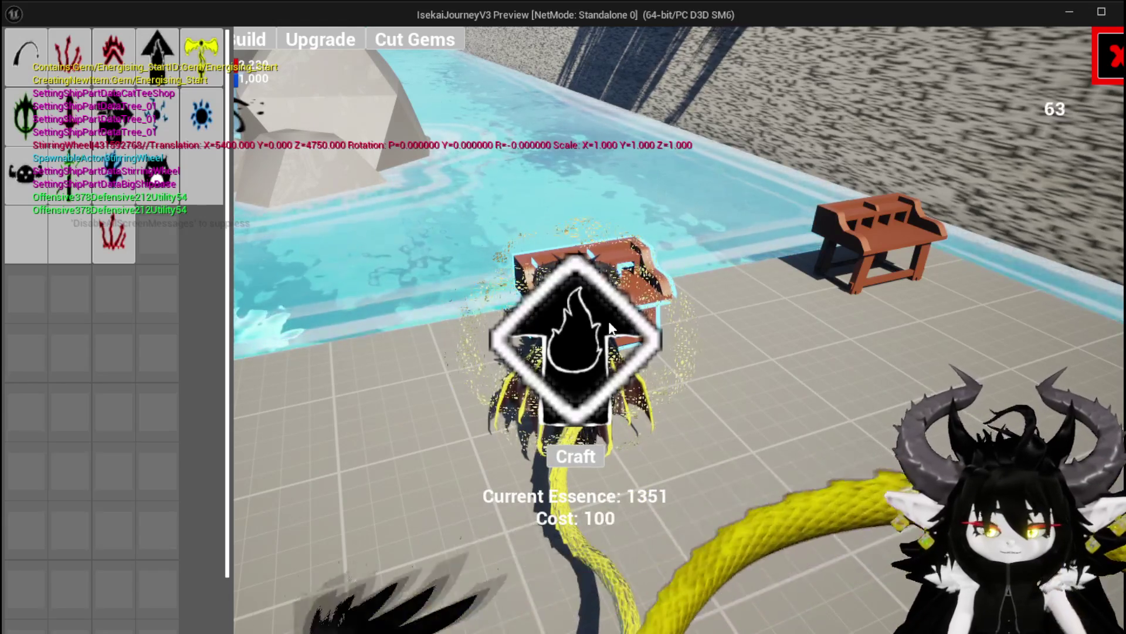
Step: Stop the play-test and open the DT_ItemInfo data table
key(Escape)
key(ctrl+s)
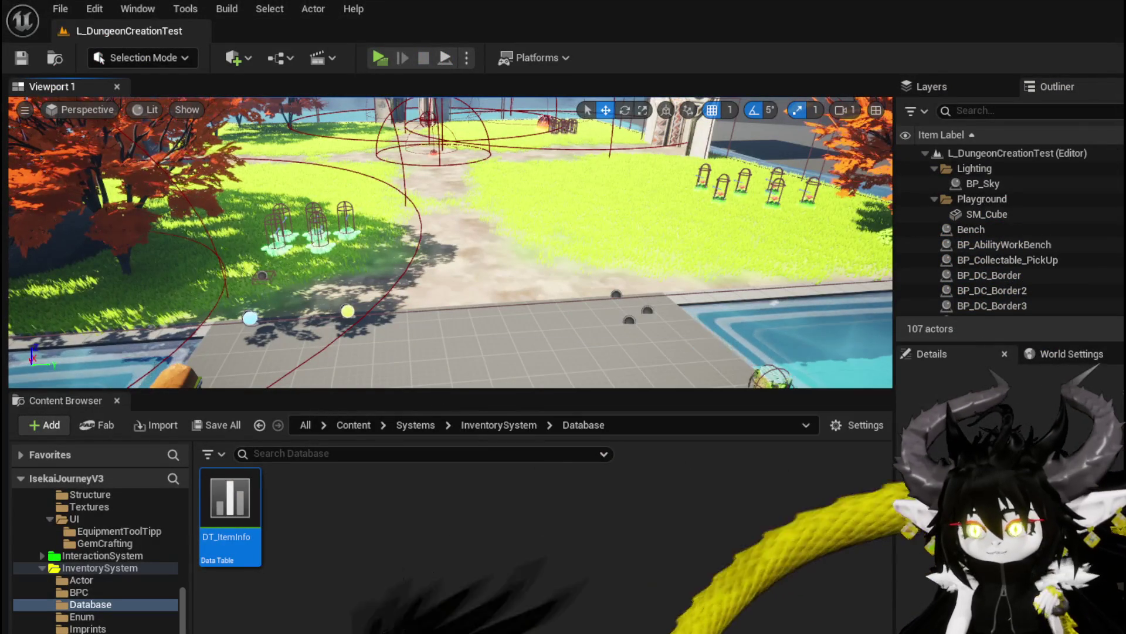
double_click(230, 504)
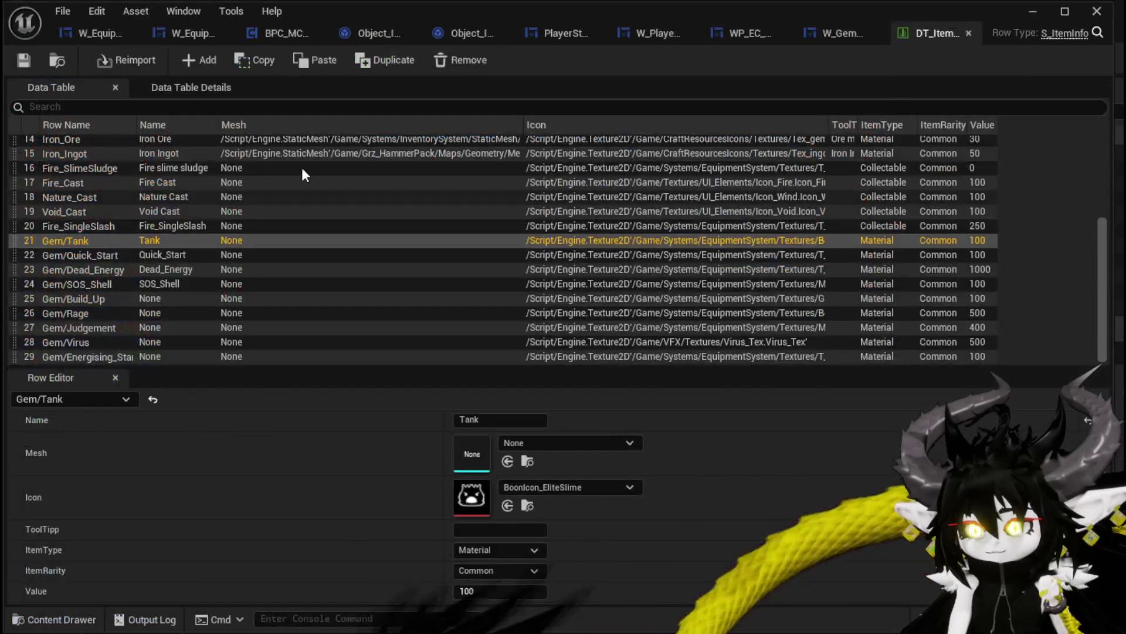
Step: In W_GemCraftingHUD's Designer view, select the Image_96 glow image
click(815, 30)
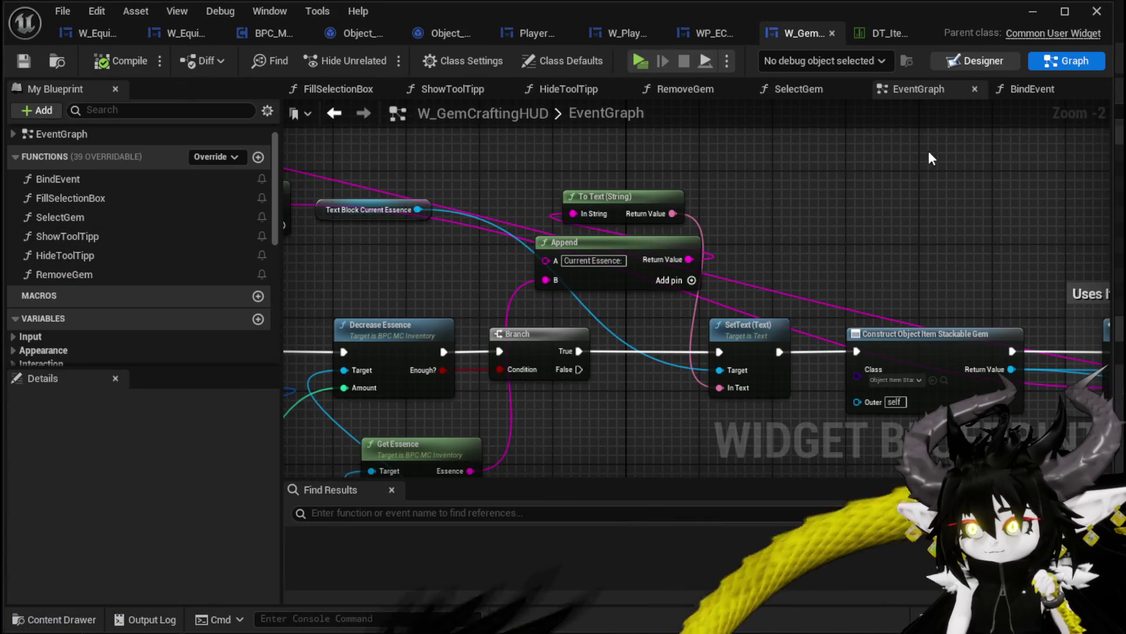
click(975, 60)
click(477, 276)
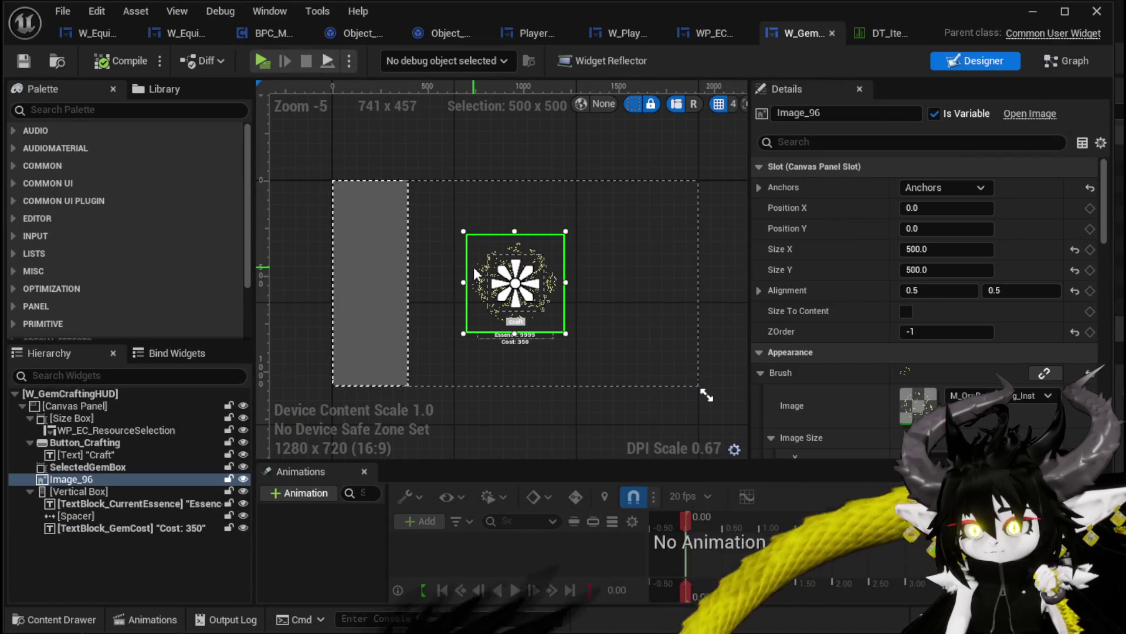
scroll(509, 320, up, 4)
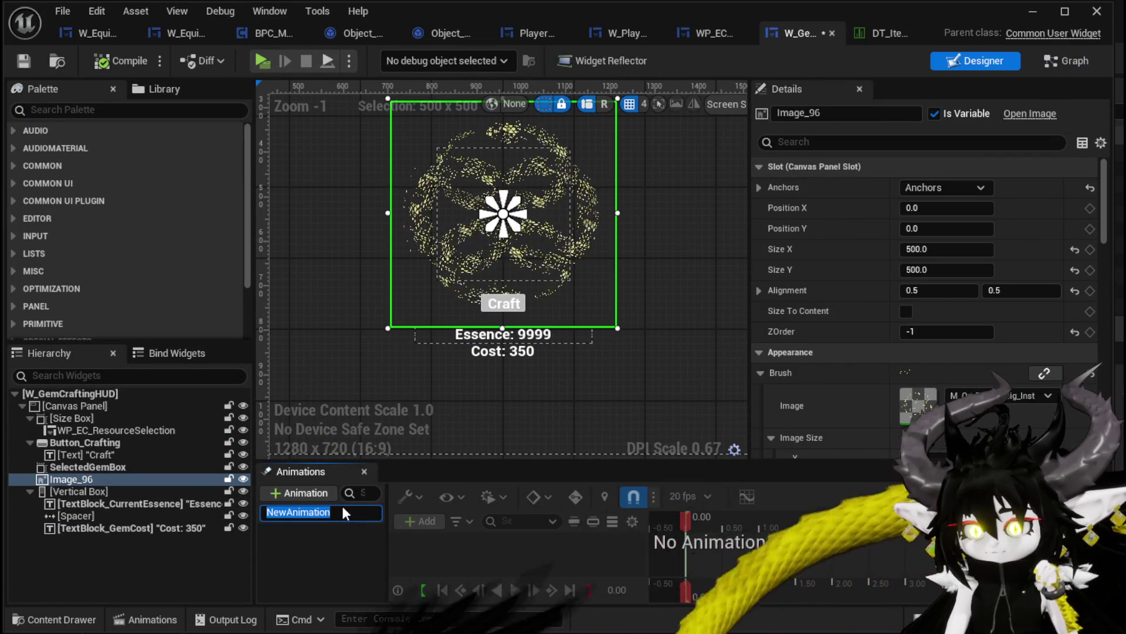
Step: Name the animation Pop and give it an Image_96 track with Transform
text(Pop)
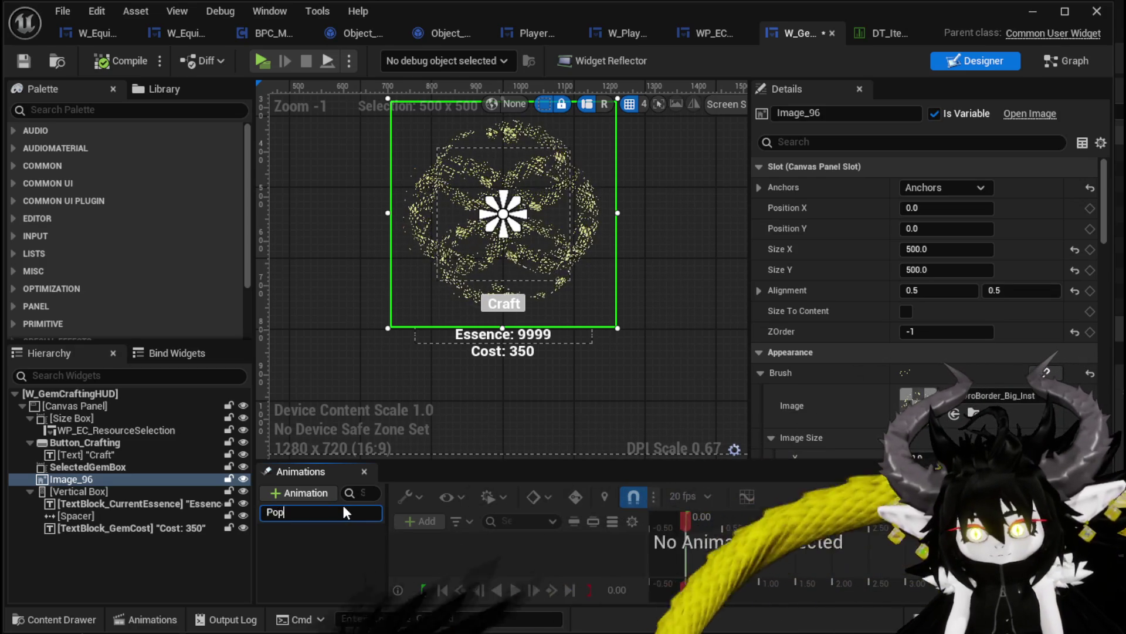
key(Return)
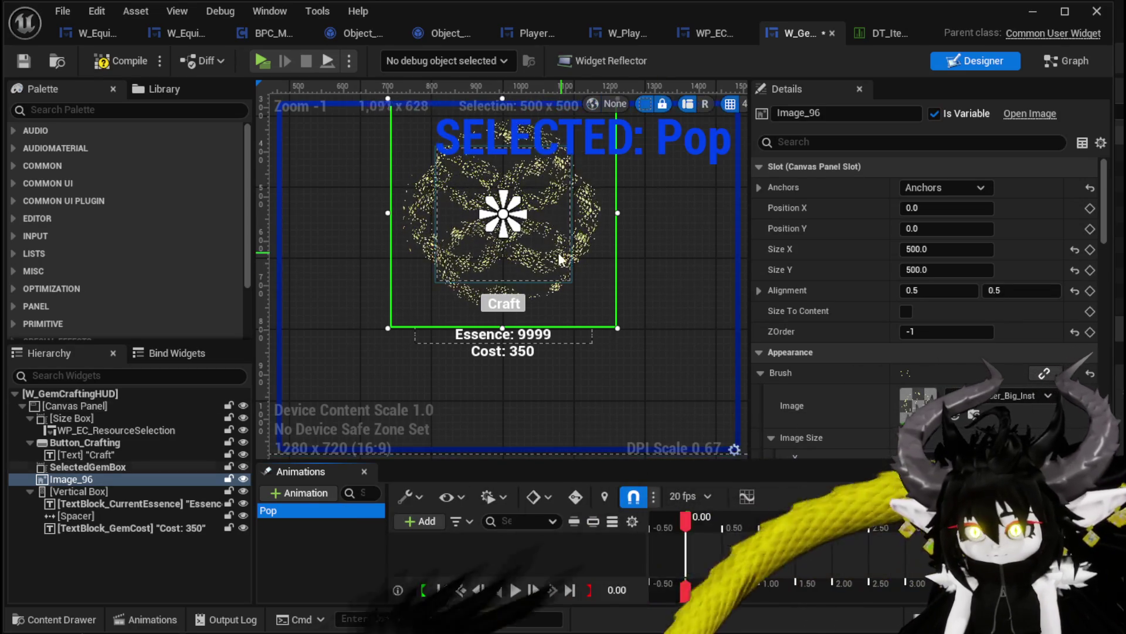
click(416, 522)
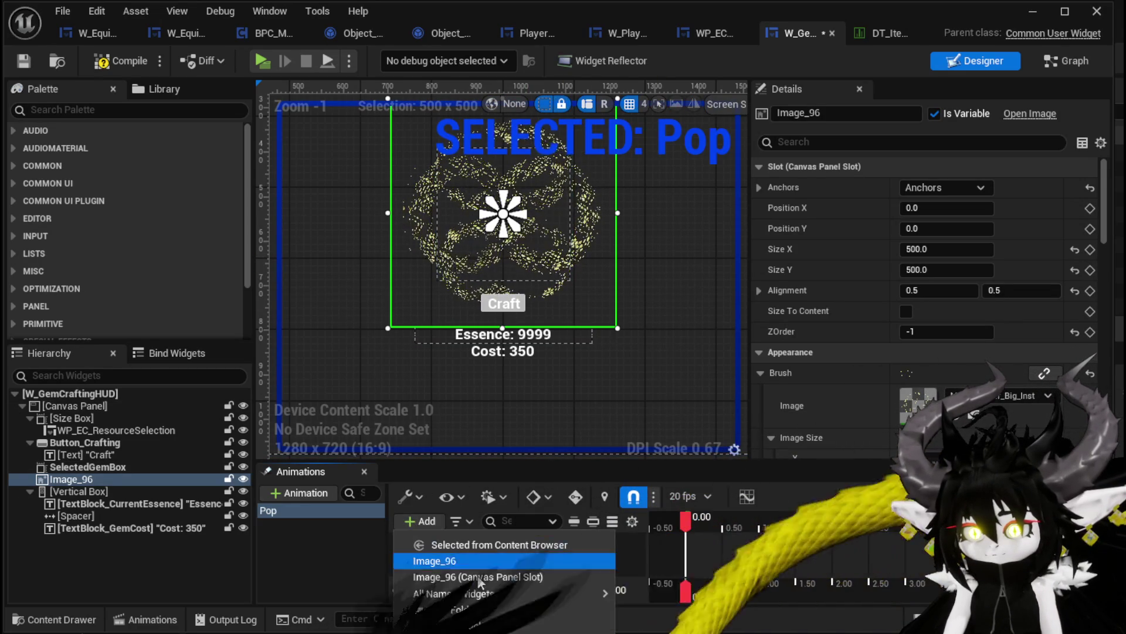
click(481, 557)
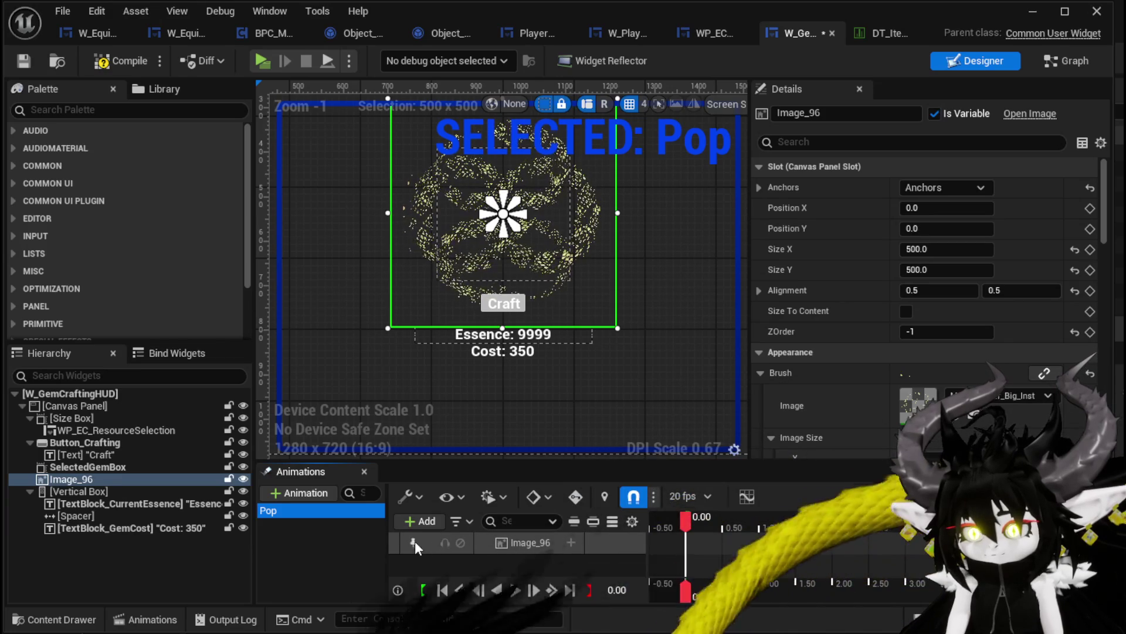
click(569, 541)
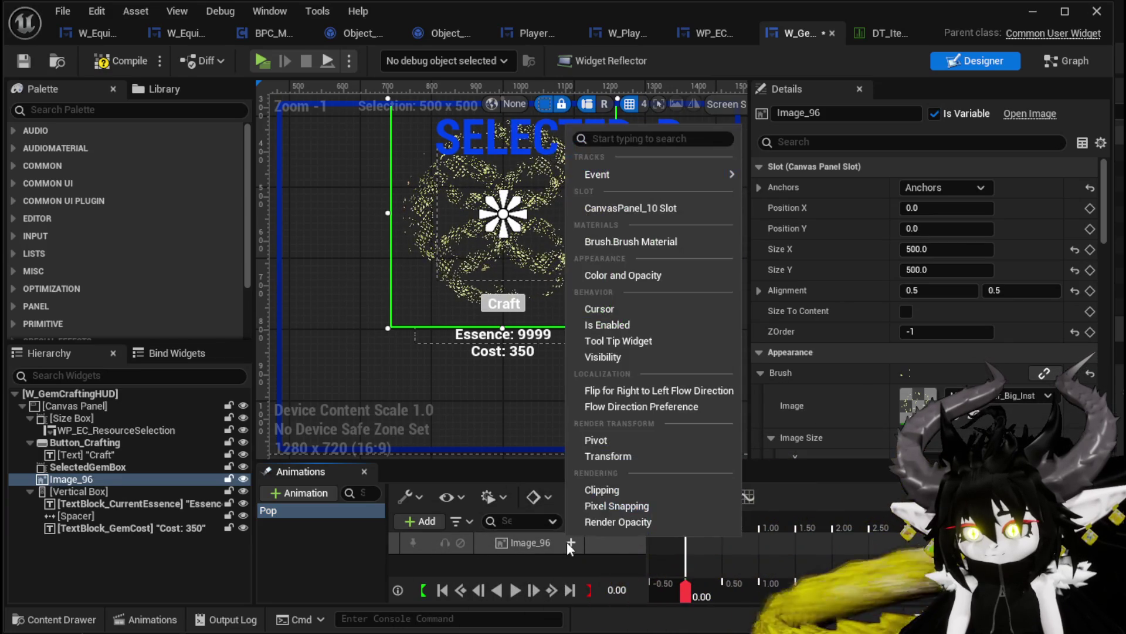
click(607, 456)
Step: Expand Transform Rotation and key Image_96's rotation at 180 near 0.25 s
click(496, 564)
scroll(503, 554, down, 2)
click(503, 547)
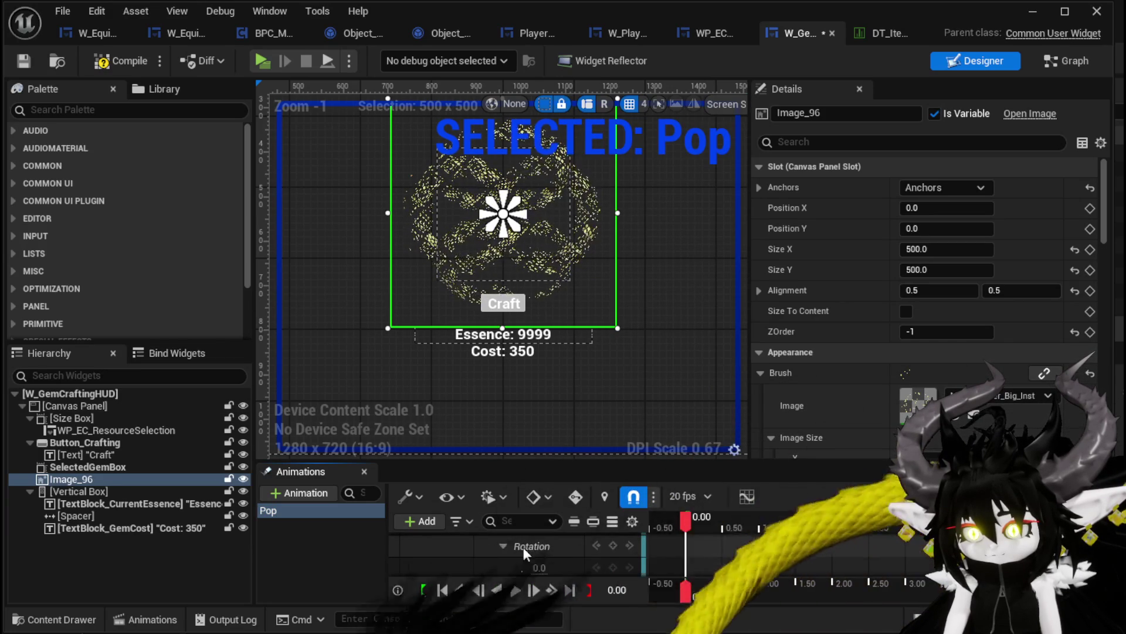
scroll(534, 554, down, 1)
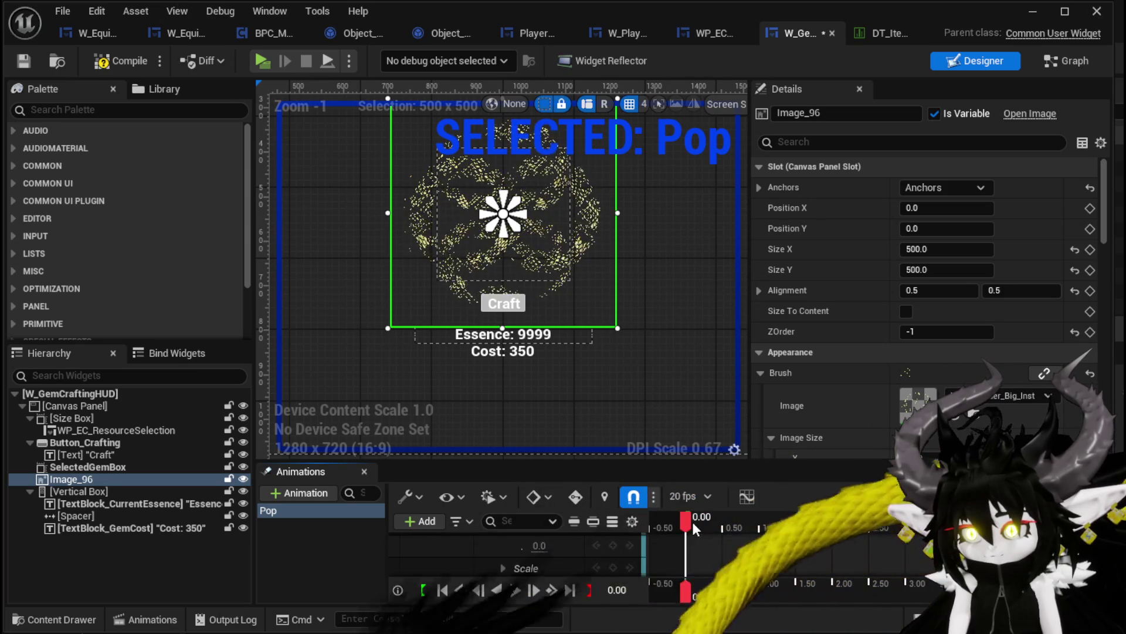
click(707, 519)
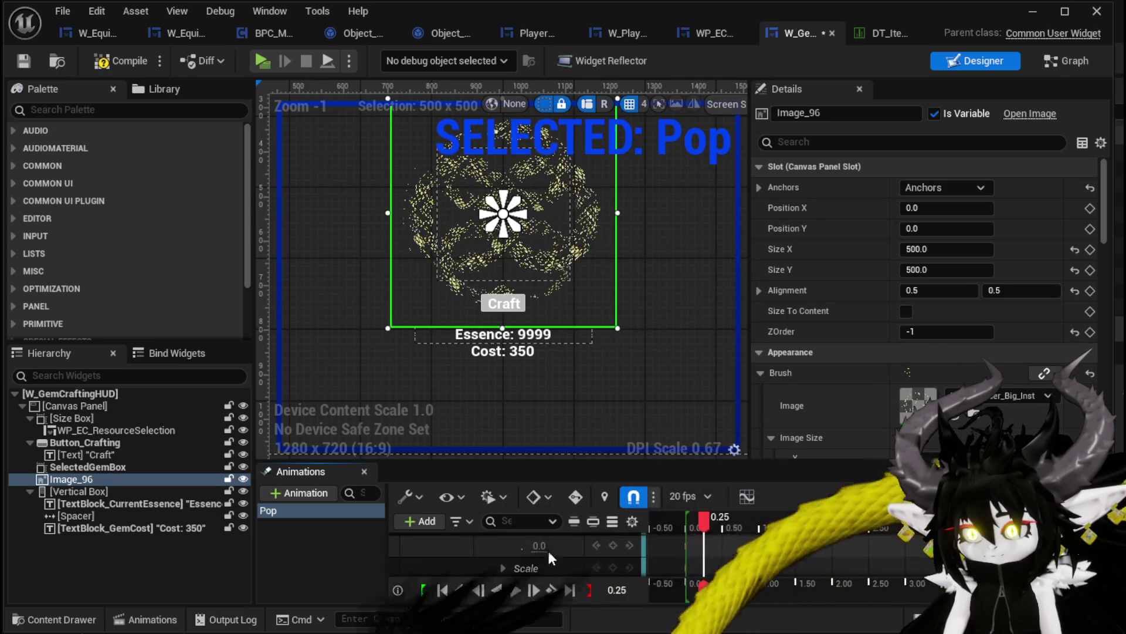
click(478, 589)
text(80)
key(Return)
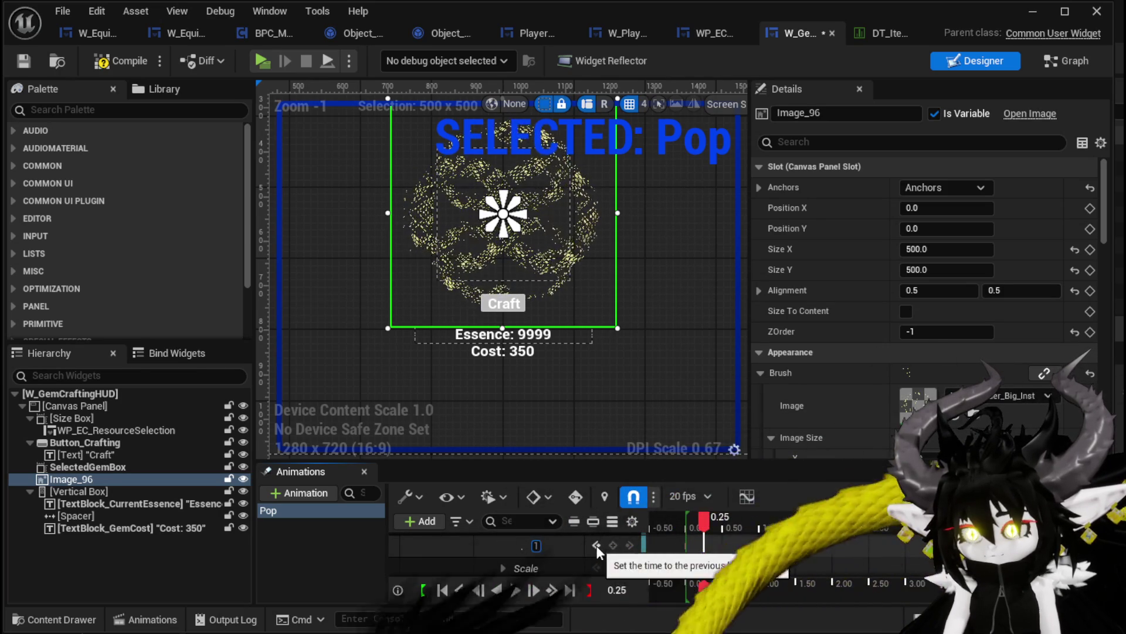
Step: Key Image_96's rotation to 360 at 0.80 s and compile the widget blueprint
drag(703, 524, 740, 520)
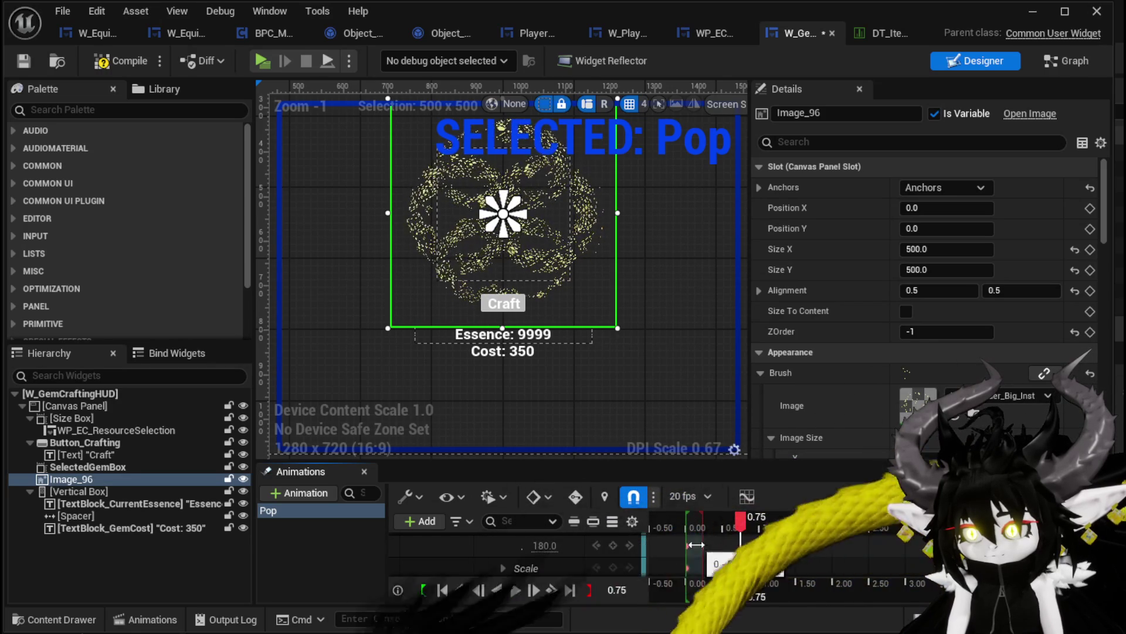
drag(710, 541, 716, 540)
key(Right)
click(562, 546)
text(360)
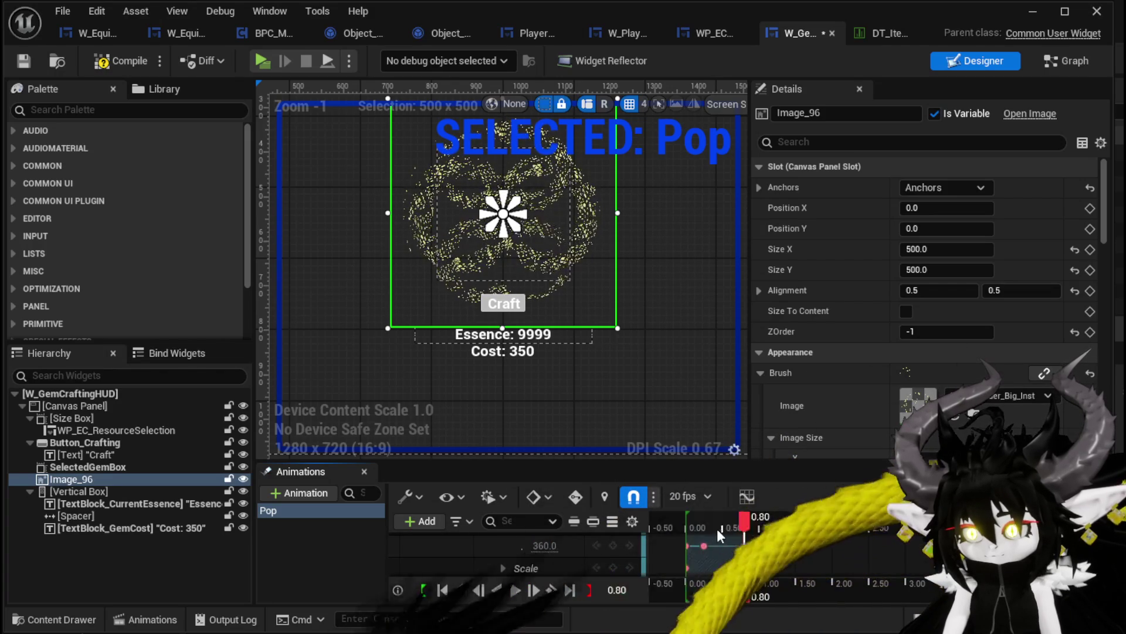
mouse_move(744, 519)
mouse_down()
mouse_move(684, 521)
mouse_move(745, 522)
mouse_up()
click(120, 61)
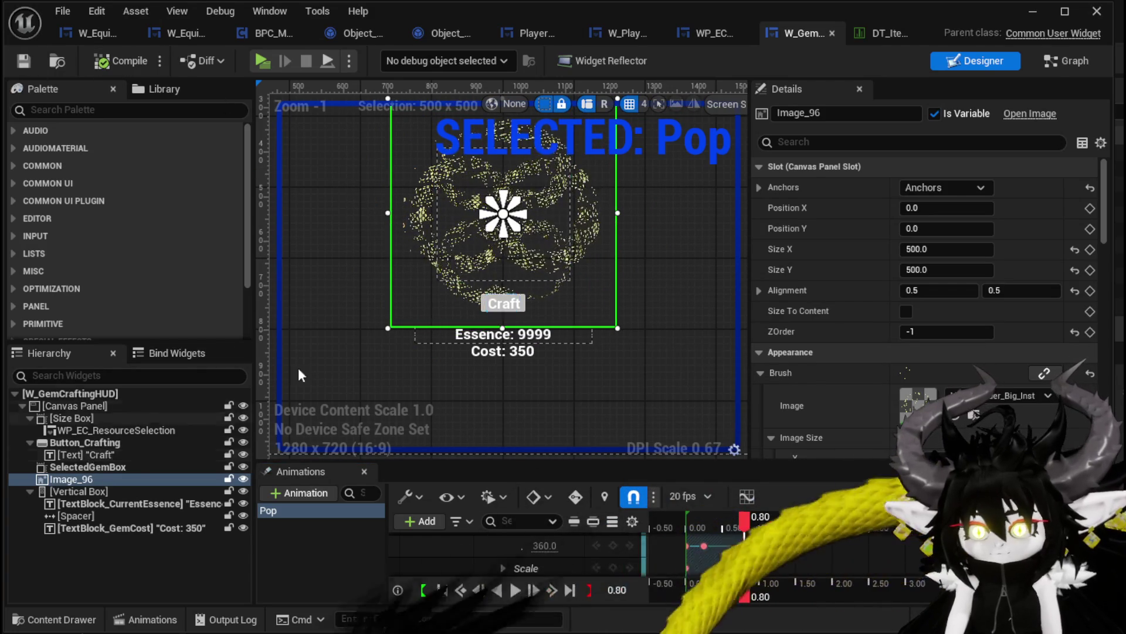
click(88, 466)
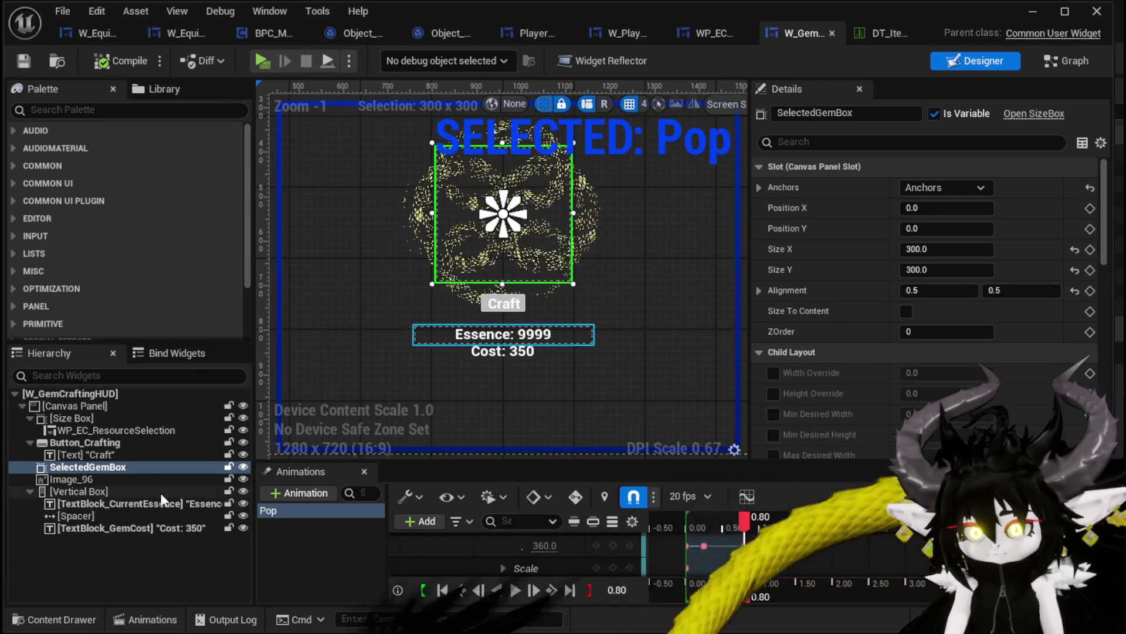
Step: Add a SelectedGemBox track with a Transform property to the Pop animation
click(422, 521)
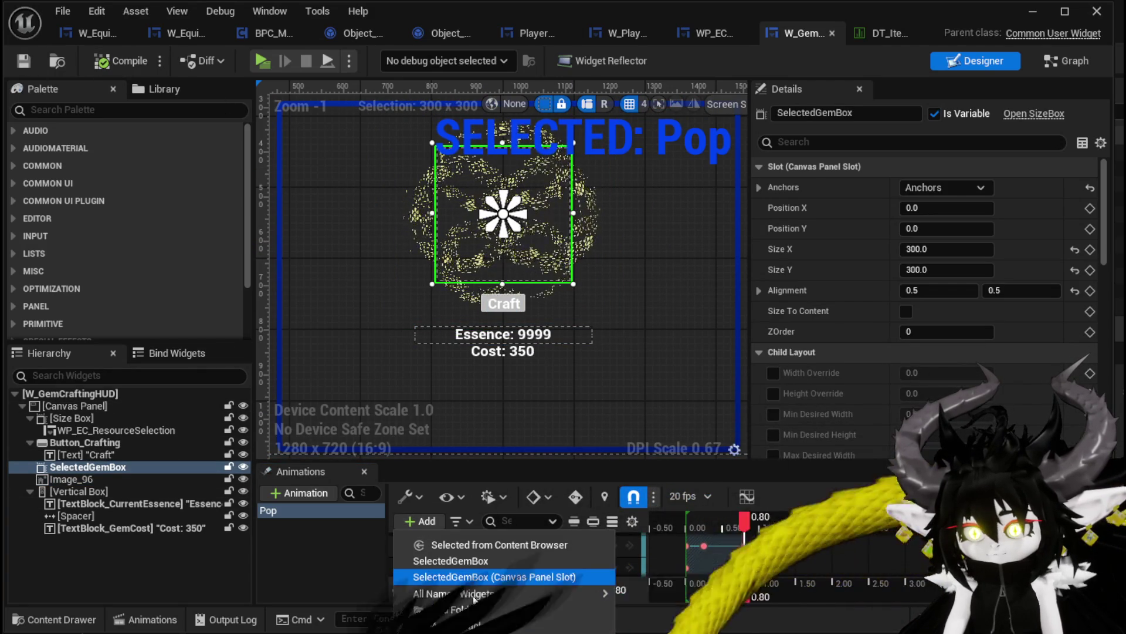
click(447, 562)
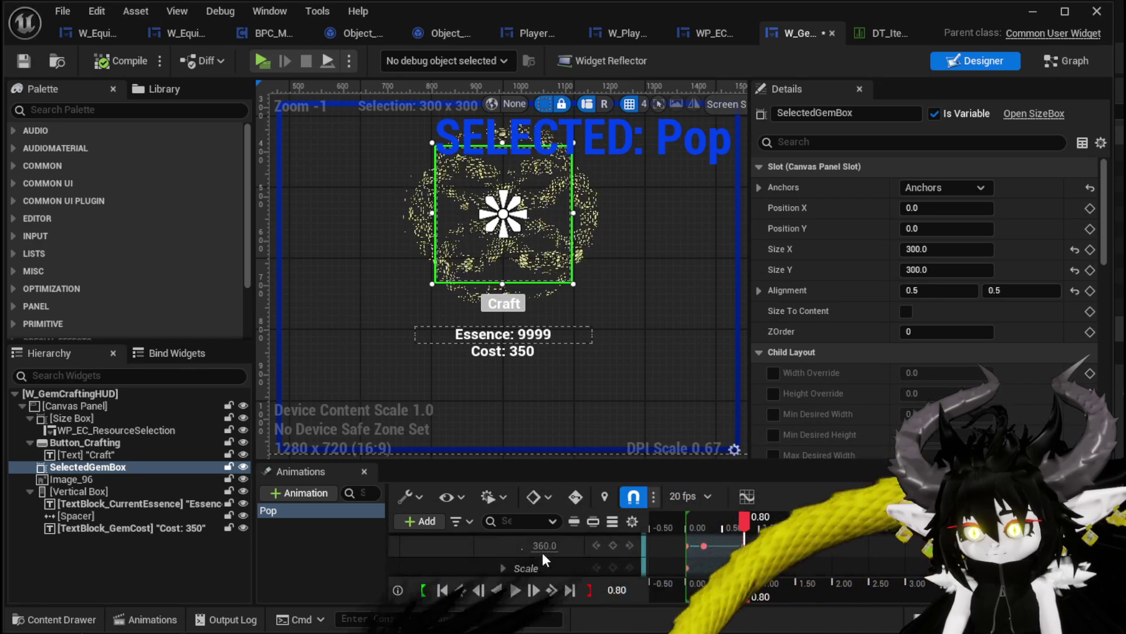
click(580, 560)
click(570, 565)
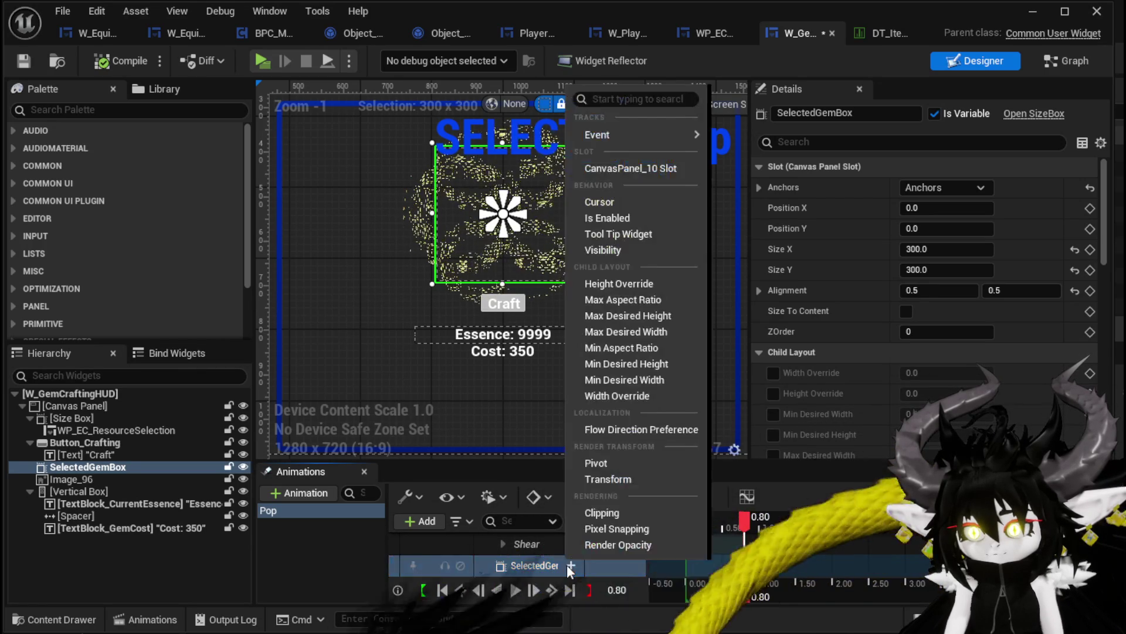
click(610, 478)
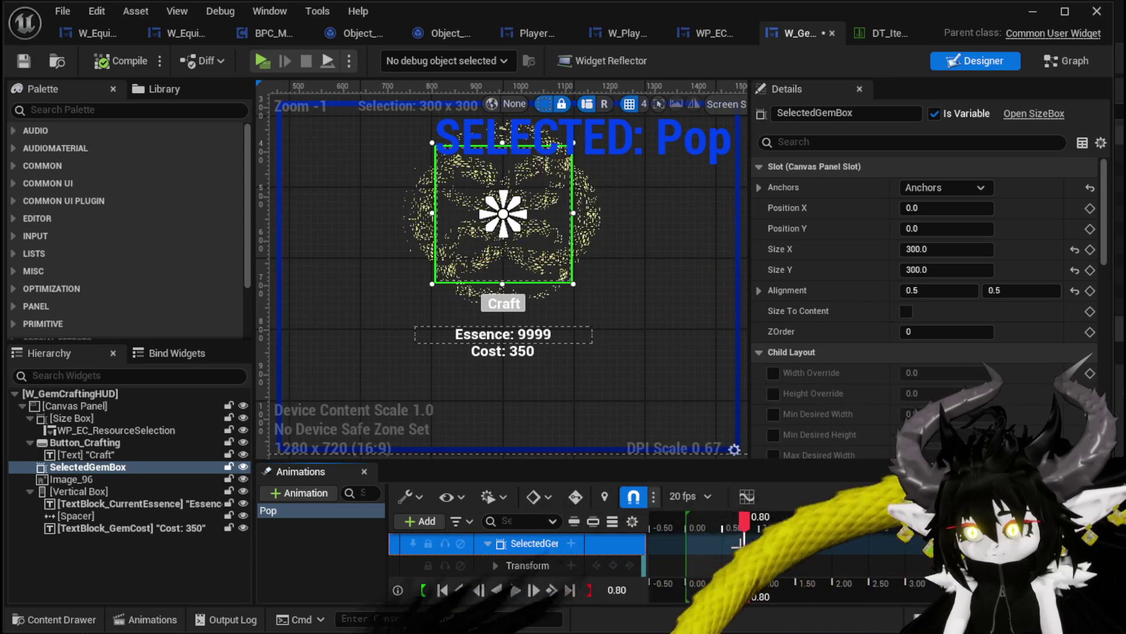
Step: Expand SelectedGemBox's Scale property and add a starting scale keyframe near 0.00 s
mouse_move(745, 535)
mouse_down()
mouse_move(714, 528)
mouse_move(729, 535)
mouse_up()
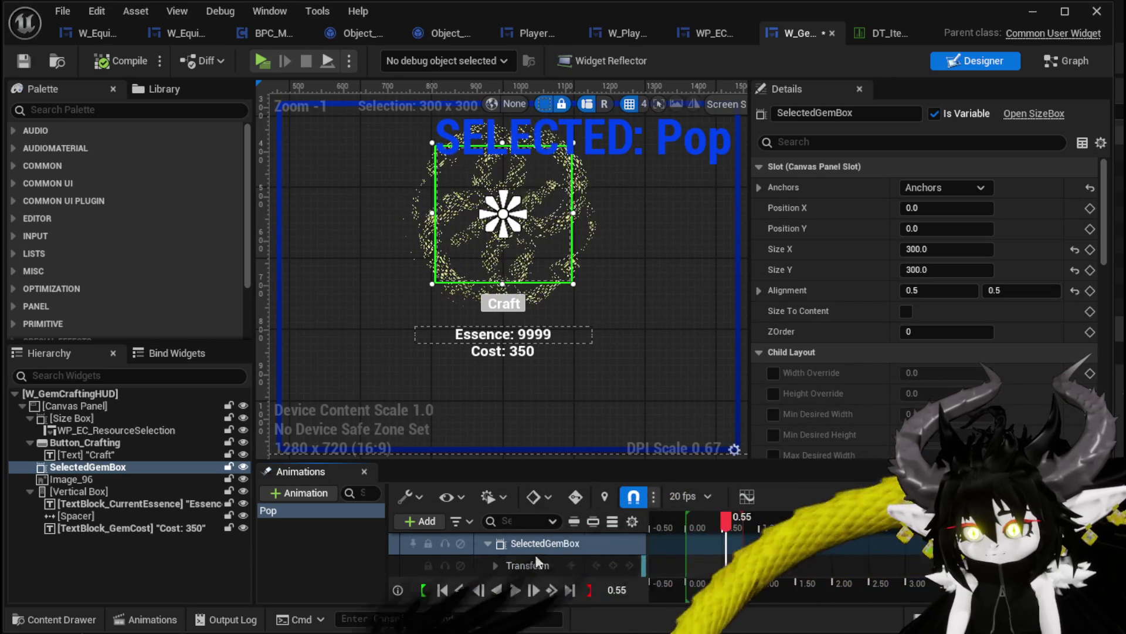
click(497, 564)
scroll(636, 546, down, 2)
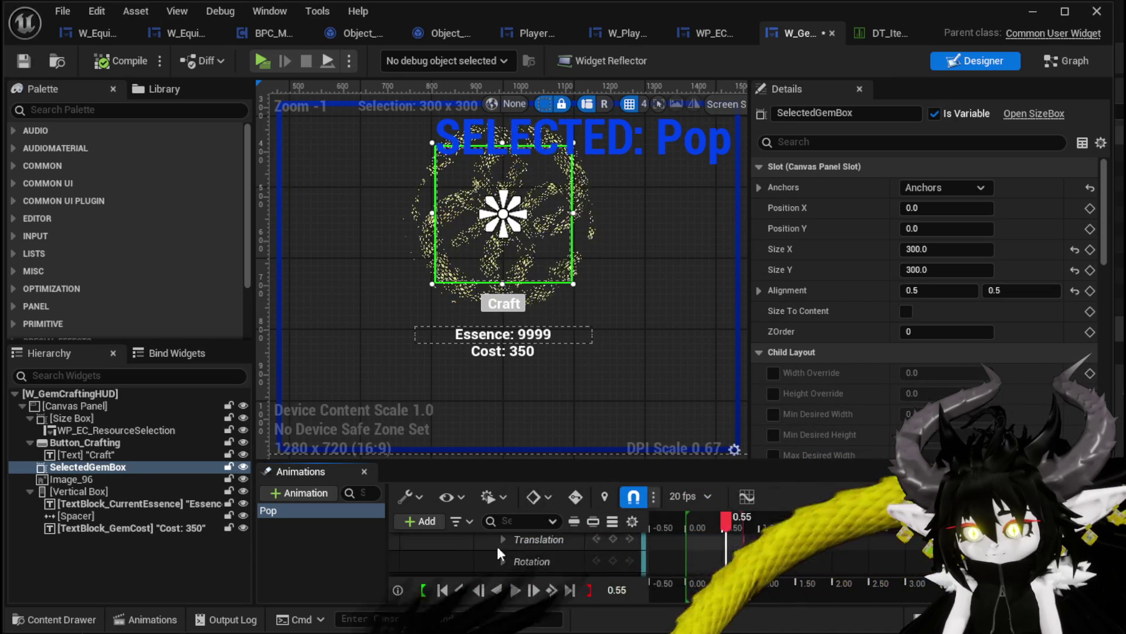
scroll(496, 543, up, 2)
drag(725, 522, 688, 527)
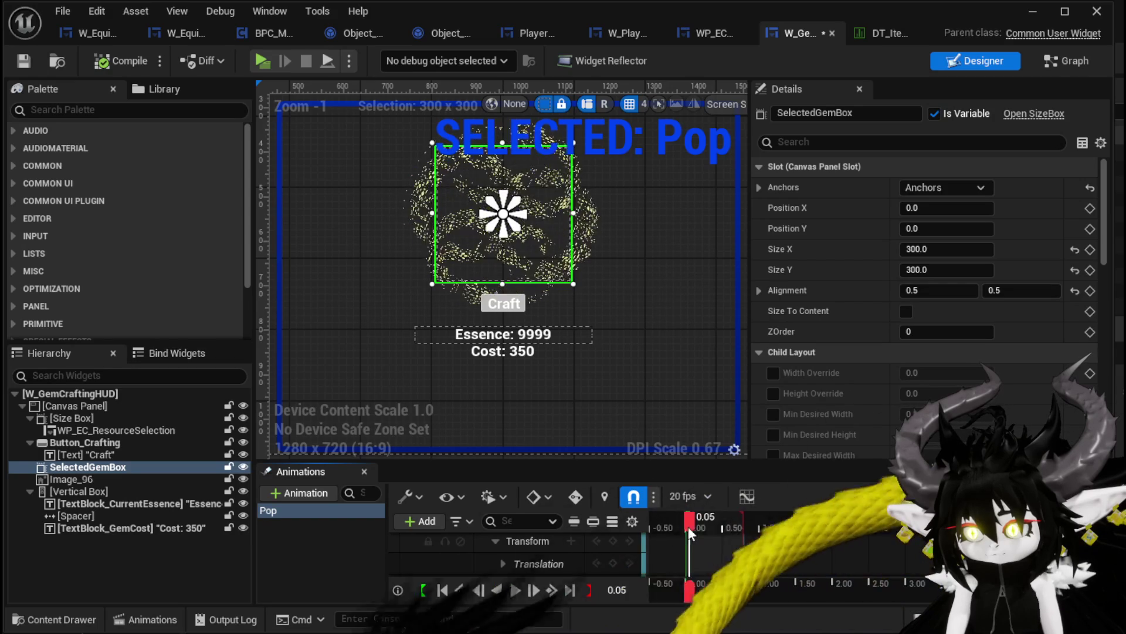
scroll(525, 552, down, 3)
click(503, 543)
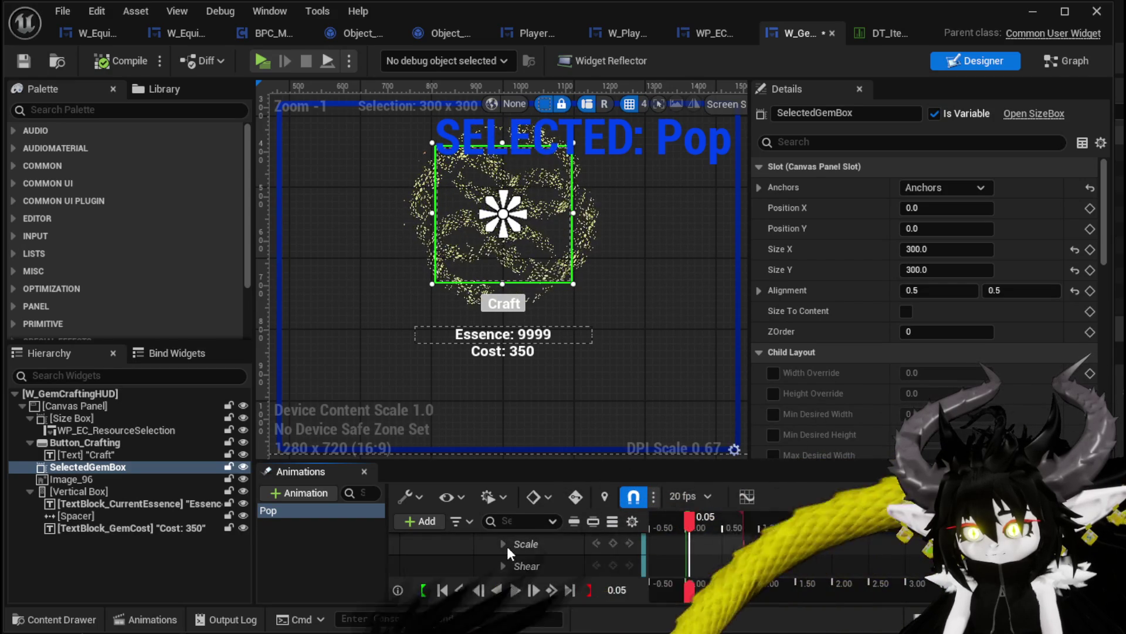
scroll(544, 554, down, 2)
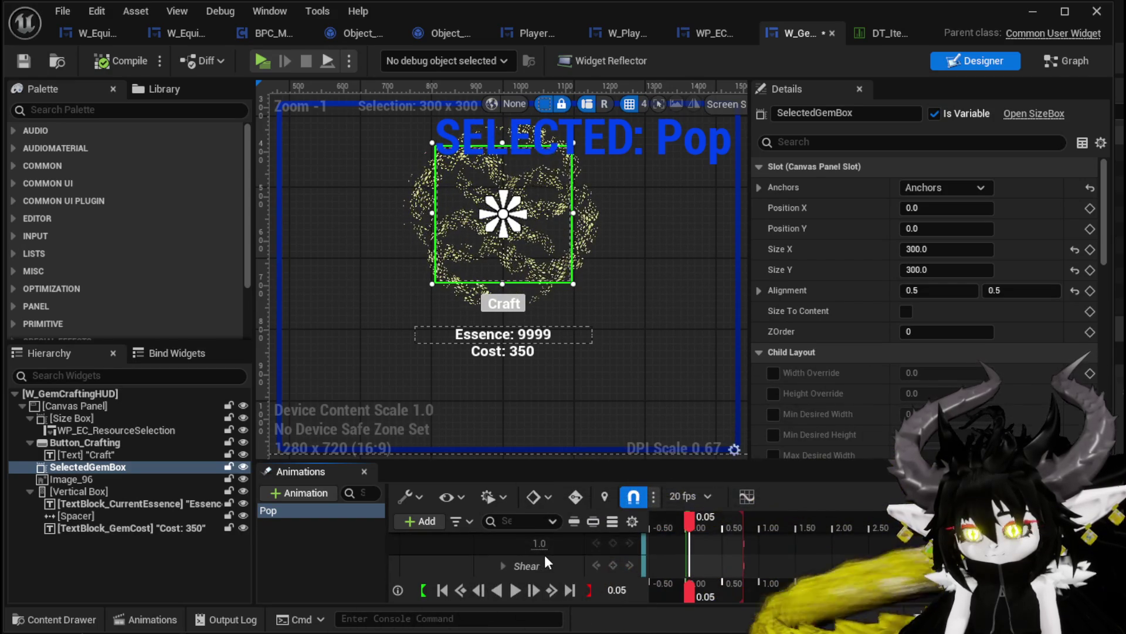
click(614, 545)
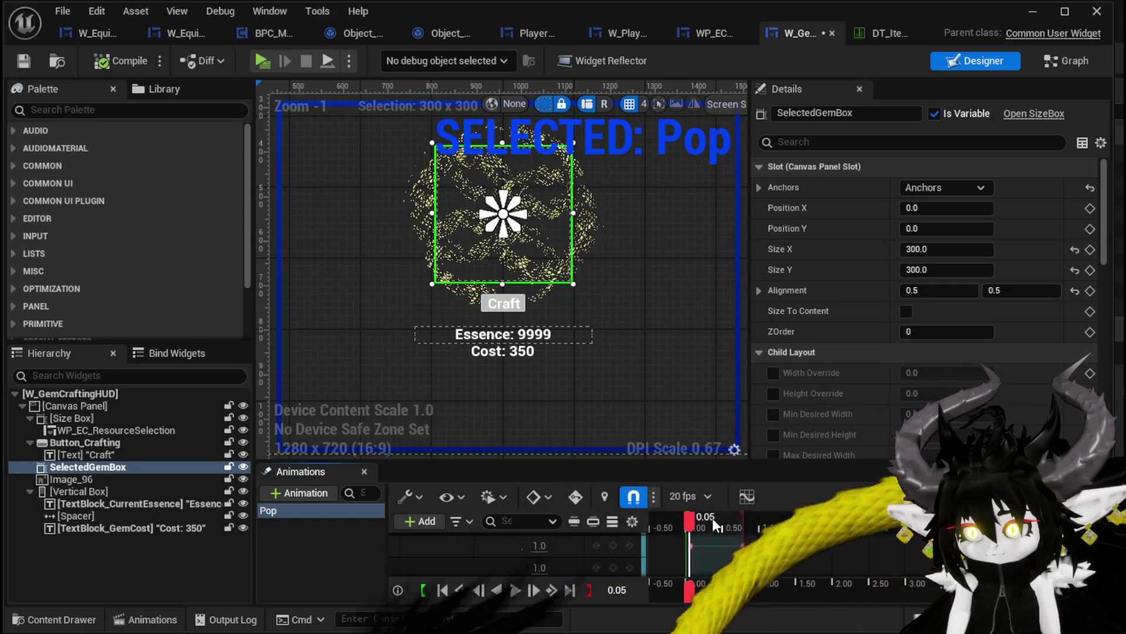
click(687, 524)
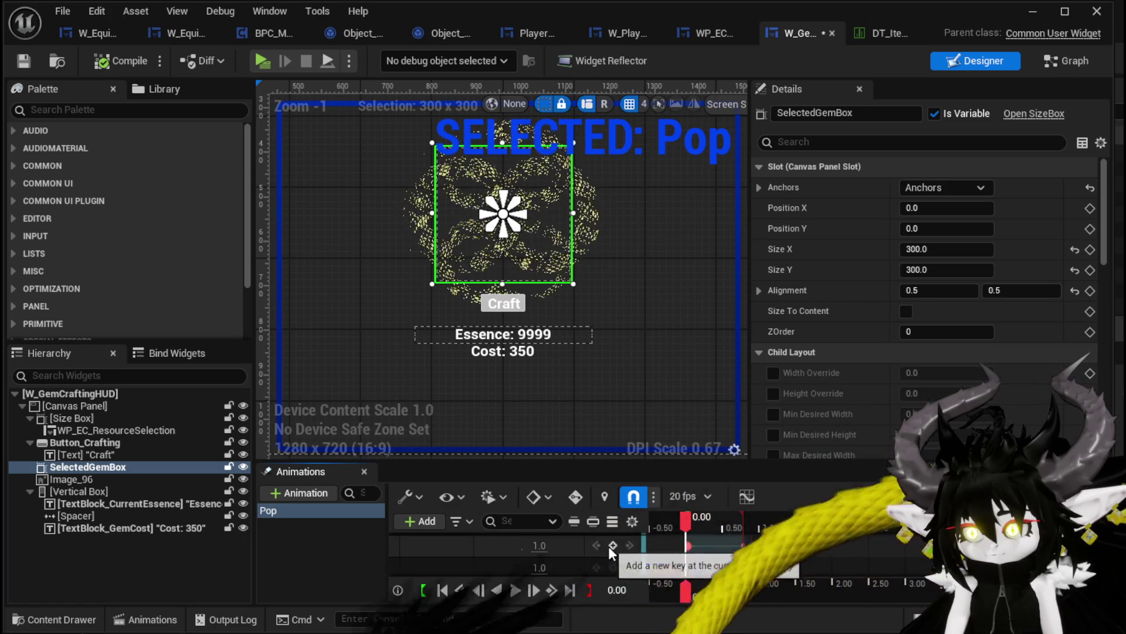
click(692, 527)
click(685, 527)
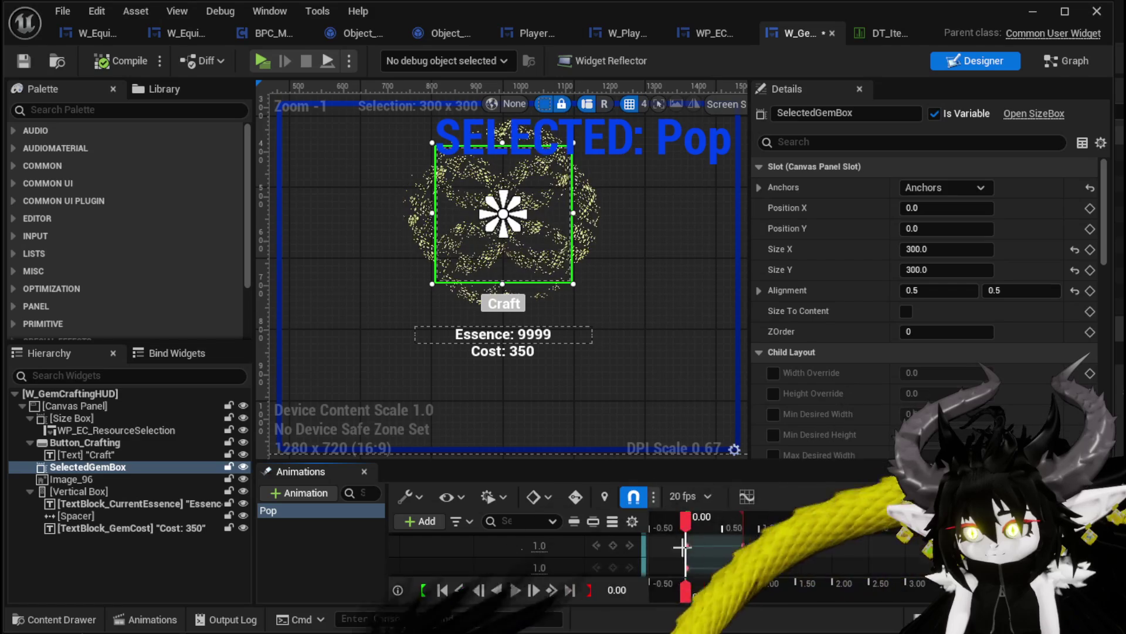
Step: At 0.65 s, key both SelectedGemBox scale values to 1.2
drag(720, 531, 733, 526)
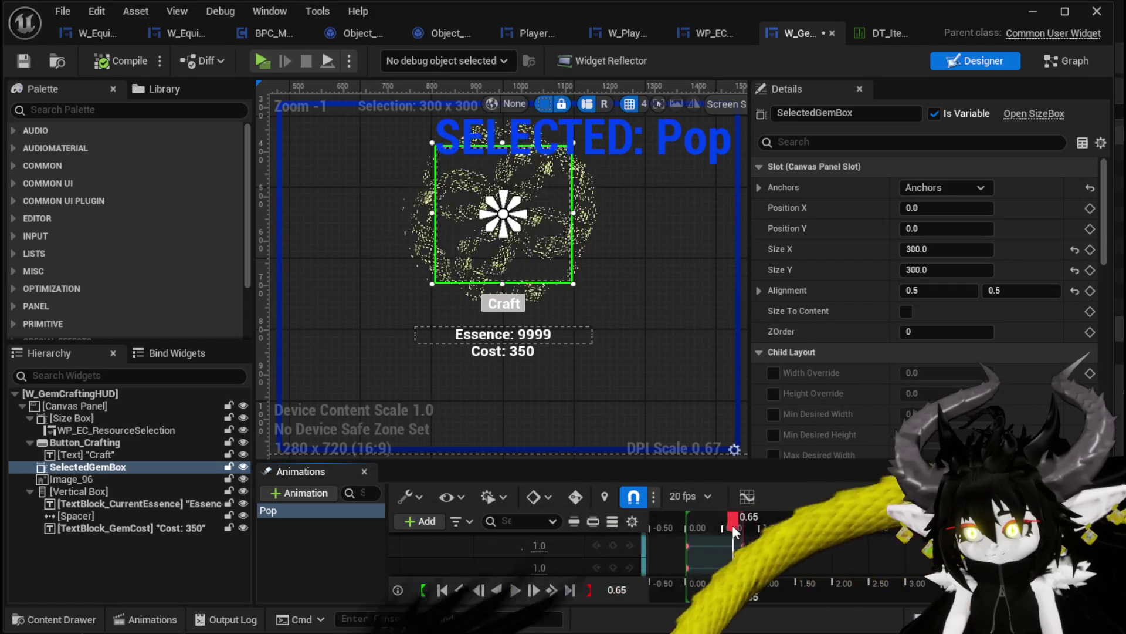
text(1.2)
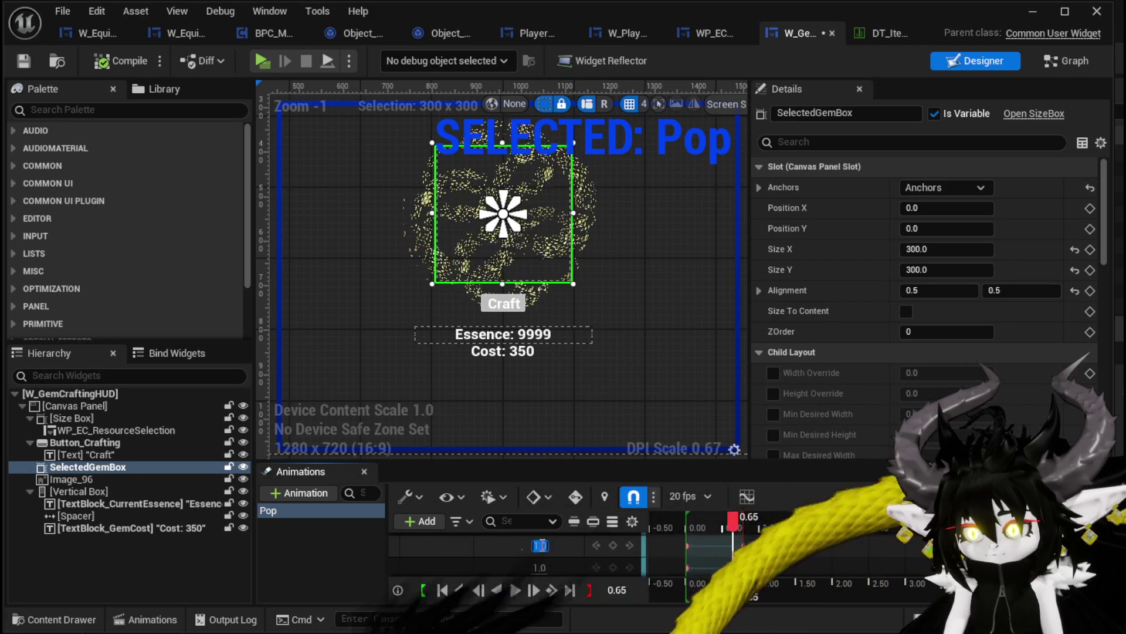
key(Return)
click(546, 567)
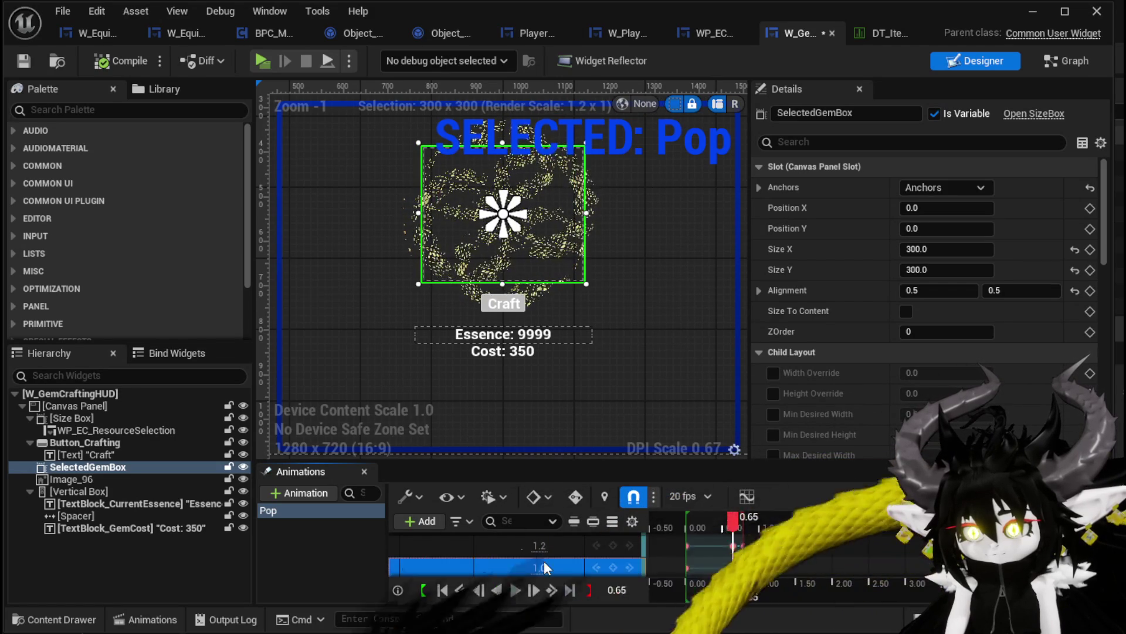
click(543, 565)
text(1.2)
key(Return)
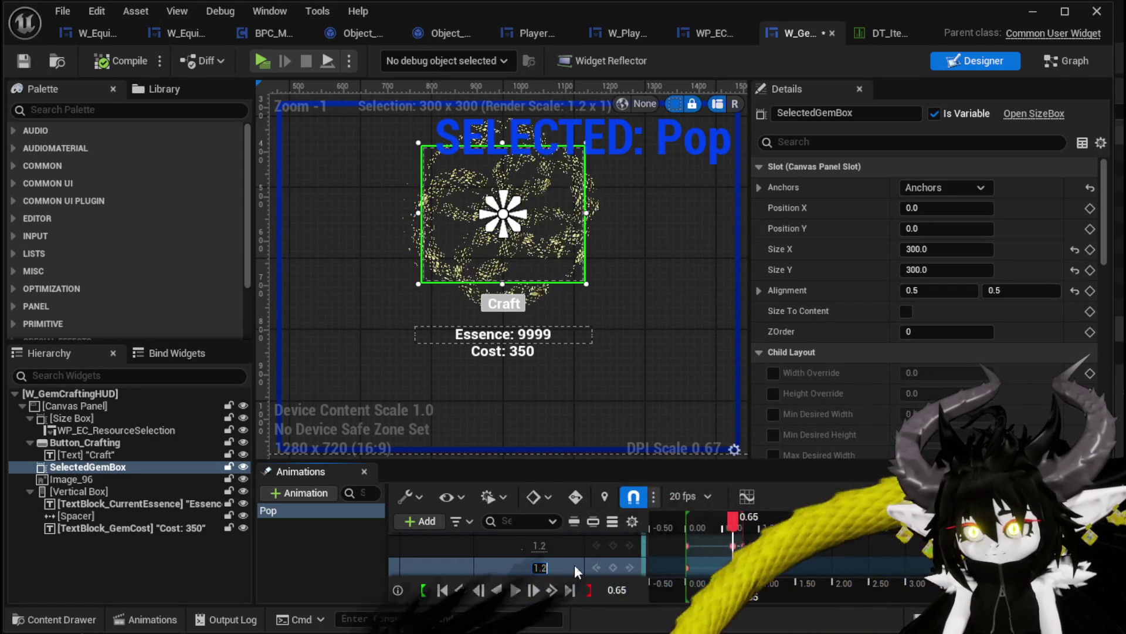
Step: Raise both scale values to 1.8, preview the animation, save, and open the event graph
click(551, 548)
click(546, 546)
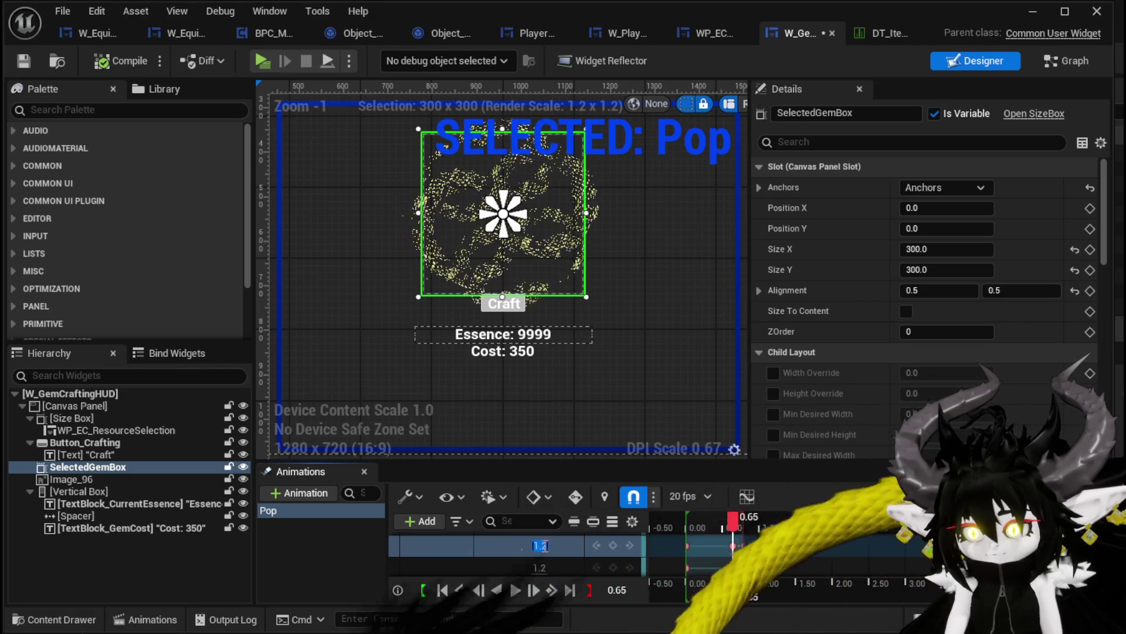
text(1.8)
key(Return)
click(541, 567)
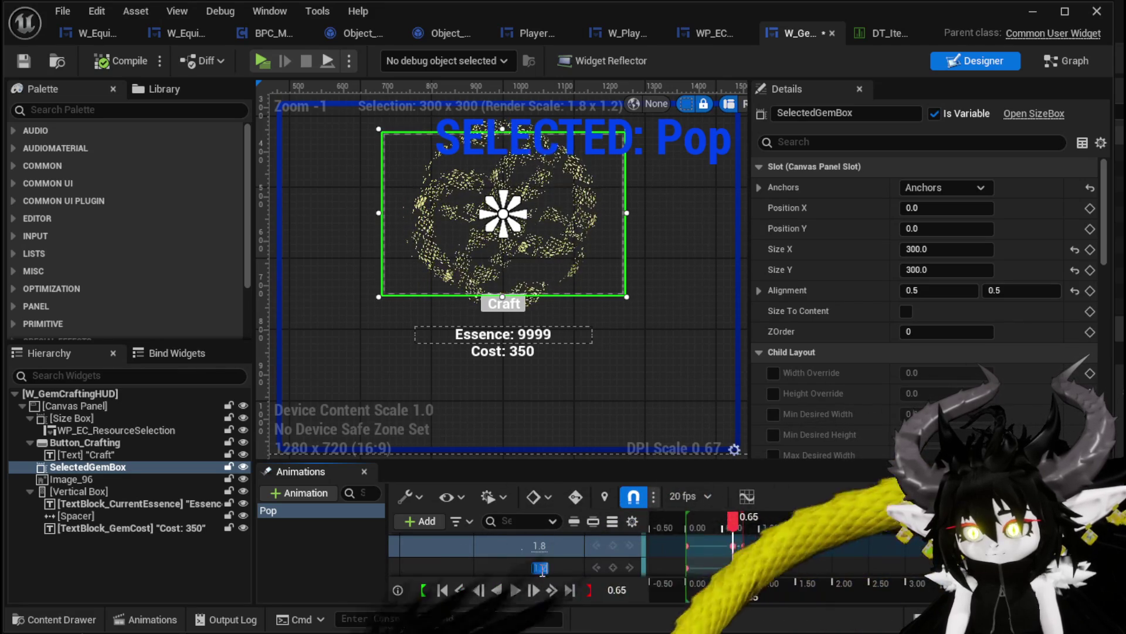
text(1.8)
key(Return)
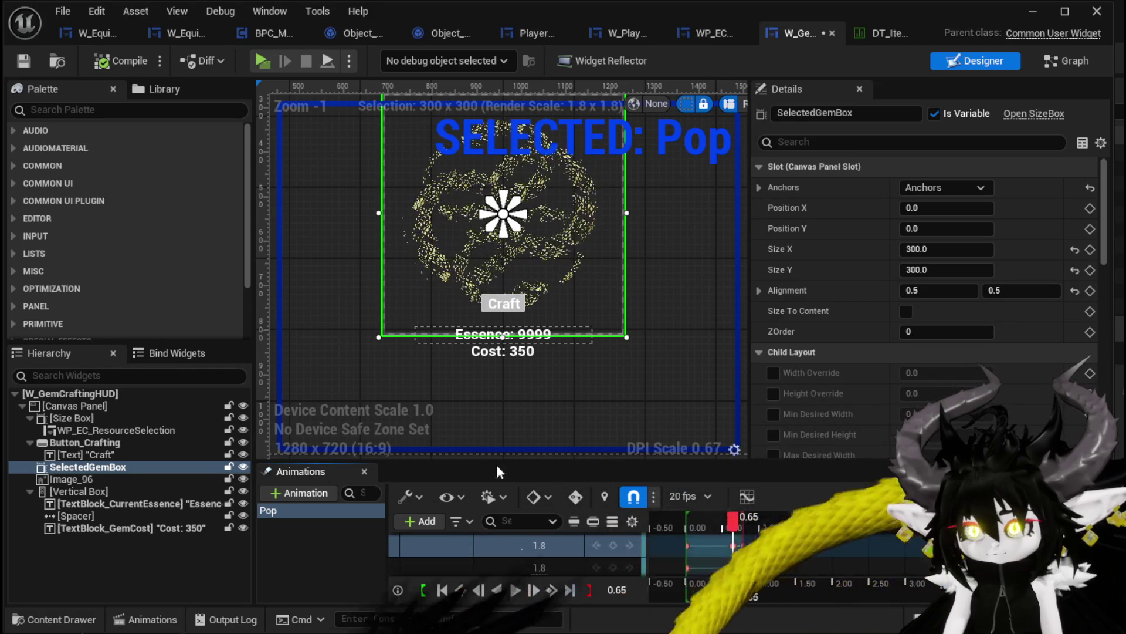
drag(732, 519, 701, 515)
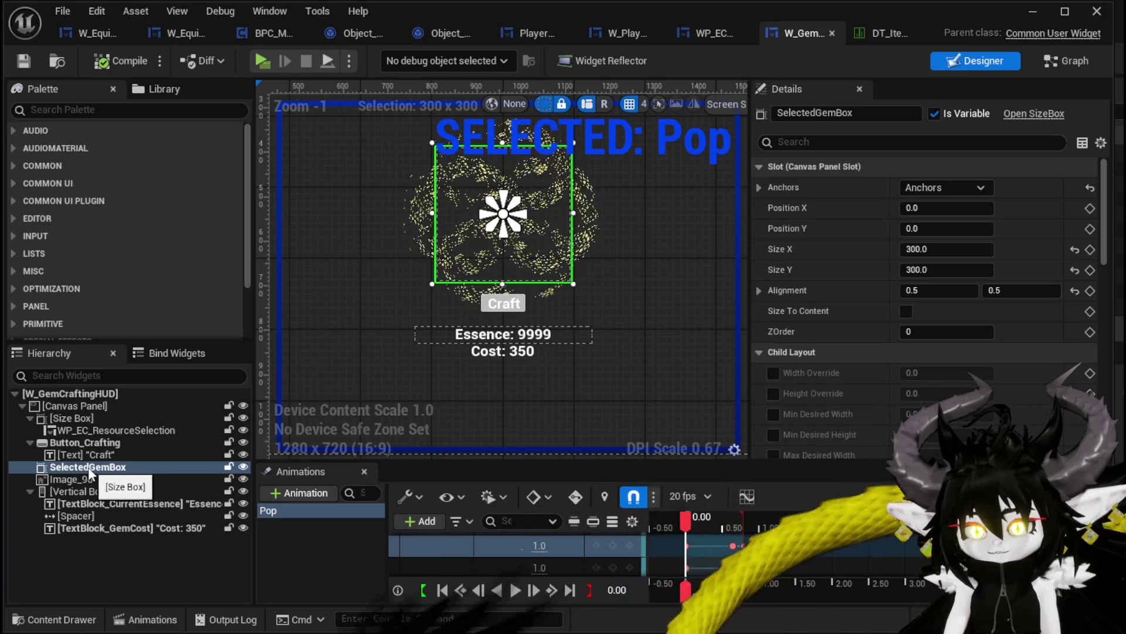
click(24, 61)
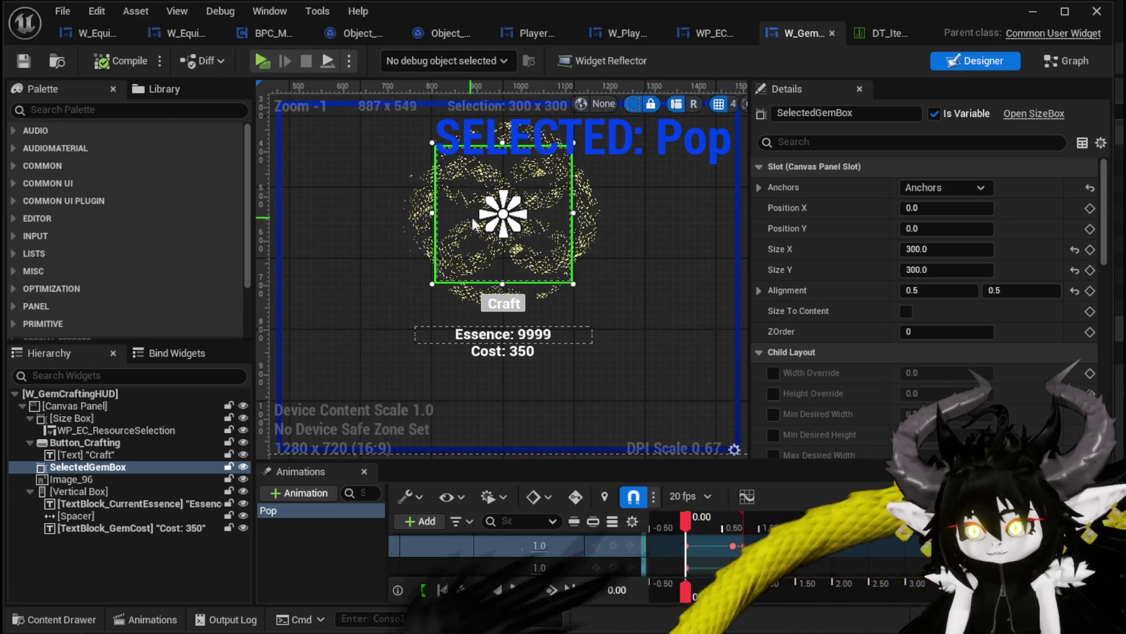
click(1068, 61)
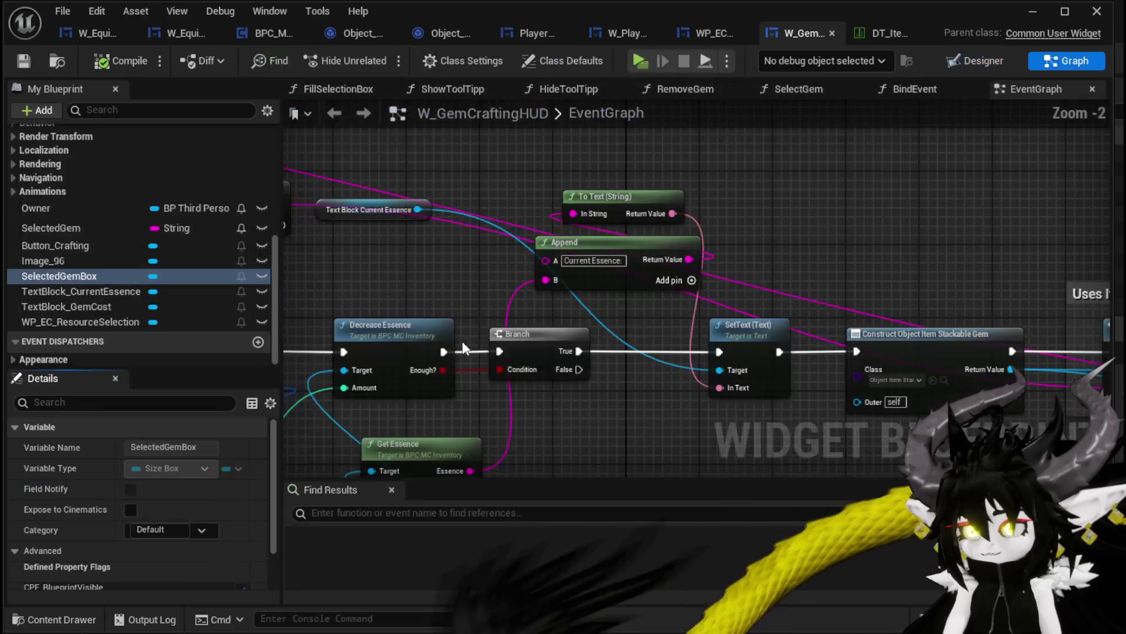
Step: Add a Play Animation Forward node for Pop after Print String, with Restore State enabled
click(12, 190)
scroll(848, 222, down, 2)
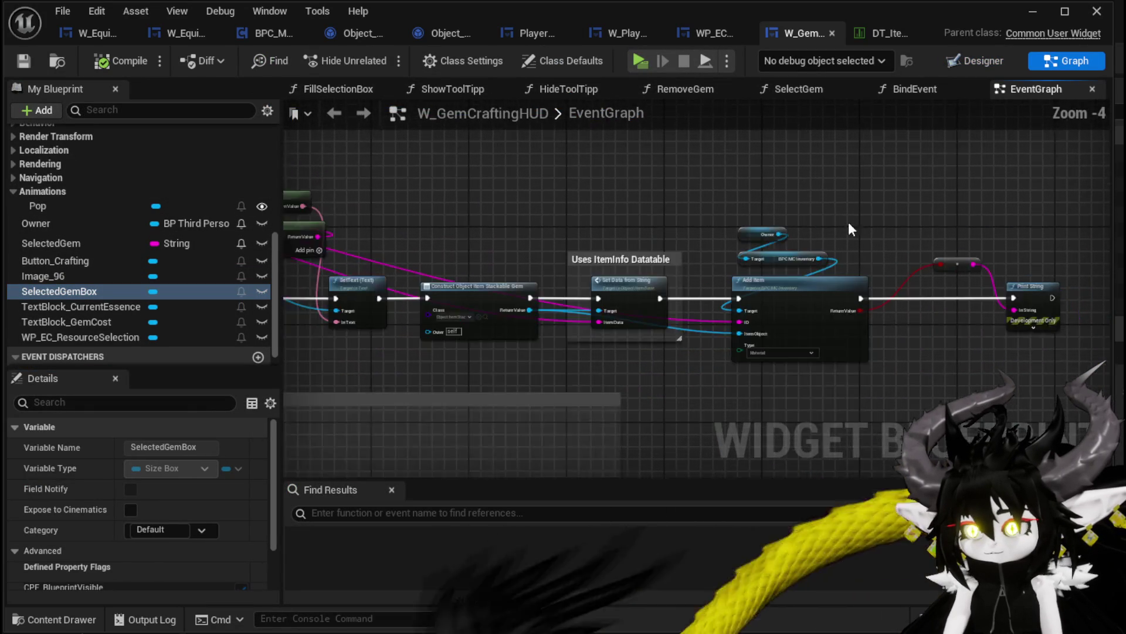
drag(848, 222, 389, 214)
mouse_move(34, 294)
mouse_down()
mouse_move(574, 209)
mouse_move(678, 210)
mouse_up()
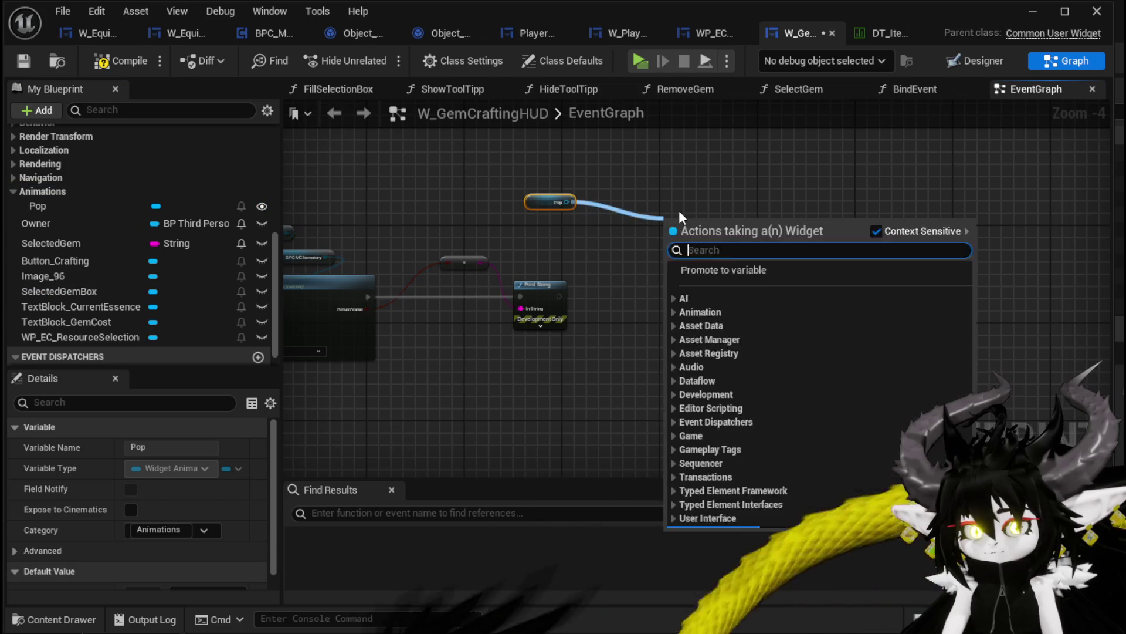
text(Play)
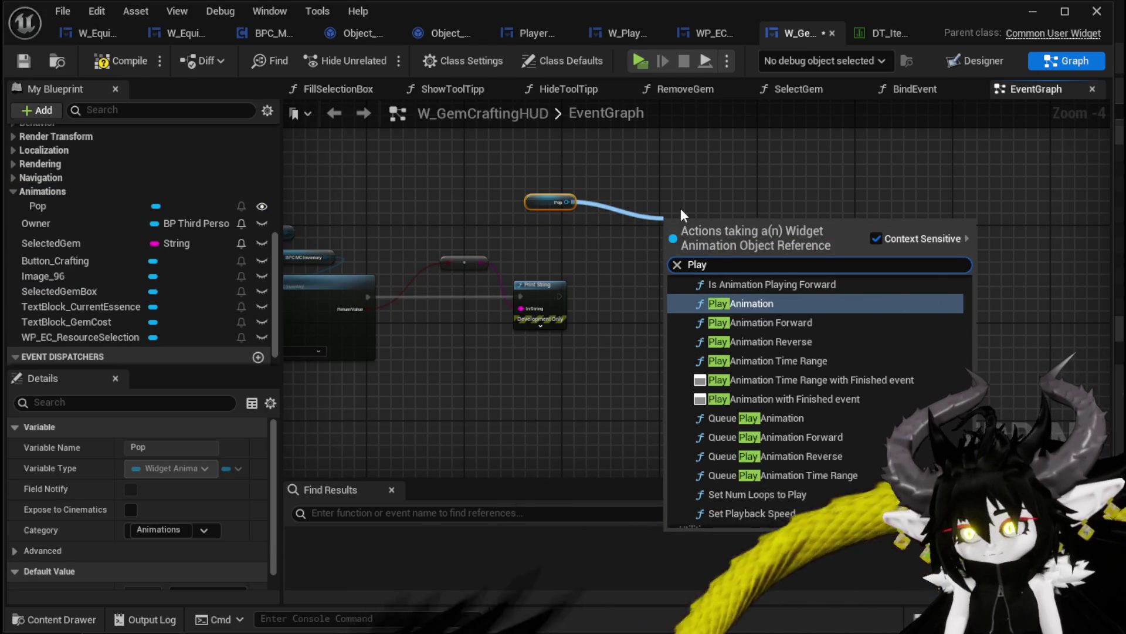
click(767, 323)
scroll(739, 276, up, 3)
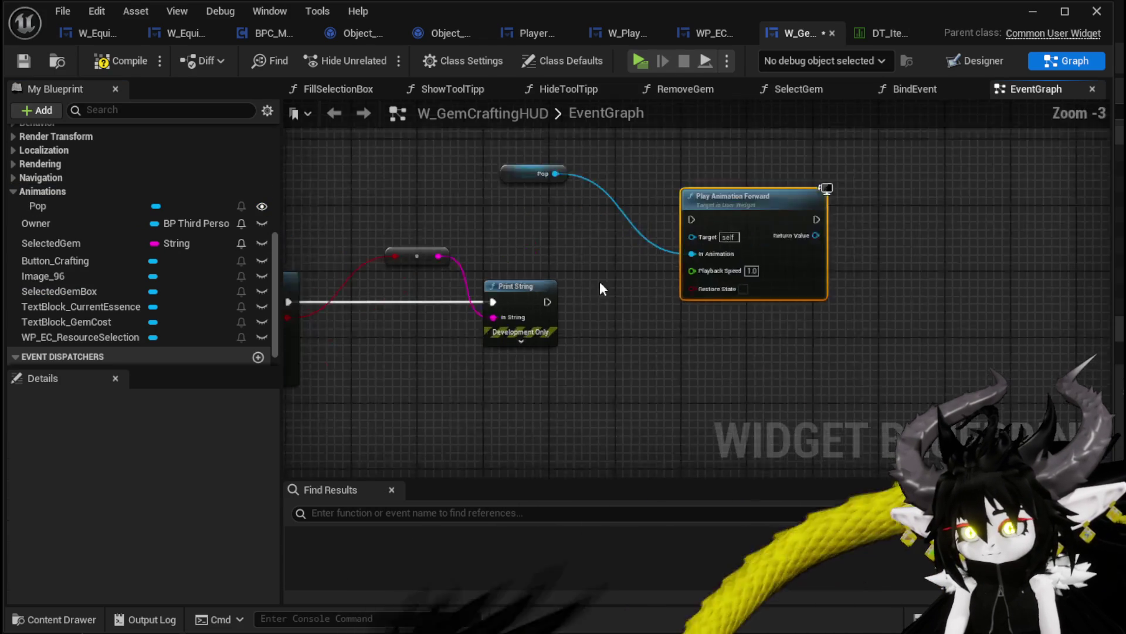
drag(737, 272, 673, 336)
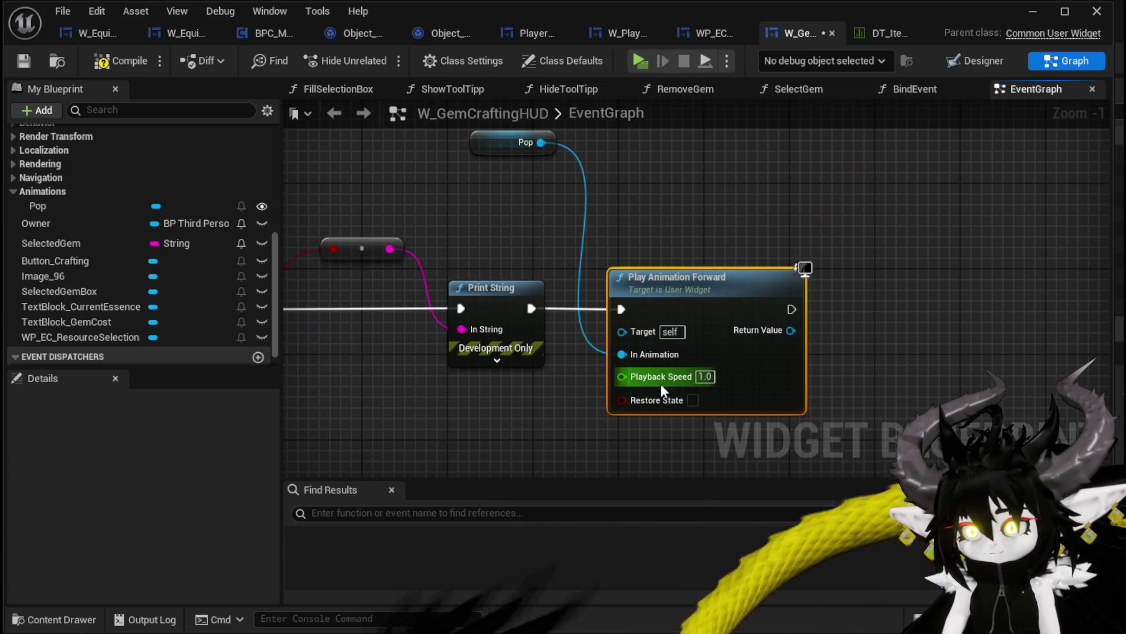
click(693, 400)
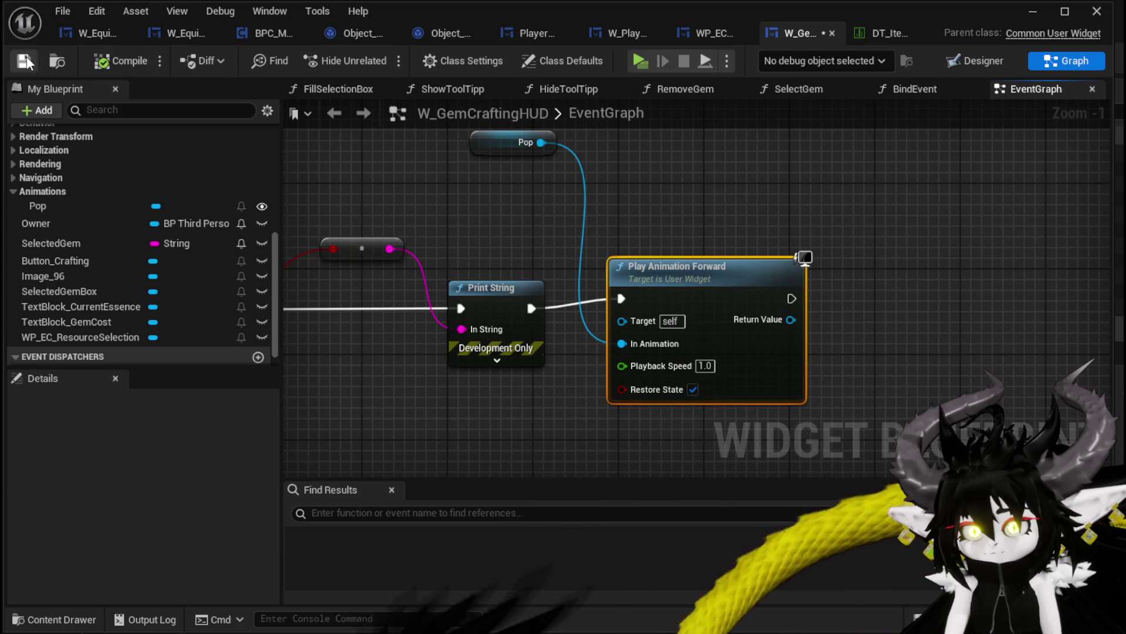
click(1033, 11)
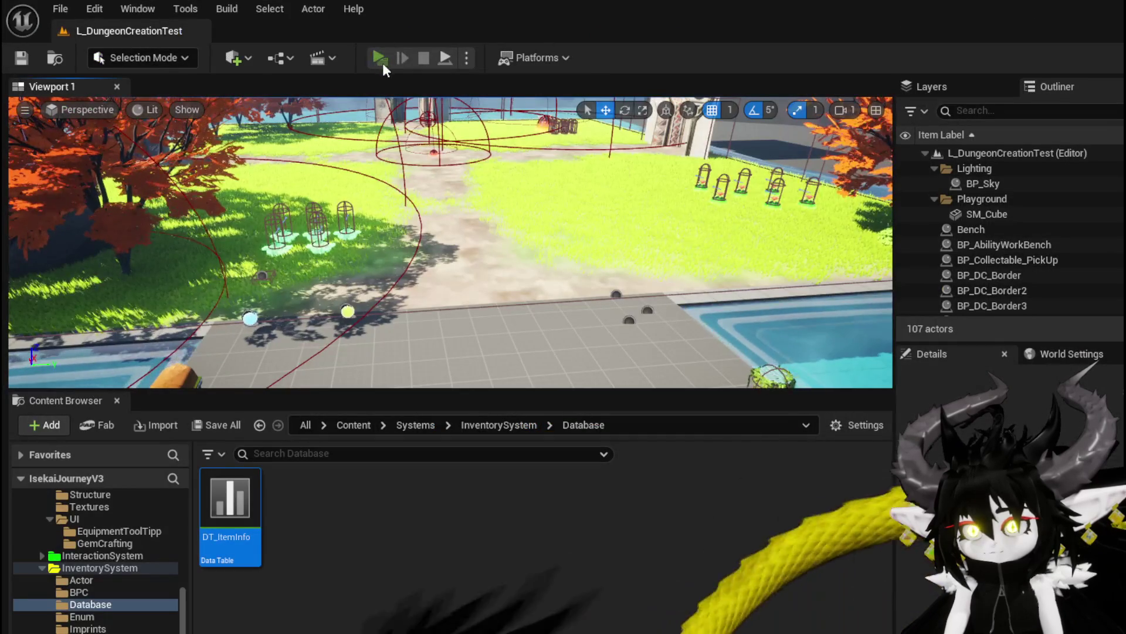
Step: Play-test the crafting panel: craft seven gems (essence 1451 to 751), then select the blue sun gem
click(380, 58)
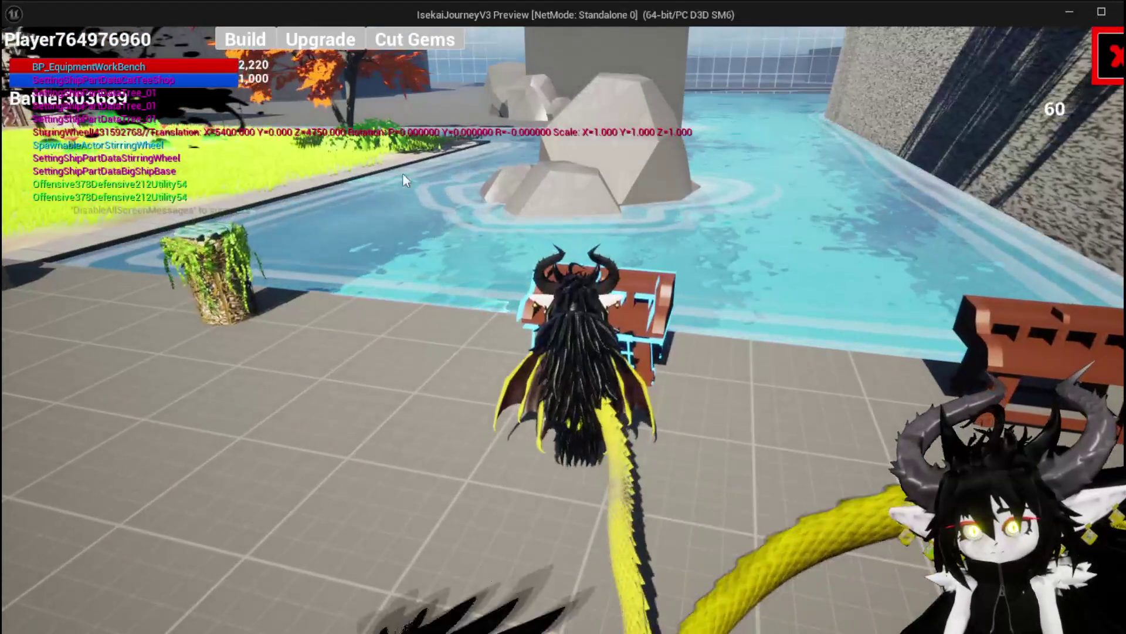
key(e)
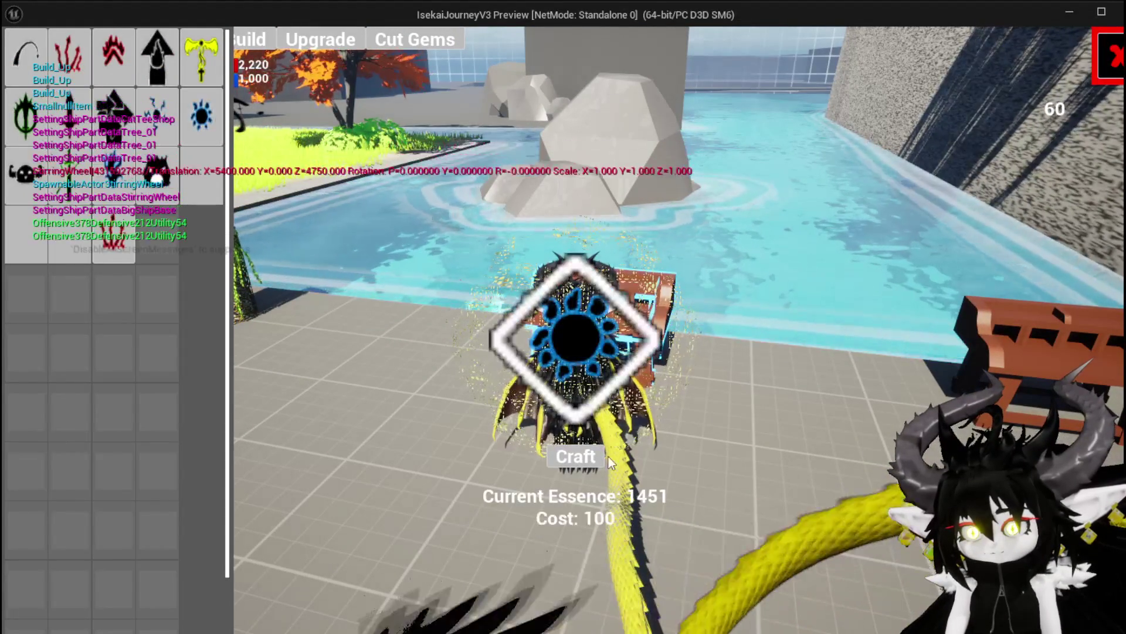
click(603, 457)
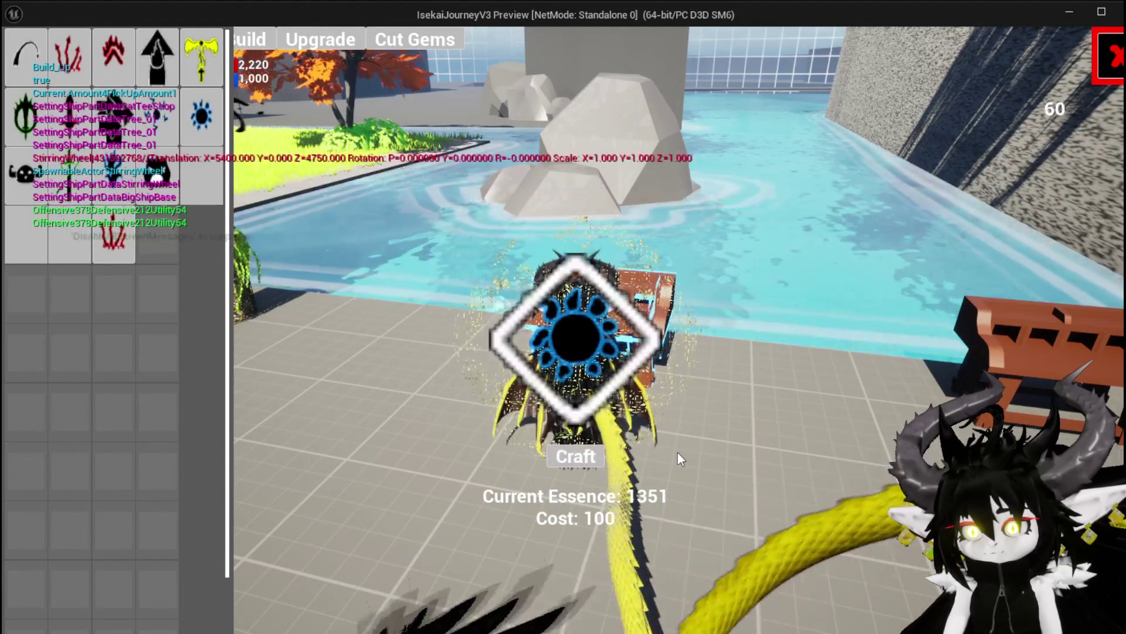
click(575, 457)
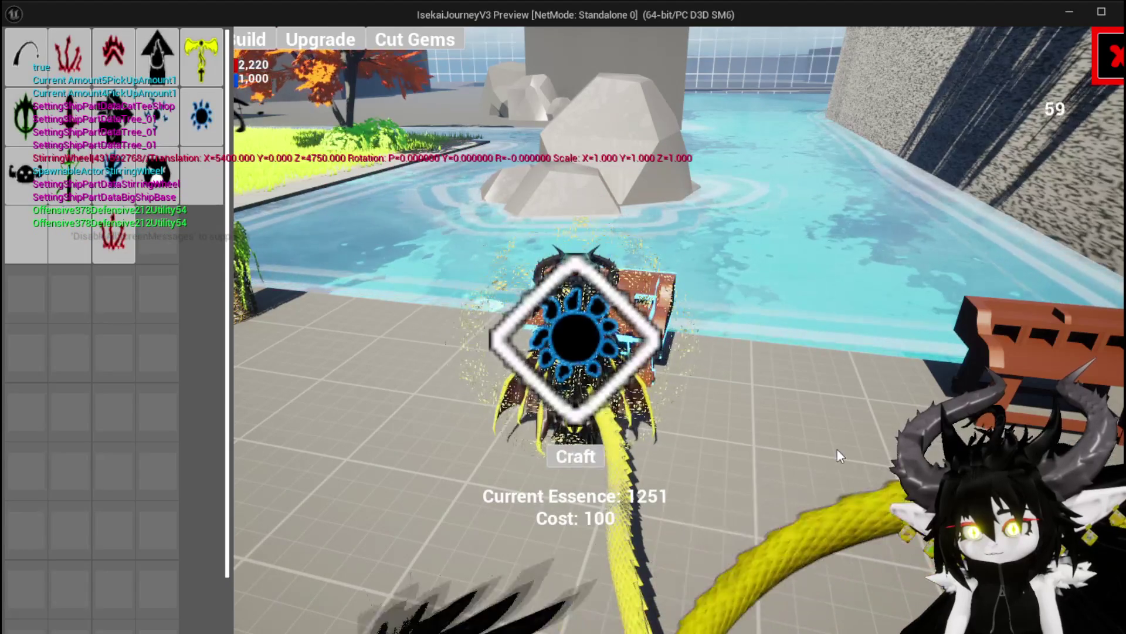
click(594, 463)
click(593, 462)
click(593, 463)
click(594, 463)
click(594, 463)
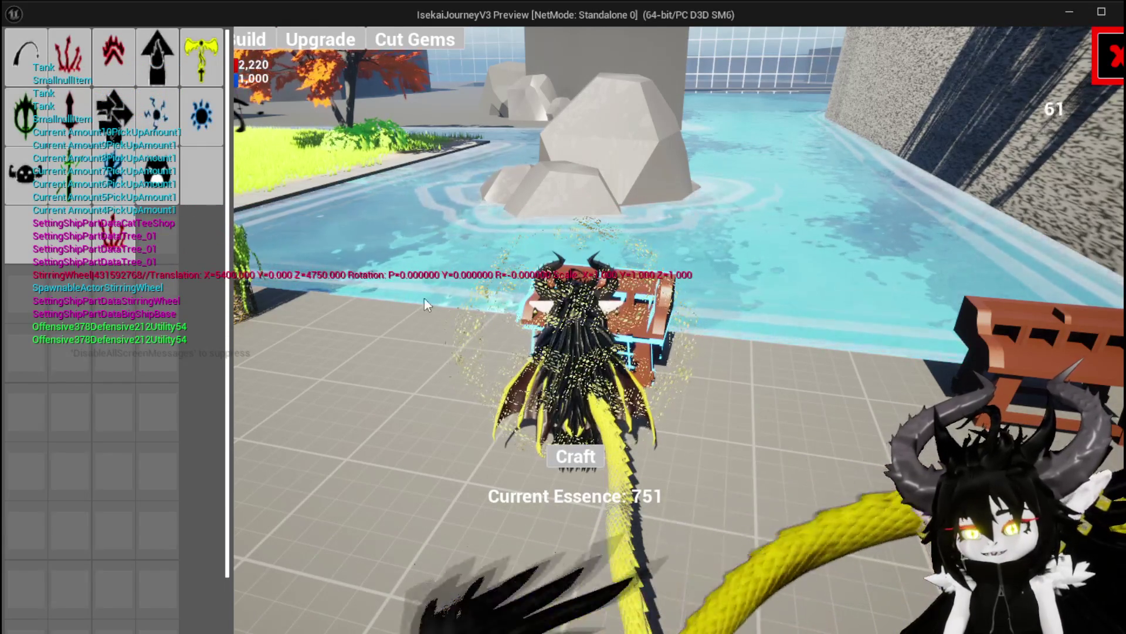
click(210, 117)
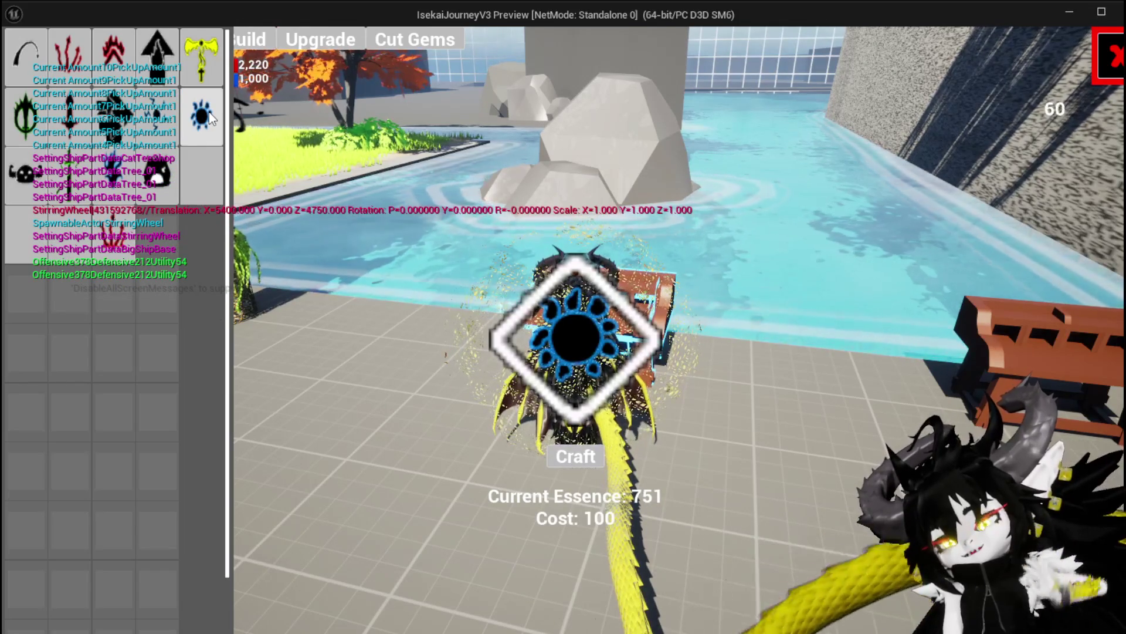
key(Escape)
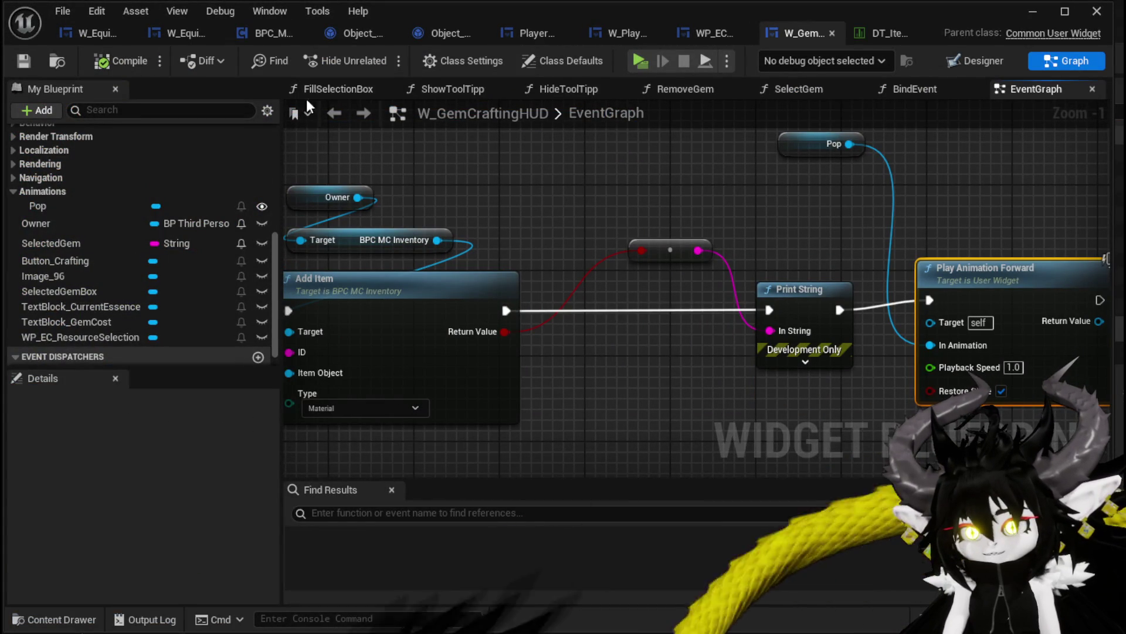
Step: Set both Pop scale keys to 1.4, then settle on 1.3, and view the event graph
click(972, 66)
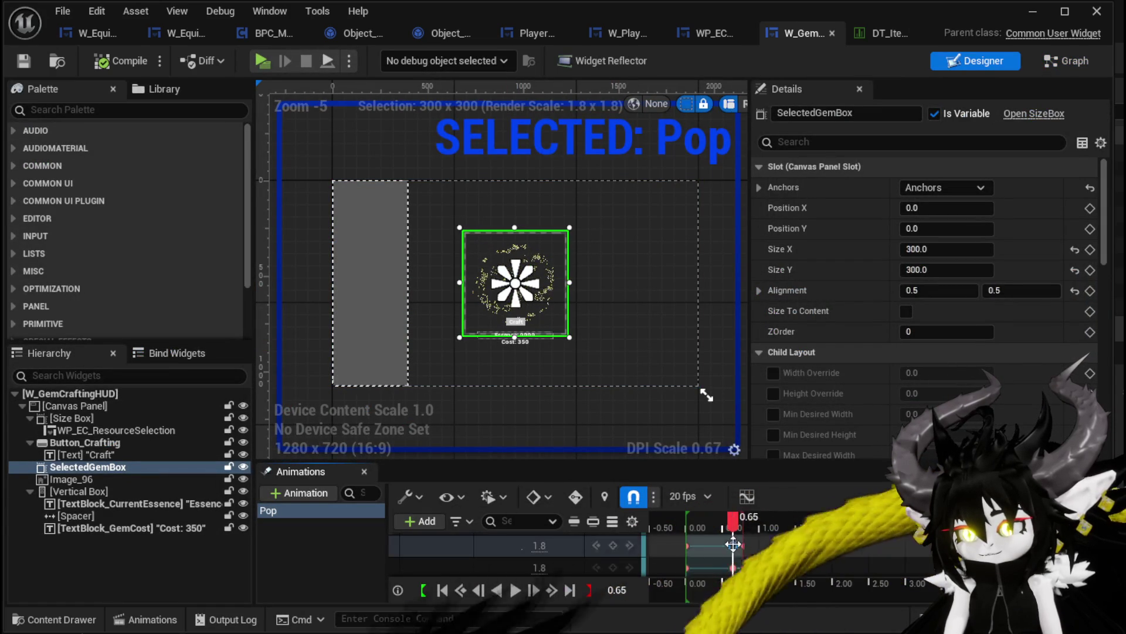
scroll(526, 328, up, 4)
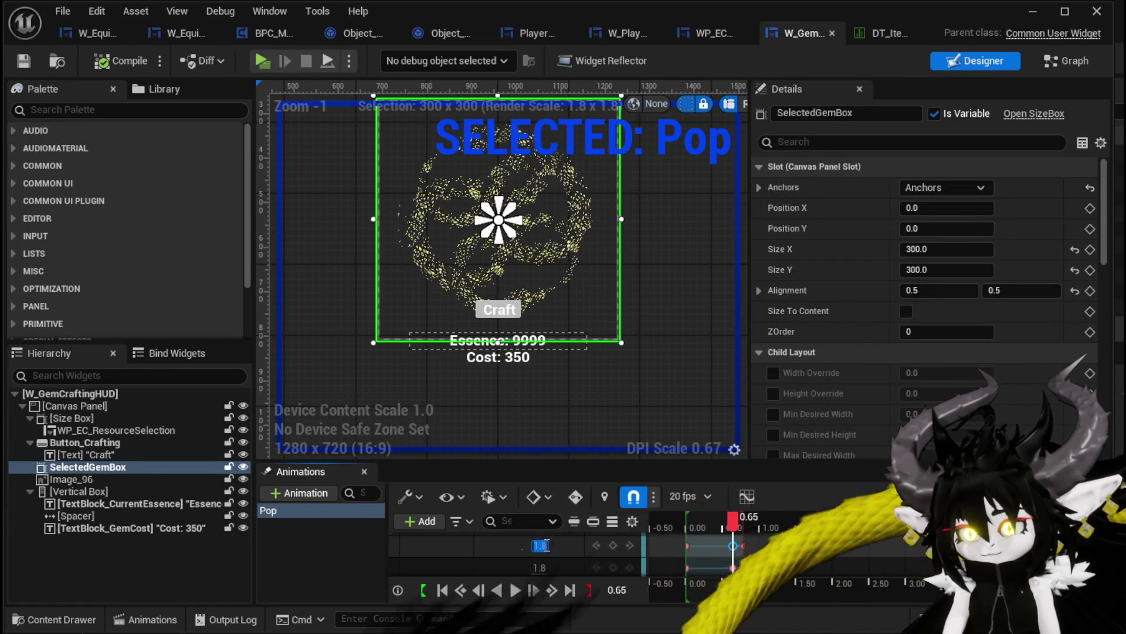
text(1.4)
key(Return)
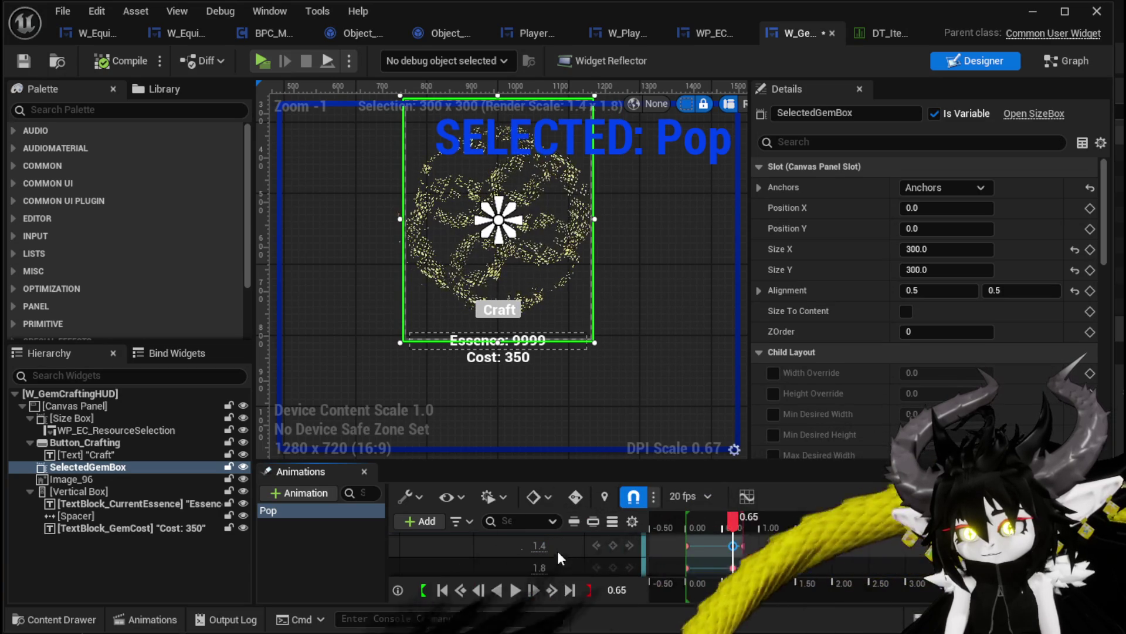
click(545, 565)
text(1.4)
key(Return)
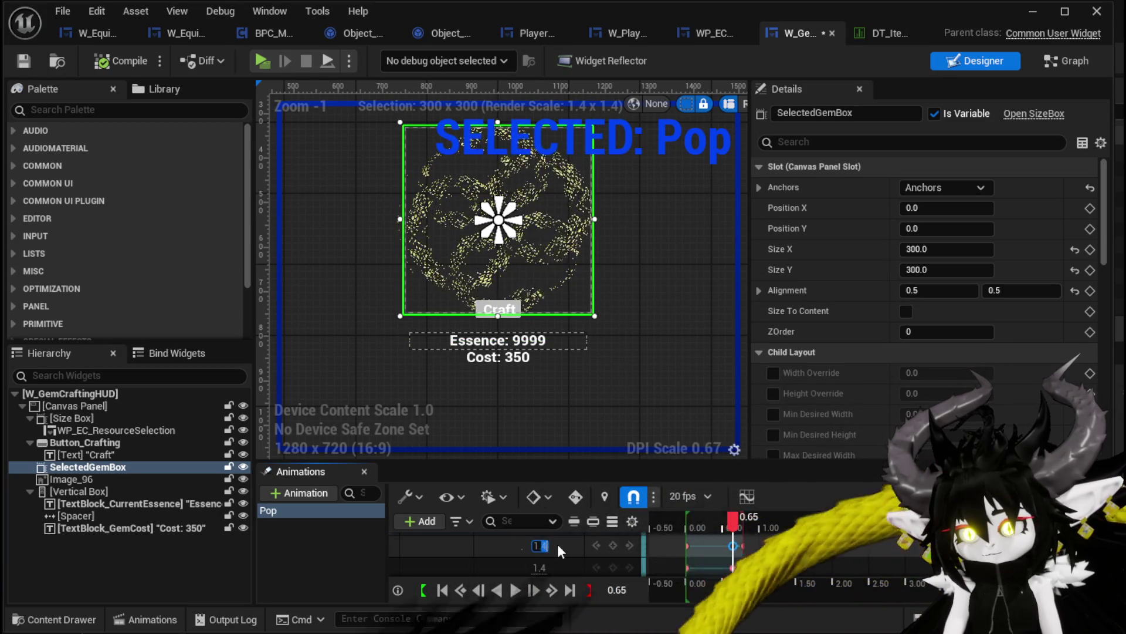
text(1.3)
key(Return)
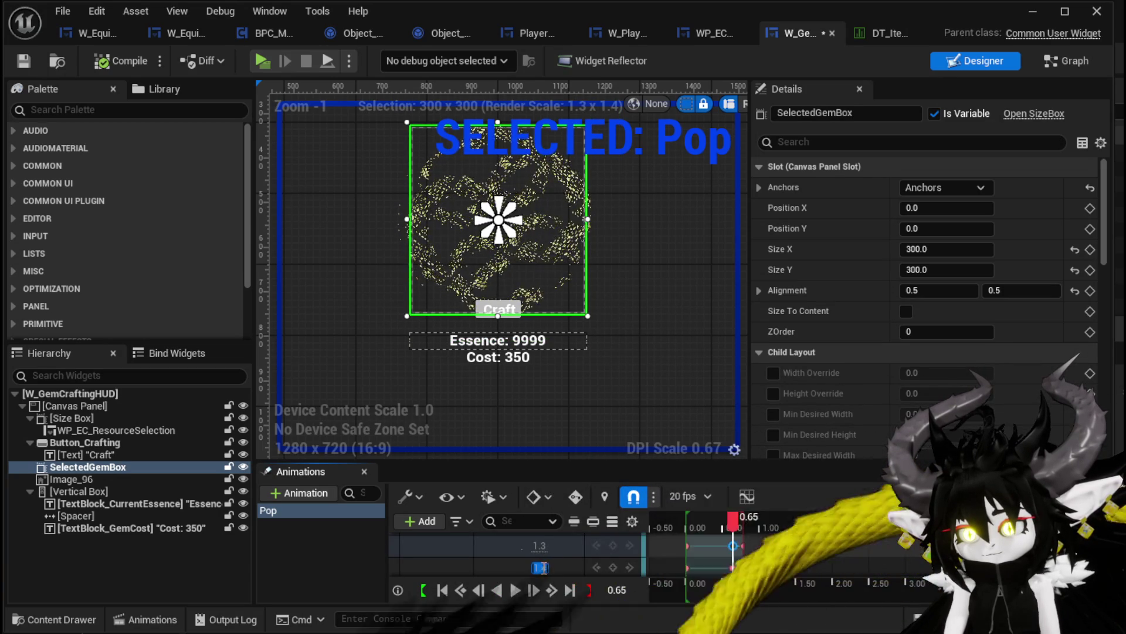
key(Return)
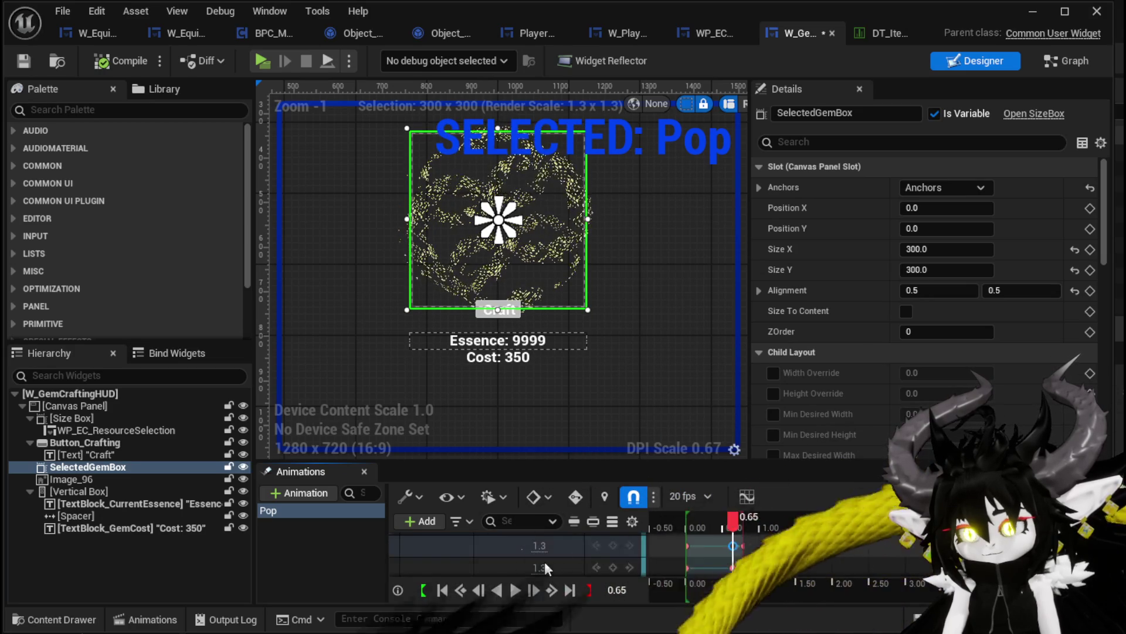
click(541, 565)
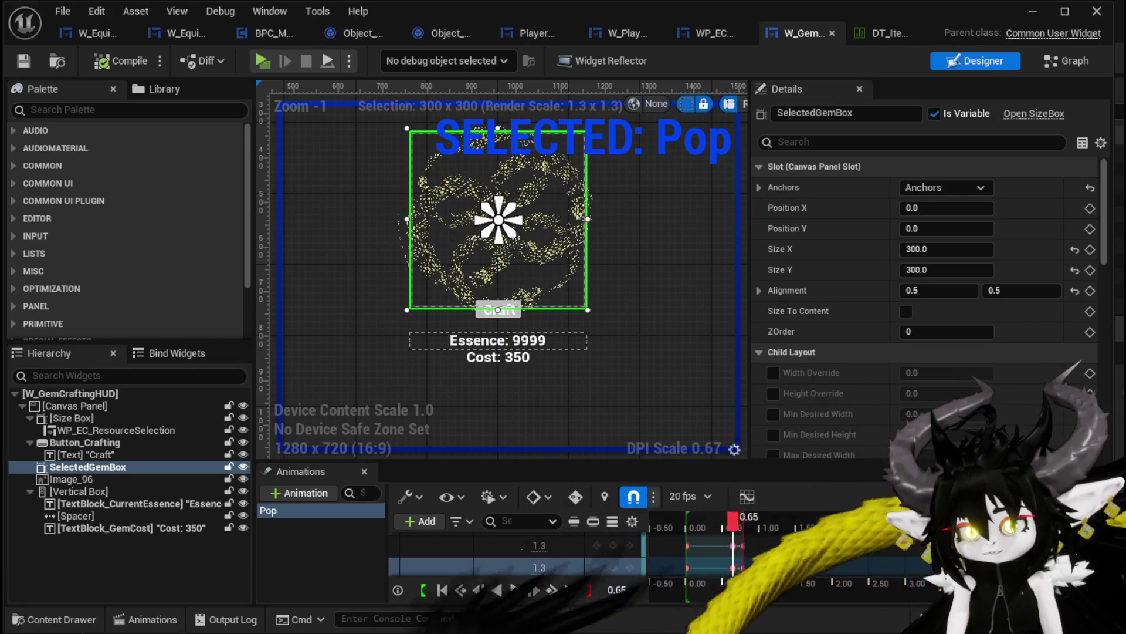
click(1067, 61)
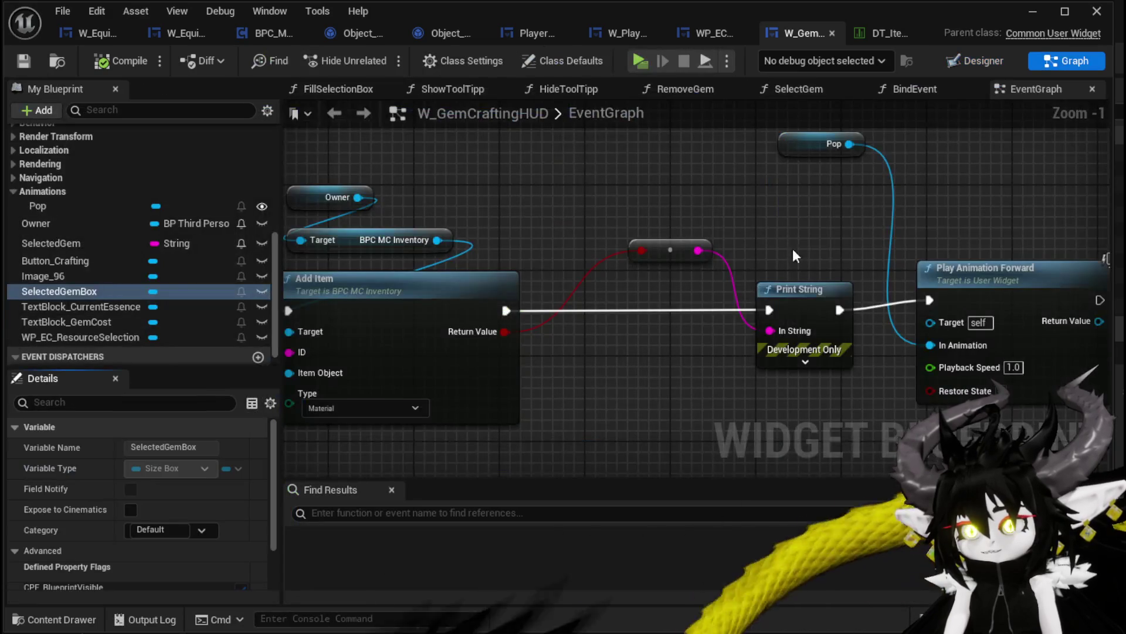
scroll(642, 232, down, 3)
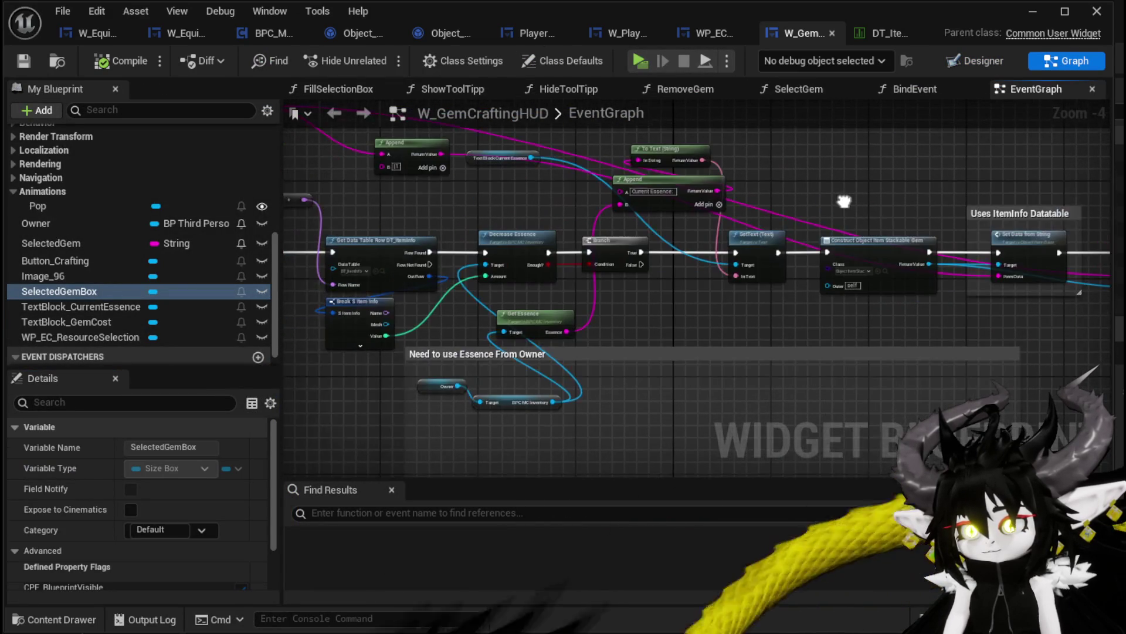
scroll(1017, 305, up, 3)
mouse_move(1018, 305)
mouse_down()
mouse_move(682, 299)
mouse_move(731, 298)
mouse_up()
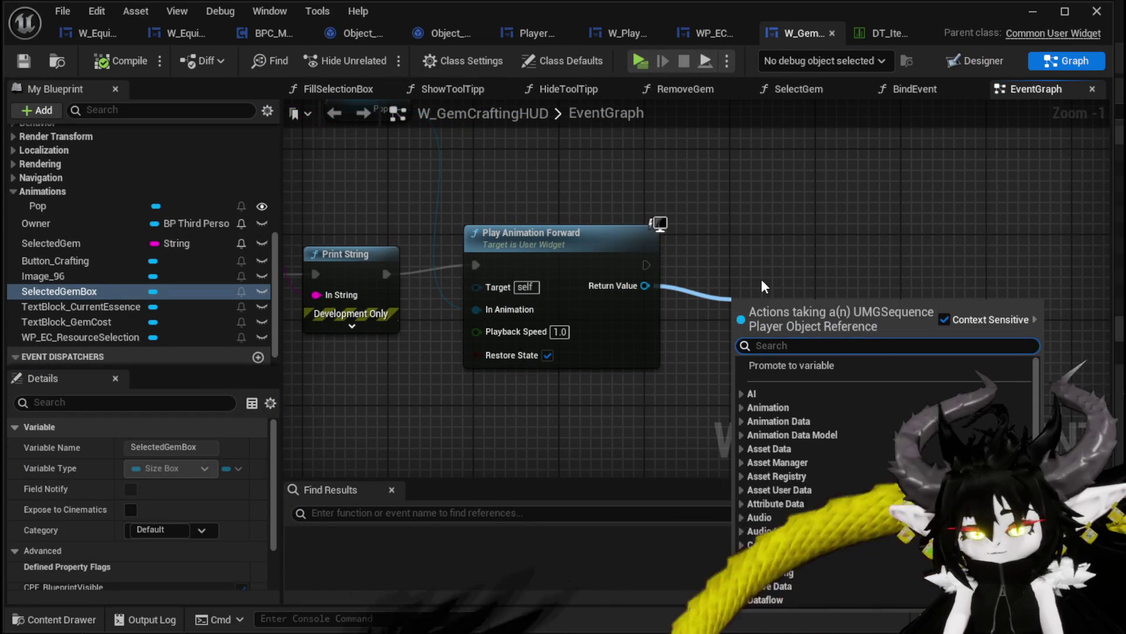
text(on fl)
text(in)
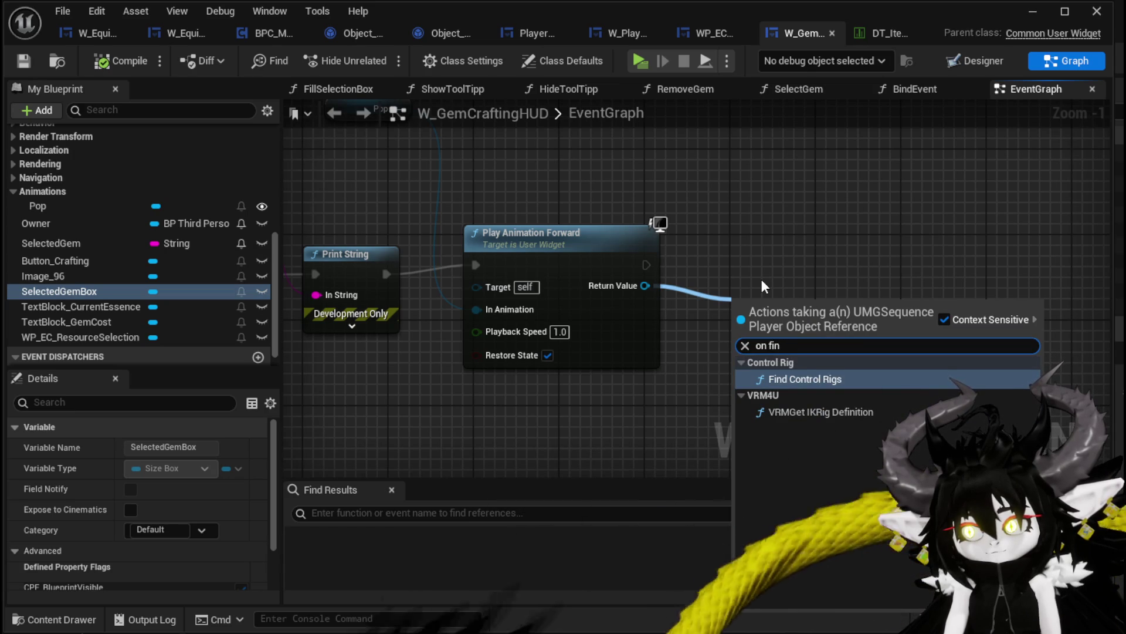
key(BackSpace)
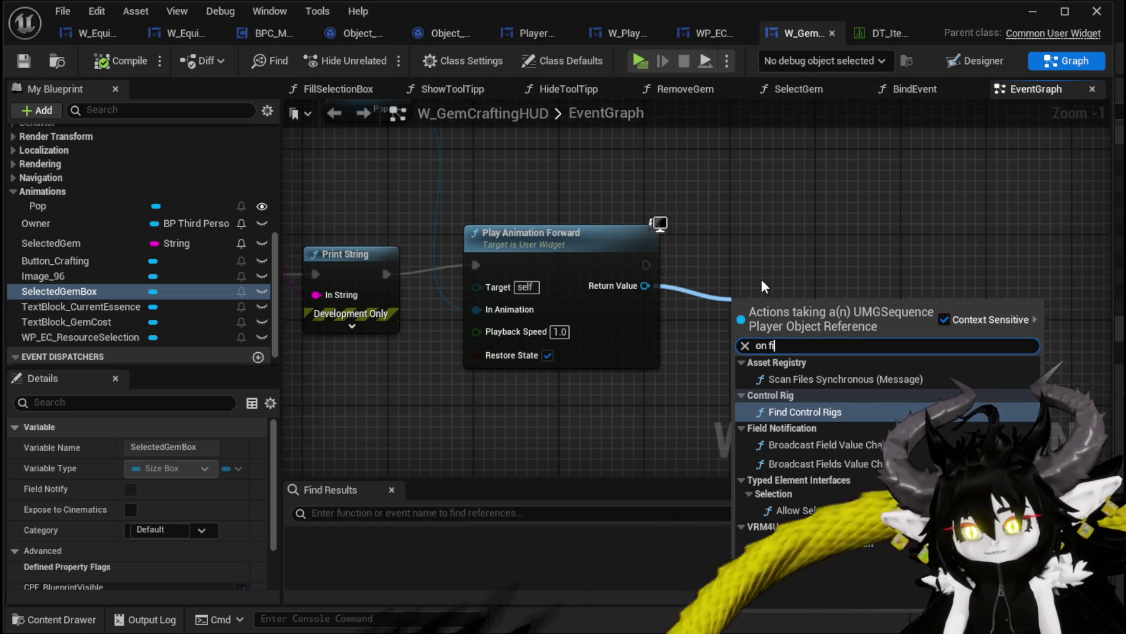
key(BackSpace)
key(BackSpace)
key(BackSpace)
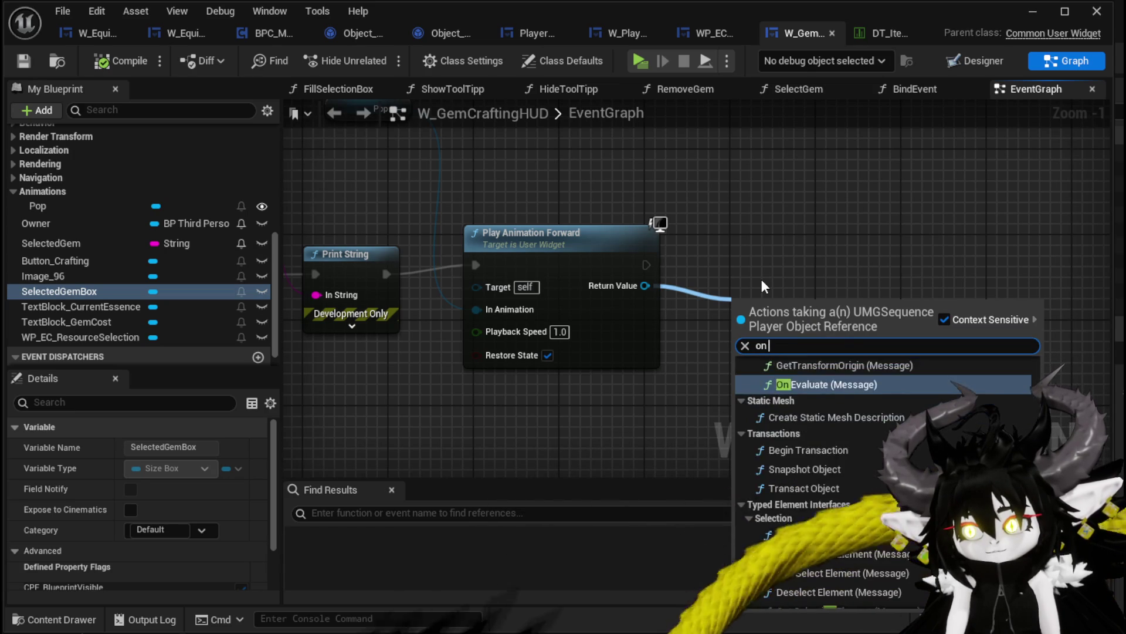
text(fin)
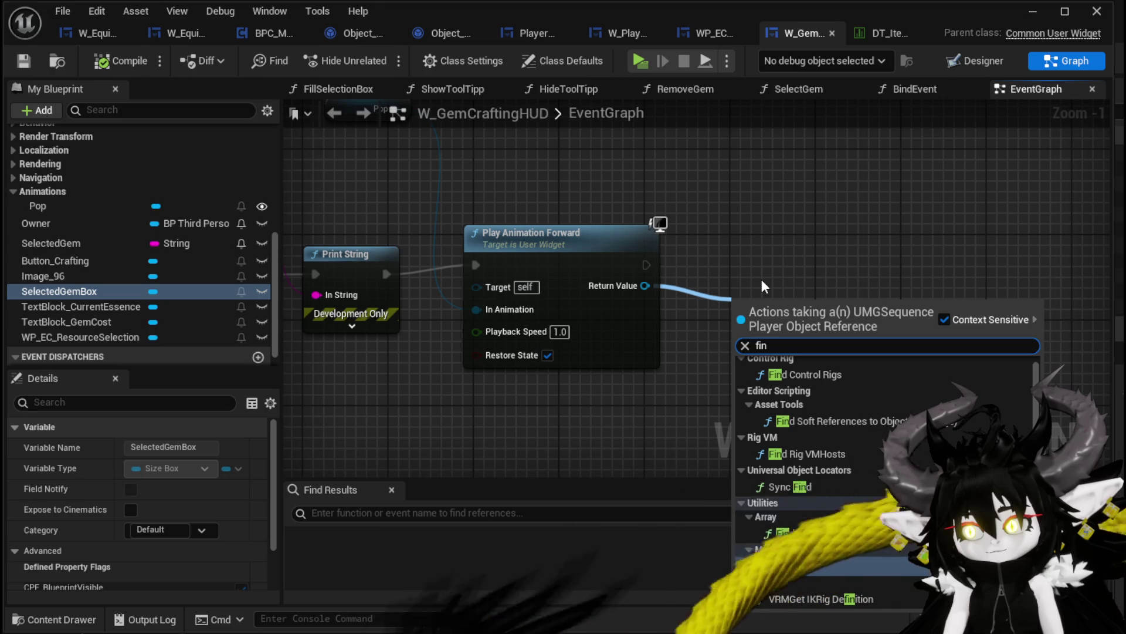
text(is)
key(BackSpace)
key(BackSpace)
key(BackSpace)
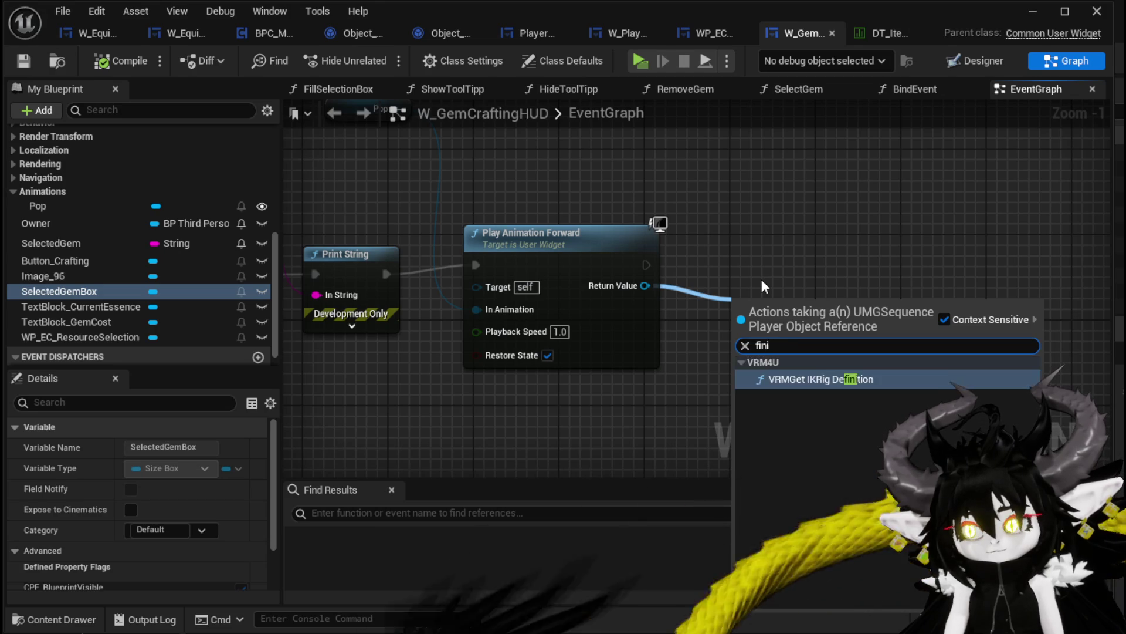
text(End)
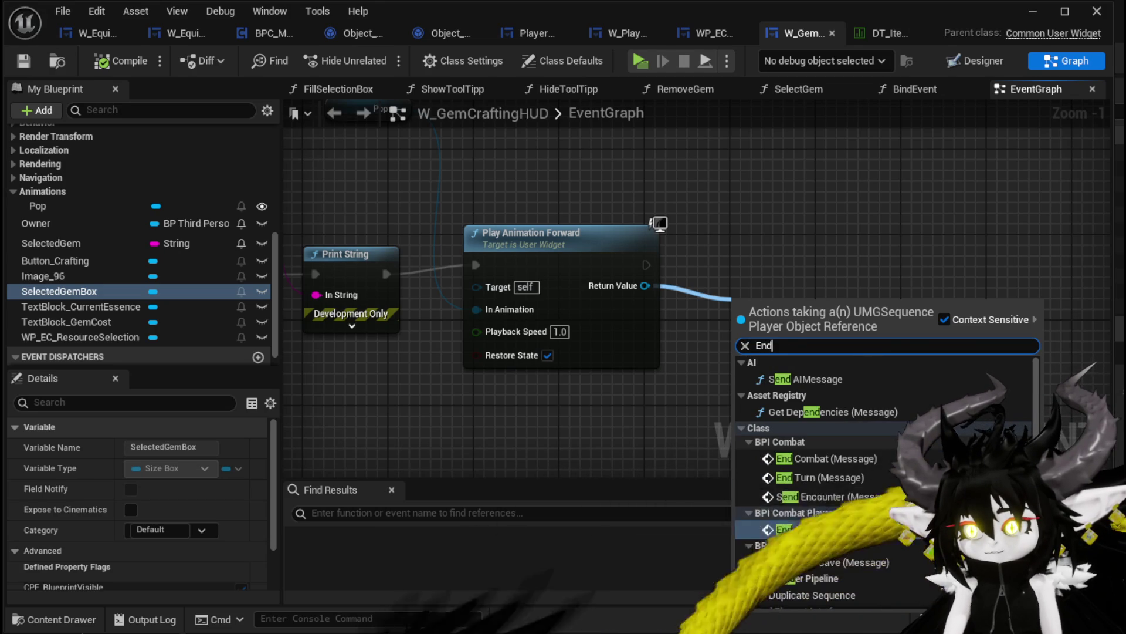
scroll(880, 469, down, 2)
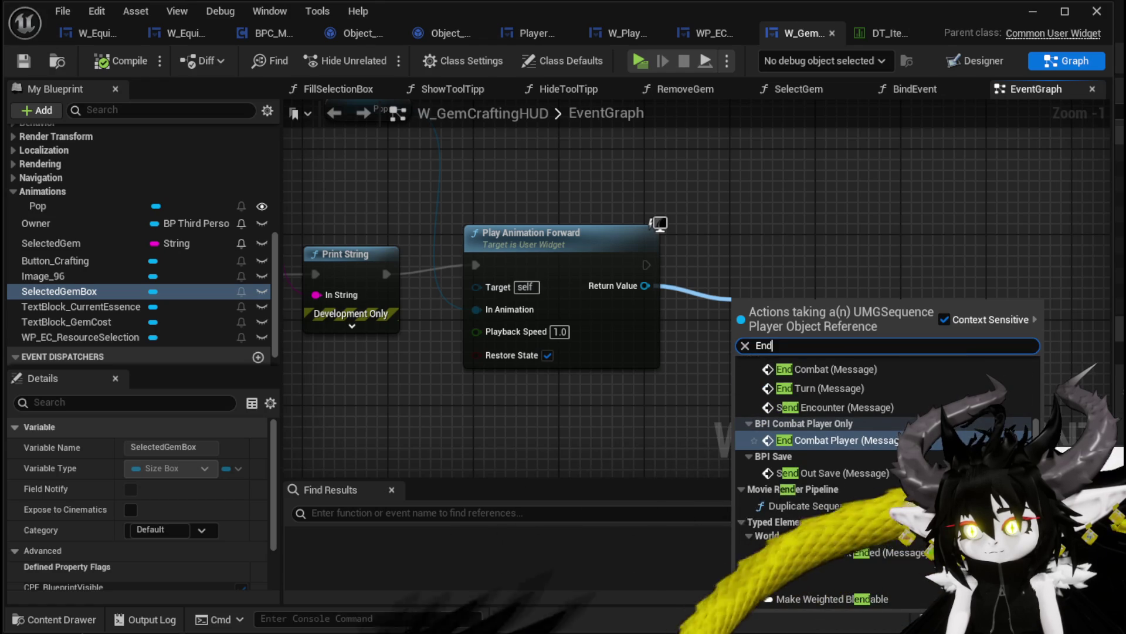
mouse_move(770, 218)
mouse_down()
mouse_move(937, 228)
mouse_move(621, 240)
mouse_up()
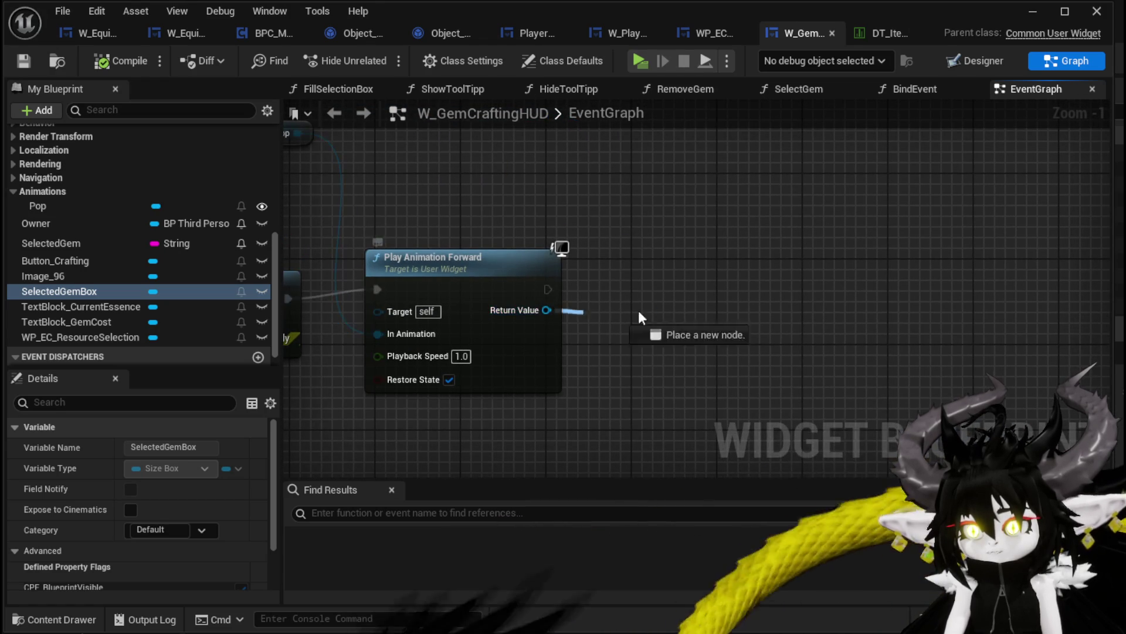
drag(639, 313, 673, 309)
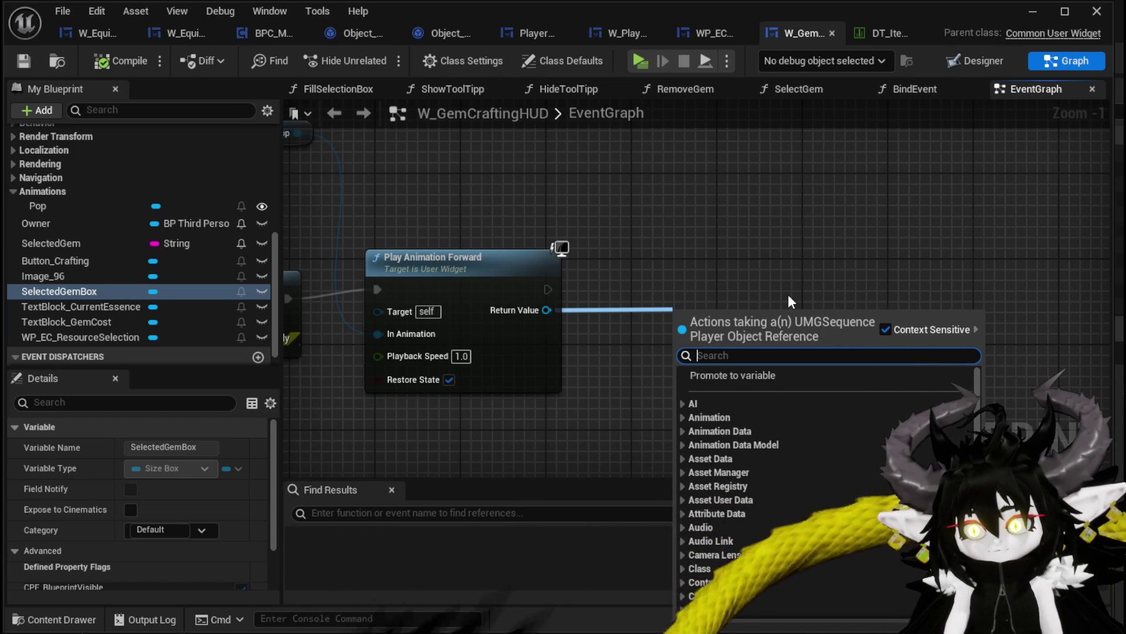
text(end)
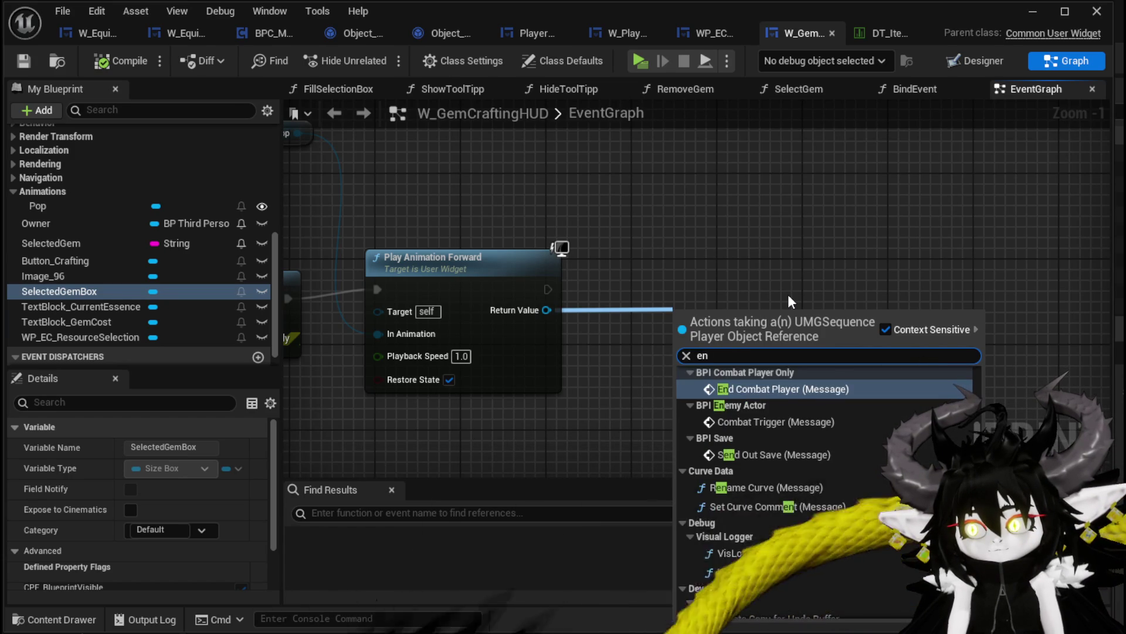
scroll(792, 469, up, 2)
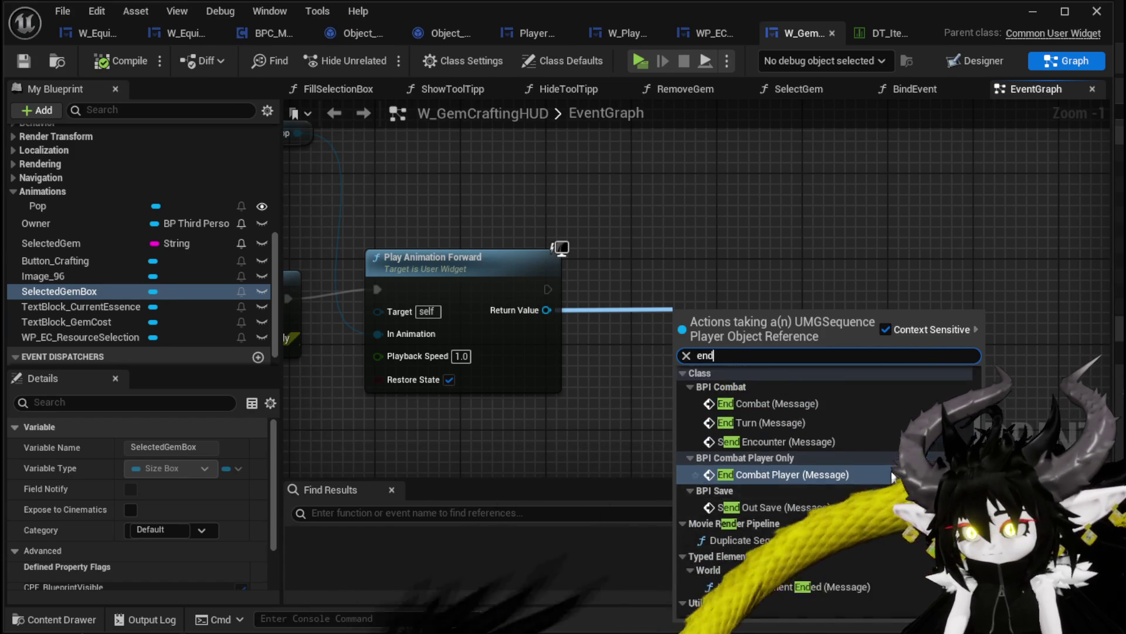
scroll(895, 474, down, 2)
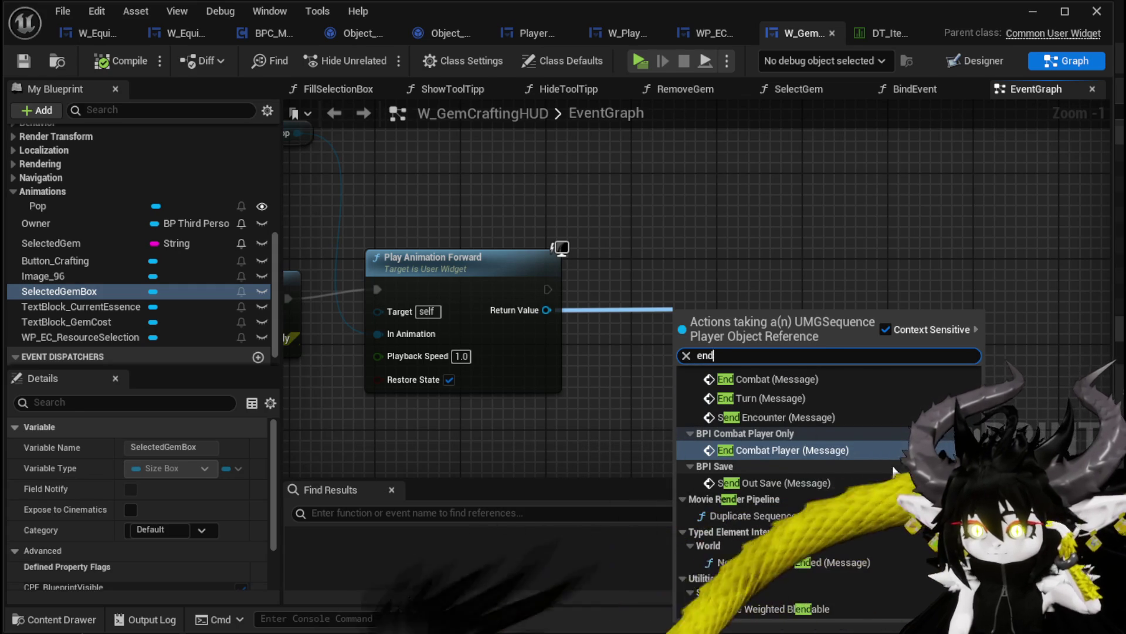
key(BackSpace)
key(BackSpace)
key(BackSpace)
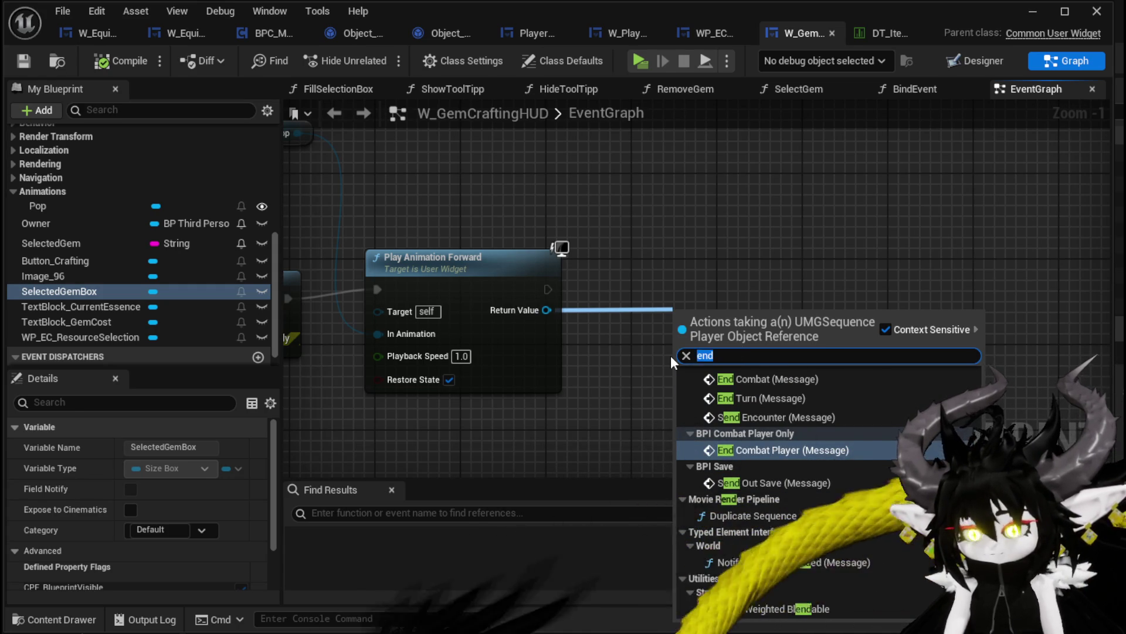
text(finish)
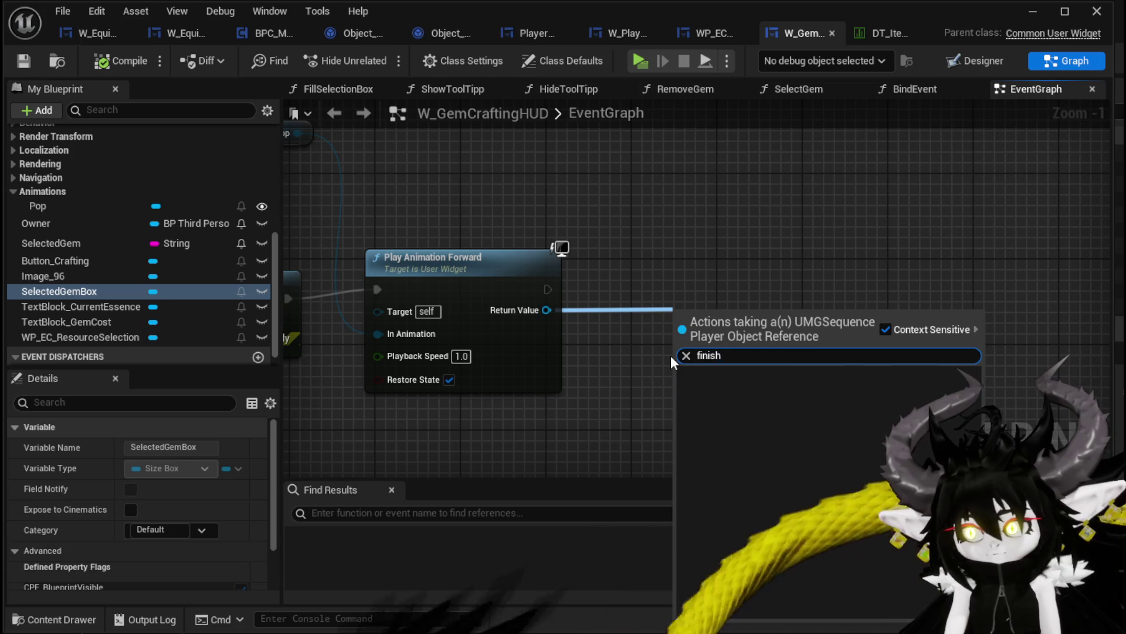
drag(626, 291, 823, 267)
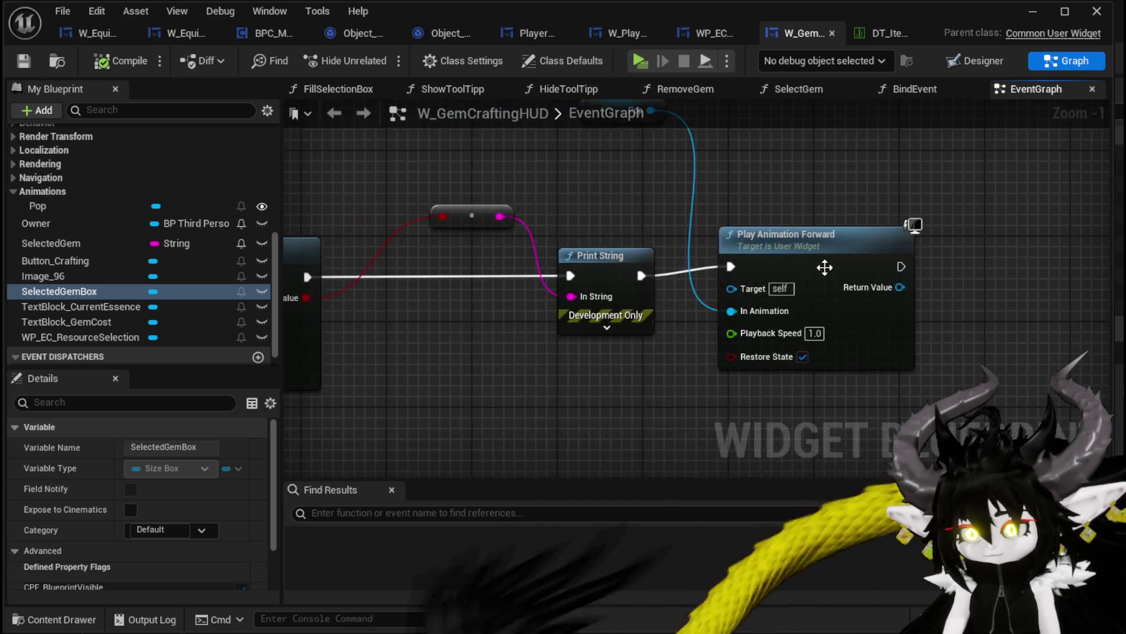
scroll(787, 319, down, 2)
drag(768, 332, 997, 328)
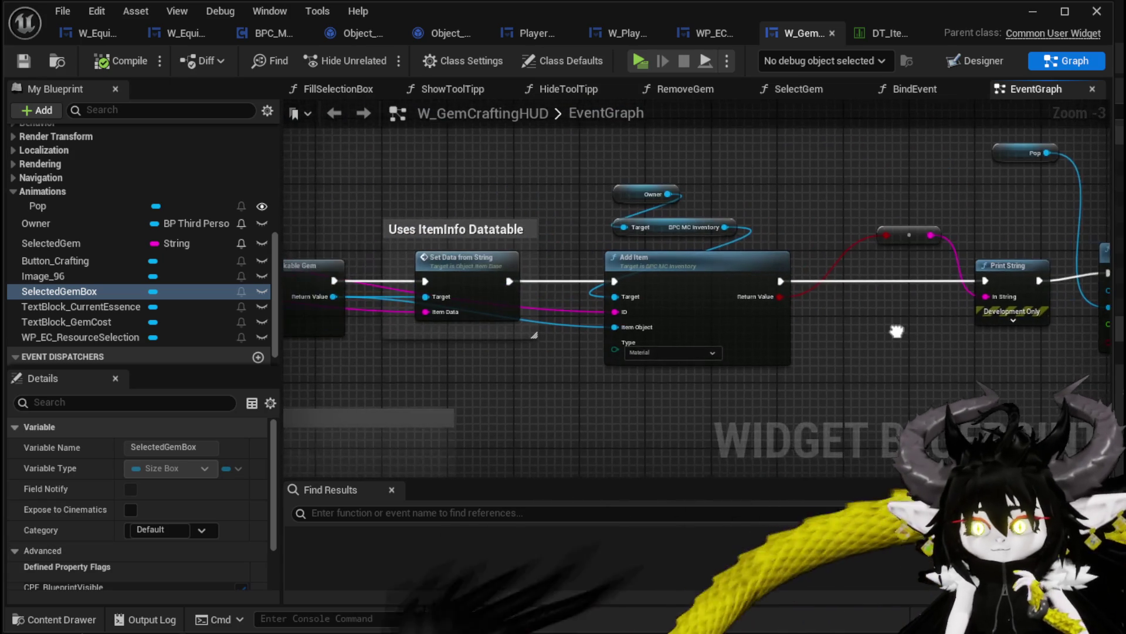
drag(484, 326, 835, 338)
drag(357, 352, 586, 347)
drag(470, 347, 649, 348)
drag(980, 336, 605, 336)
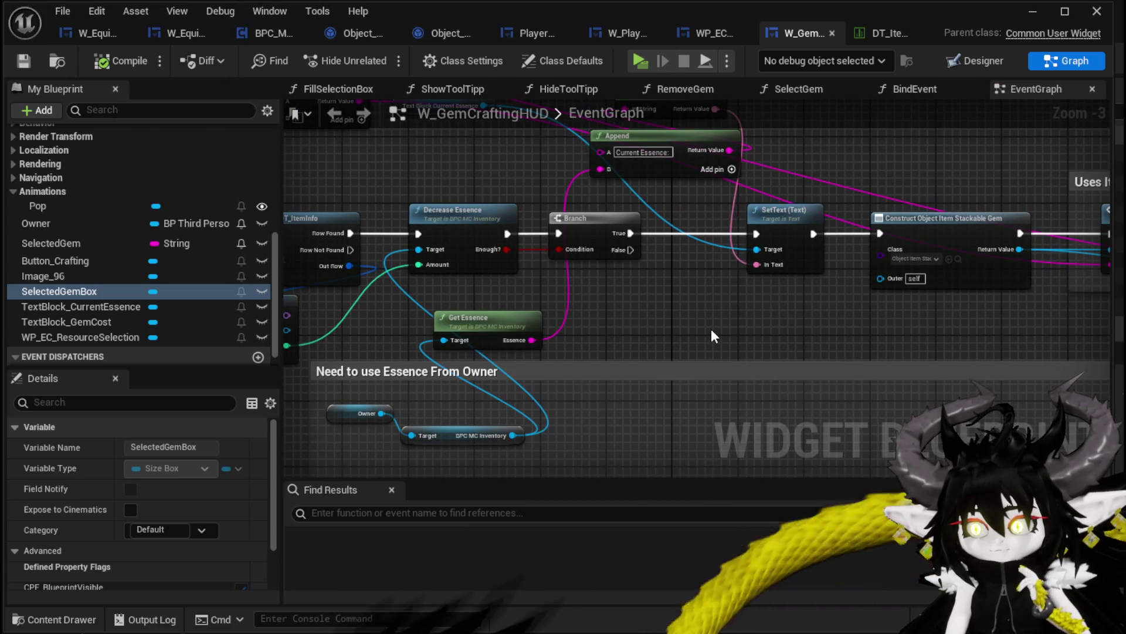
click(966, 63)
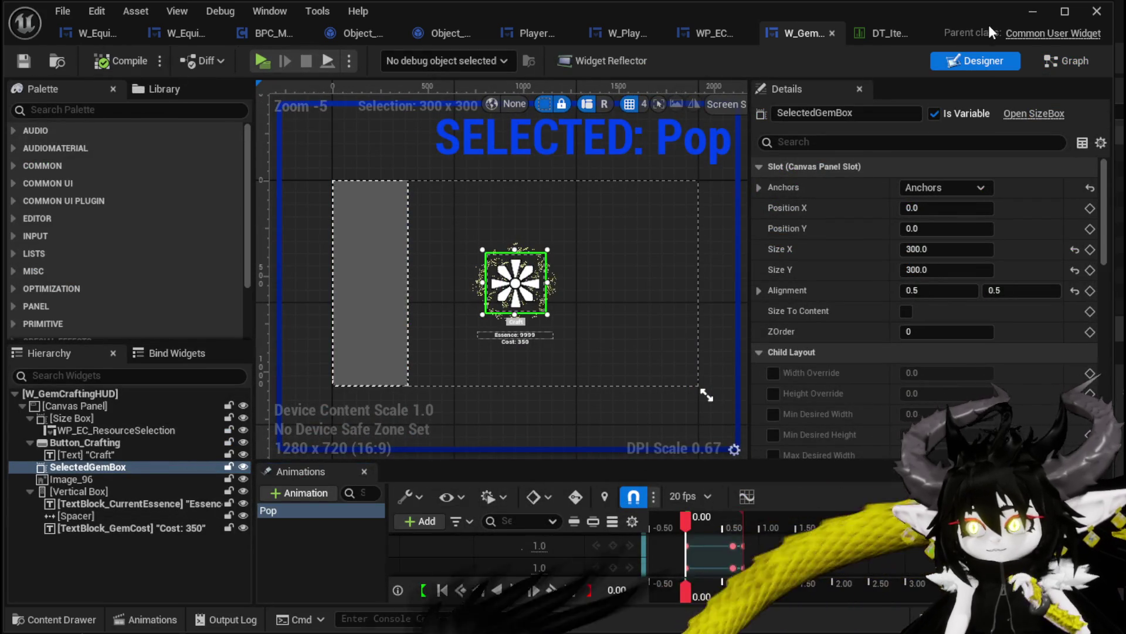
Step: Play-test standalone: cut the blue gem three times at the workbench, essence falling to 1151
click(1032, 11)
click(378, 58)
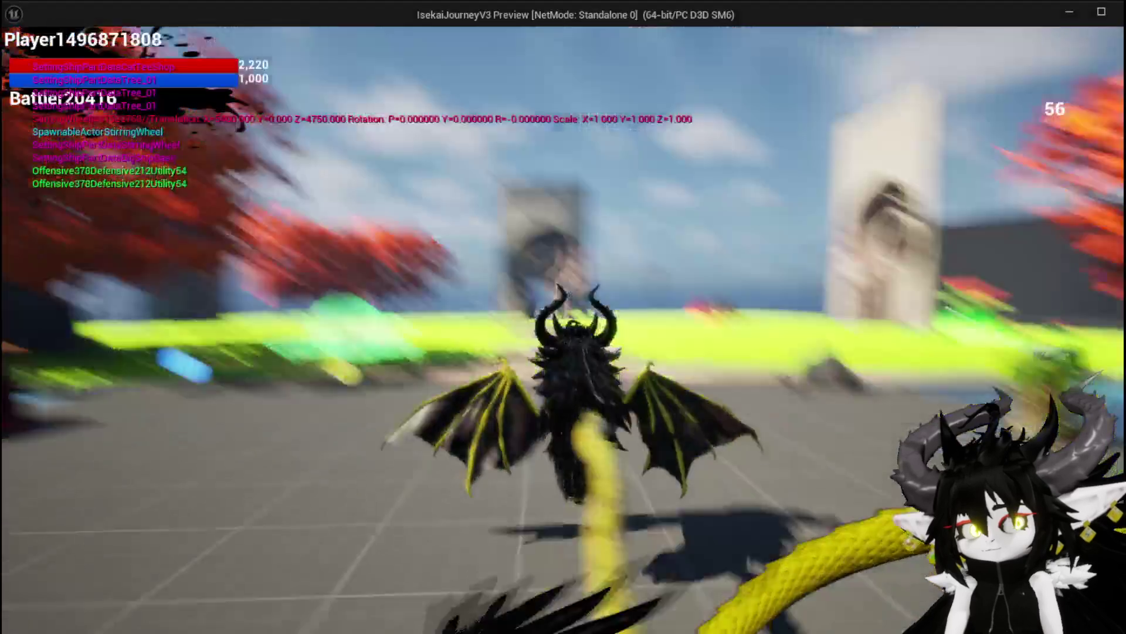
key(w)
key(e)
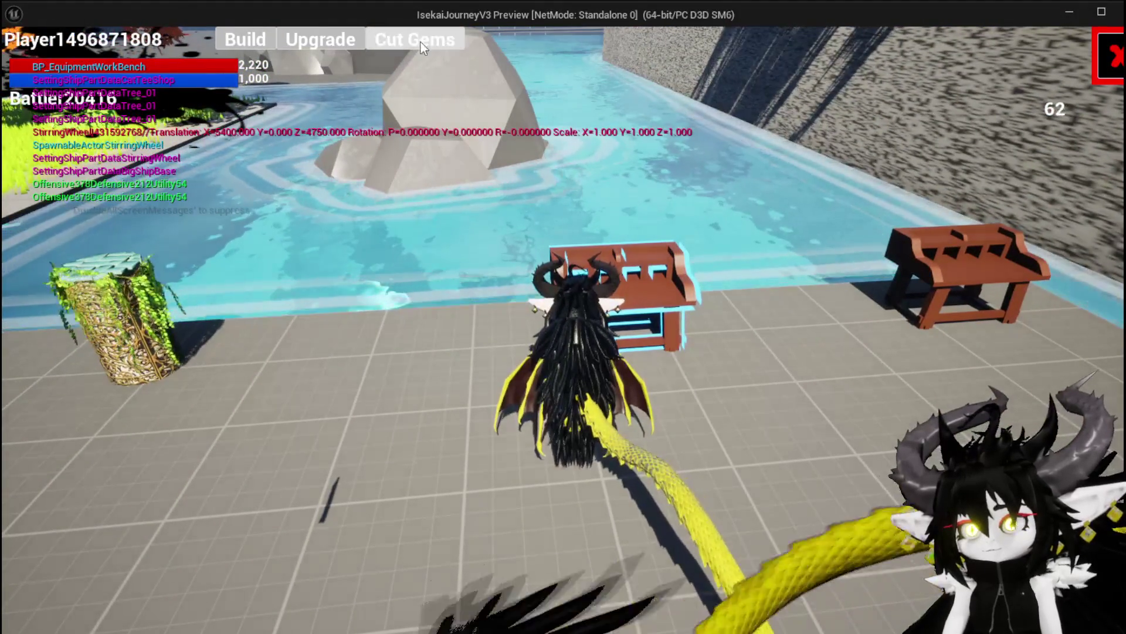
click(422, 47)
click(201, 114)
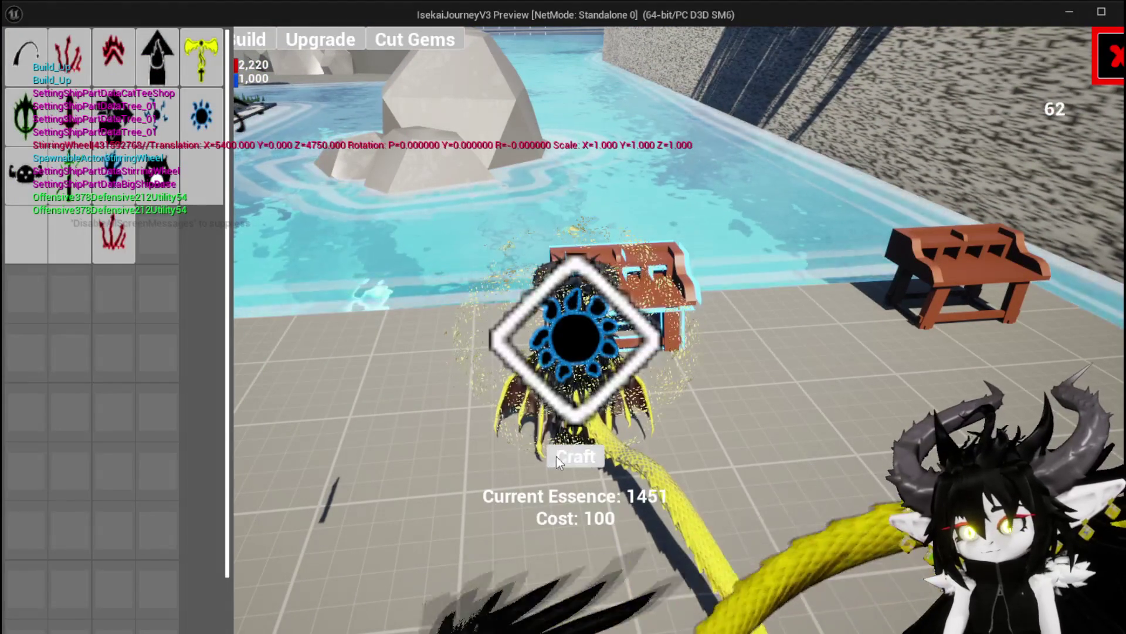
click(568, 453)
click(570, 455)
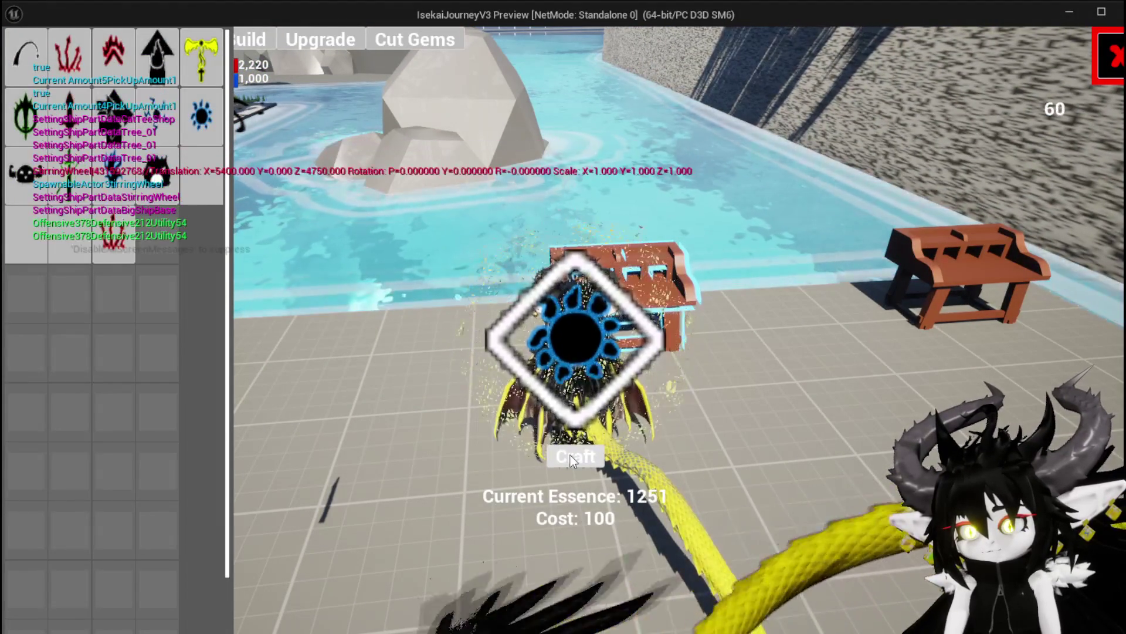
click(577, 451)
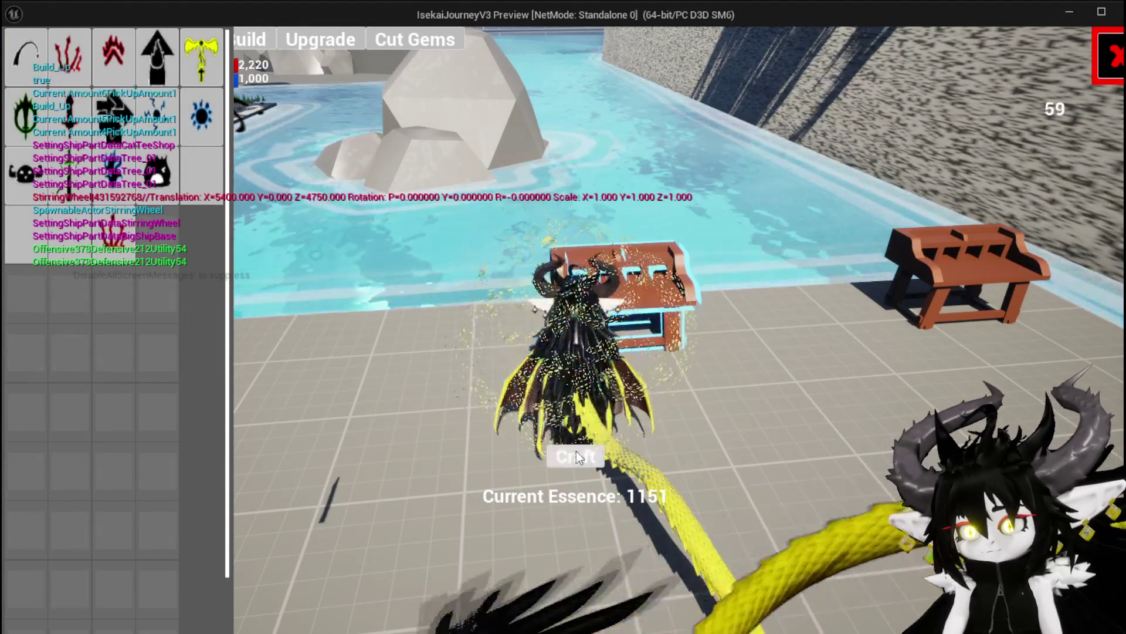
key(alt+Tab)
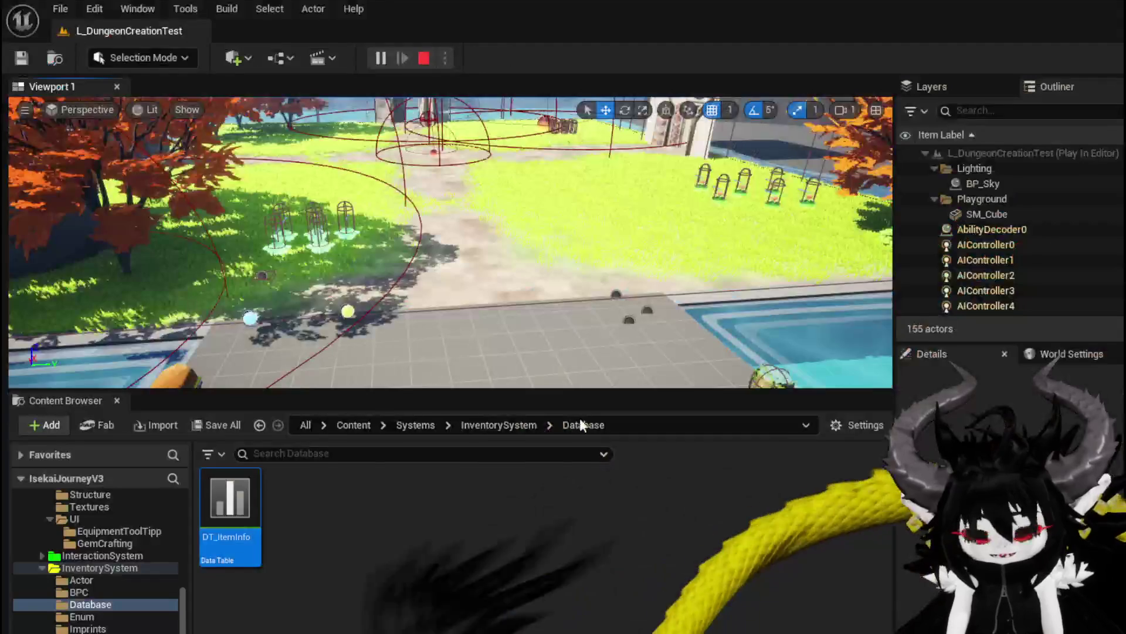
key(Escape)
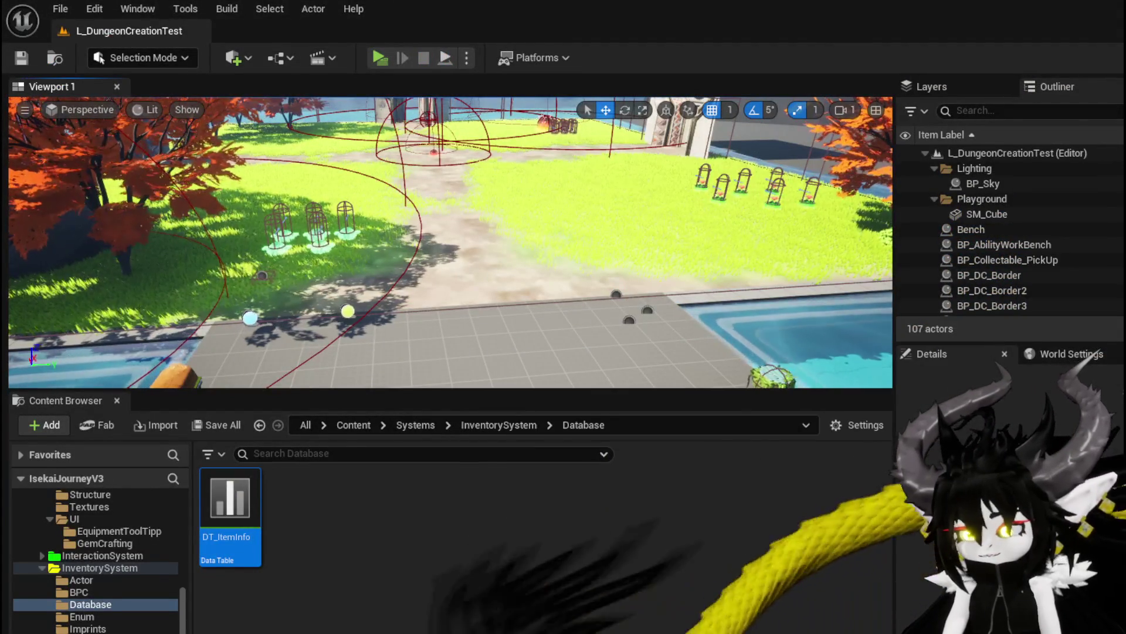
Step: Set Pop's 0.65 s keyframe to 1.2 scale on both axes and close the widget editor
key(alt+Tab)
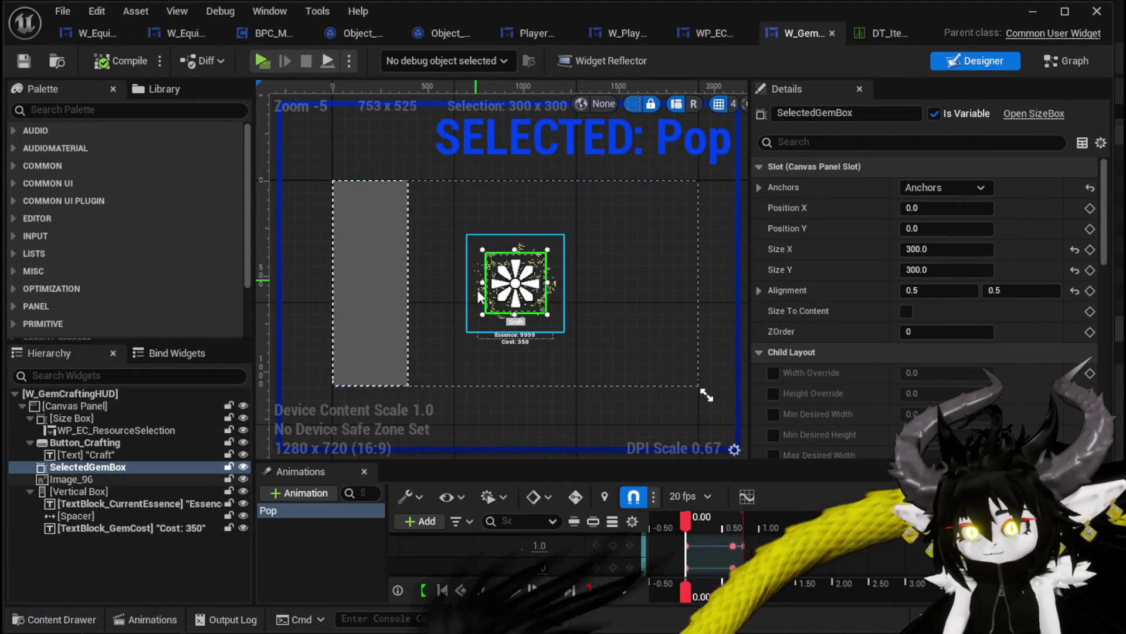
scroll(493, 328, up, 3)
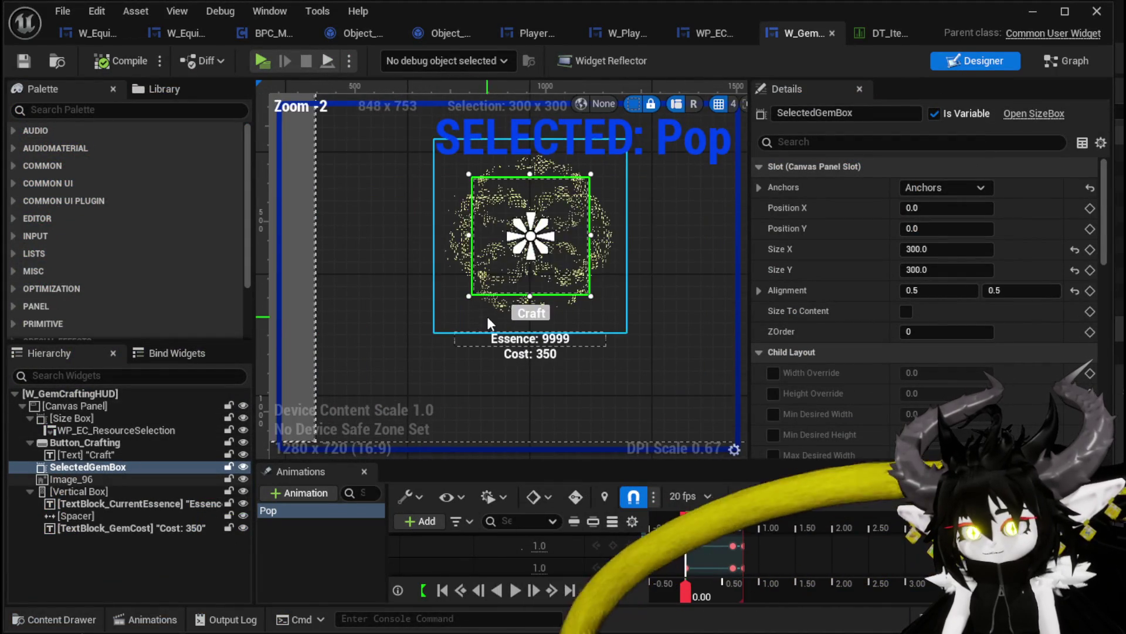
click(732, 546)
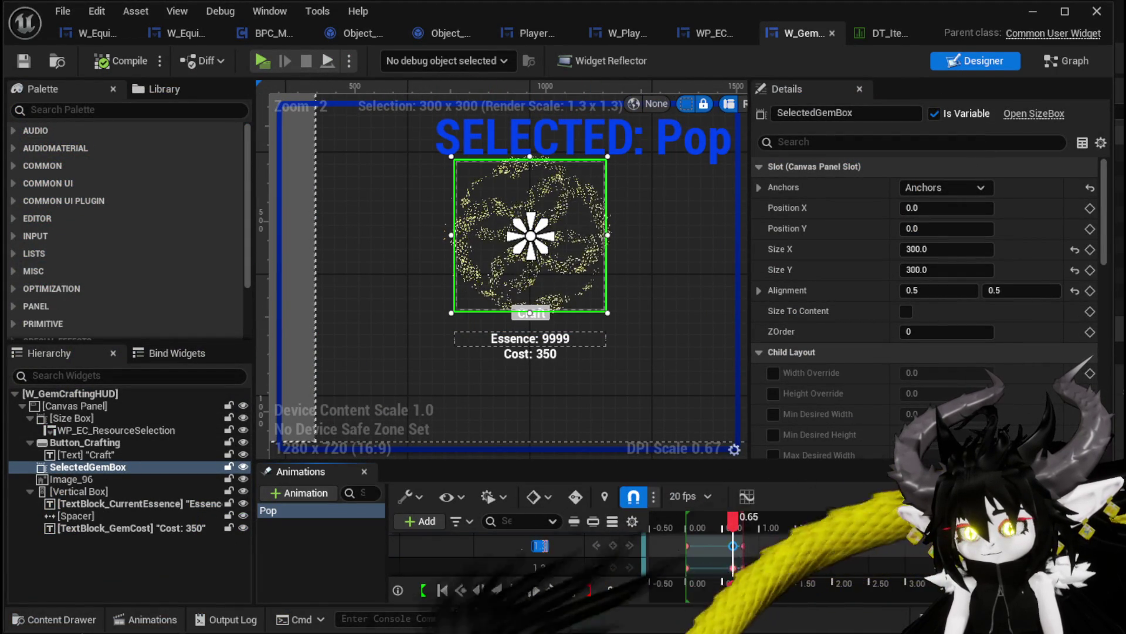
text(1.2)
key(Return)
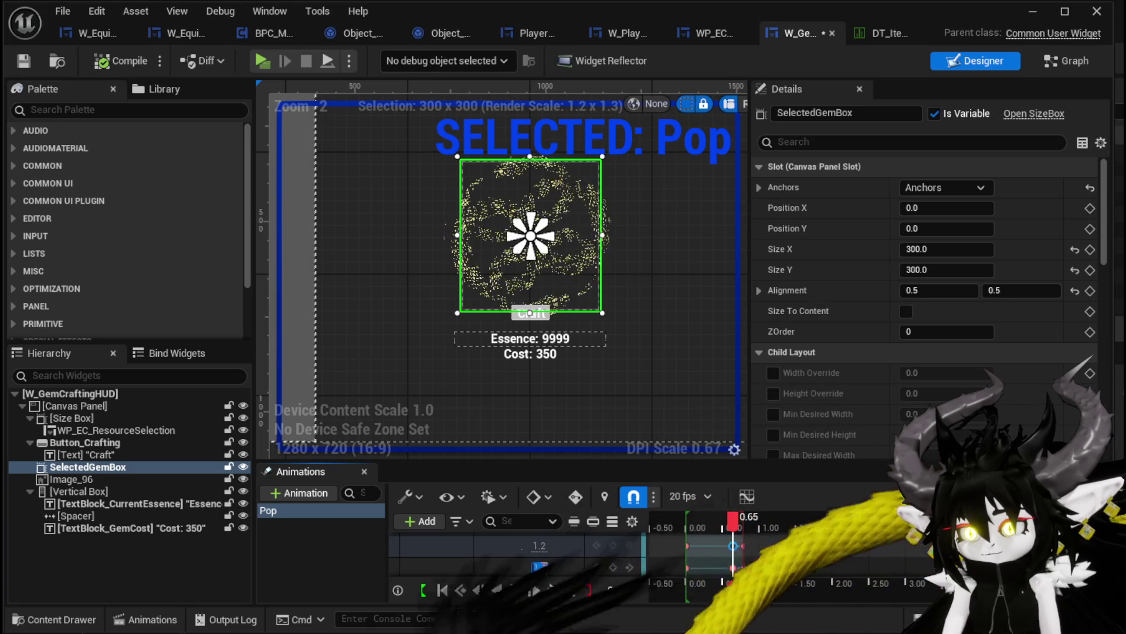
key(Return)
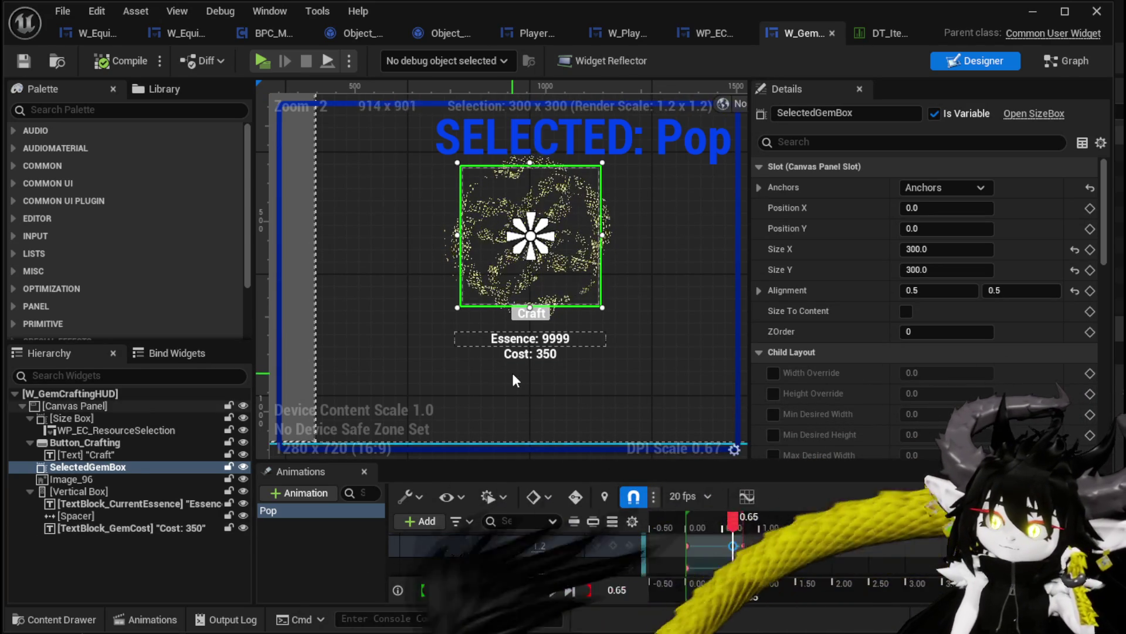
click(301, 542)
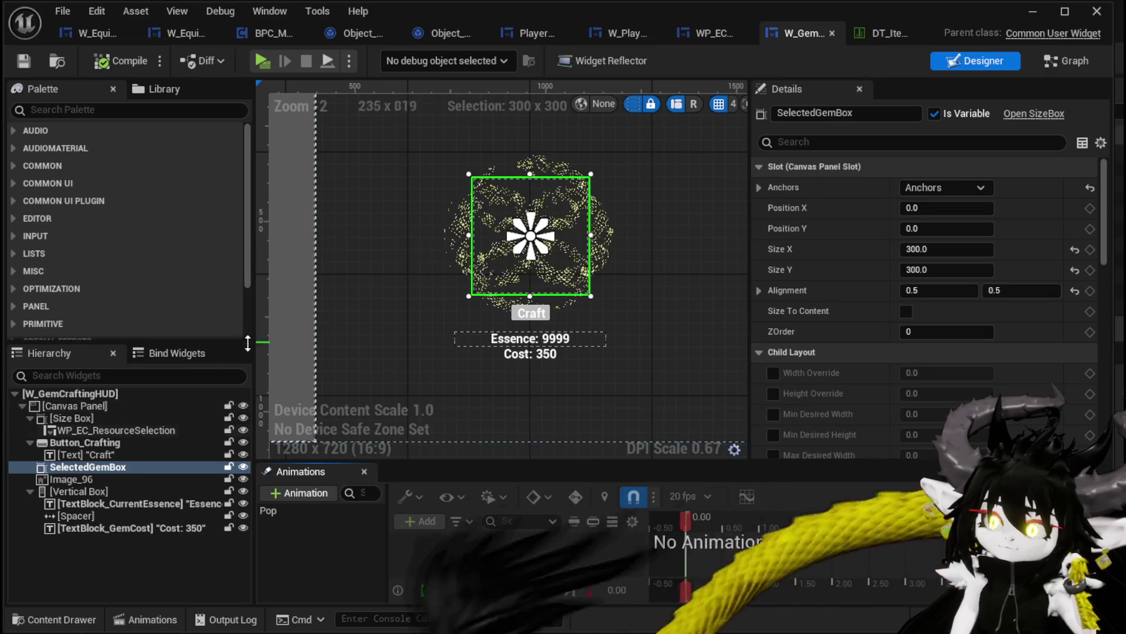
click(1033, 11)
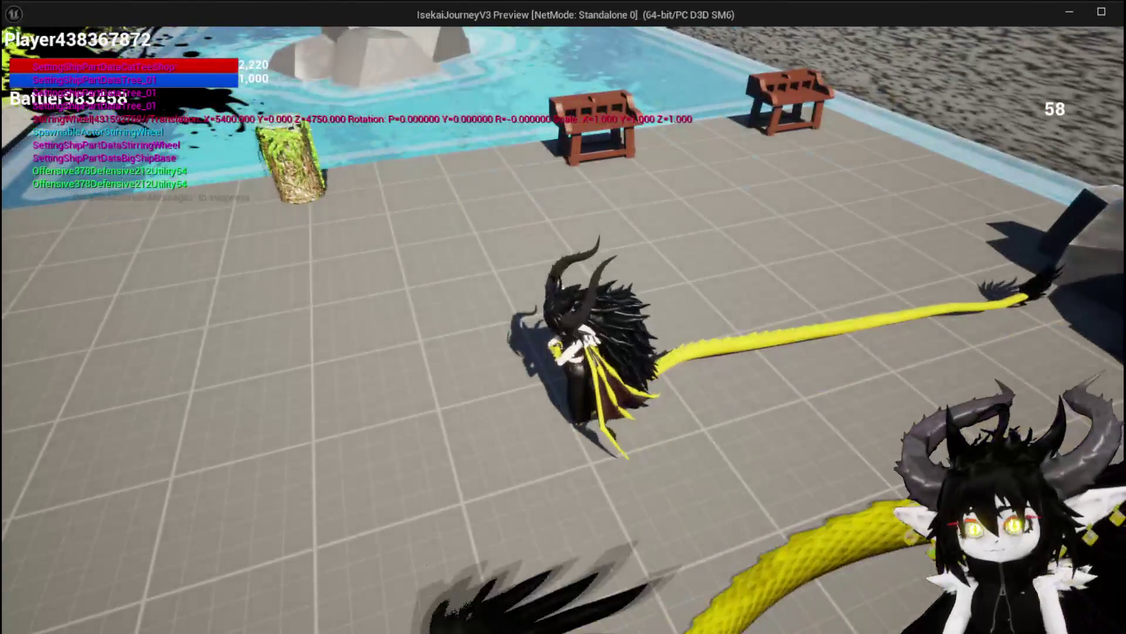
Step: At the workbench, craft four fire gems, dropping Current Essence to 1051
key(w)
key(e)
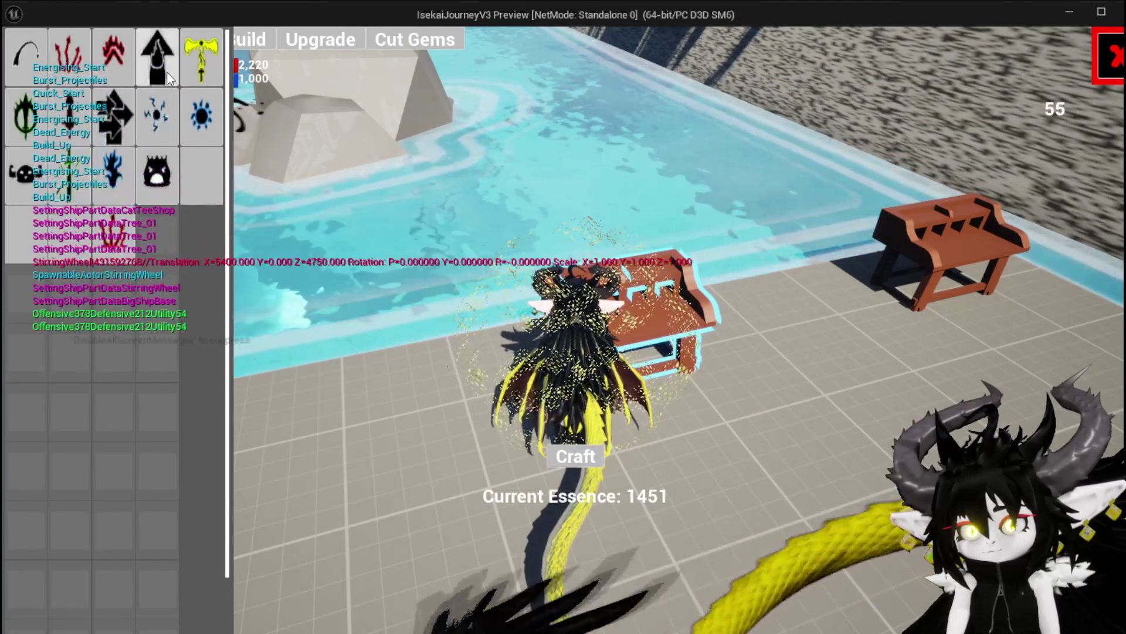
click(168, 78)
click(574, 456)
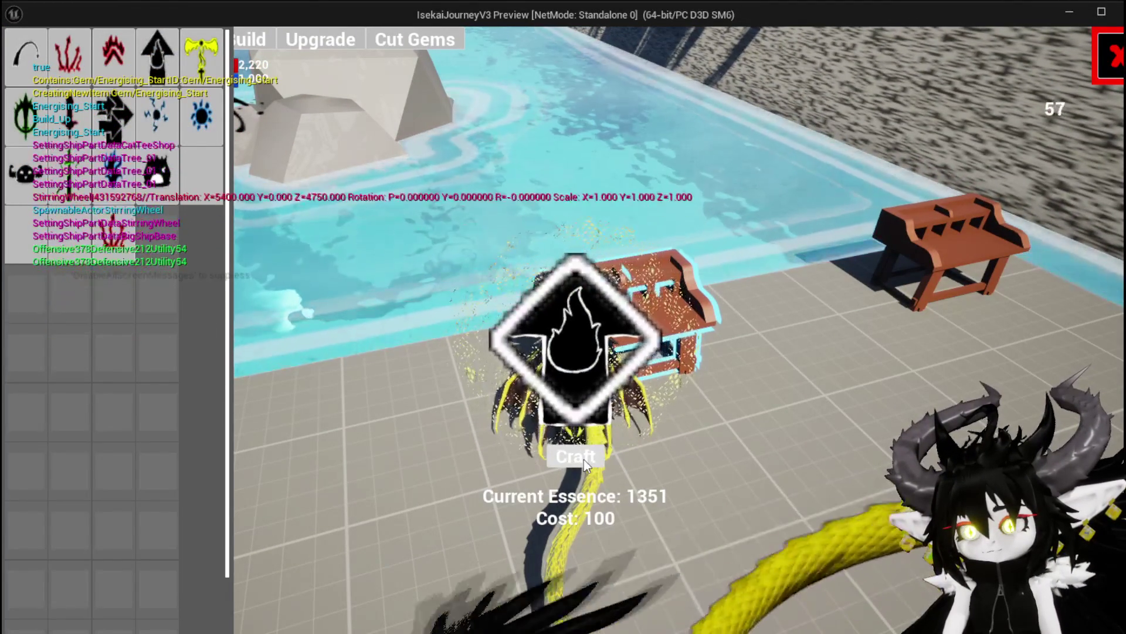
click(583, 460)
click(583, 459)
click(583, 459)
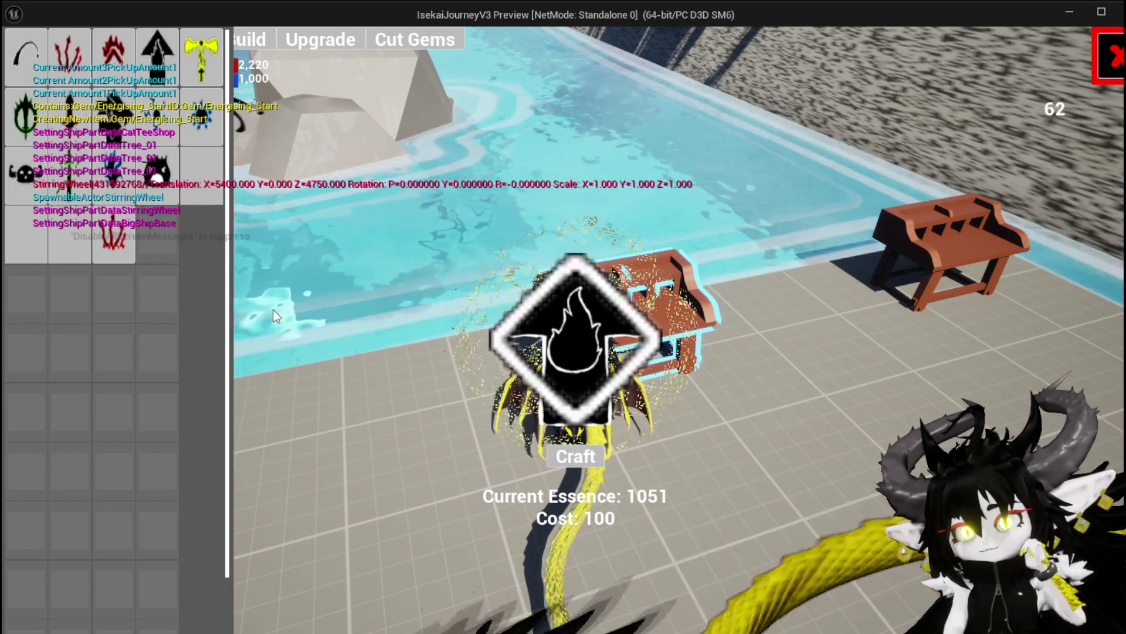
Step: Check the crafted gems in the inventory, stop the play-test and save the level
click(31, 54)
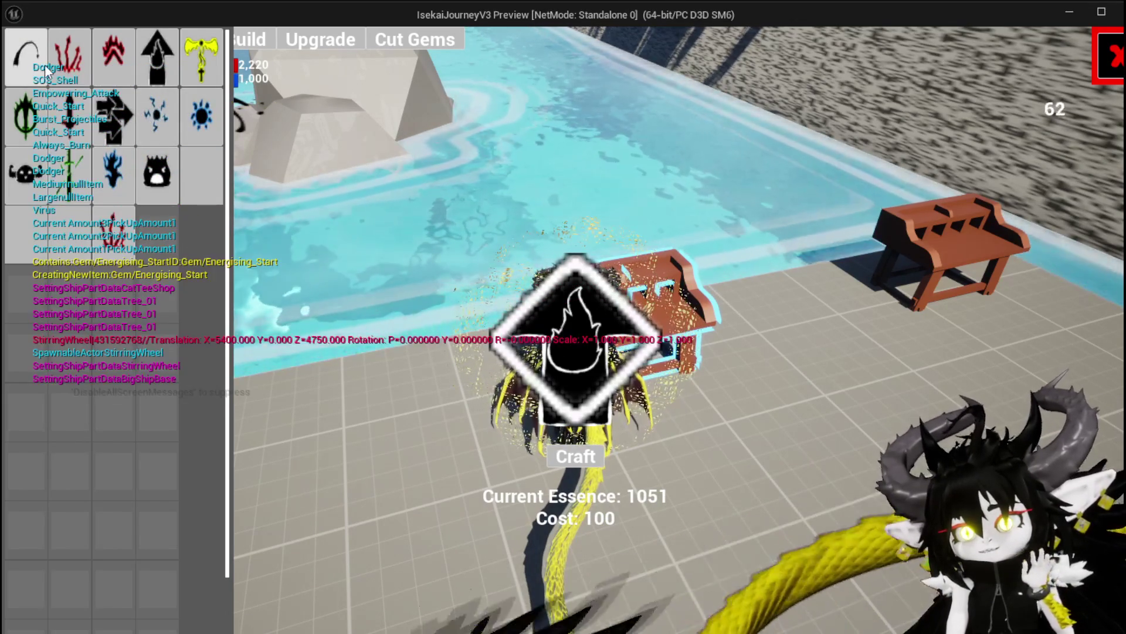
click(63, 108)
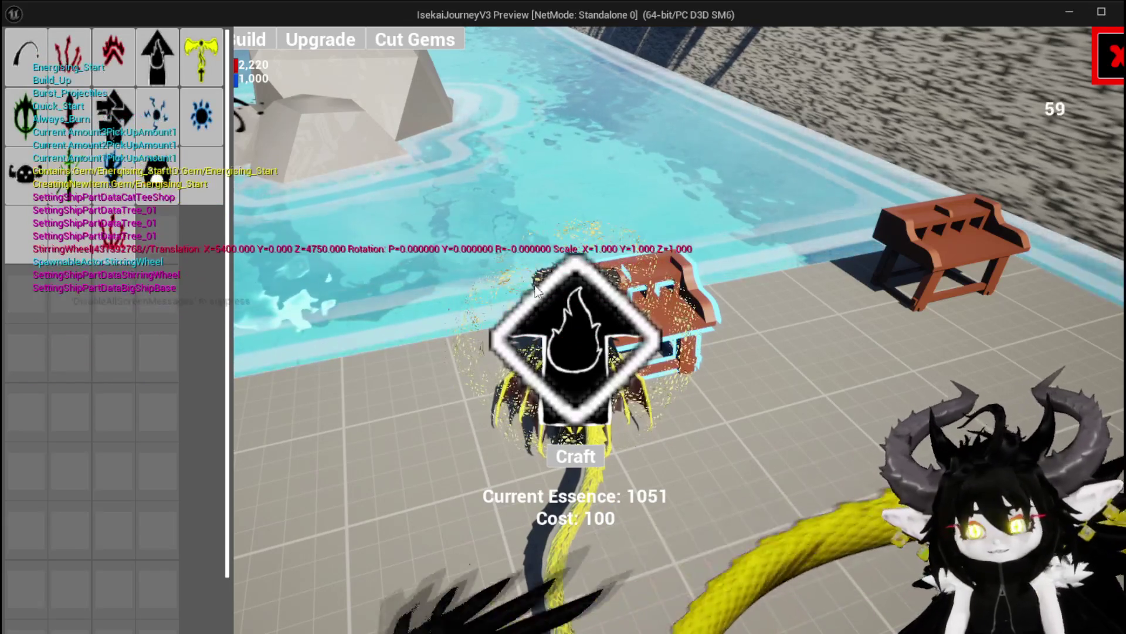
key(Escape)
click(21, 58)
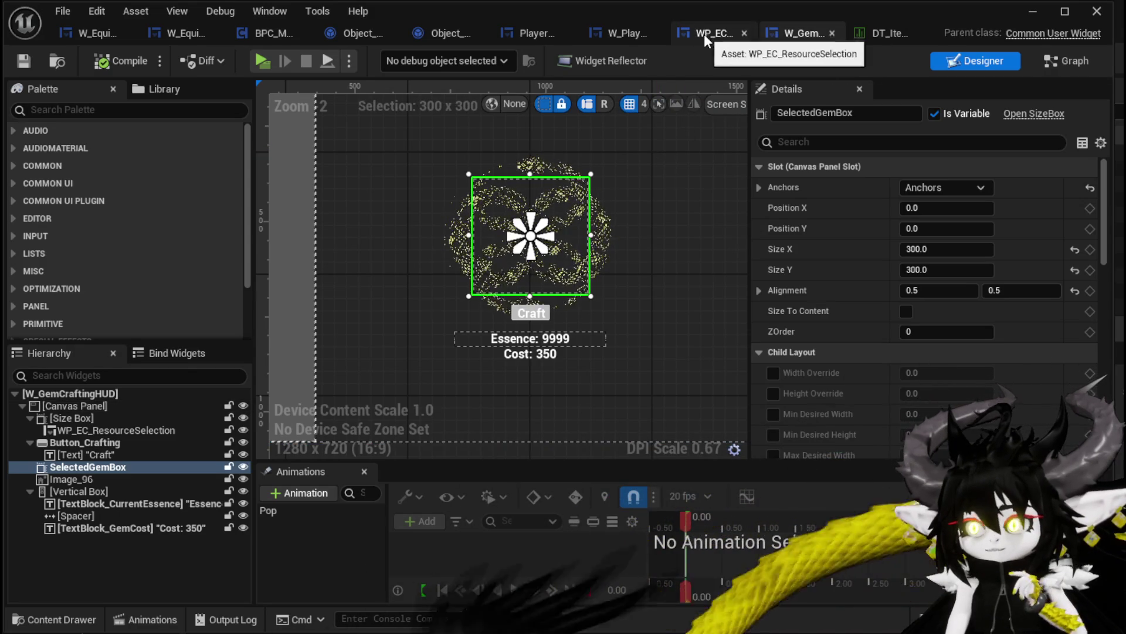
Step: Select the resource grid's WP_EC_ResourceSelection widget in W_GemCraftingHUD and open it for editing
click(704, 34)
click(616, 36)
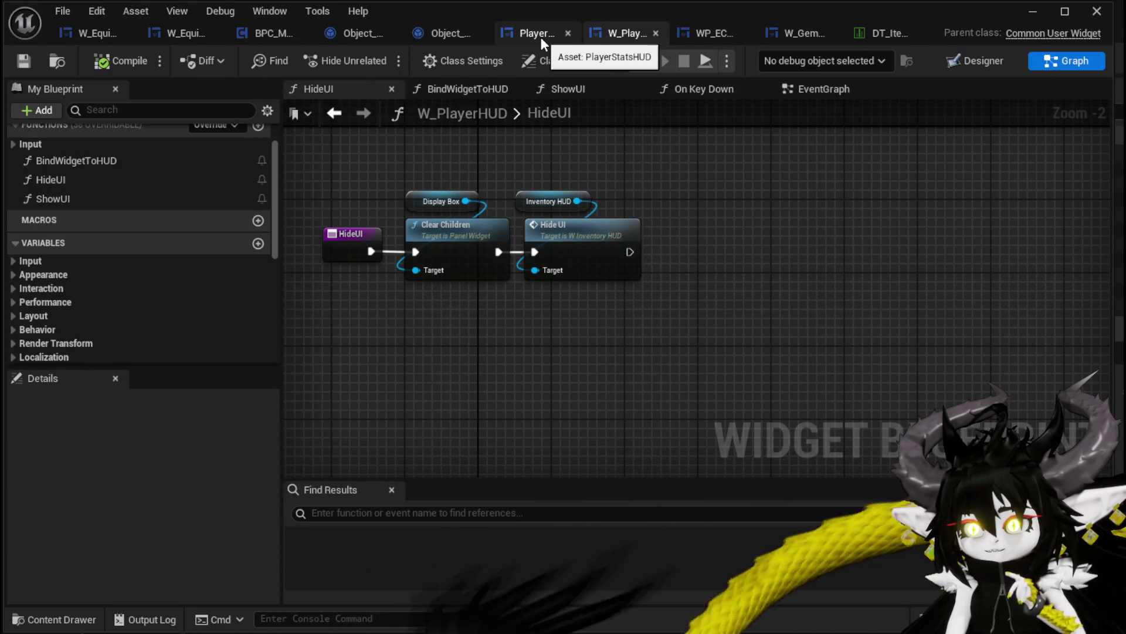
click(777, 33)
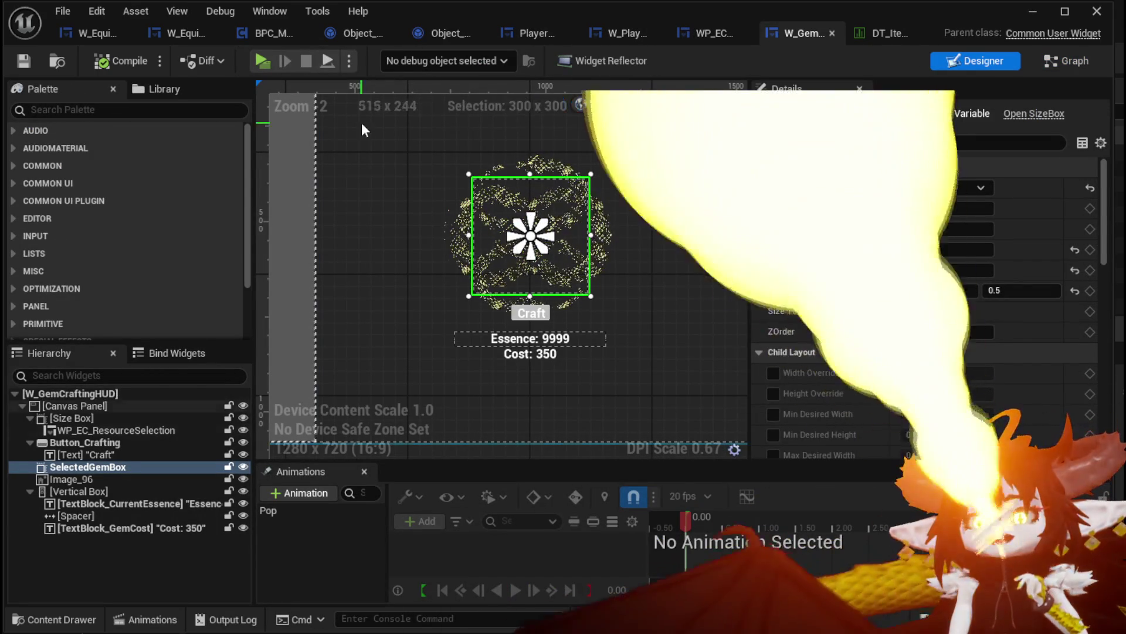
click(143, 420)
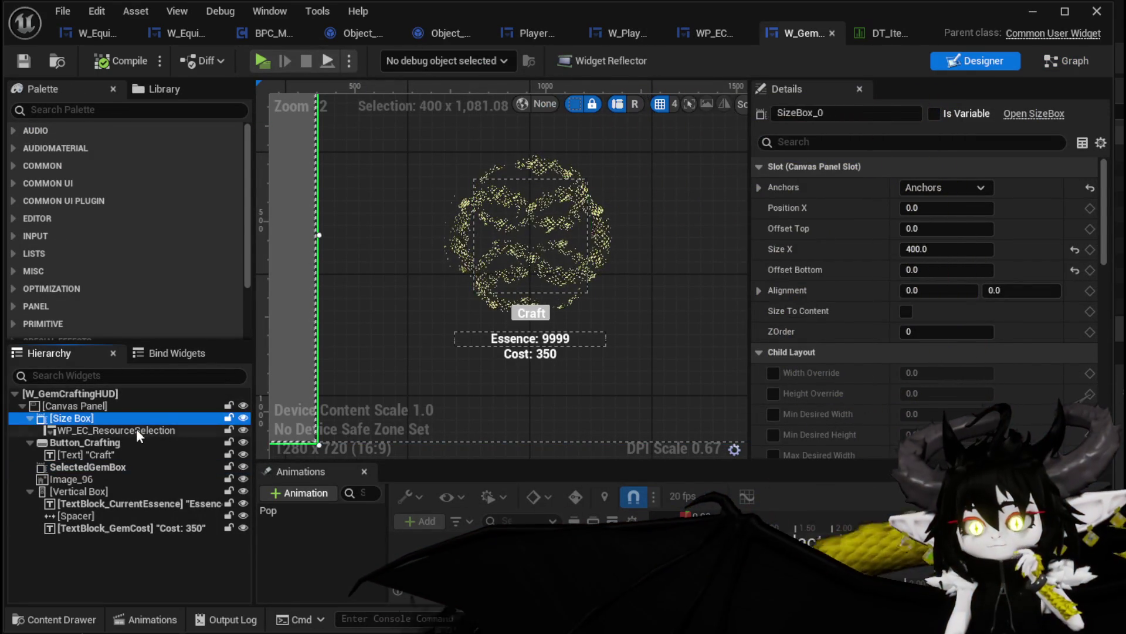
click(137, 431)
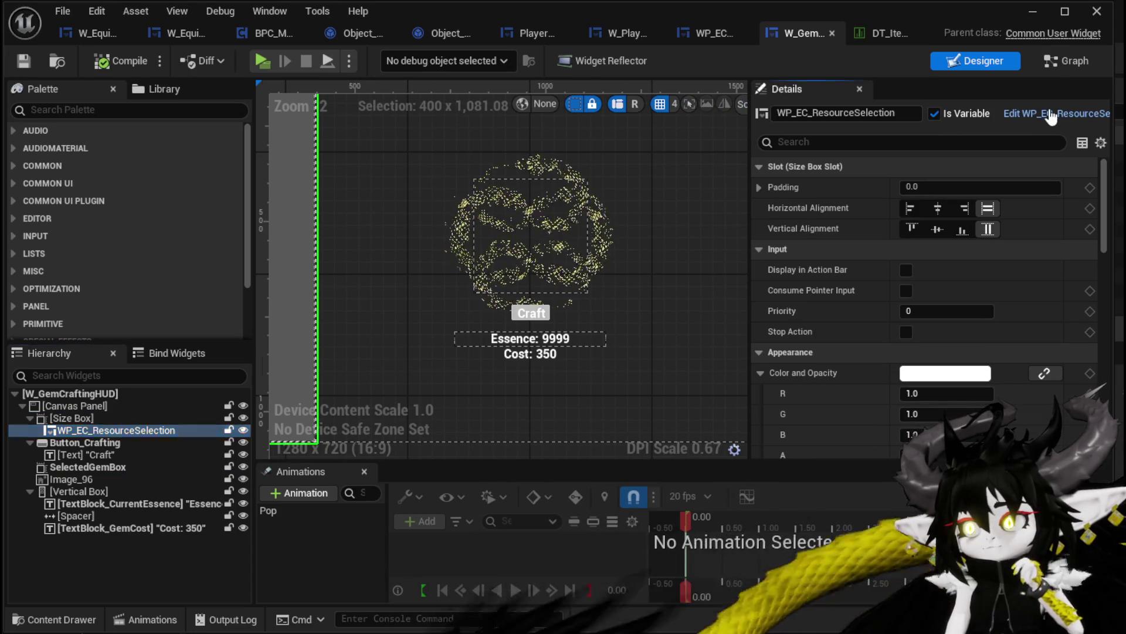
click(1050, 114)
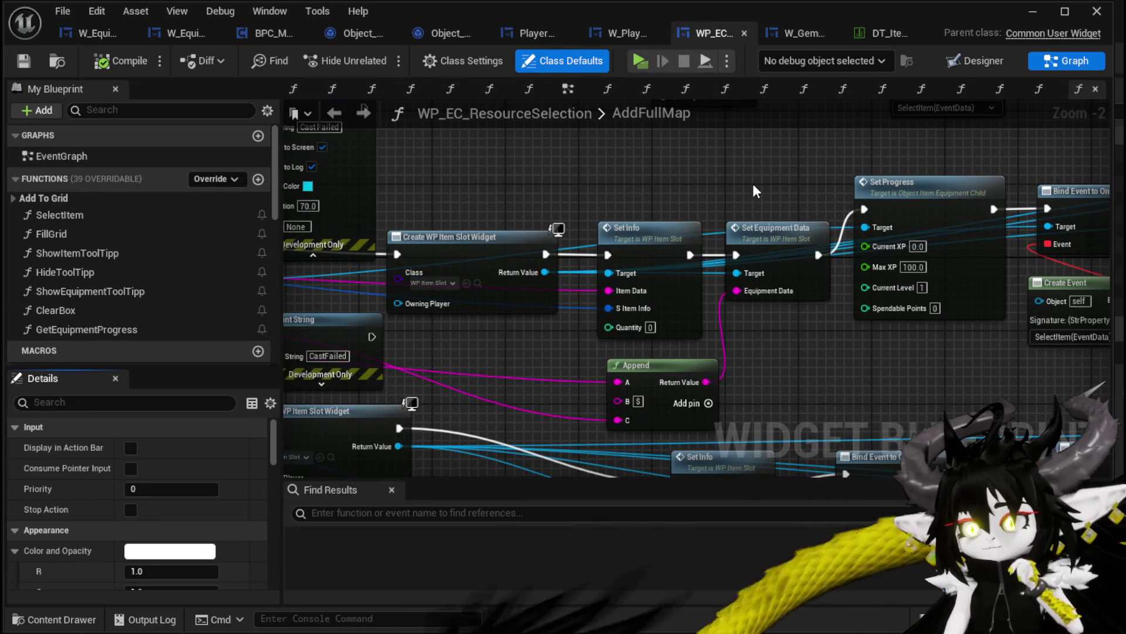
Step: Inspect the column-wrap nodes in the FillGrid function and save the widget
double_click(93, 227)
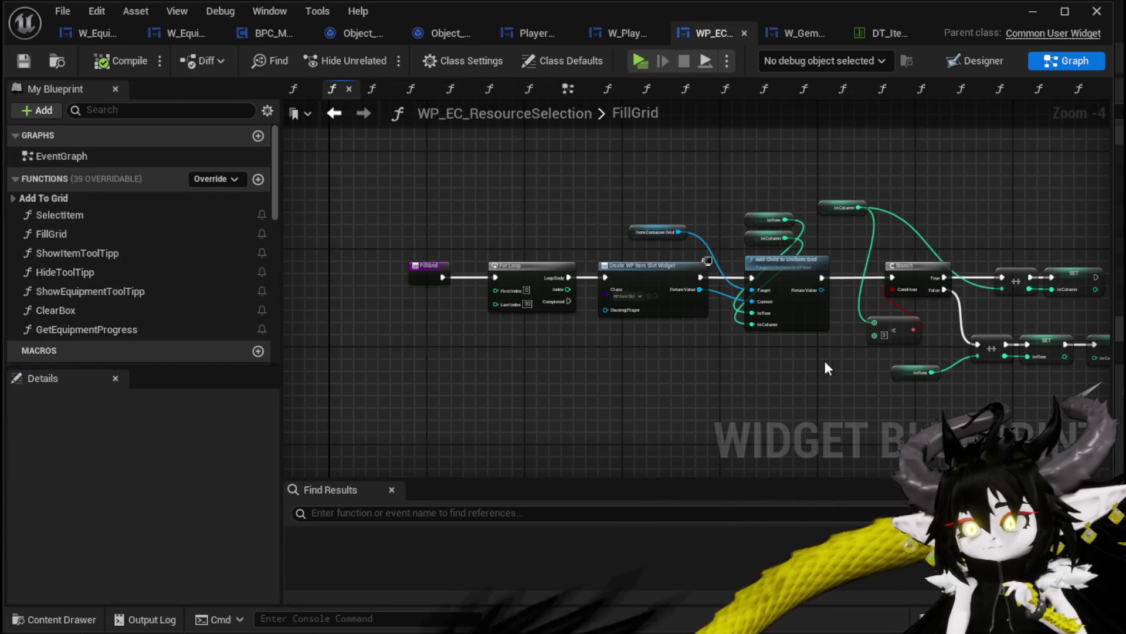
mouse_move(627, 299)
mouse_down()
mouse_move(724, 334)
mouse_move(717, 345)
mouse_move(697, 313)
mouse_up()
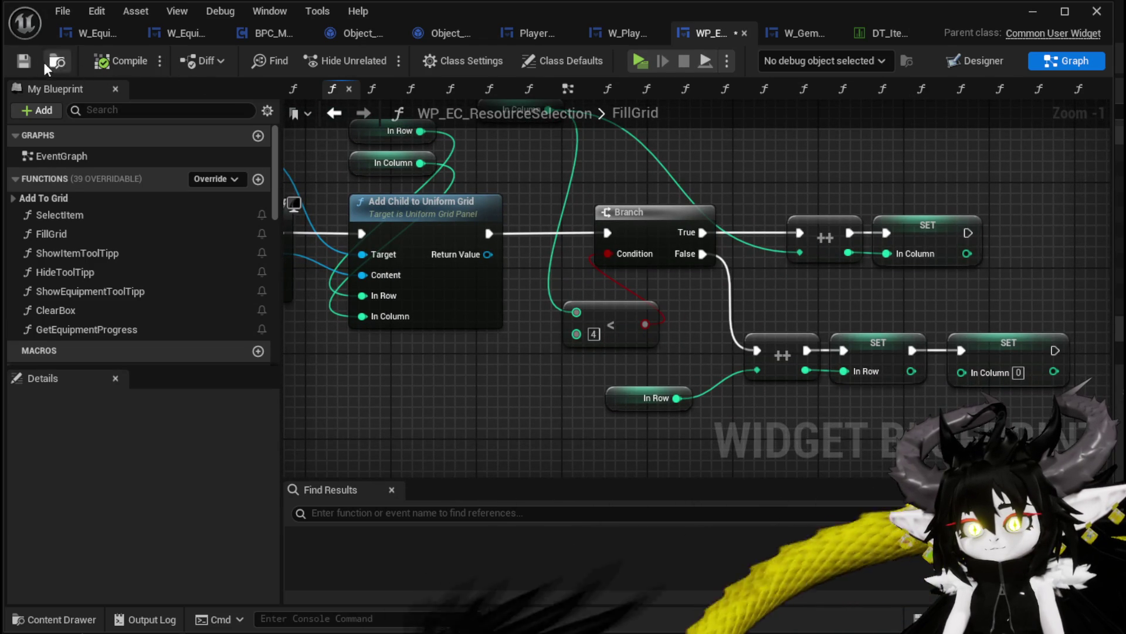
click(27, 58)
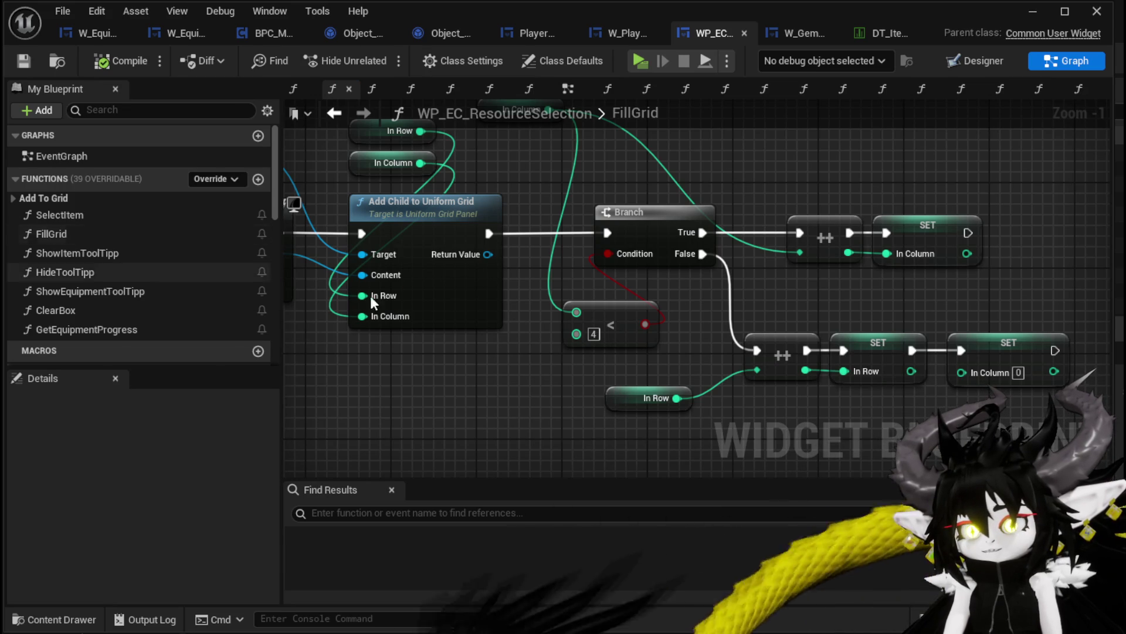
Step: Review AddItemsFromInventory's row and column wrap logic, then open AddResourceBySubType
click(12, 198)
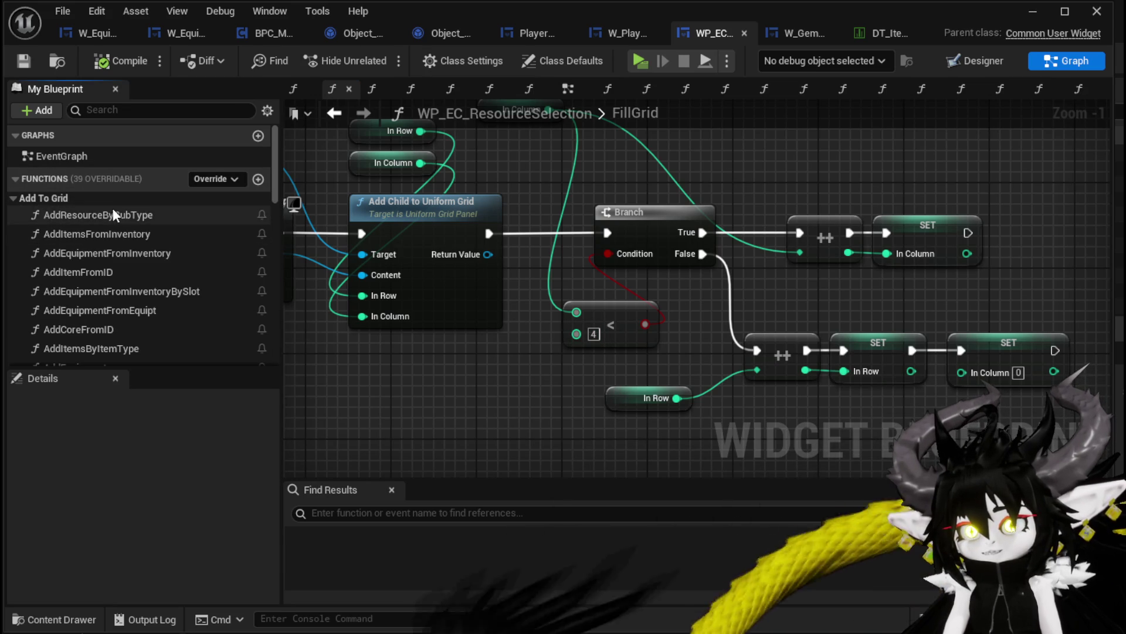
double_click(143, 235)
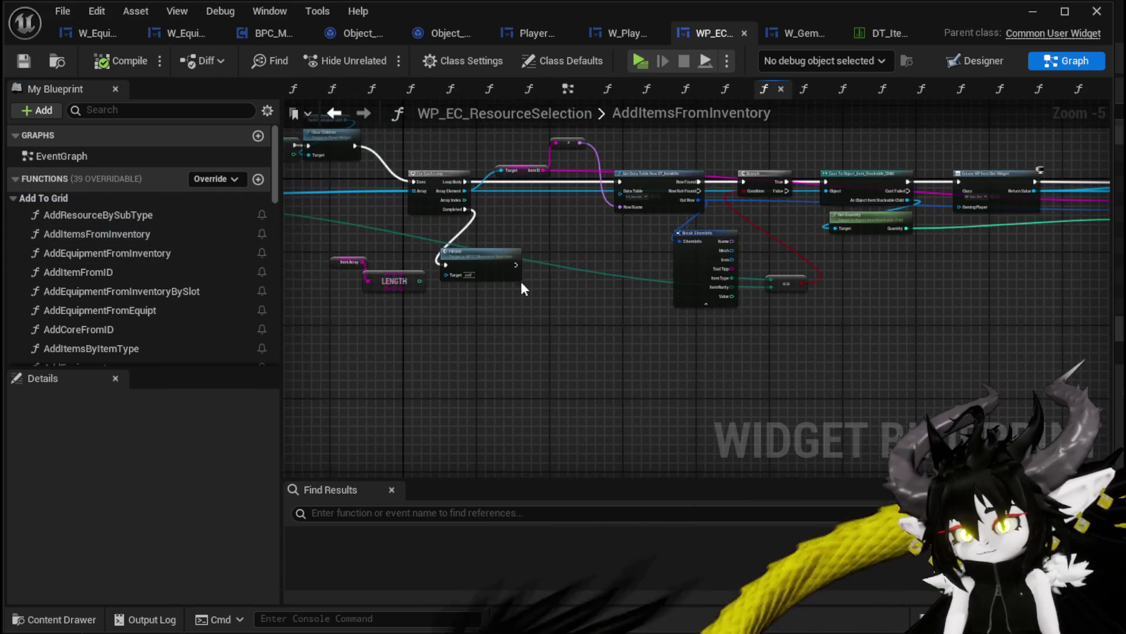
scroll(609, 312, up, 4)
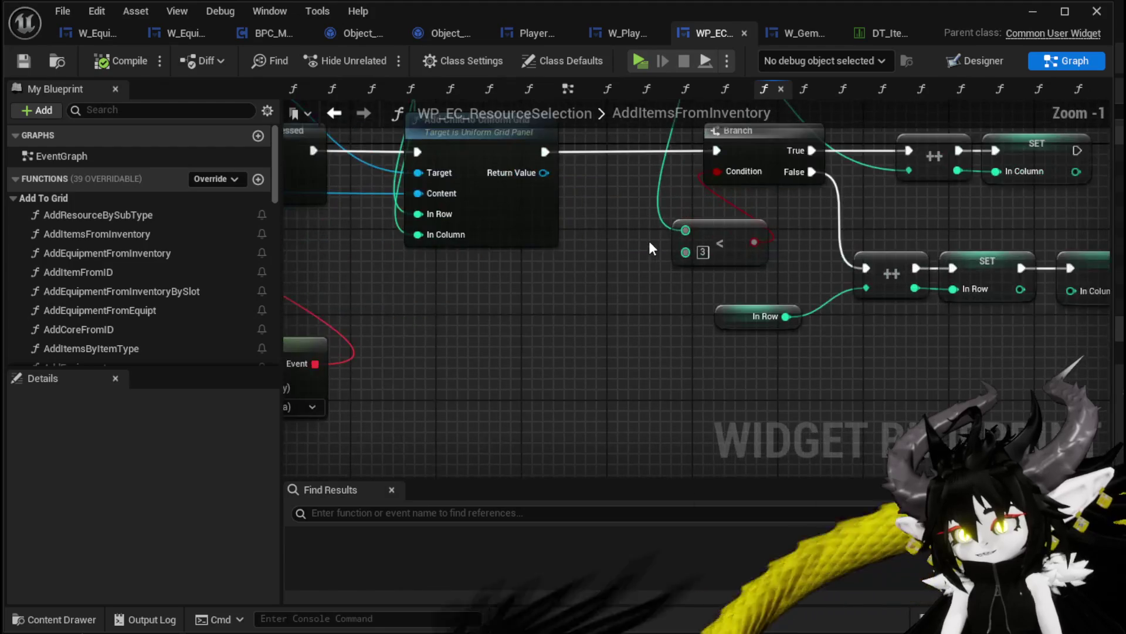
scroll(649, 241, down, 3)
mouse_move(597, 315)
mouse_down()
mouse_move(1044, 294)
mouse_move(1068, 327)
mouse_move(1040, 292)
mouse_move(713, 290)
mouse_move(744, 261)
mouse_up()
scroll(740, 243, up, 3)
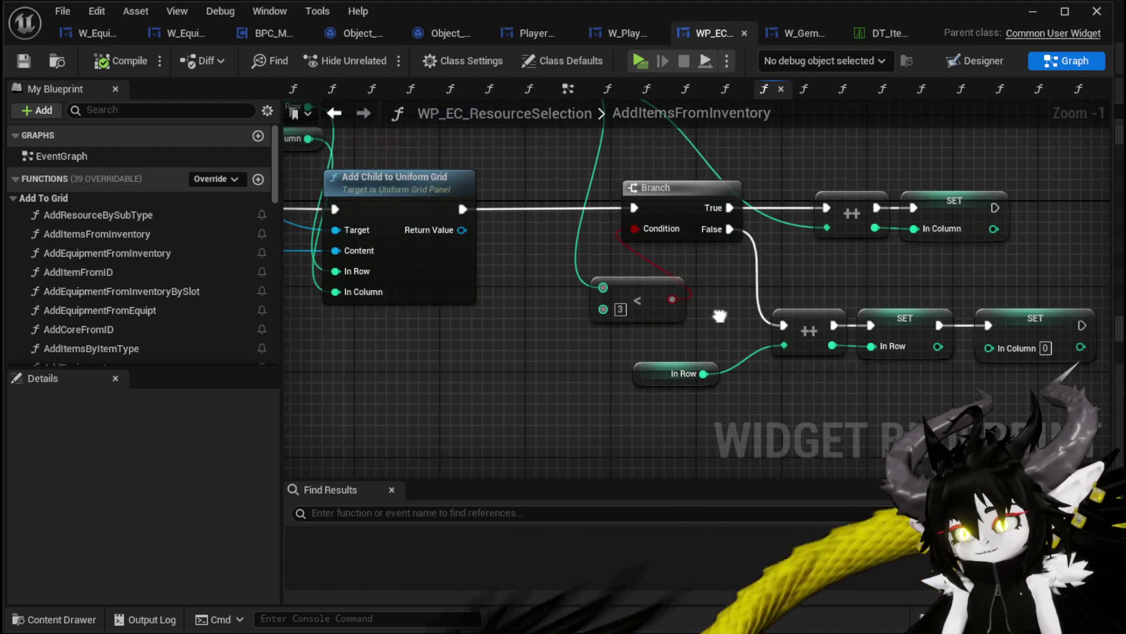
mouse_move(507, 267)
mouse_down()
mouse_move(543, 346)
mouse_move(545, 269)
mouse_up()
double_click(118, 217)
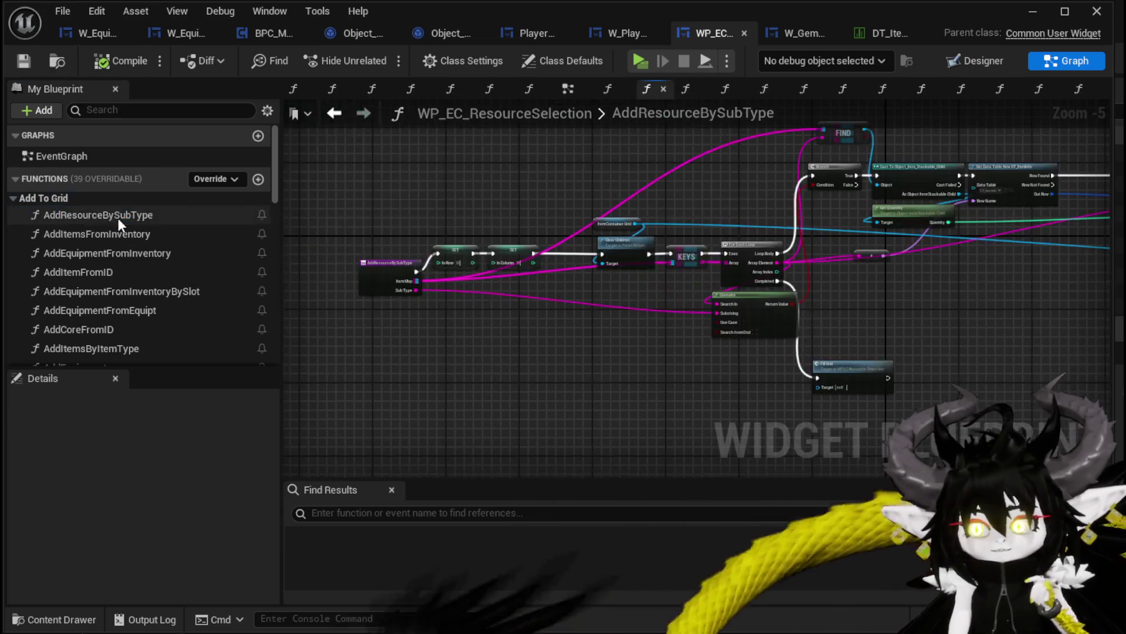
Step: Bring the Branch into view and shift the Branch and row-wrap nodes right for space
drag(465, 333, 452, 334)
scroll(821, 255, up, 3)
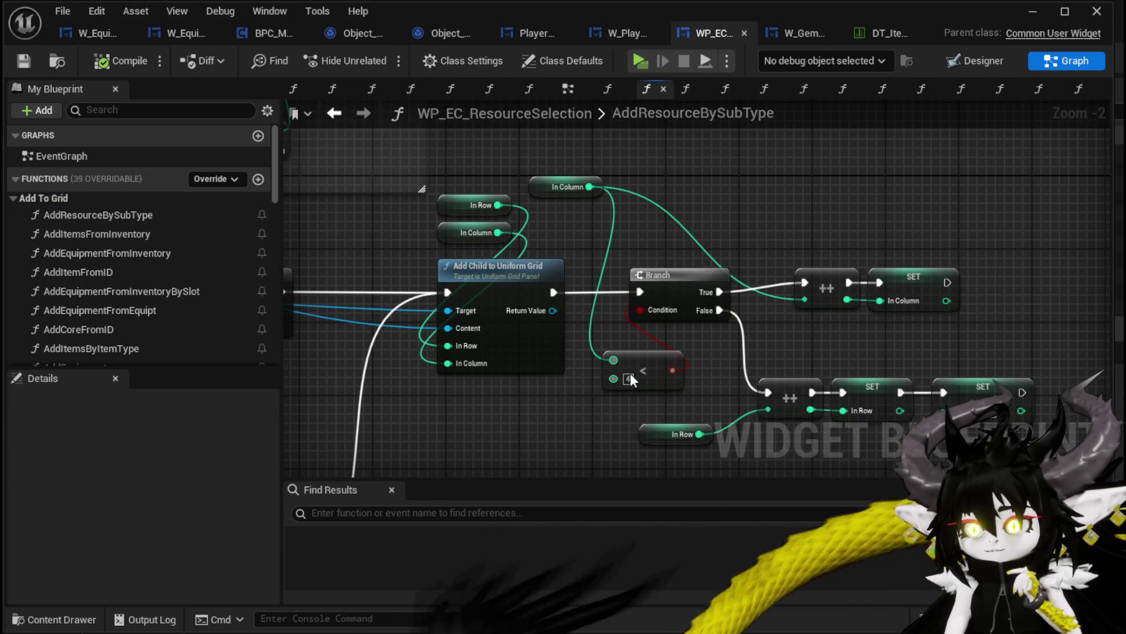
drag(530, 390, 871, 276)
scroll(737, 293, down, 1)
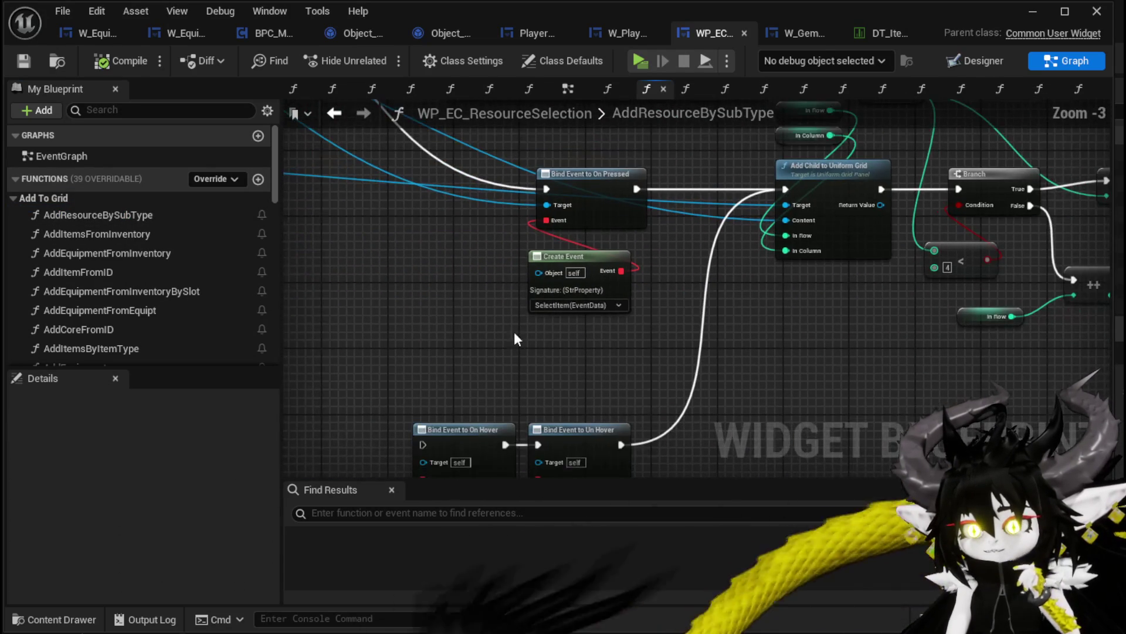
scroll(175, 273, down, 1)
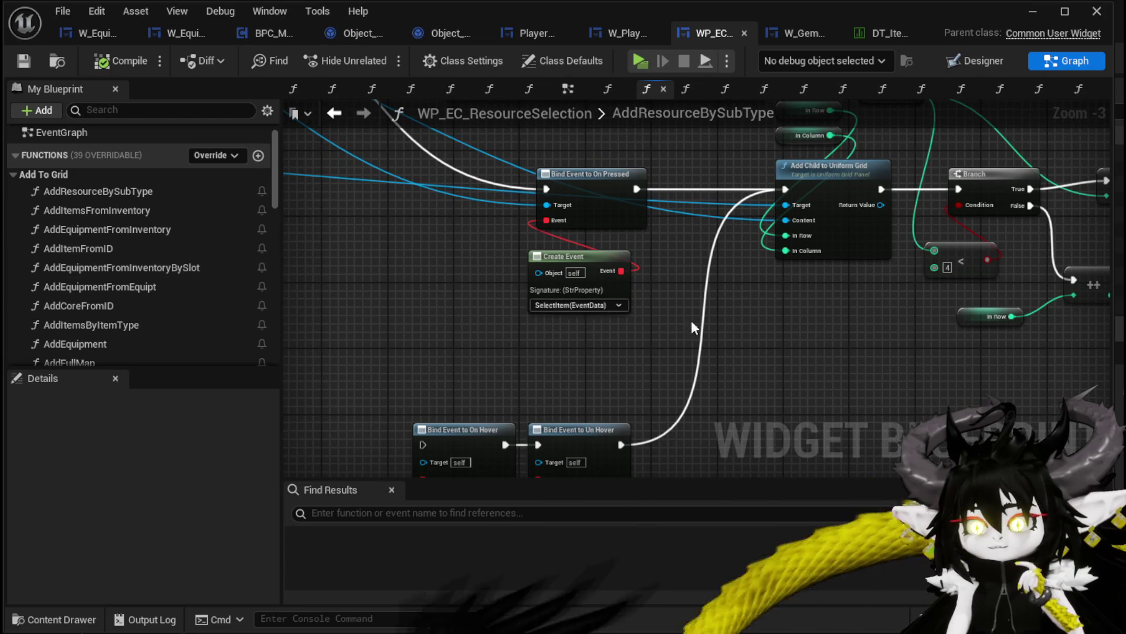
drag(691, 320, 532, 329)
scroll(606, 243, up, 3)
mouse_move(605, 244)
mouse_down()
mouse_move(453, 438)
mouse_move(991, 182)
mouse_up()
drag(517, 203, 676, 205)
Step: Promote the column comparison's limit to a MaxColumn variable, then compile and save
right_click(583, 339)
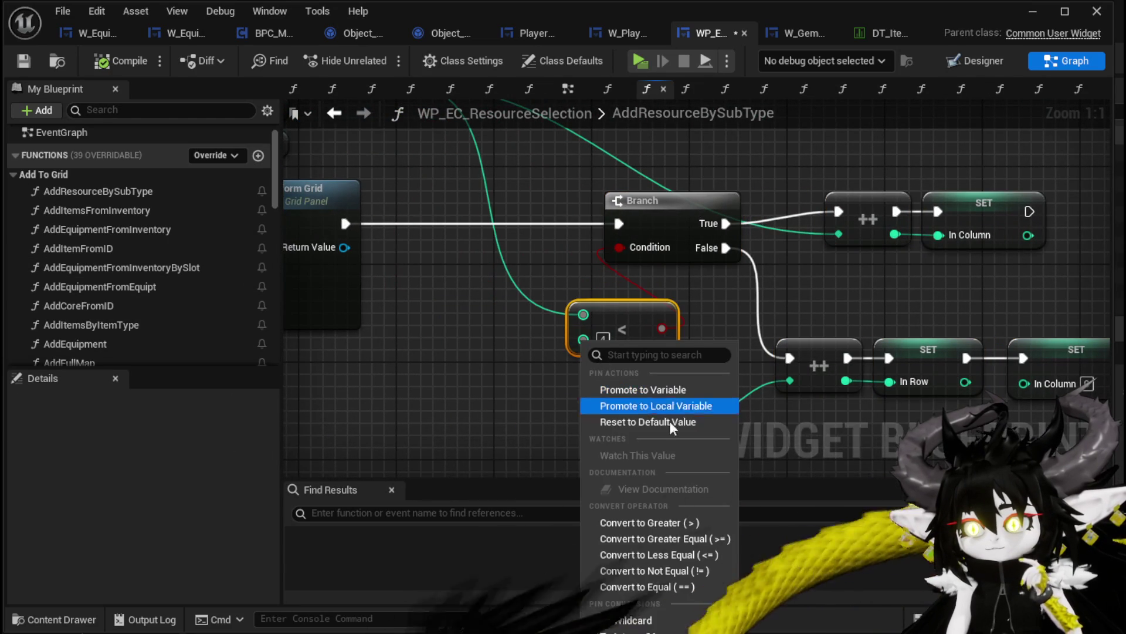
click(661, 390)
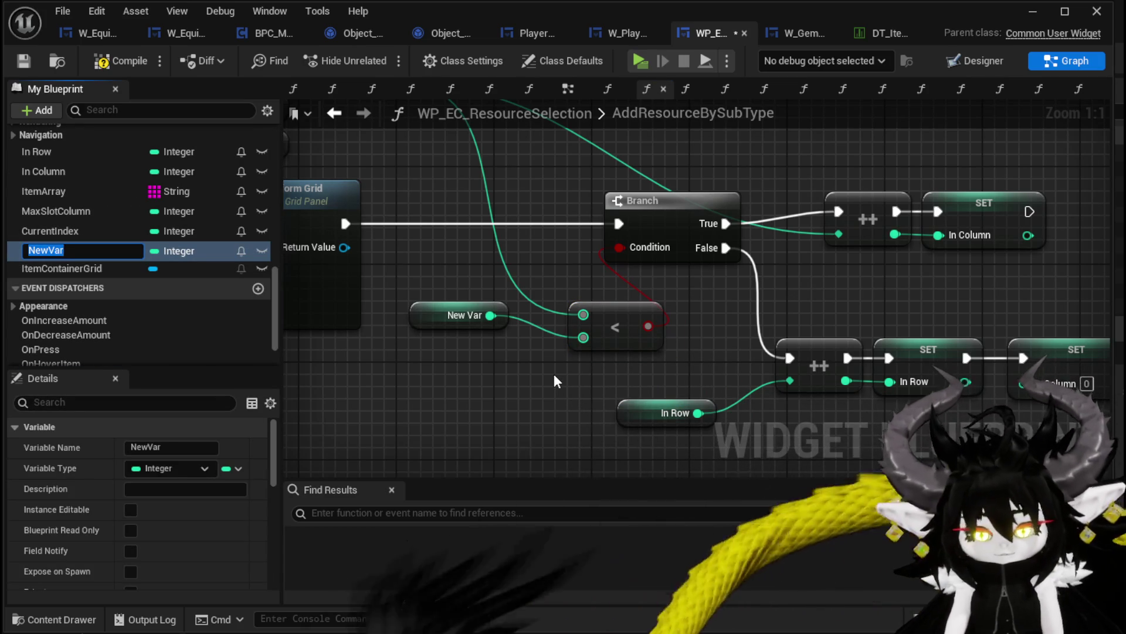
text(MaxCo)
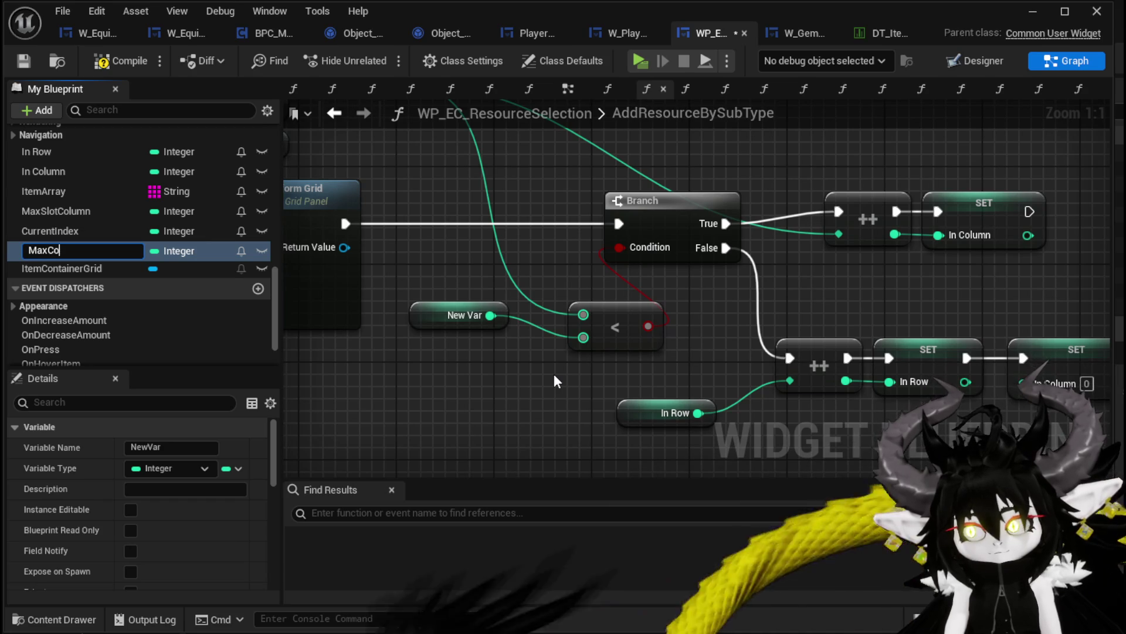
text(lumn)
key(Return)
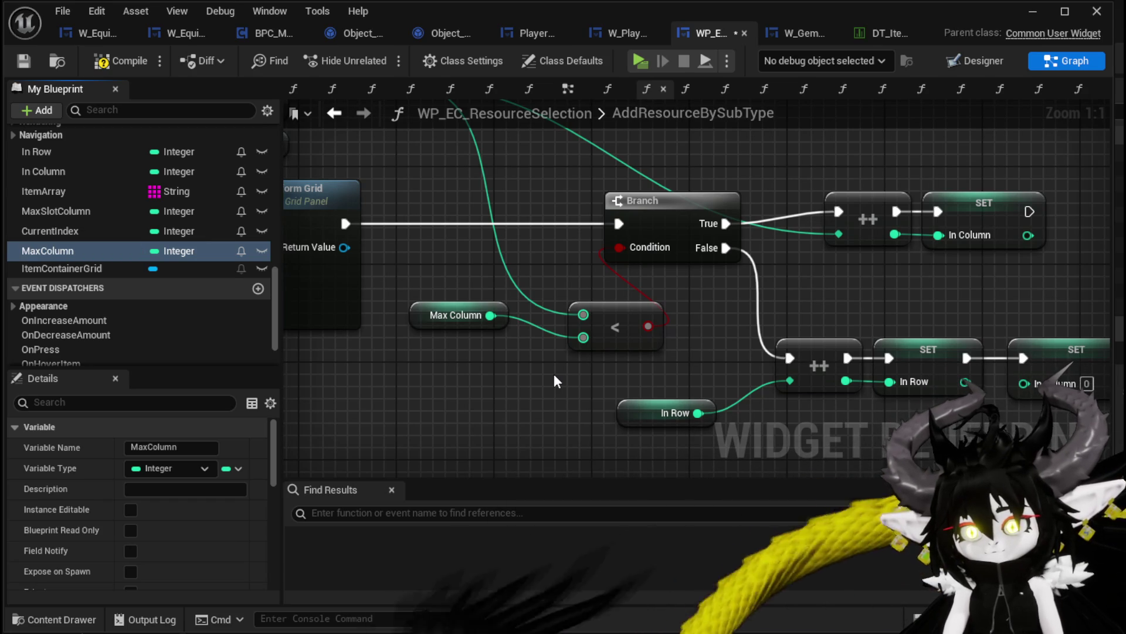
scroll(122, 477, down, 5)
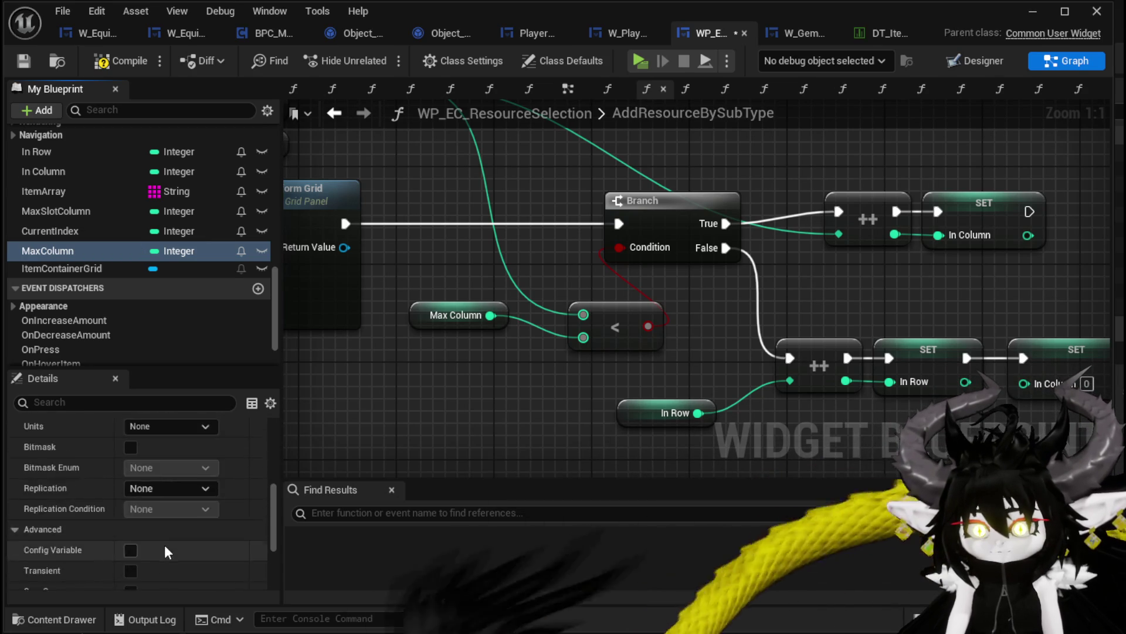
scroll(163, 551, down, 5)
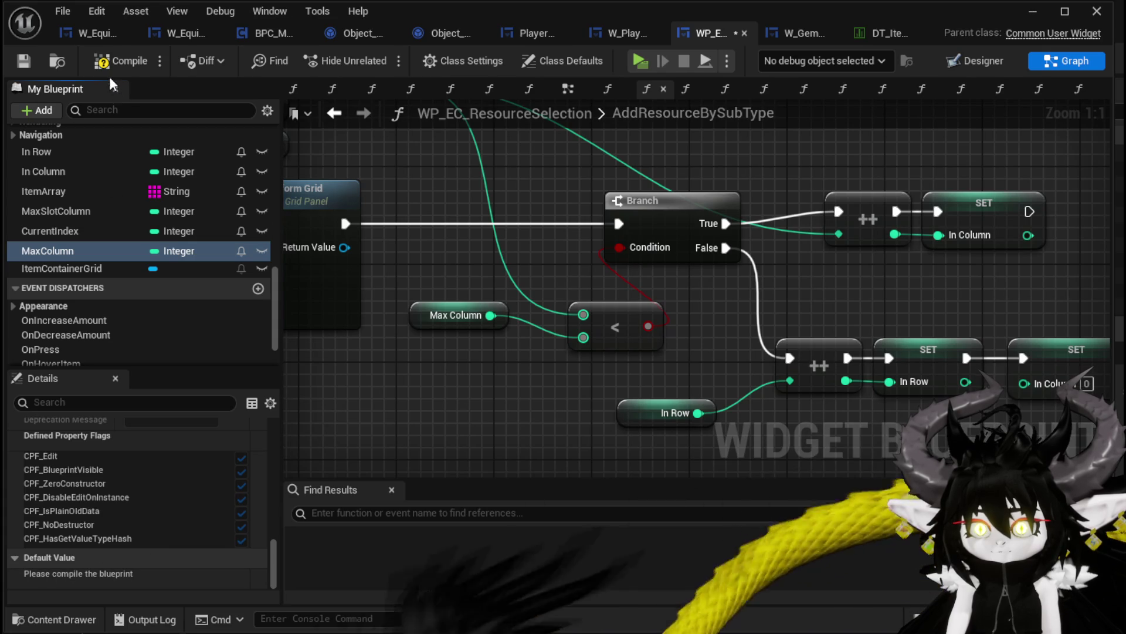
click(120, 61)
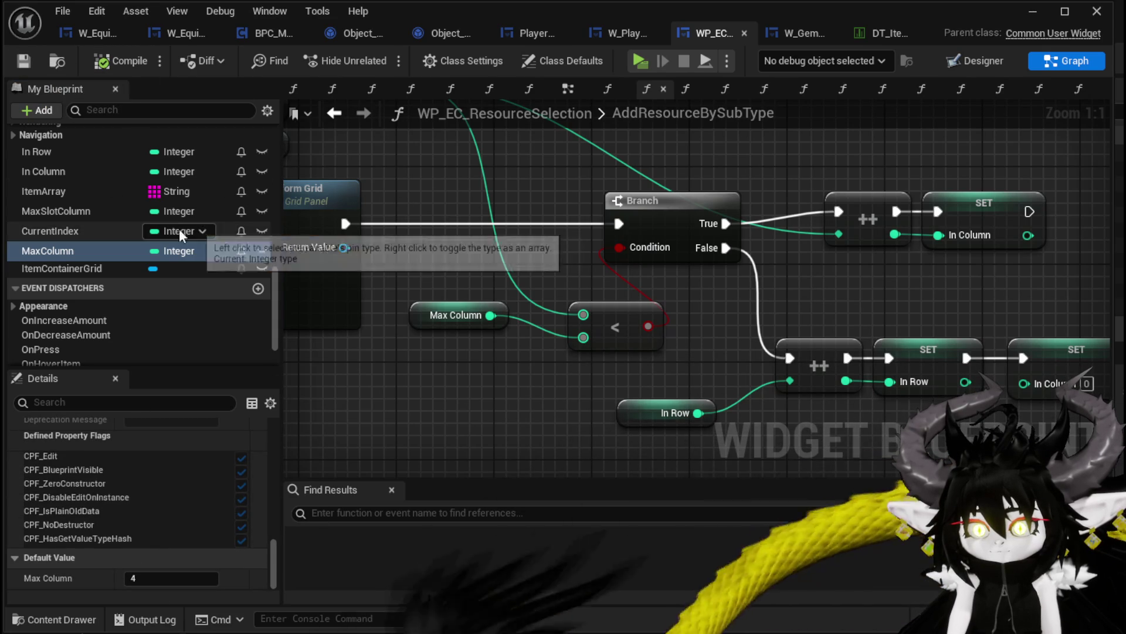
Step: Place the In Column getter beside the Branch and marquee-select all column and row wrapping nodes
scroll(147, 220, up, 10)
scroll(146, 221, up, 5)
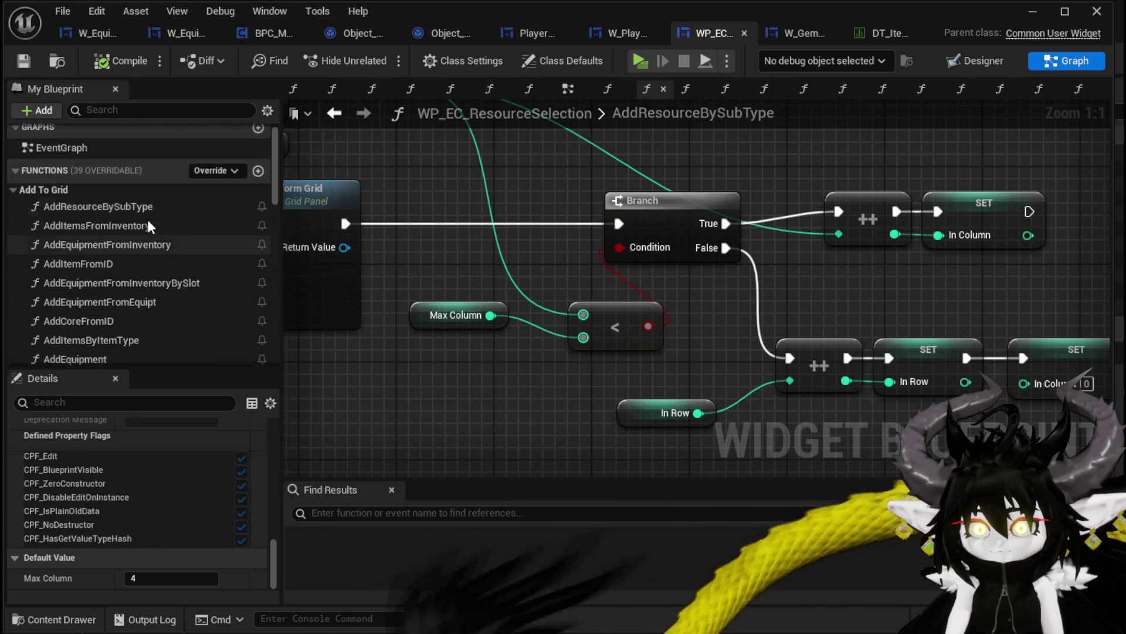
scroll(578, 213, down, 2)
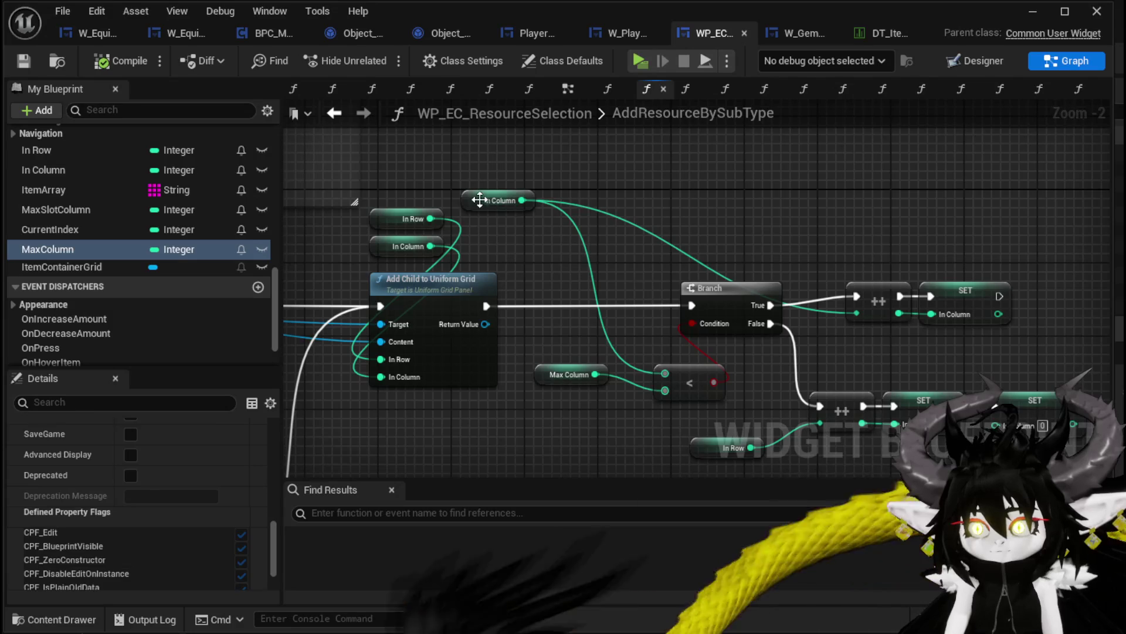
drag(499, 201, 654, 256)
mouse_move(557, 369)
mouse_down()
mouse_move(422, 320)
mouse_move(467, 297)
mouse_up()
scroll(176, 264, down, 2)
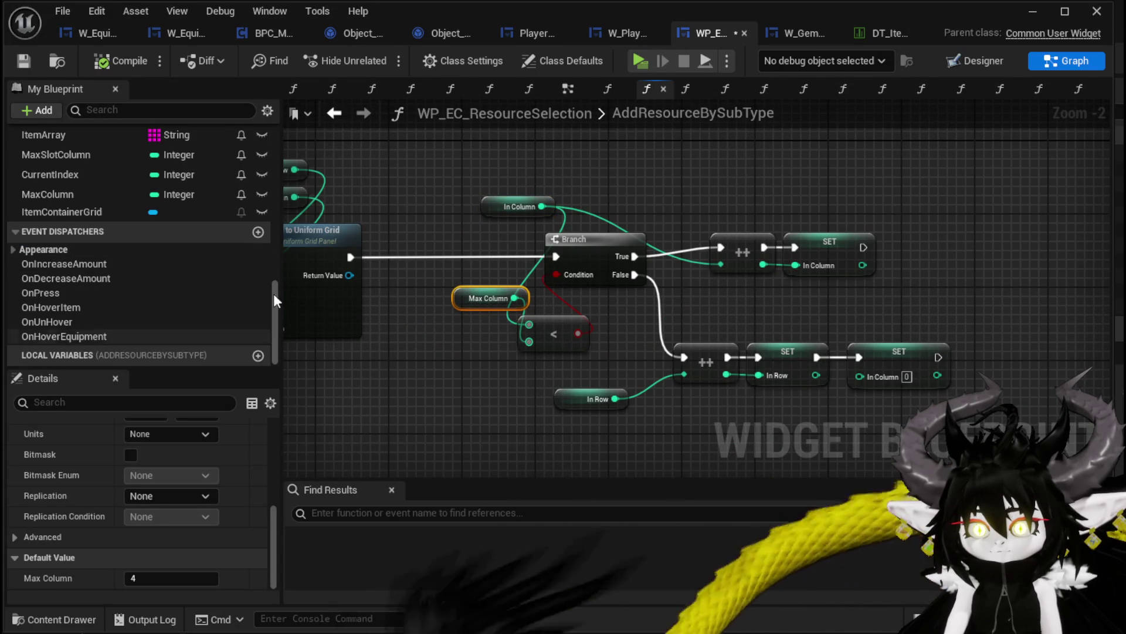
drag(458, 160, 941, 402)
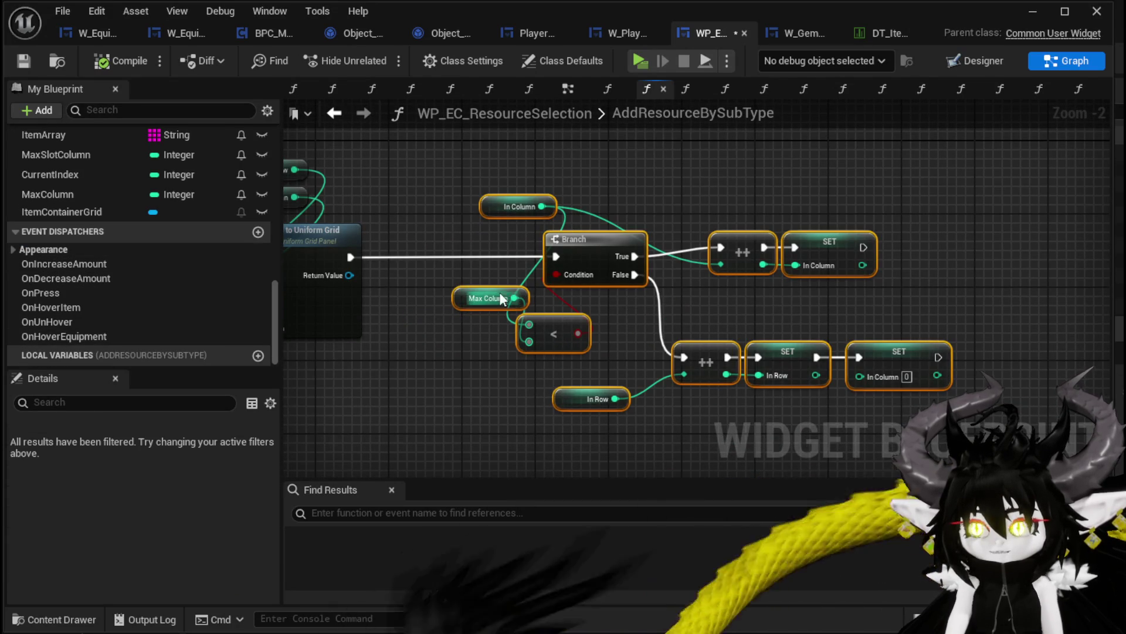
mouse_move(438, 276)
mouse_down()
mouse_move(681, 275)
mouse_move(461, 268)
mouse_up()
drag(505, 199, 592, 207)
scroll(123, 247, up, 5)
scroll(228, 255, up, 5)
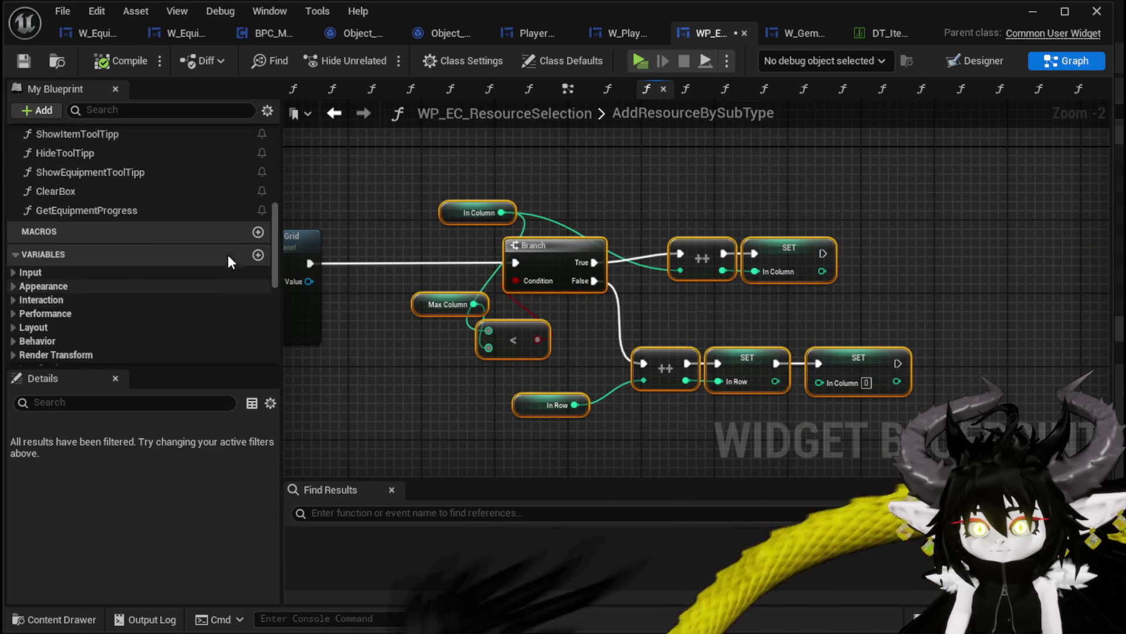
Step: Collapse the selected nodes into a new function named AddColumnAndRow and position its node
right_click(557, 249)
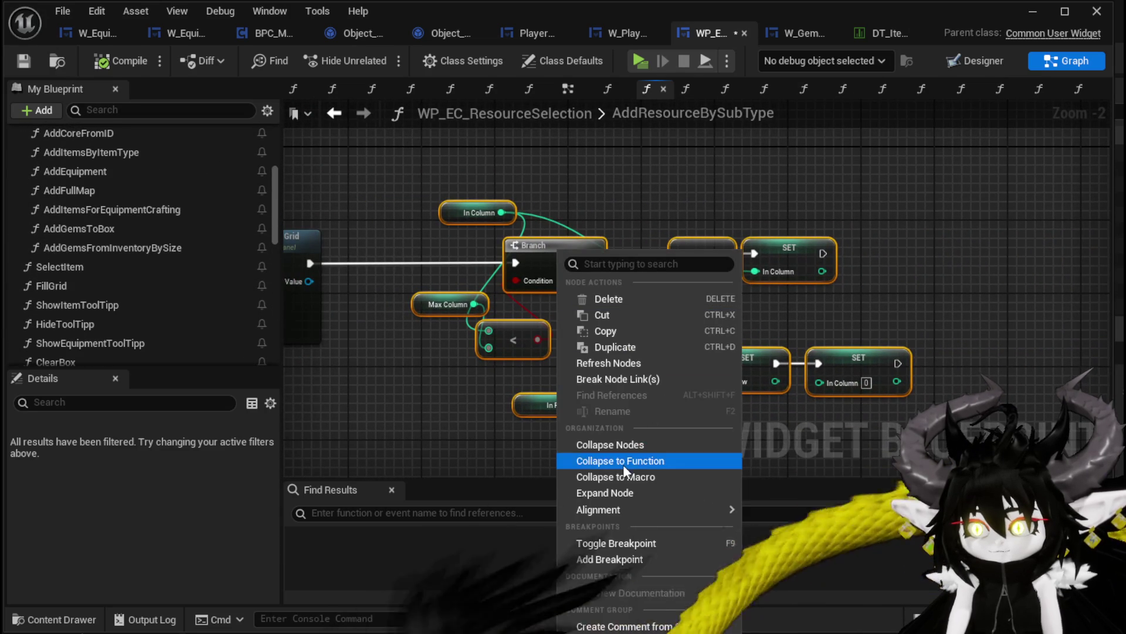
click(623, 465)
text(A)
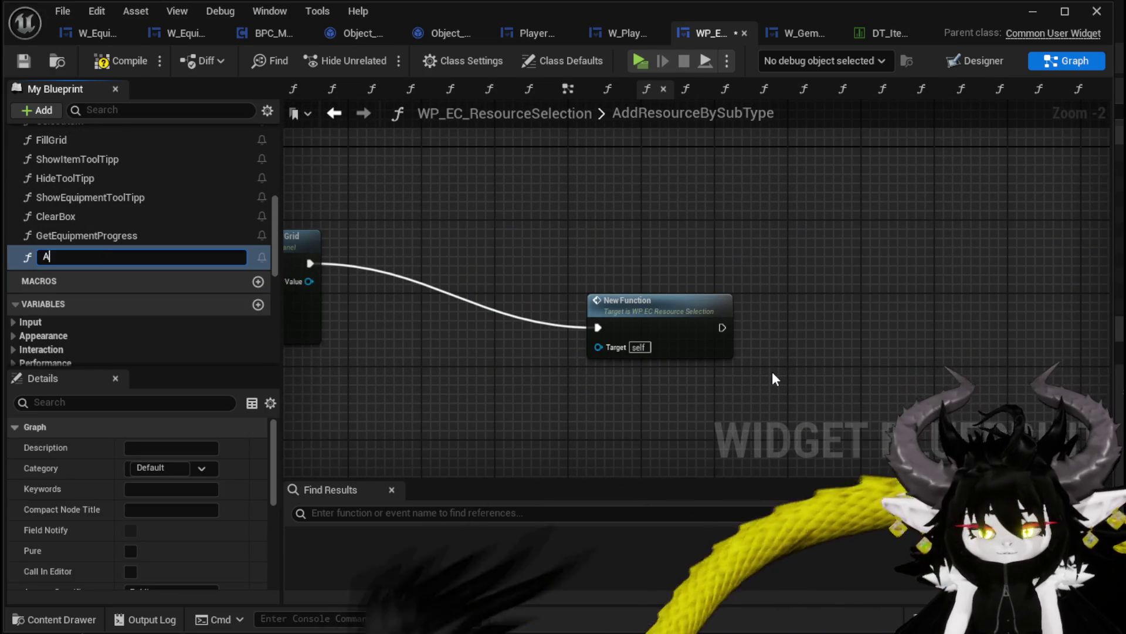
text(ddColumnAnd)
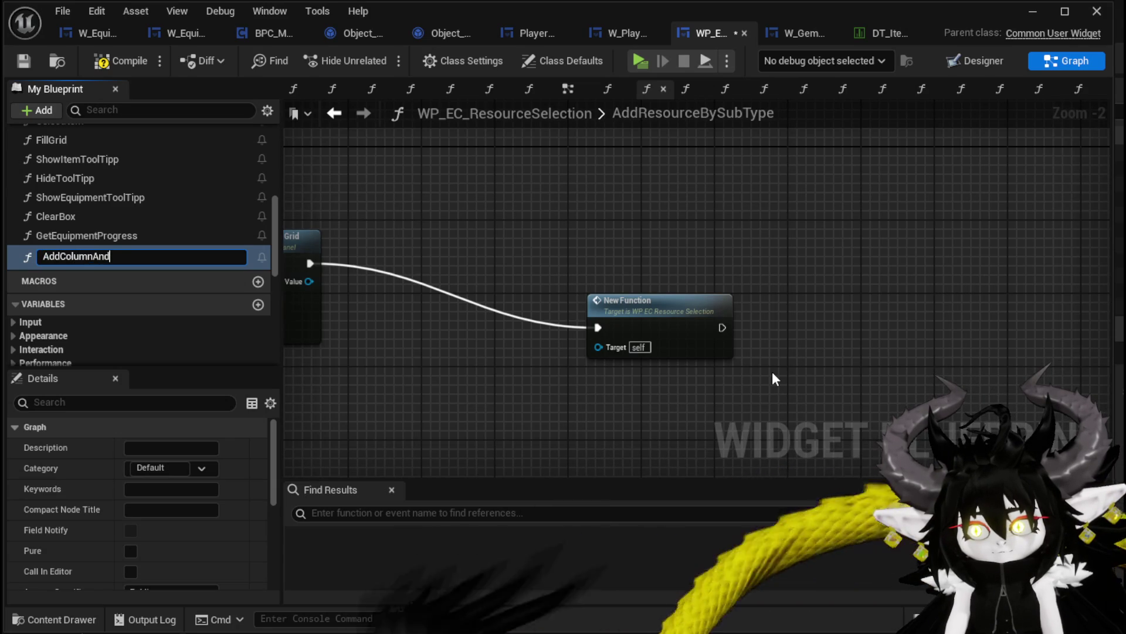
text(Row)
key(Return)
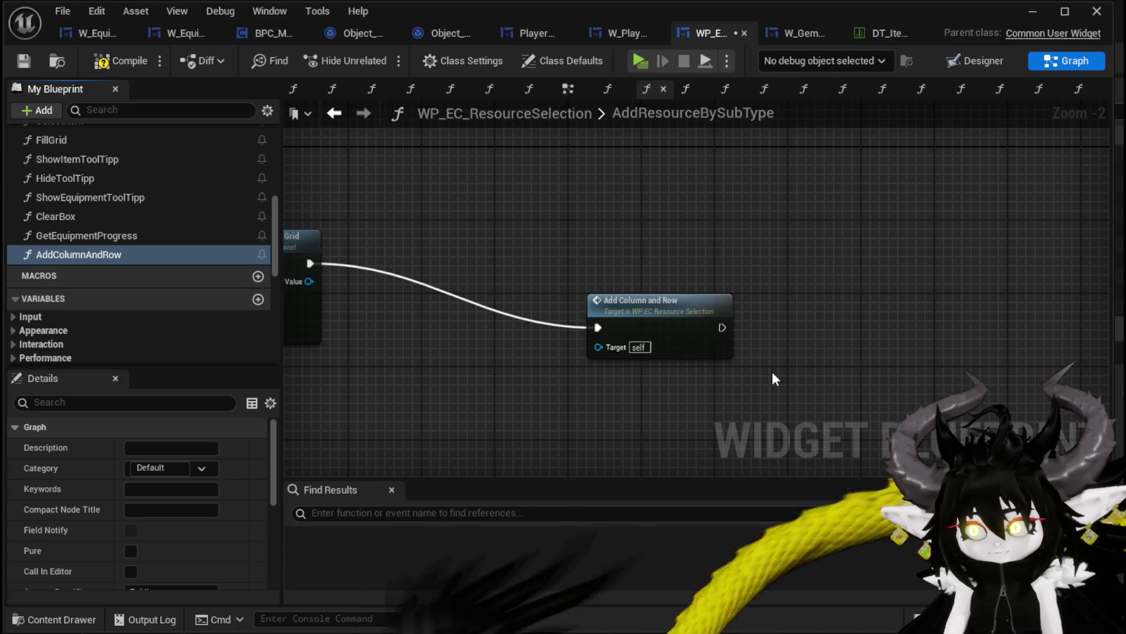
mouse_move(639, 301)
mouse_down()
mouse_move(435, 242)
mouse_move(448, 215)
mouse_up()
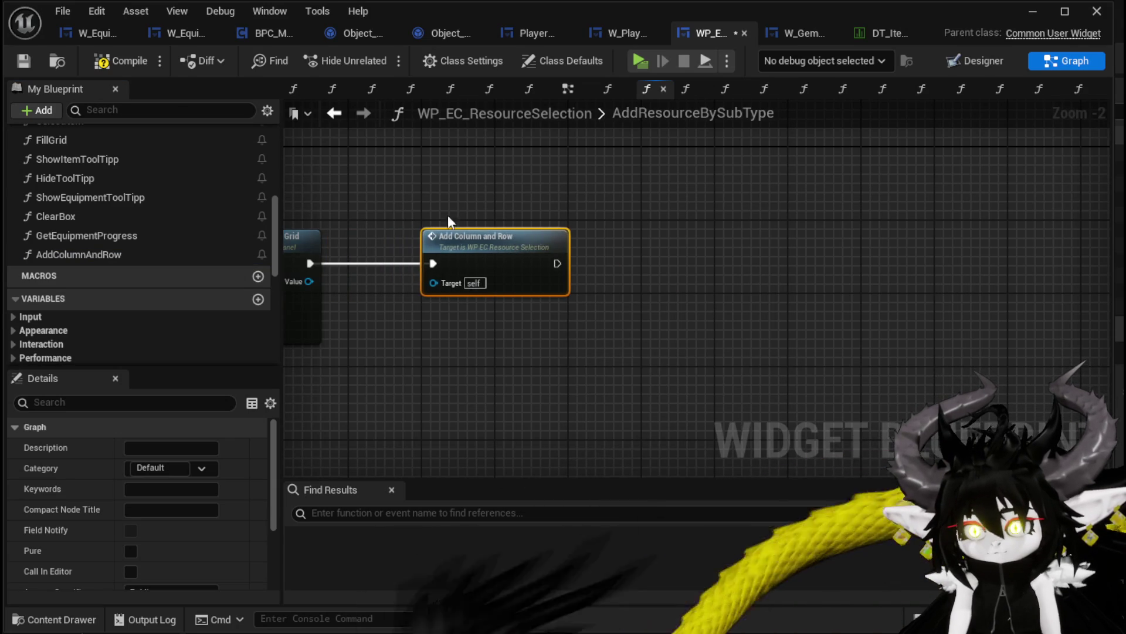
Step: Rename the AddColumnAndRow function to ScaleColumnAndRow, then compile and save the blueprint
click(12, 63)
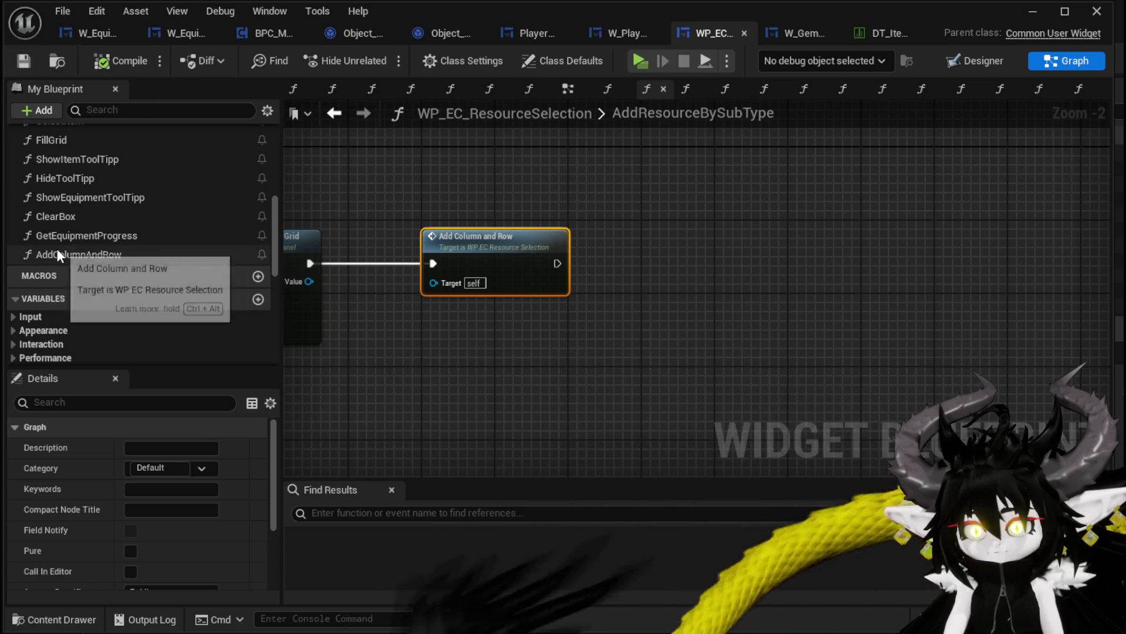
right_click(57, 248)
click(93, 312)
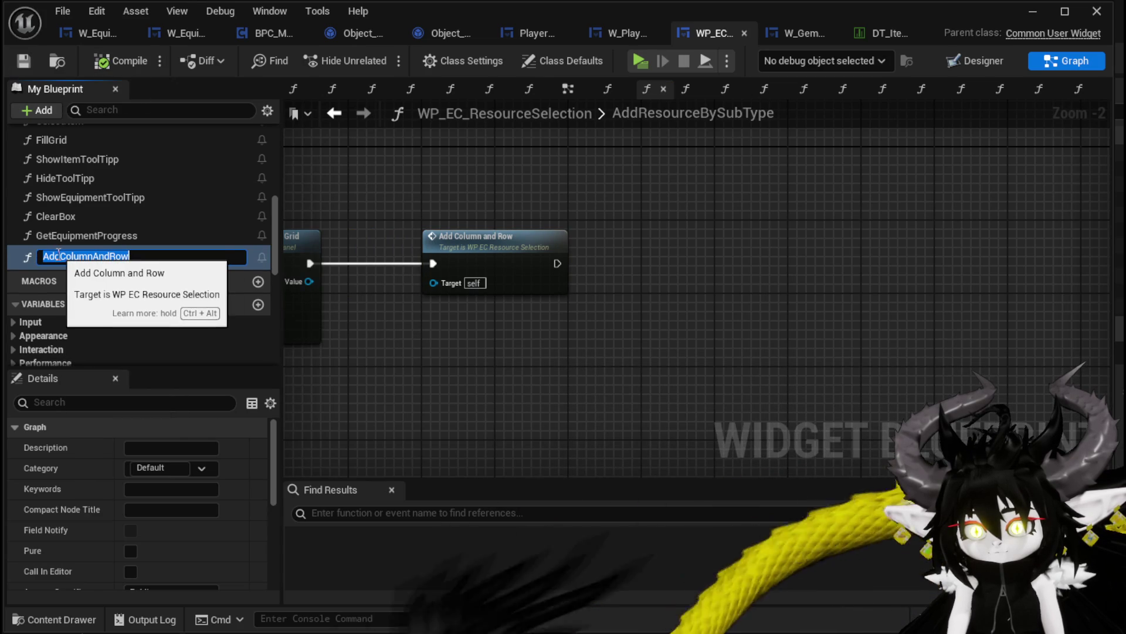
click(58, 256)
key(BackSpace)
key(BackSpace)
key(BackSpace)
text(S)
text(le)
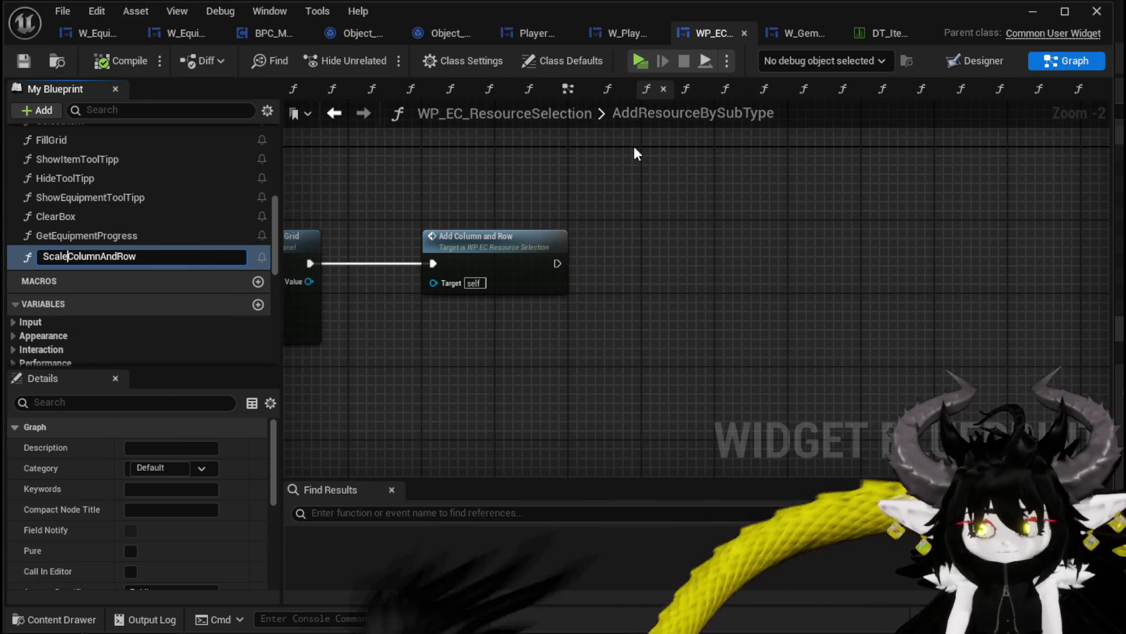
key(Return)
click(114, 65)
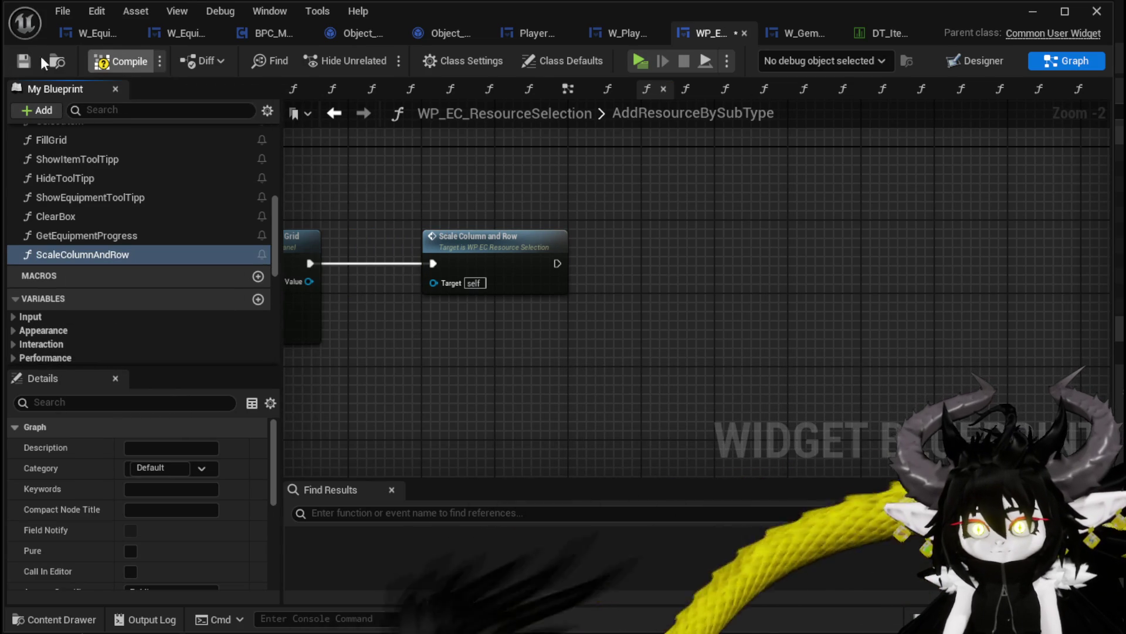
click(21, 61)
scroll(181, 228, up, 5)
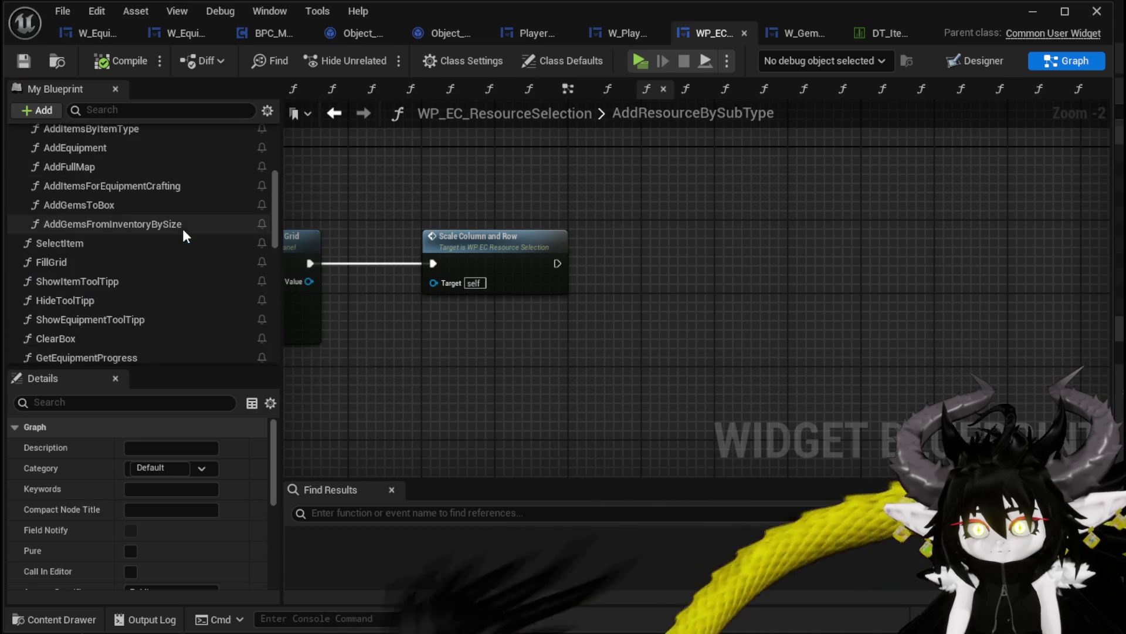
scroll(181, 227, up, 3)
click(106, 216)
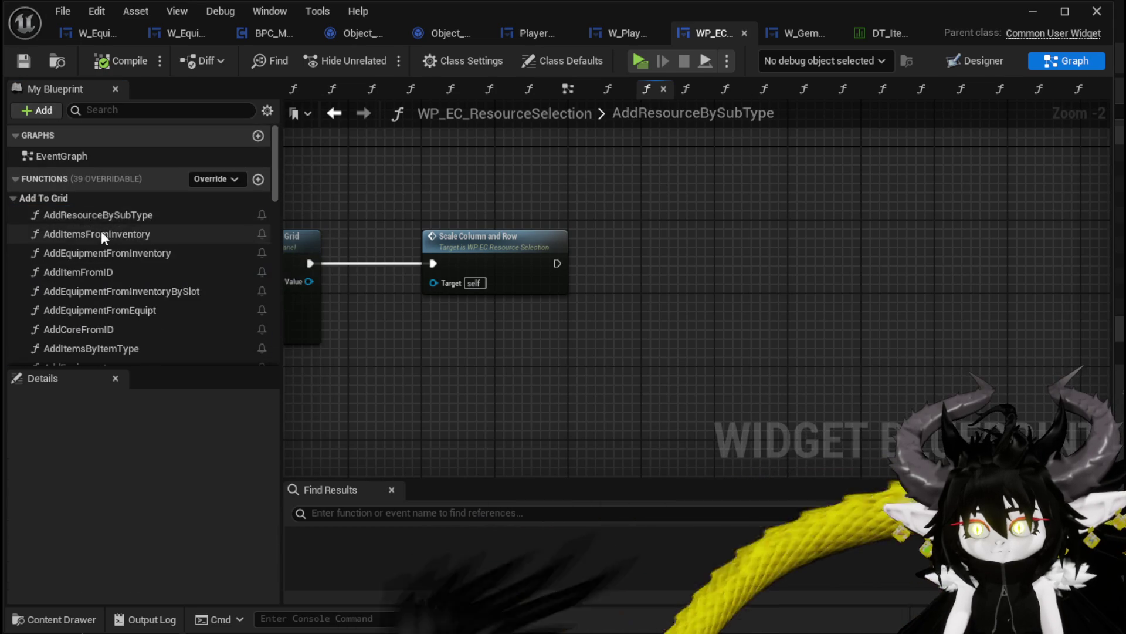
Step: In AddItemsFromInventory, run Scale Column and Row after Add Child to Uniform Grid, then save
double_click(100, 234)
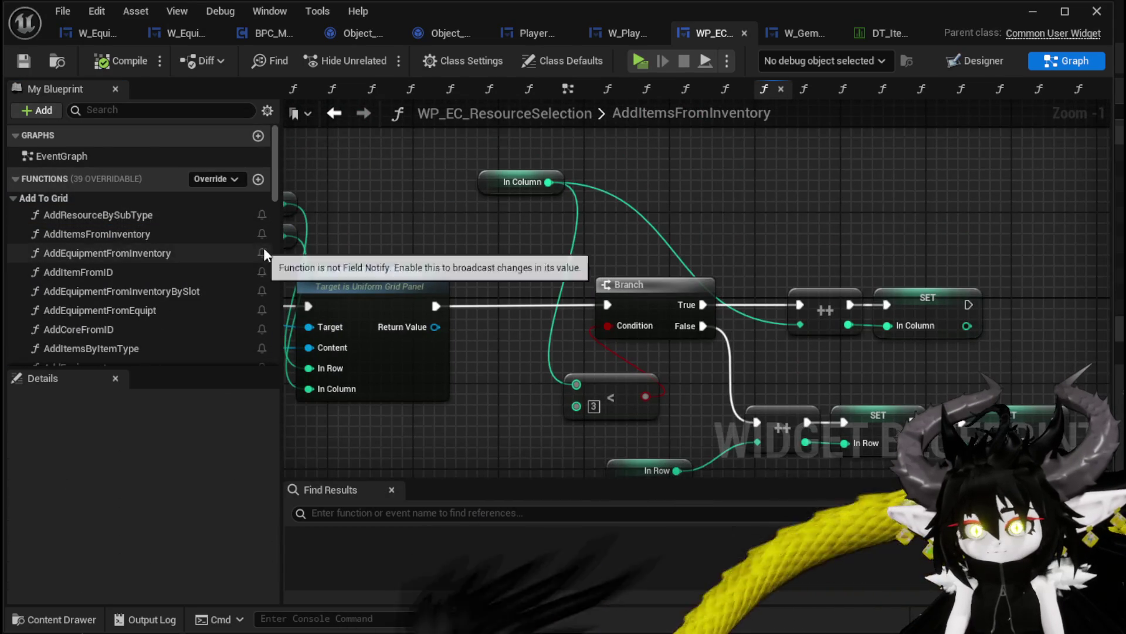
scroll(238, 251, down, 3)
scroll(238, 252, down, 10)
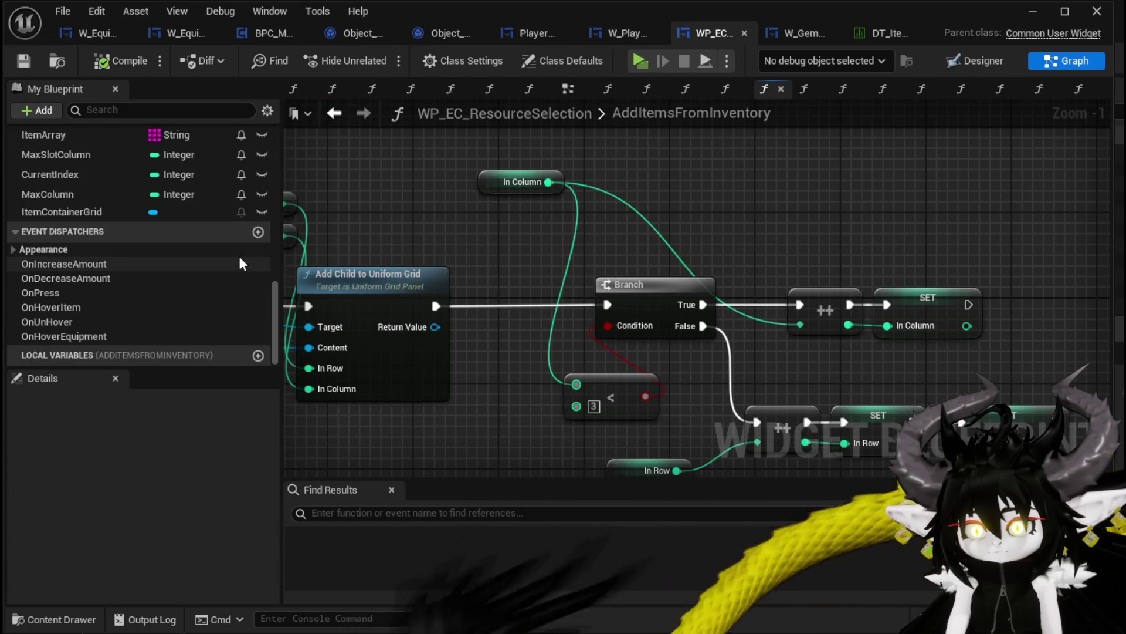
scroll(117, 253, up, 8)
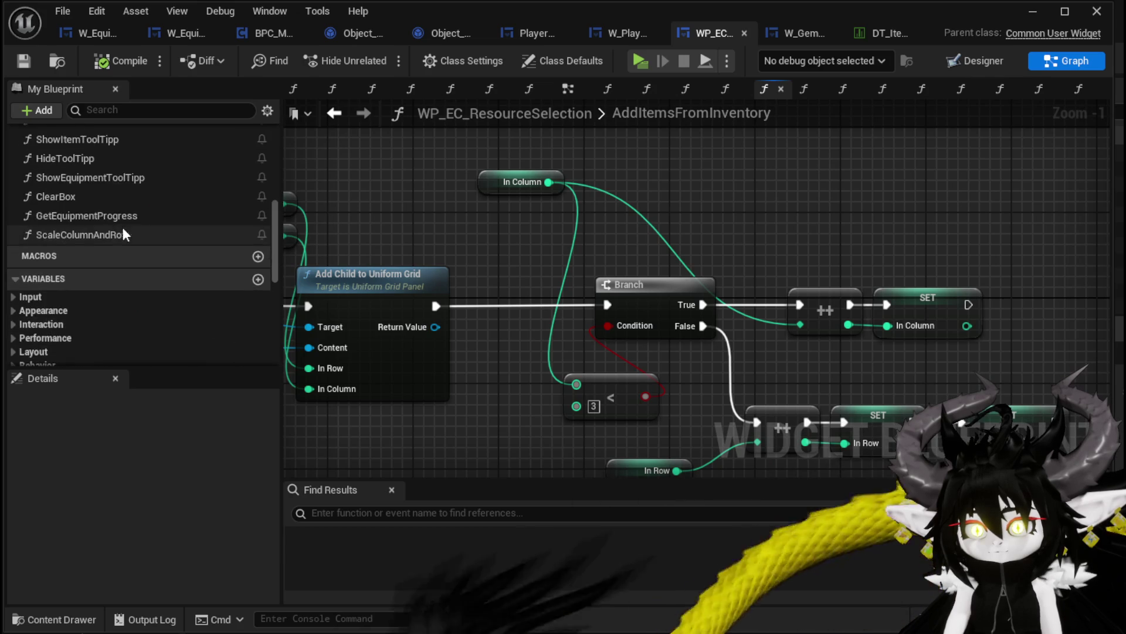
mouse_move(88, 235)
mouse_down()
mouse_move(477, 236)
mouse_move(446, 149)
mouse_up()
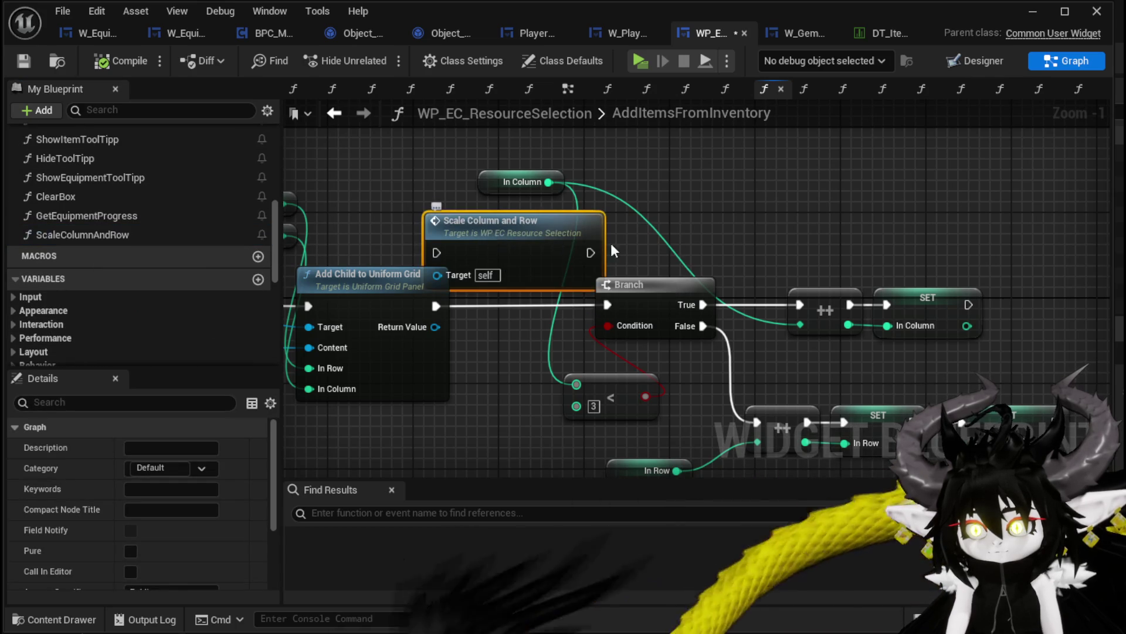
drag(558, 207, 504, 207)
drag(375, 194, 580, 232)
mouse_move(346, 312)
mouse_down()
mouse_move(413, 305)
mouse_move(453, 237)
mouse_up()
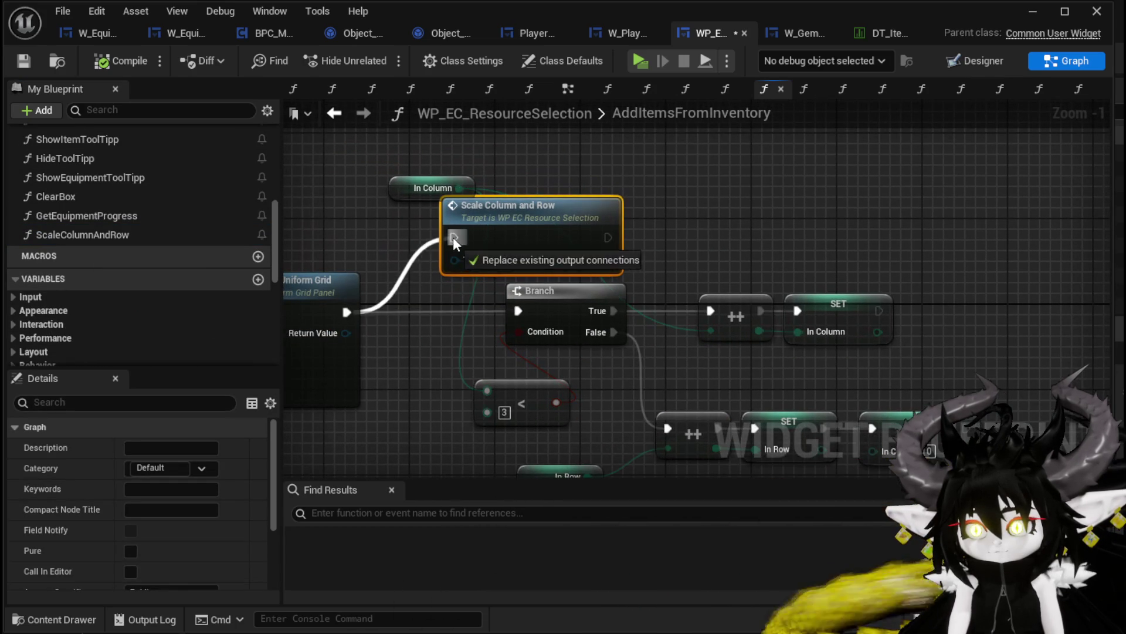
click(22, 62)
scroll(115, 177, up, 5)
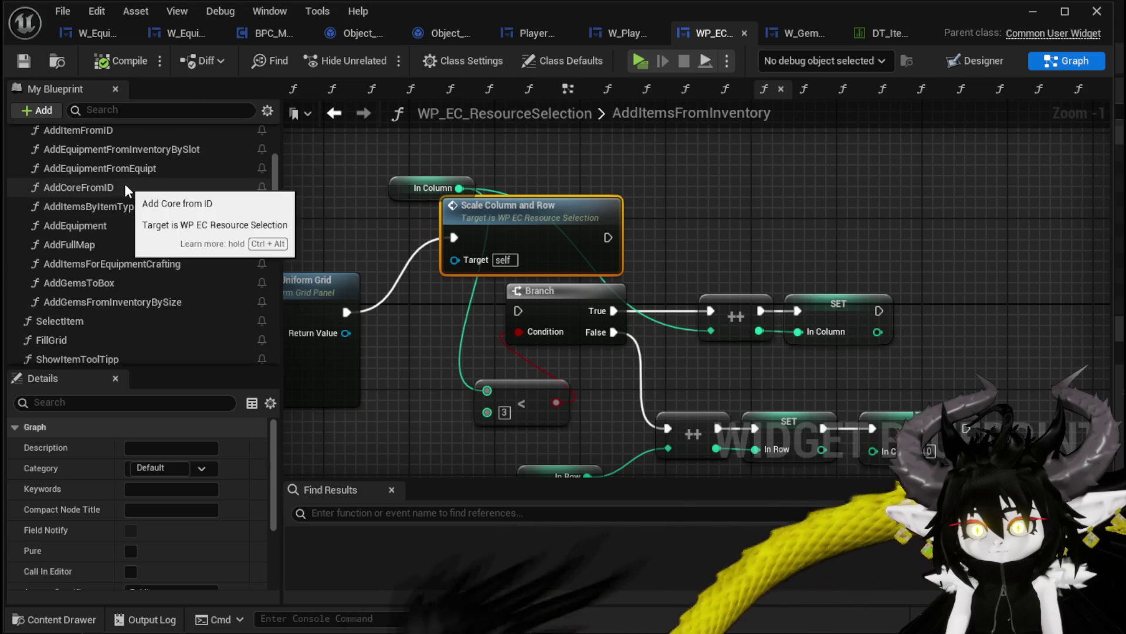
scroll(129, 188, up, 3)
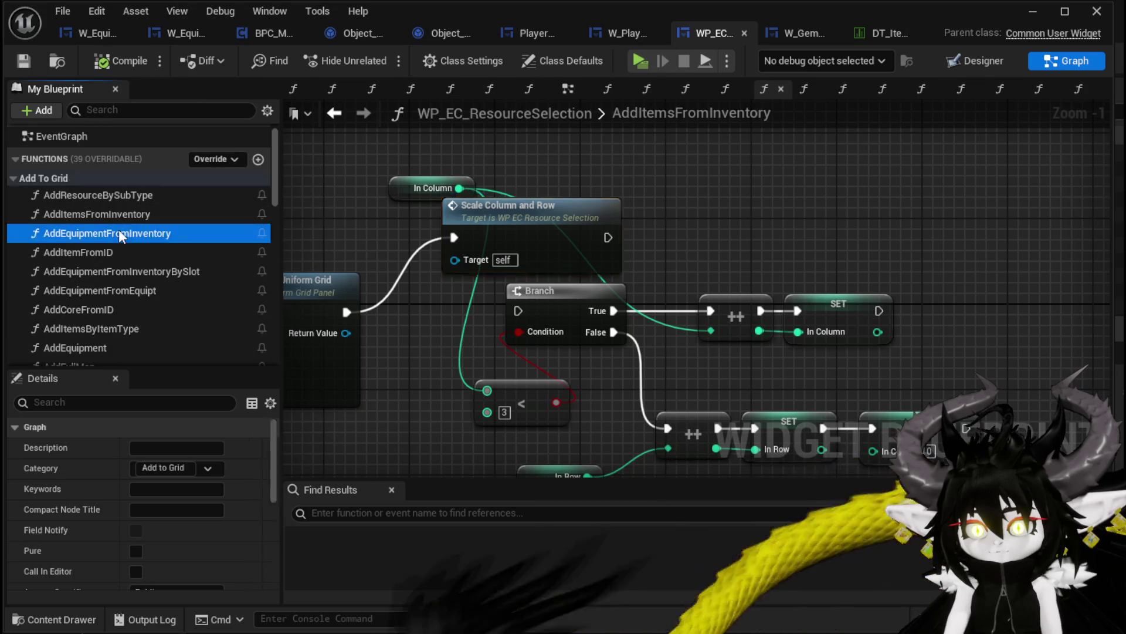
Step: Paste and wire Scale Column and Row after Add Child in AddEquipmentFromInventory, AddItemFromID and AddEquipmentFromInventoryBySlot
double_click(119, 232)
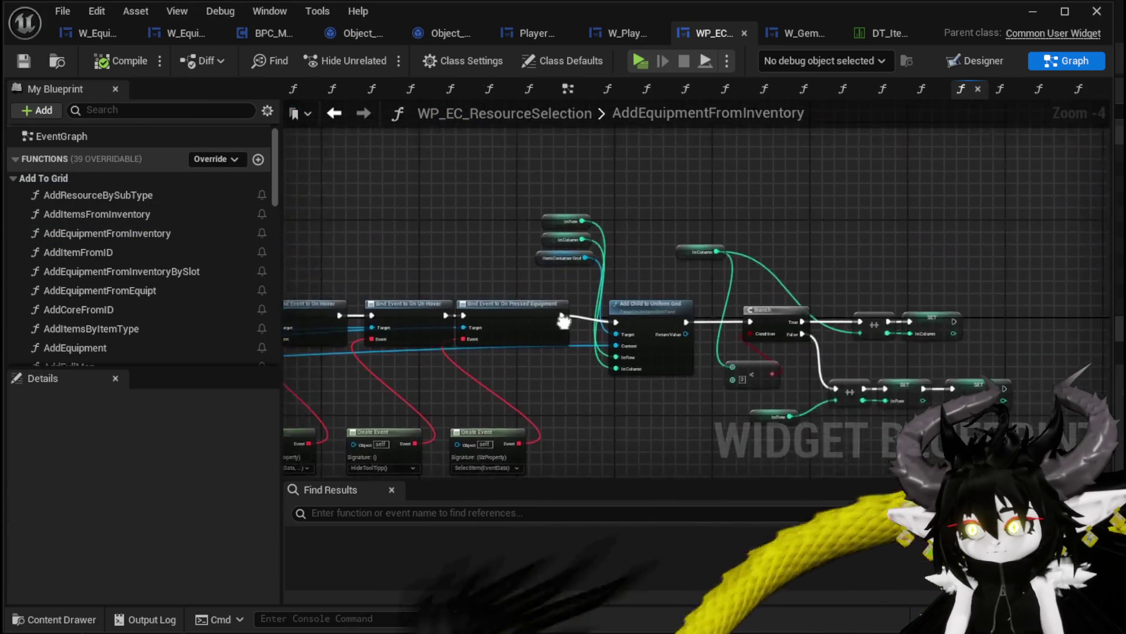
key(ctrl+v)
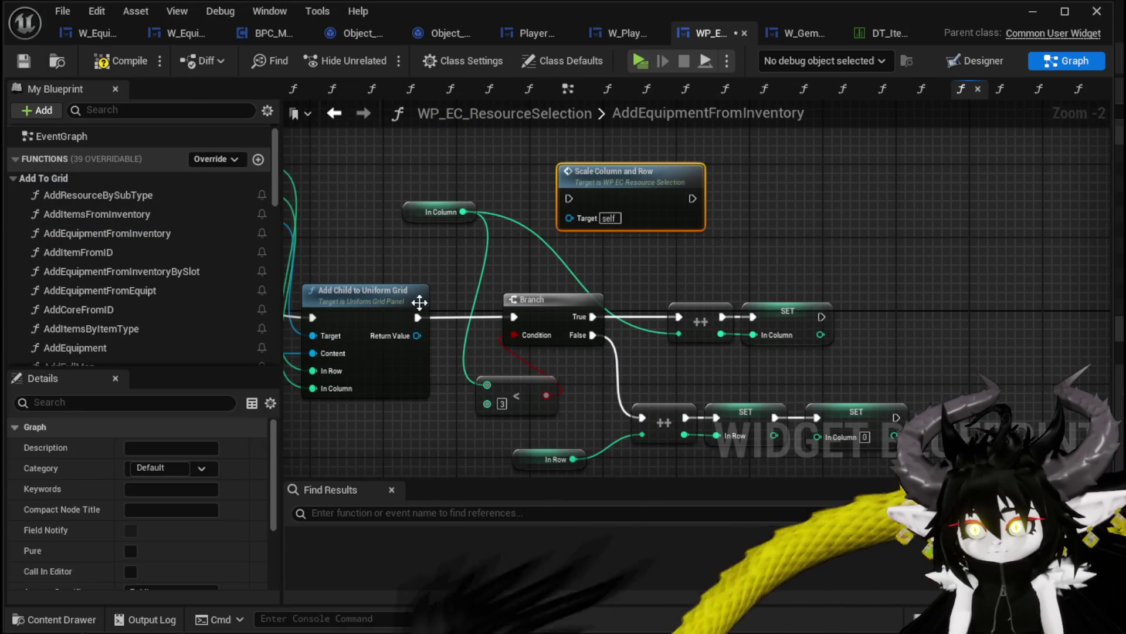
mouse_move(415, 317)
mouse_down()
mouse_move(579, 192)
mouse_move(572, 197)
mouse_up()
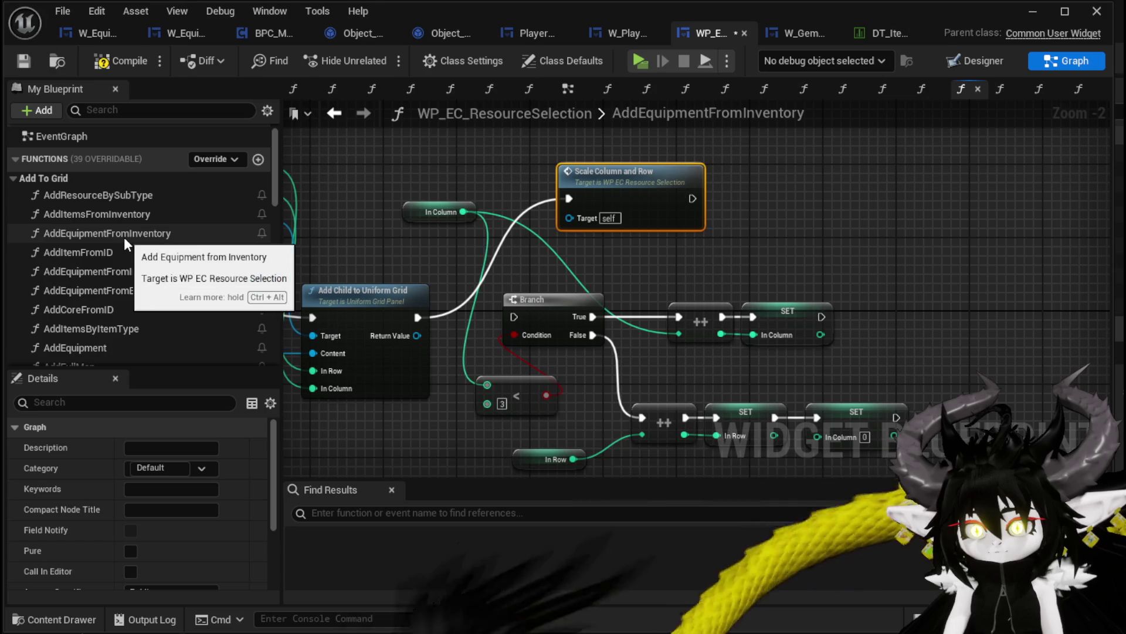
double_click(88, 252)
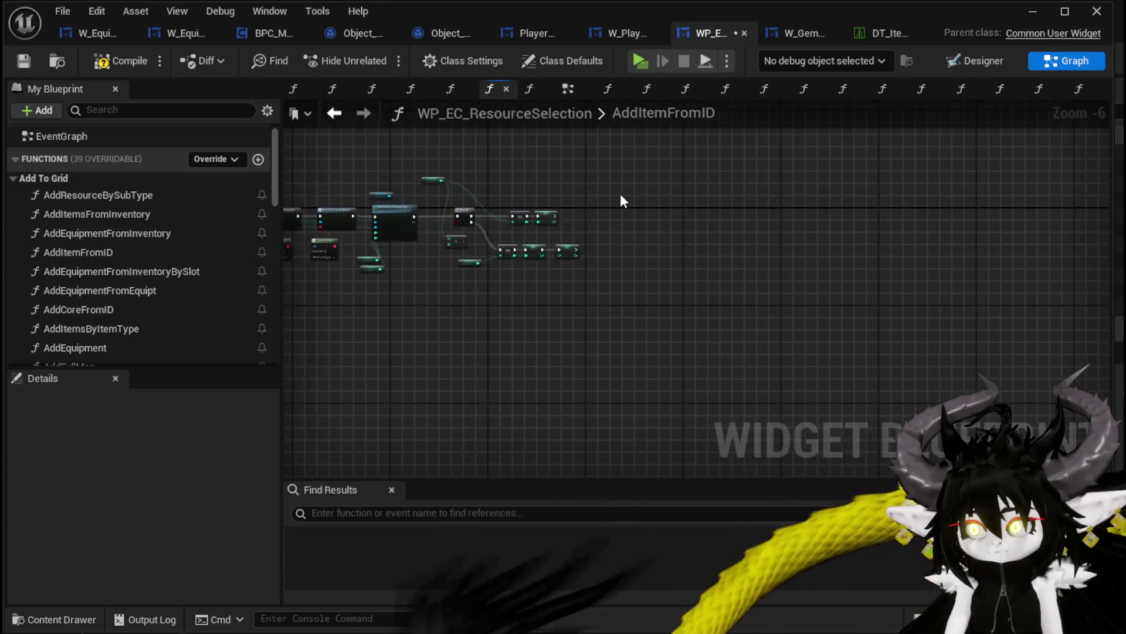
key(ctrl+v)
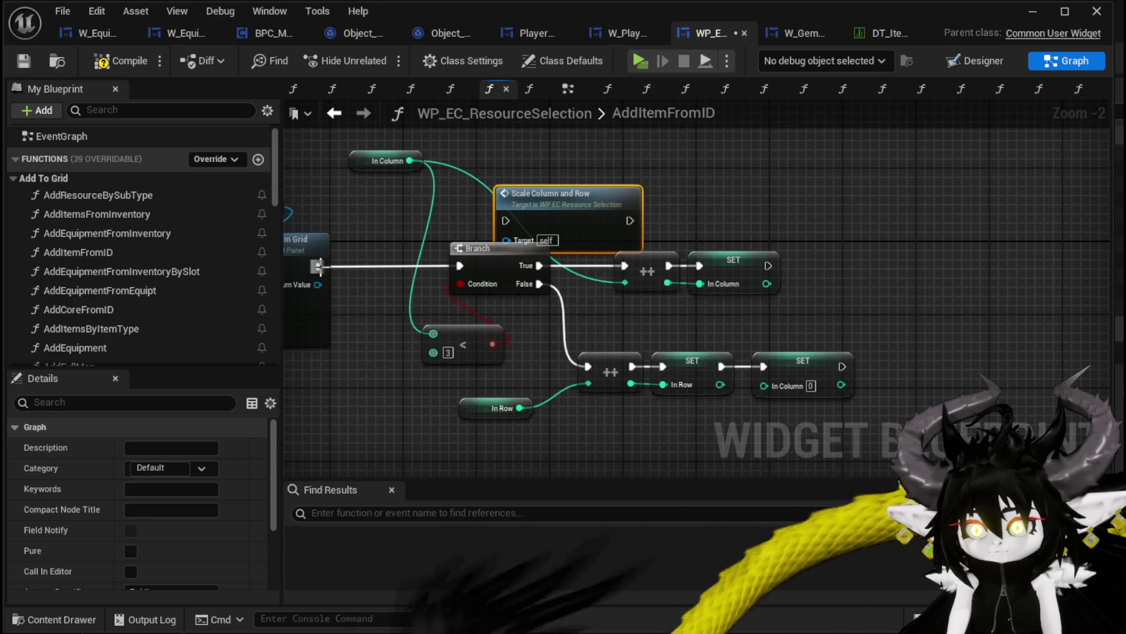
drag(492, 228, 503, 221)
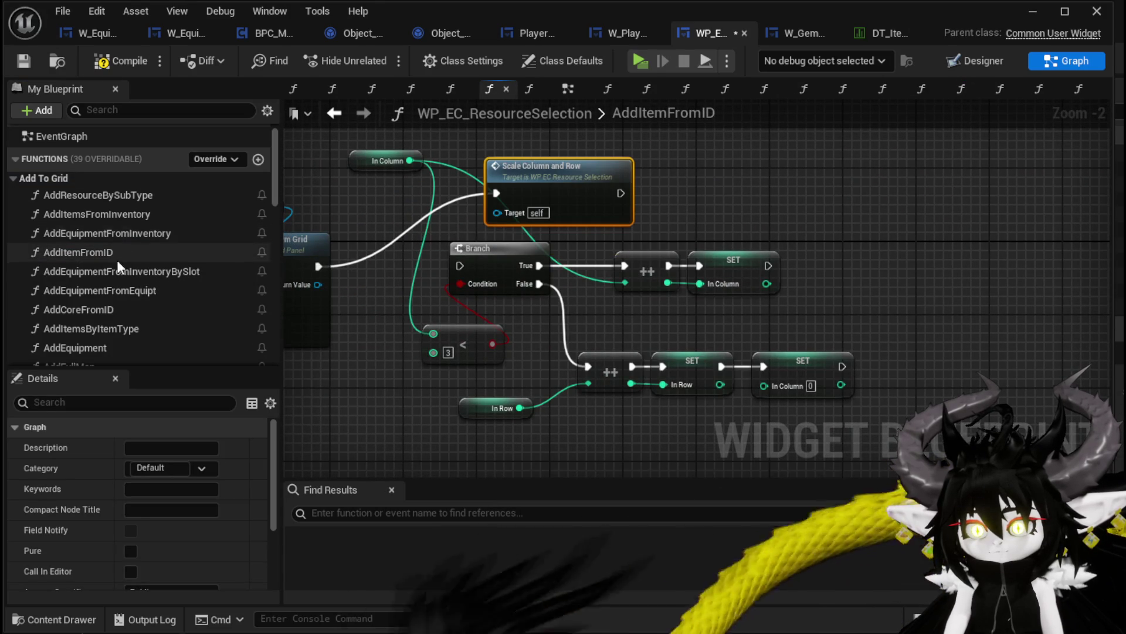
double_click(107, 272)
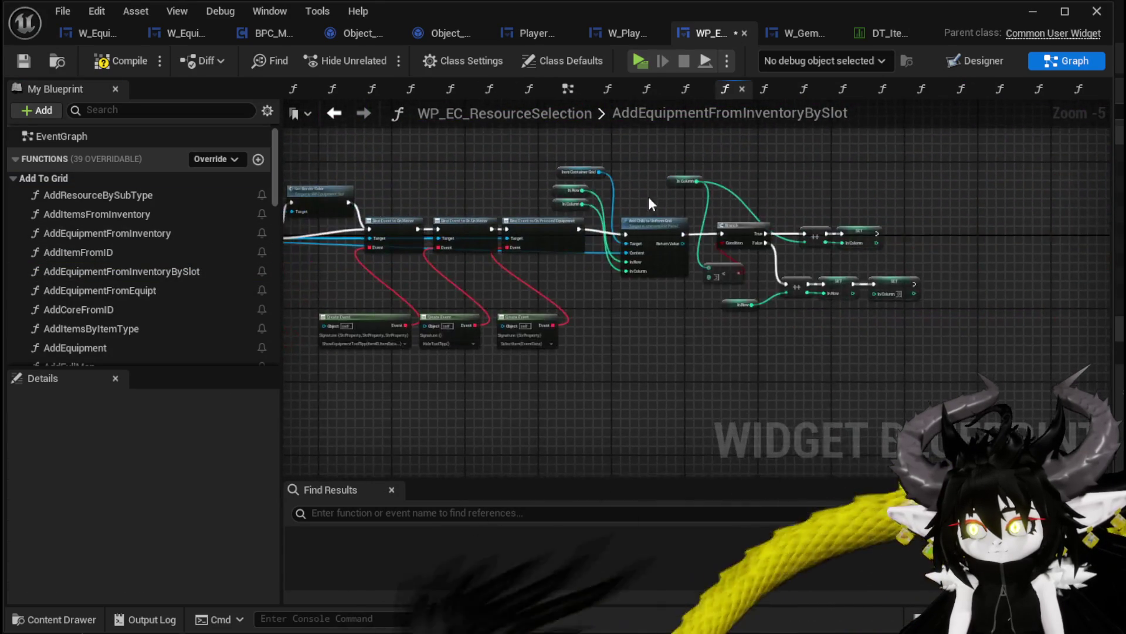
key(ctrl+v)
drag(602, 276, 695, 220)
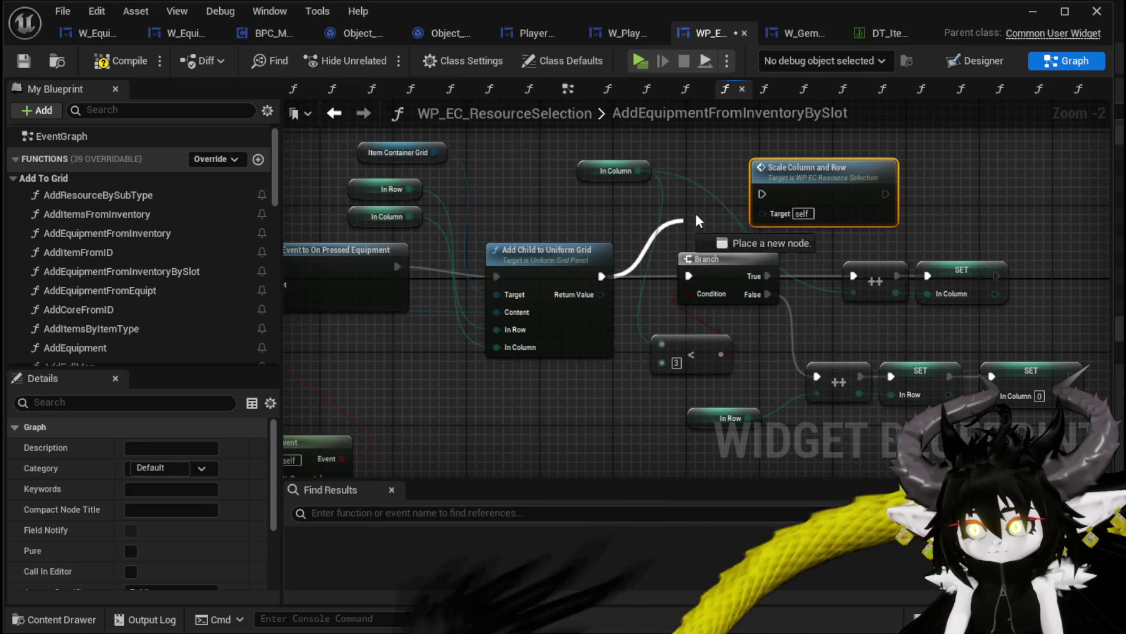
drag(769, 192, 764, 194)
Step: Paste and wire Scale Column and Row after Add Child in AddEquipmentFromEquipt and AddCoreFromID
double_click(152, 282)
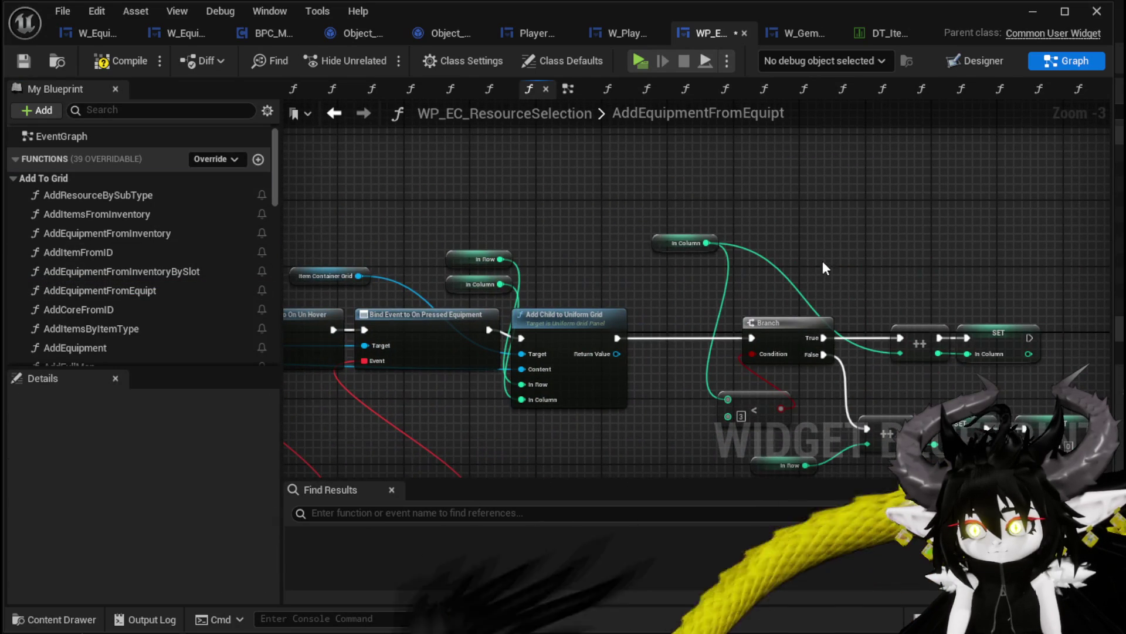
key(ctrl+v)
mouse_move(618, 338)
mouse_down()
mouse_move(832, 280)
mouse_move(847, 260)
mouse_up()
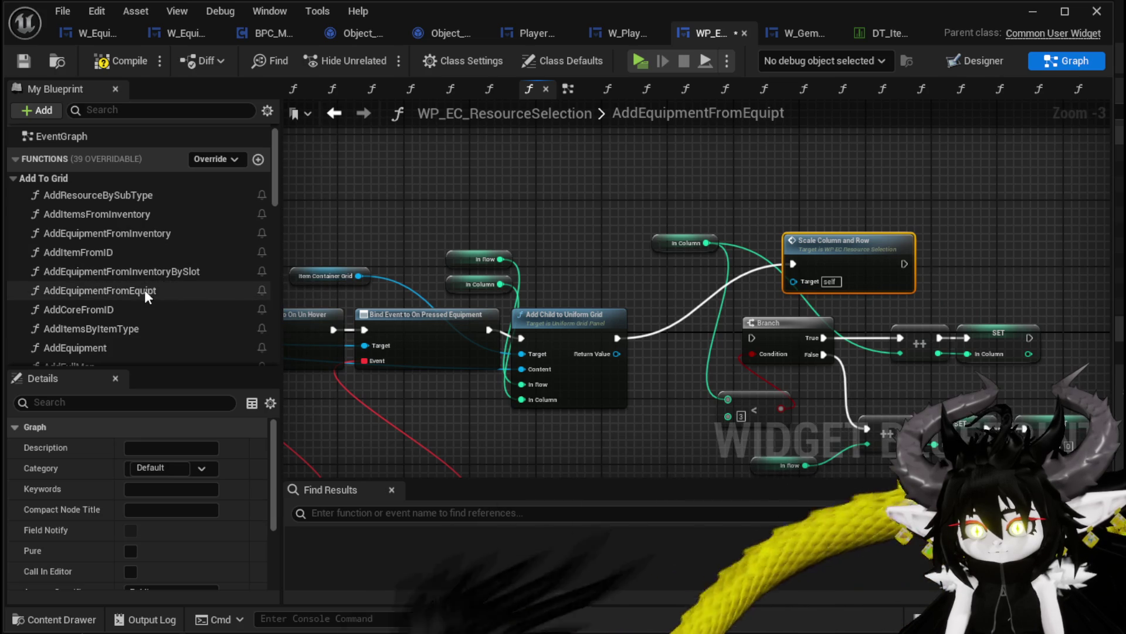
double_click(131, 307)
mouse_move(687, 279)
mouse_down()
mouse_move(896, 244)
mouse_move(596, 260)
mouse_move(645, 246)
mouse_move(722, 167)
mouse_up()
scroll(596, 261, down, 3)
scroll(676, 235, up, 2)
key(ctrl+v)
drag(632, 222, 631, 223)
drag(676, 212, 686, 190)
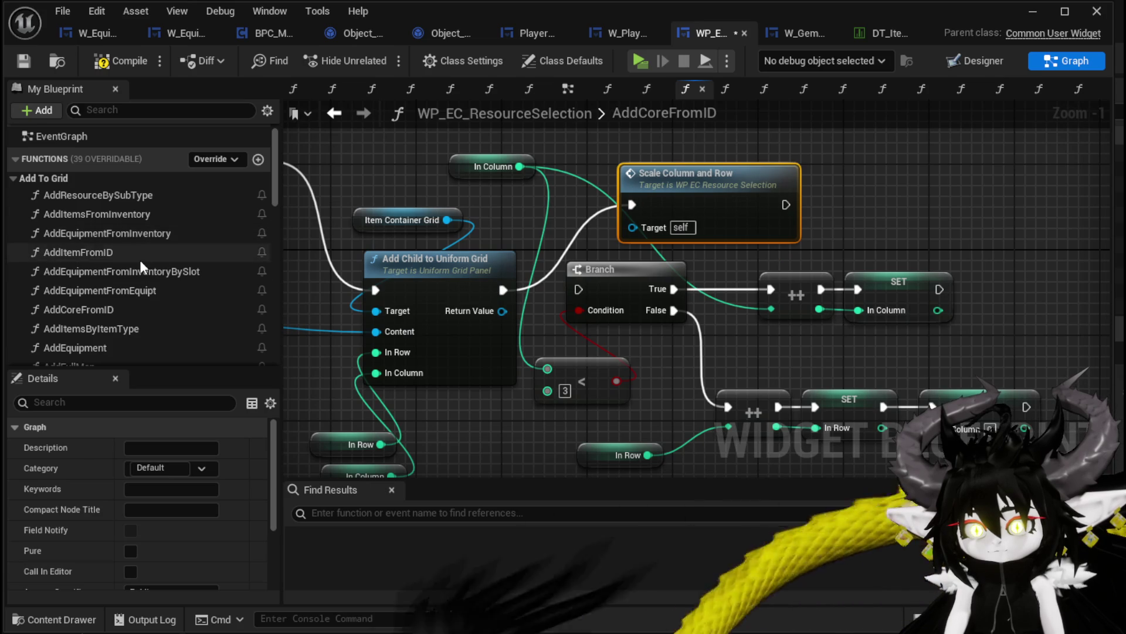
double_click(123, 329)
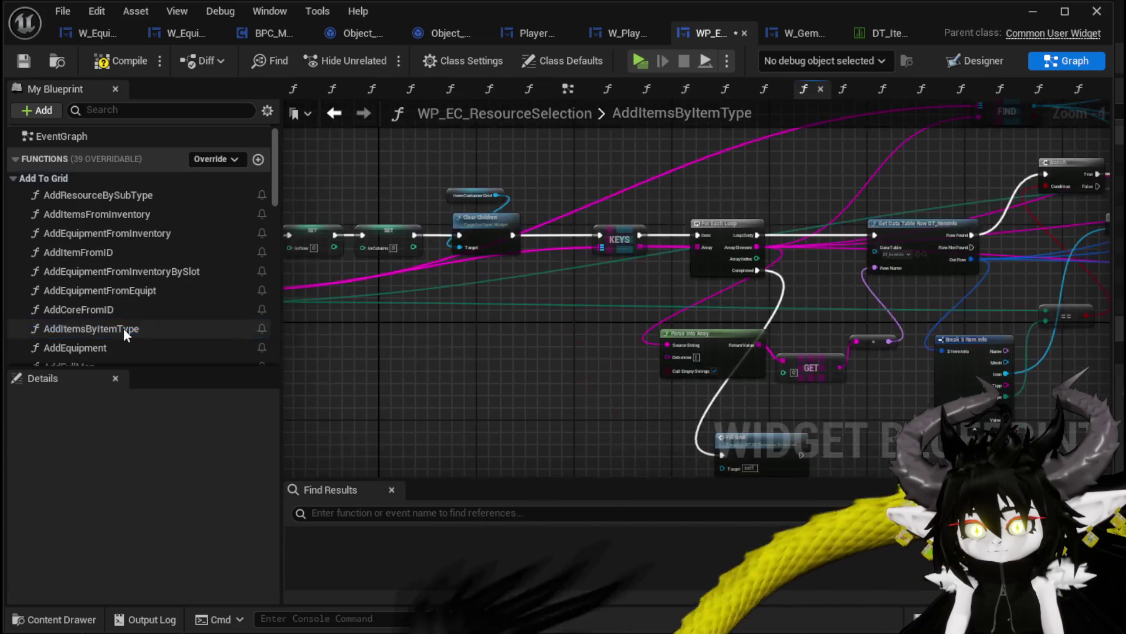
Step: Route both Add Child nodes in AddItemsByItemType through Scale Column and Row, then compile and save
scroll(509, 280, up, 2)
drag(635, 280, 604, 270)
scroll(701, 228, up, 2)
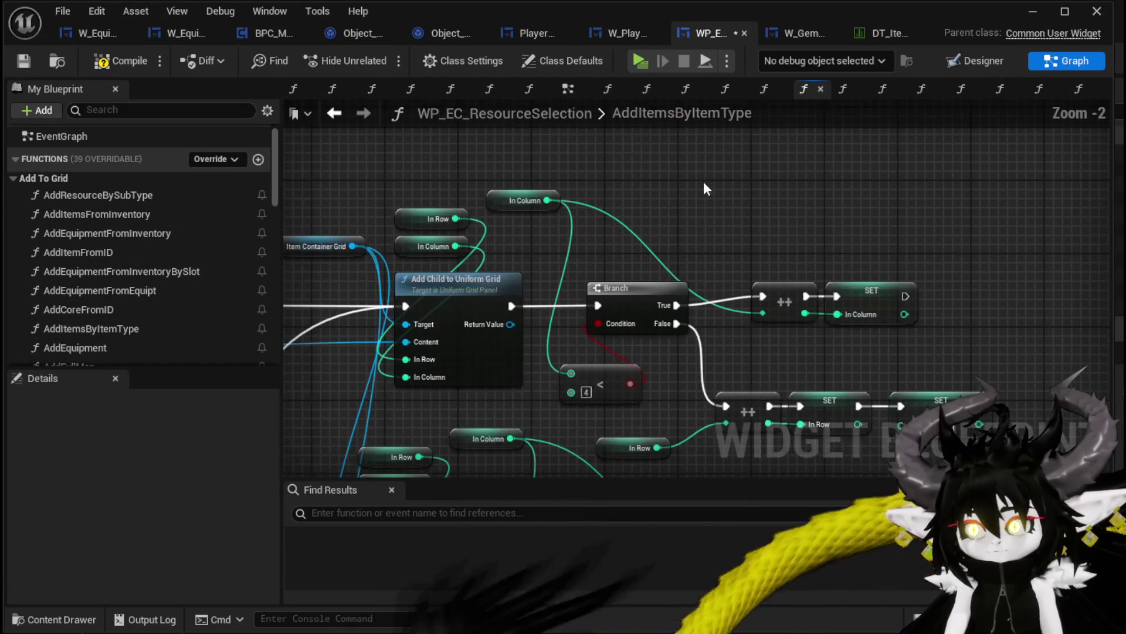
key(ctrl+v)
mouse_move(673, 246)
mouse_down()
mouse_move(697, 250)
mouse_move(661, 251)
mouse_up()
click(512, 306)
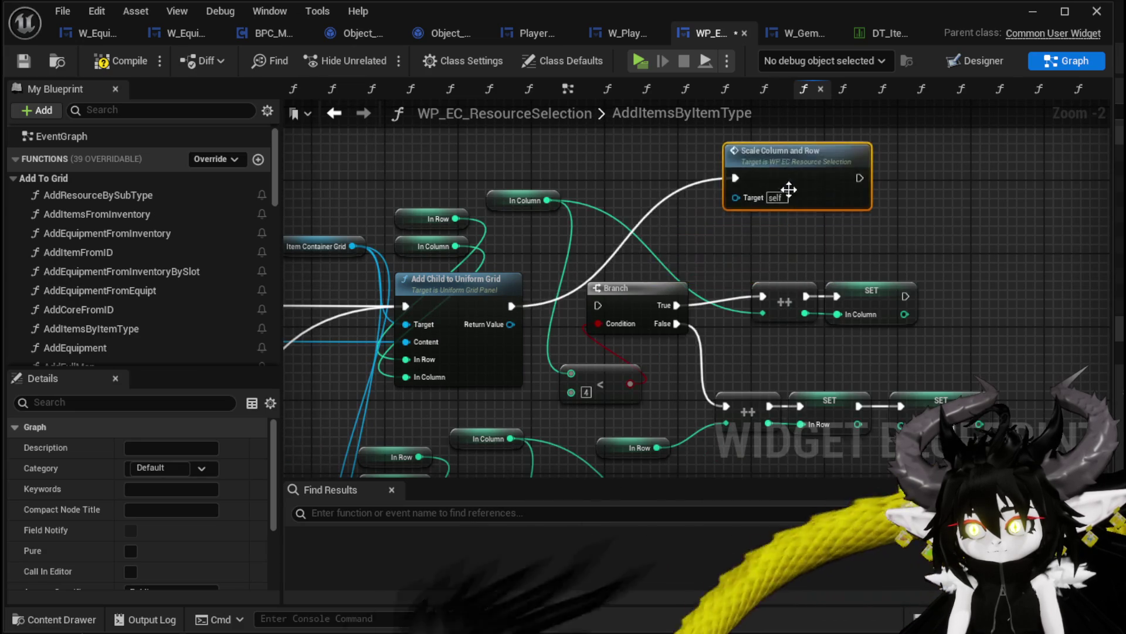
scroll(741, 256, down, 2)
mouse_move(584, 372)
mouse_down()
mouse_move(689, 434)
mouse_move(691, 198)
mouse_up()
drag(699, 126, 667, 208)
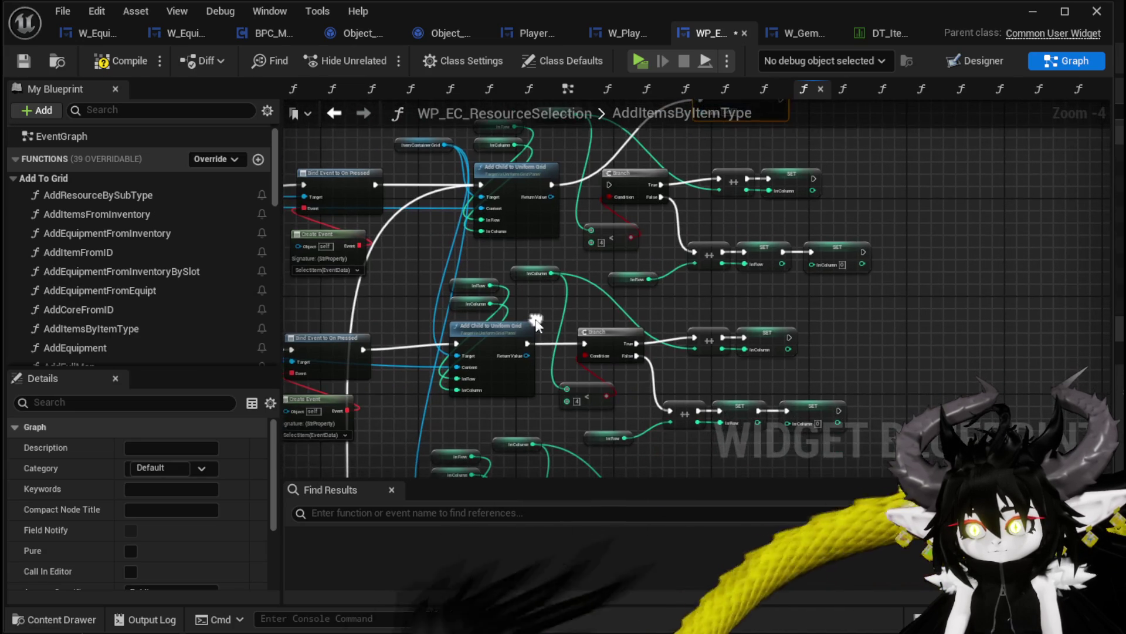
mouse_move(525, 341)
mouse_down()
mouse_move(691, 179)
mouse_move(701, 204)
mouse_up()
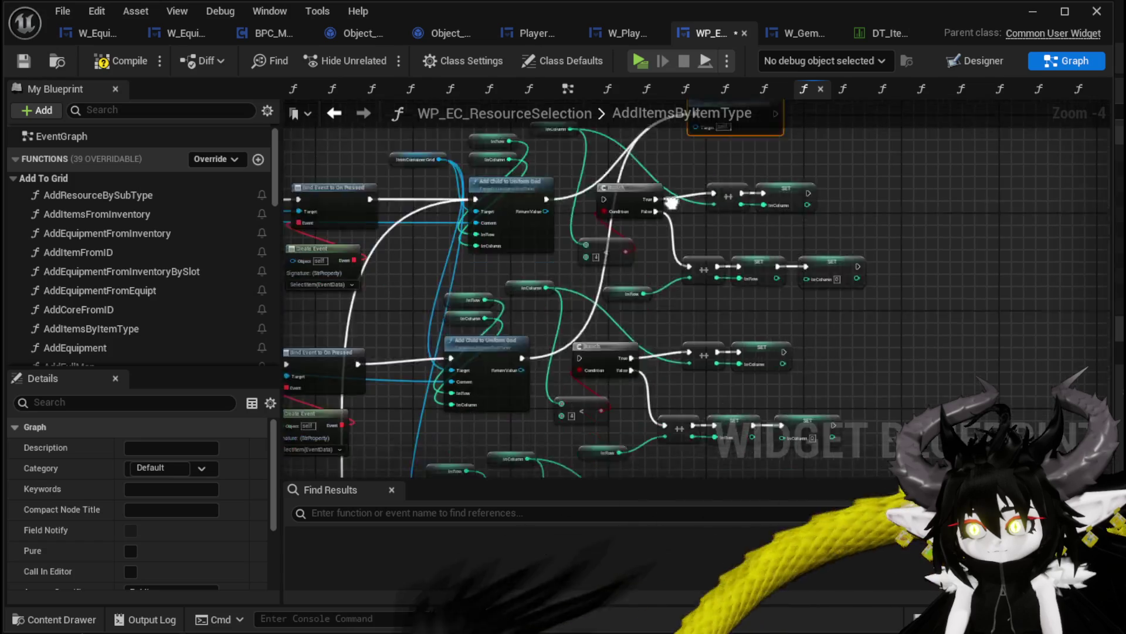
mouse_move(498, 439)
mouse_down()
mouse_move(666, 188)
mouse_move(684, 180)
mouse_move(685, 158)
mouse_up()
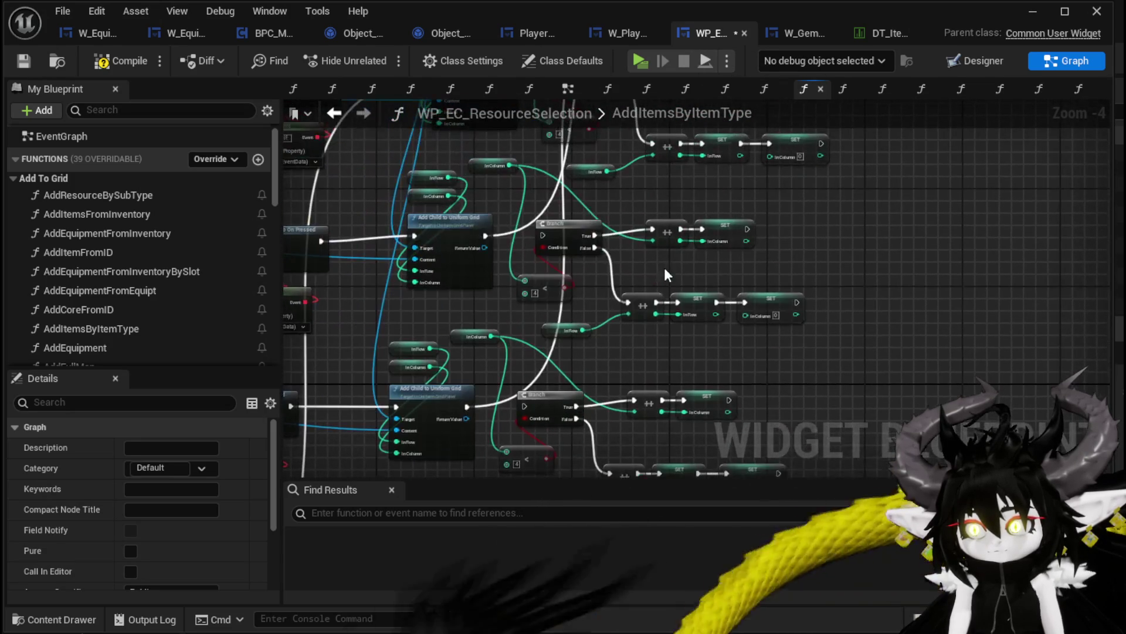
click(122, 60)
click(22, 61)
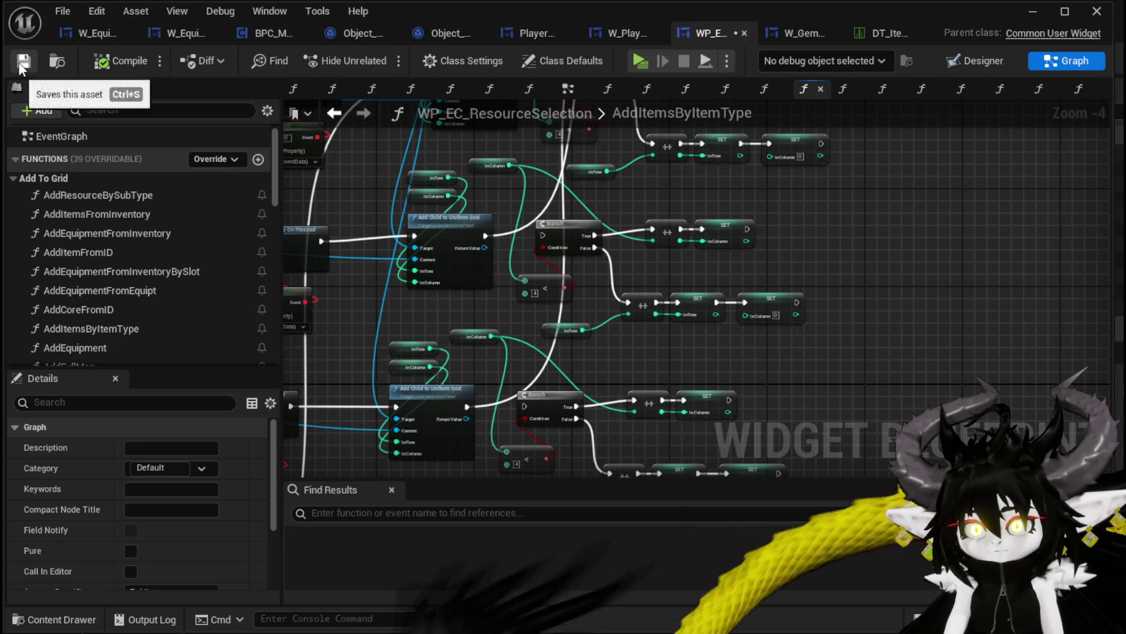
Step: Wire AddFullMap's two Add Child to Uniform Grid nodes into Scale Column and Row, then compile
double_click(103, 343)
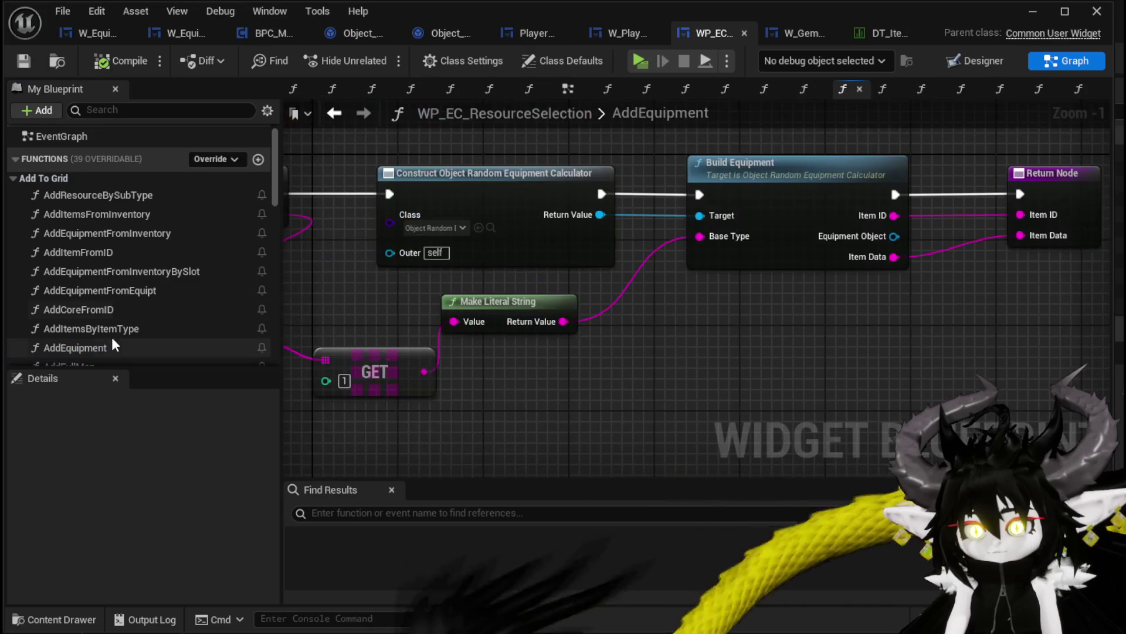
drag(827, 320, 837, 310)
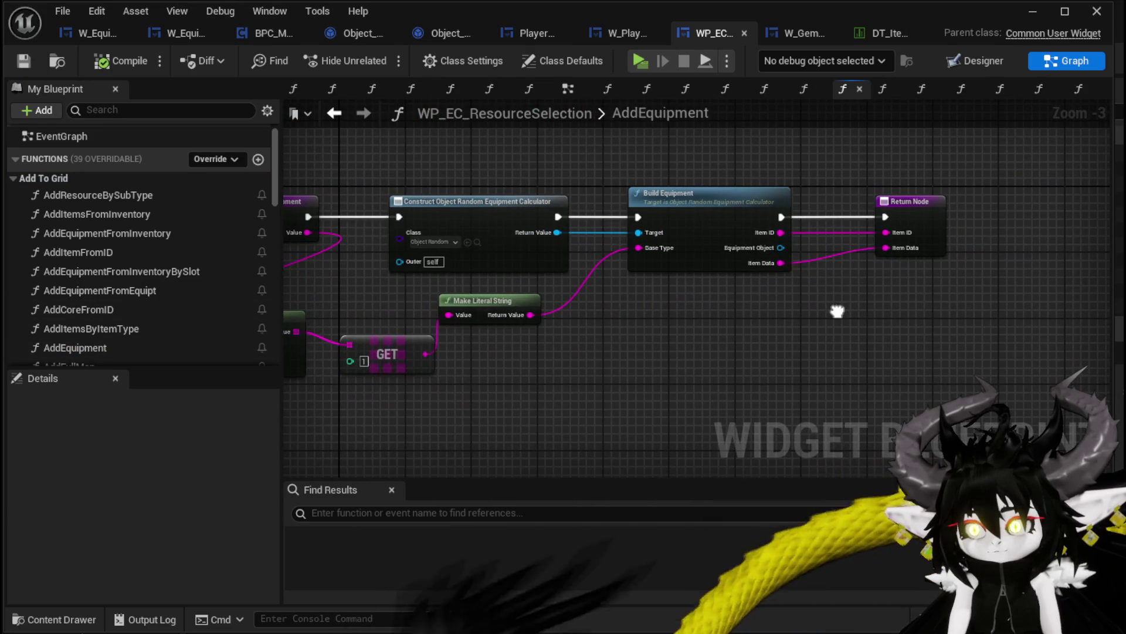
scroll(86, 351, down, 1)
double_click(91, 343)
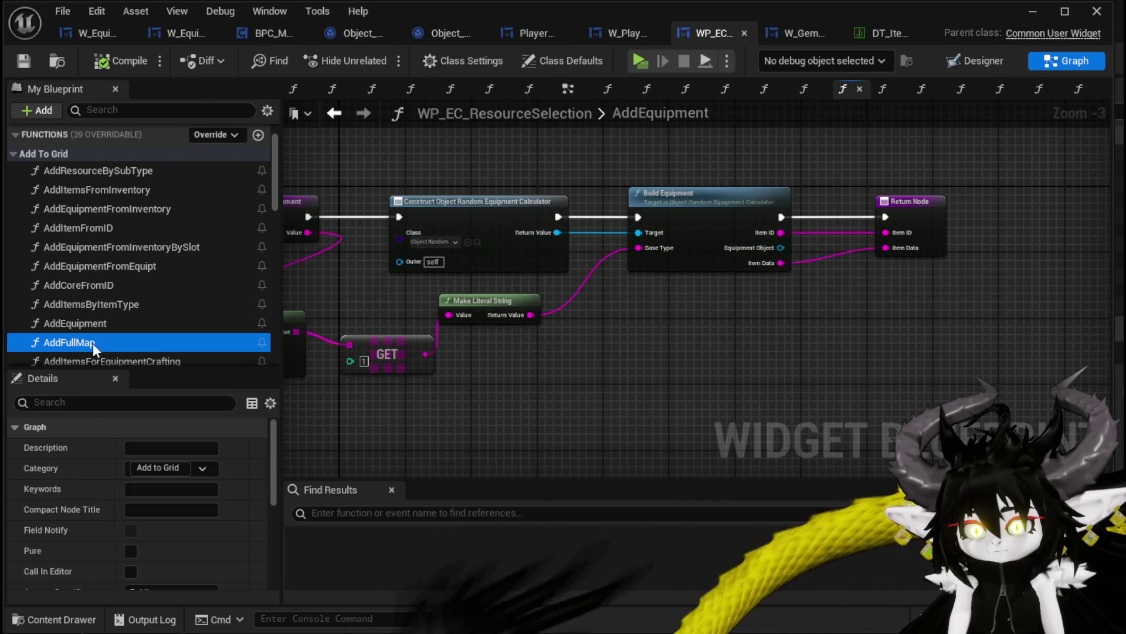
scroll(369, 332, down, 2)
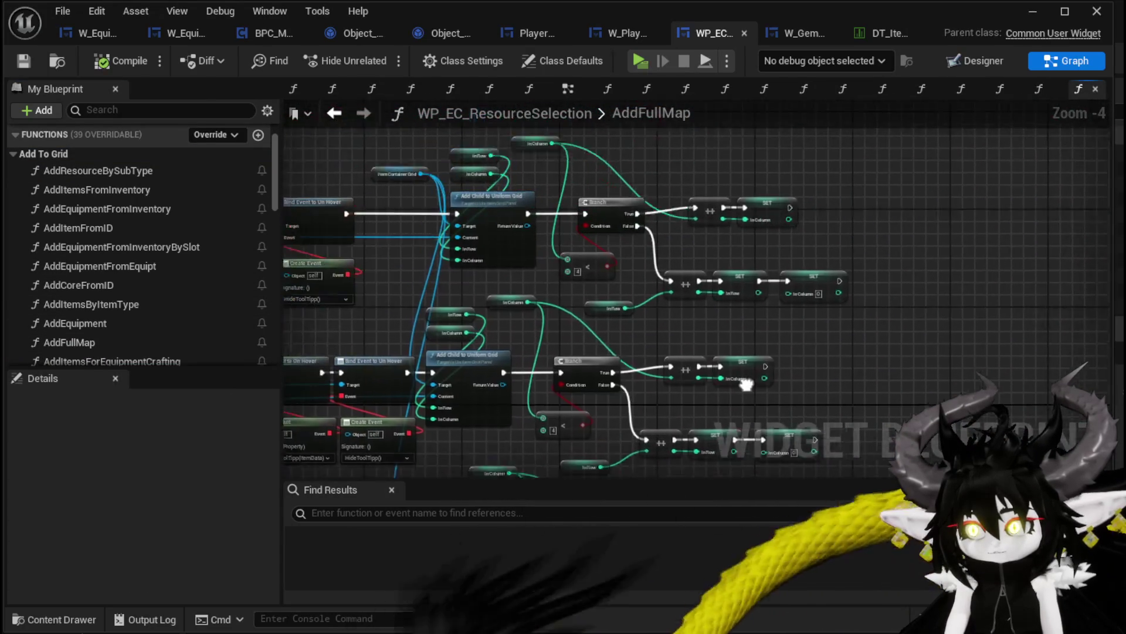
key(ctrl+v)
mouse_move(523, 232)
mouse_down()
mouse_move(623, 189)
mouse_move(637, 171)
mouse_up()
mouse_move(500, 389)
mouse_down()
mouse_move(595, 222)
mouse_move(638, 170)
mouse_up()
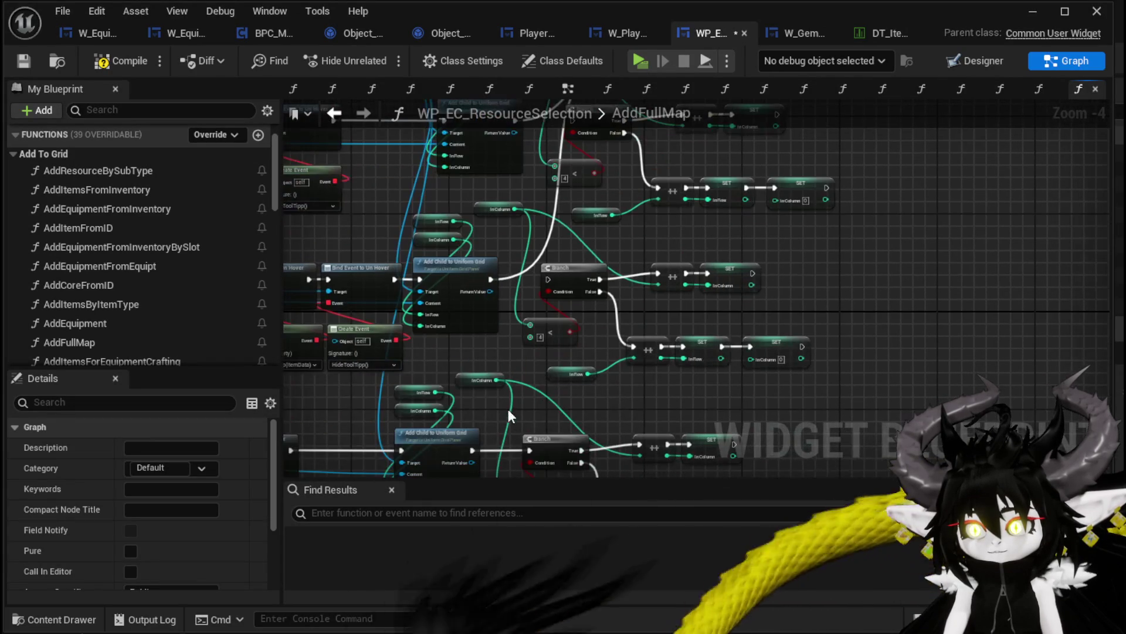
drag(472, 450, 489, 399)
mouse_move(558, 137)
mouse_down()
mouse_move(587, 242)
mouse_move(627, 215)
mouse_up()
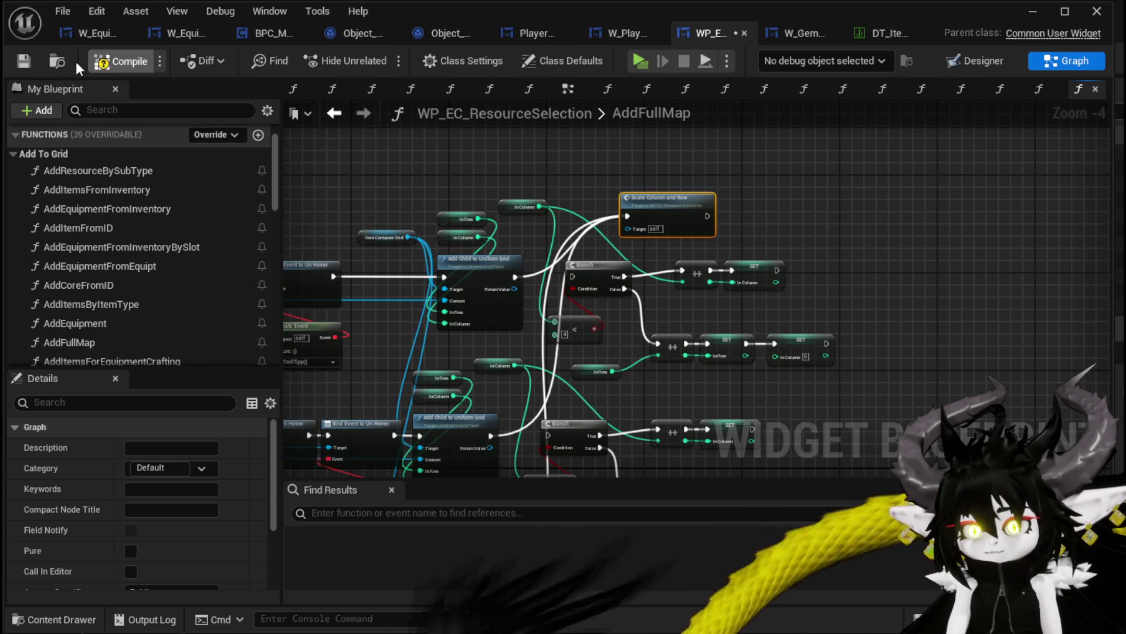
click(24, 61)
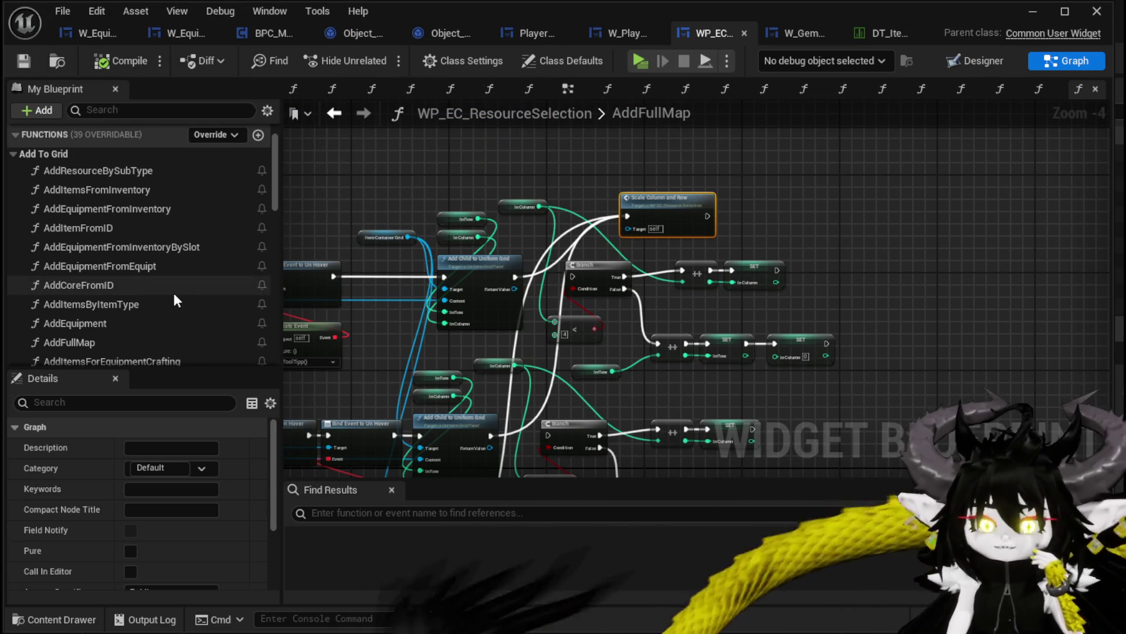
scroll(146, 325, down, 2)
double_click(149, 312)
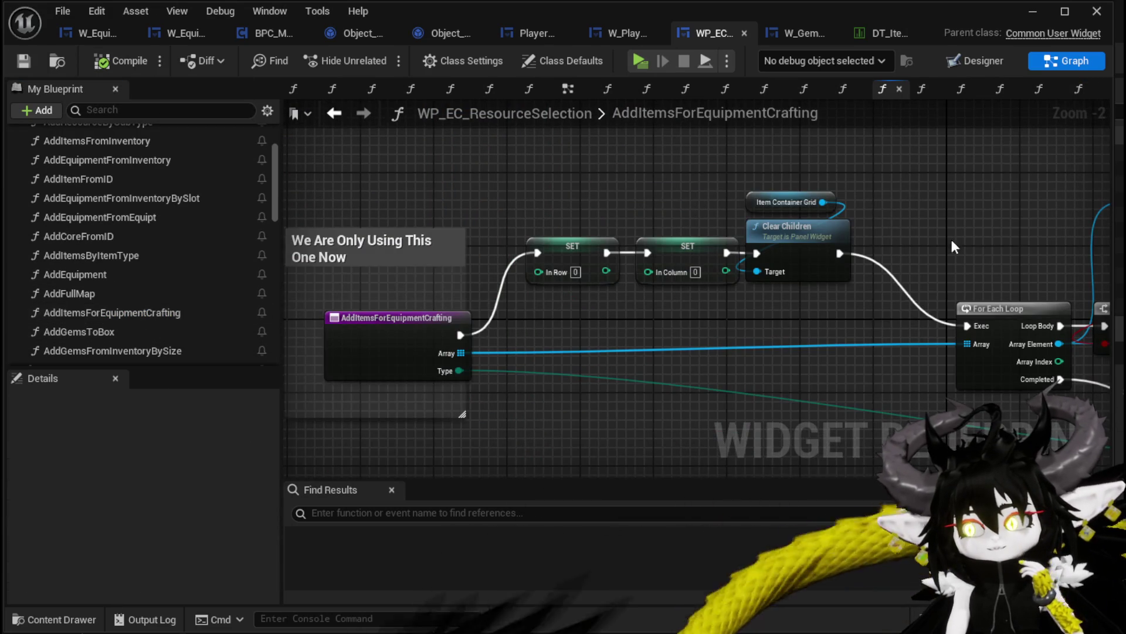
Step: In the current function, paste a Scale Column and Row node, wire it after Add Child, and compile
scroll(950, 237, down, 2)
mouse_move(645, 235)
mouse_down()
mouse_move(380, 219)
mouse_move(770, 217)
mouse_up()
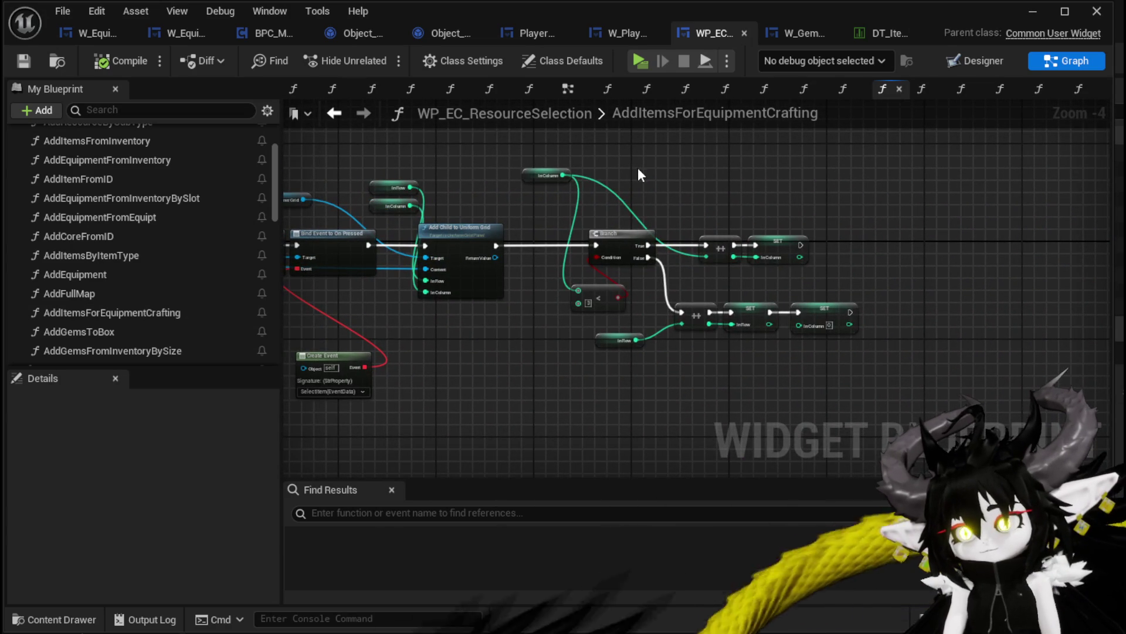
key(ctrl+v)
mouse_move(497, 245)
mouse_down()
mouse_move(670, 190)
mouse_move(639, 191)
mouse_up()
drag(718, 198, 693, 198)
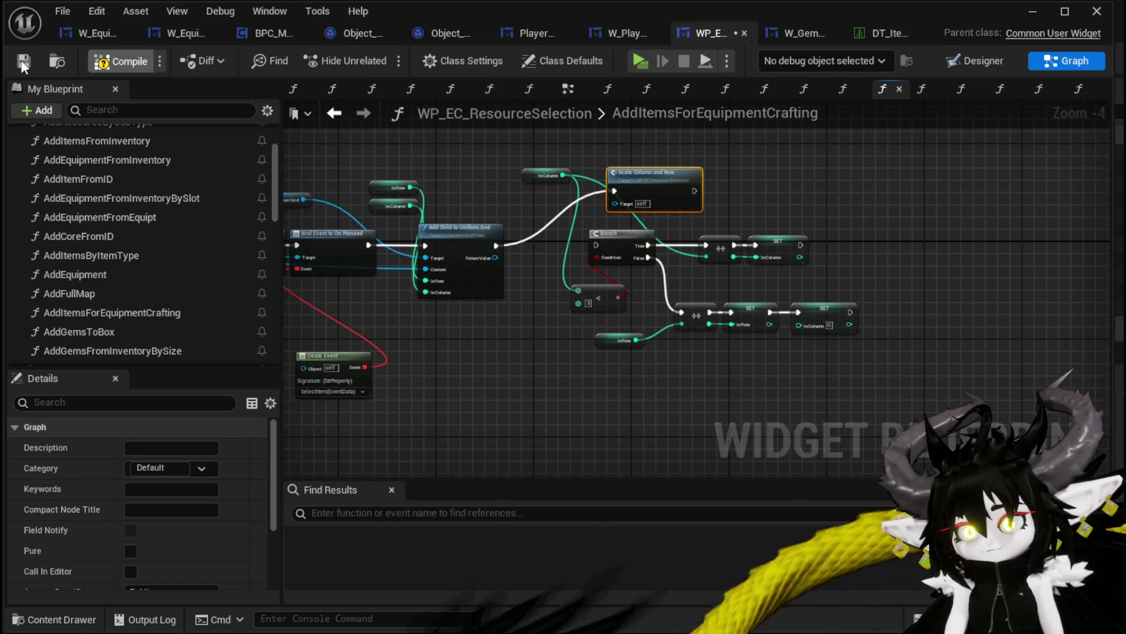
click(23, 61)
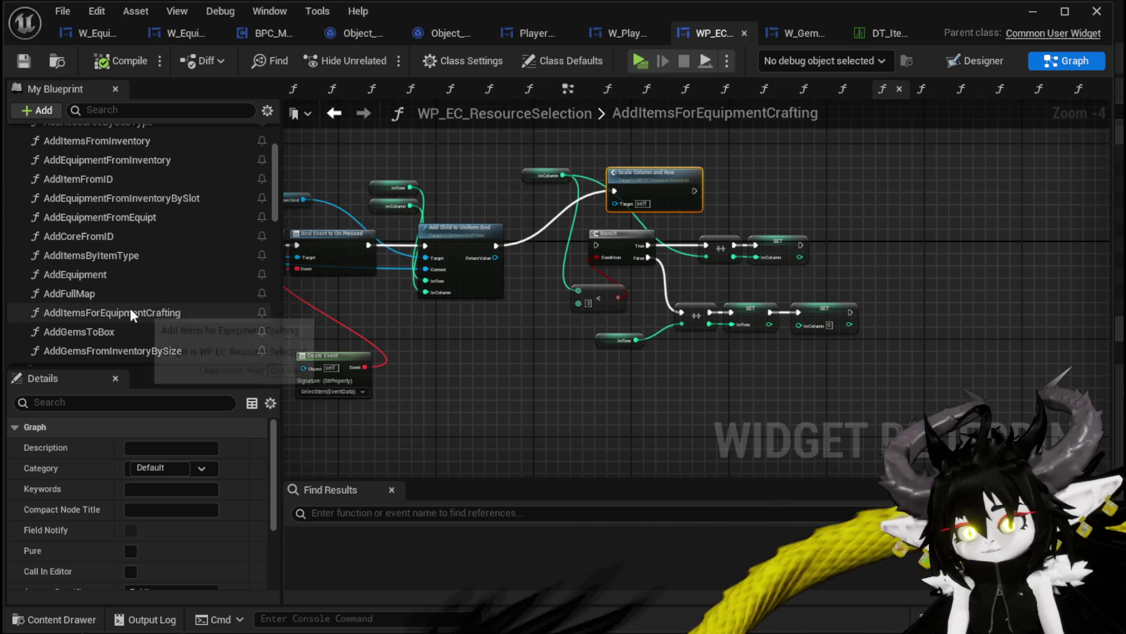
Step: In AddGemsToBox, place a Scale Column and Row node running after each Add Child to Uniform Grid
double_click(118, 292)
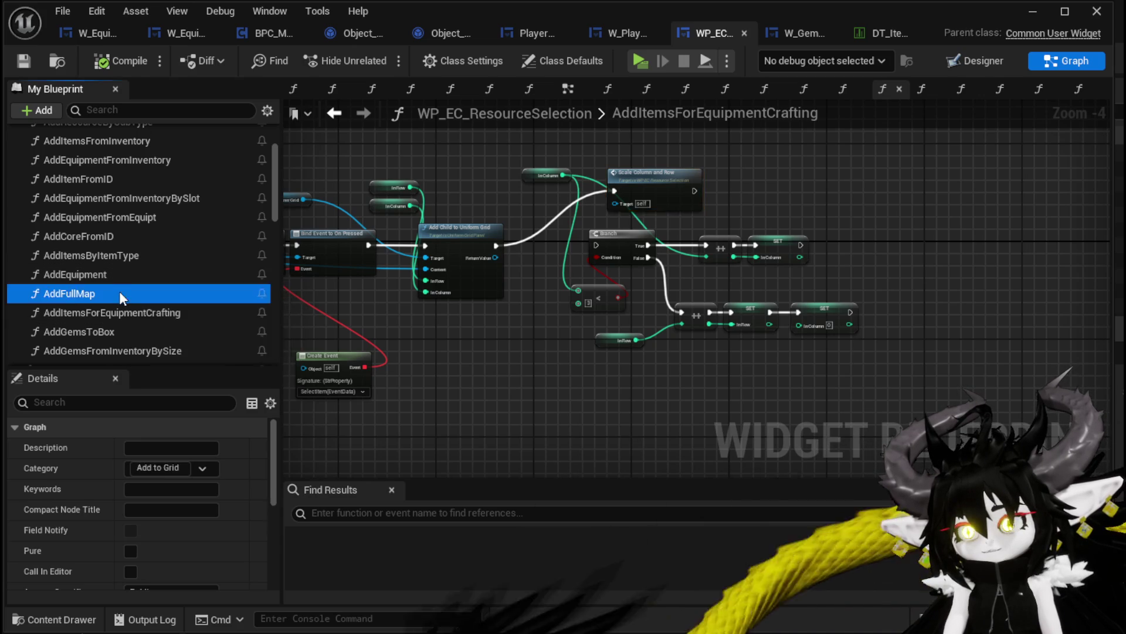
double_click(118, 312)
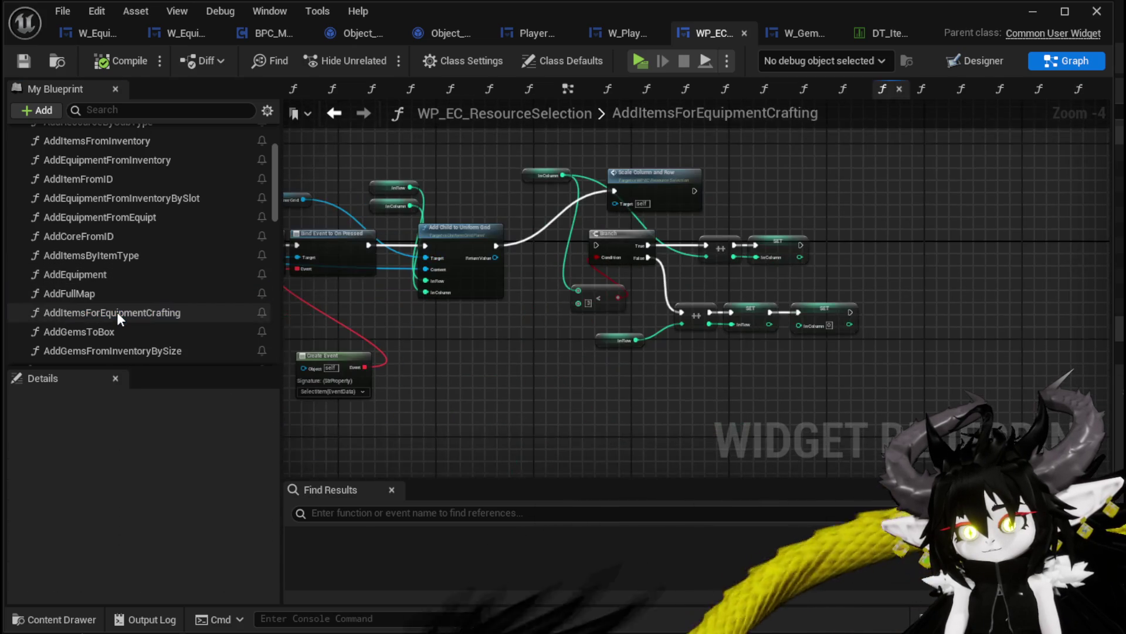
double_click(112, 331)
scroll(855, 357, down, 2)
scroll(722, 311, up, 3)
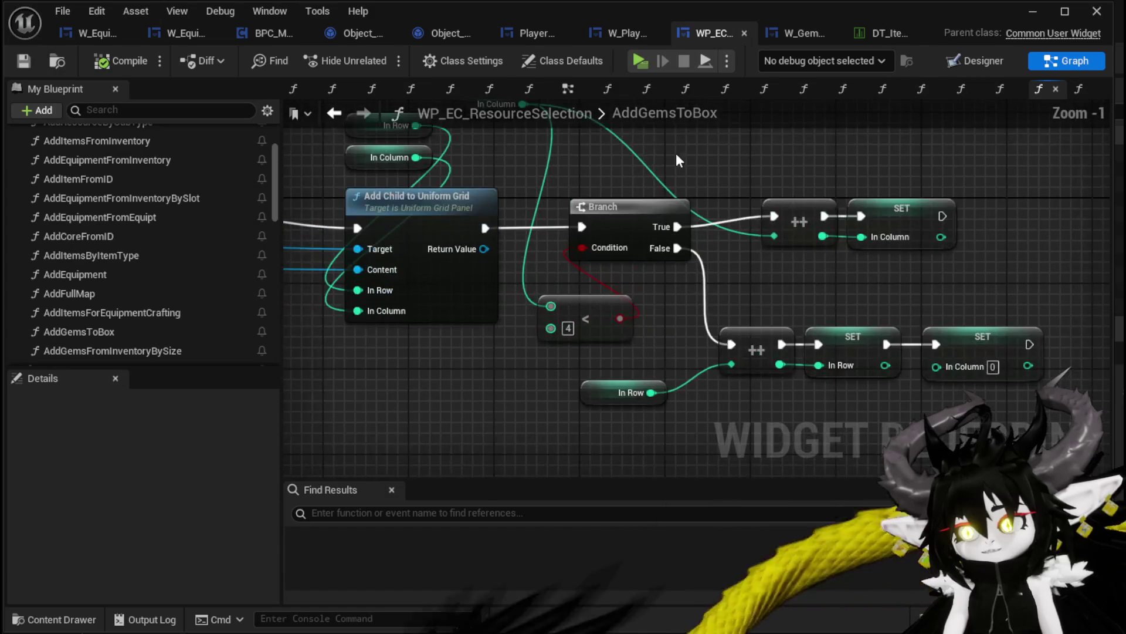
key(ctrl+v)
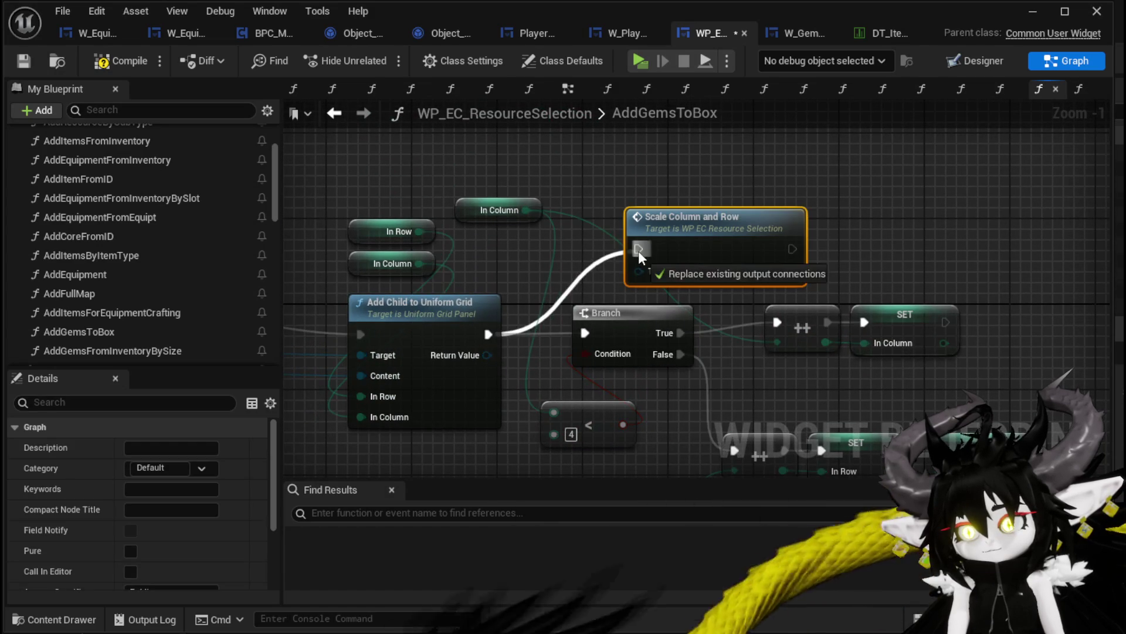
drag(639, 251, 640, 250)
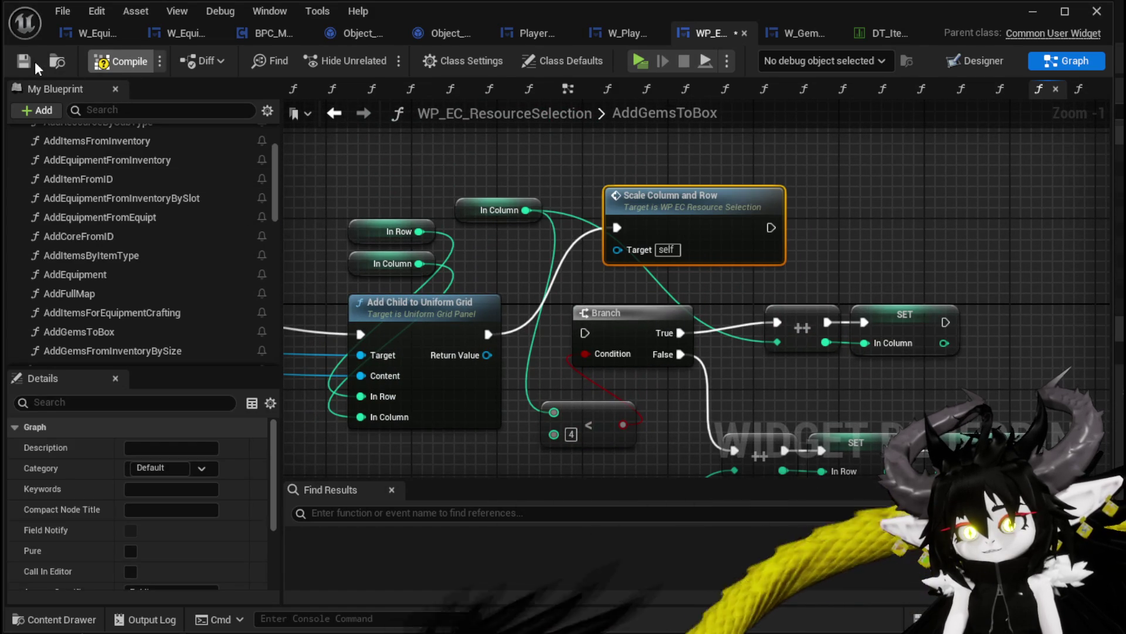
scroll(146, 320, down, 1)
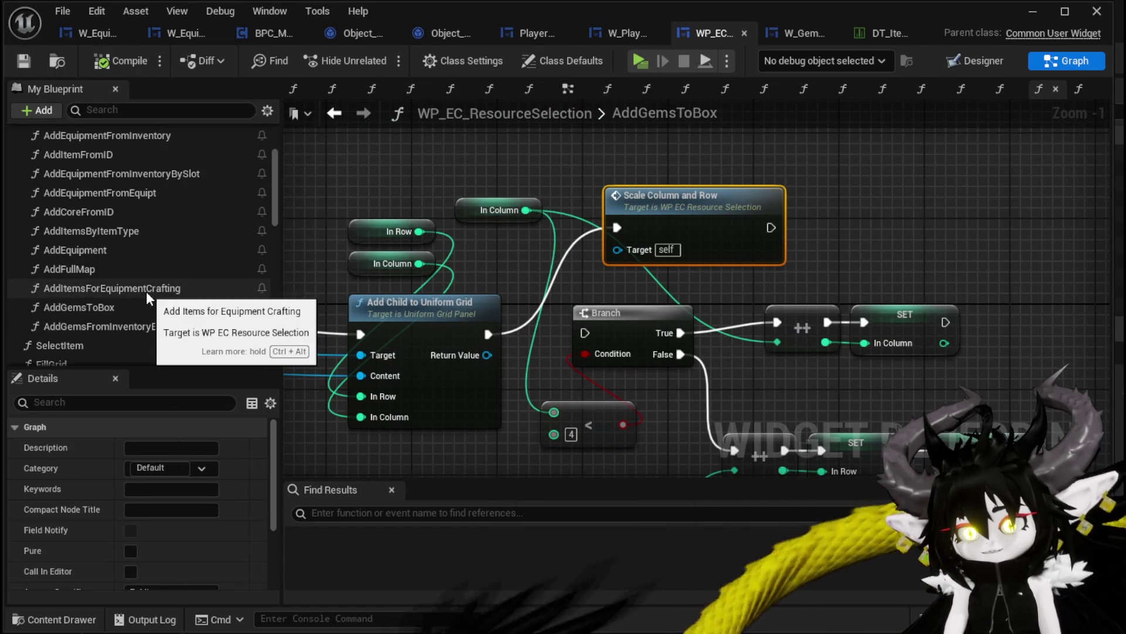
Step: Paste a Scale Column and Row node beside the Add Child nodes in AddGemsFromInventoryBySize
double_click(126, 326)
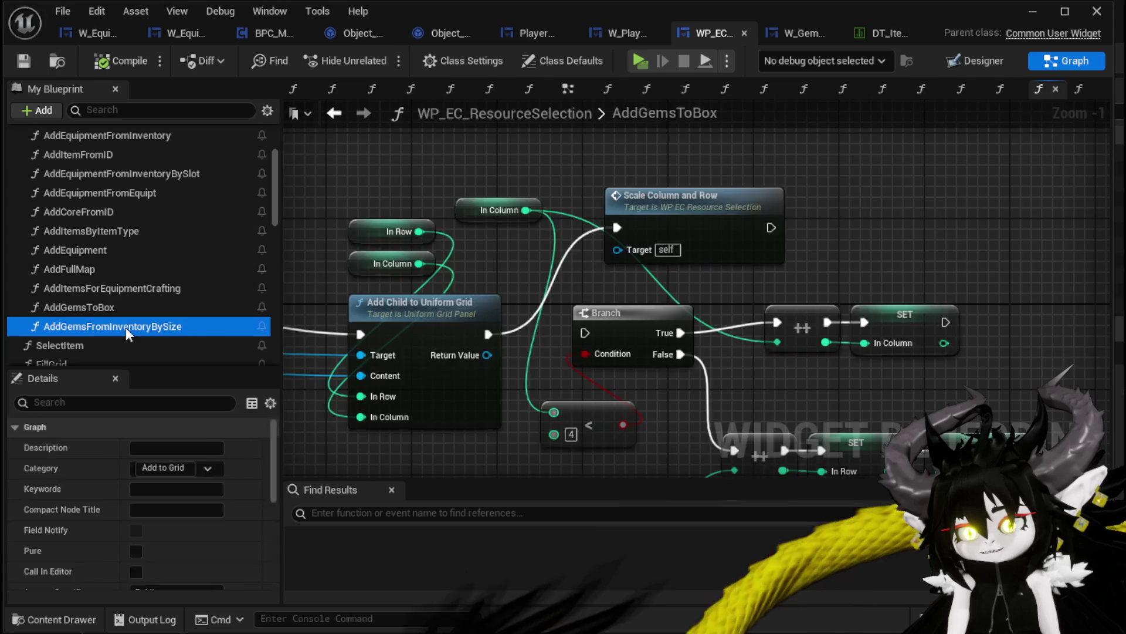
mouse_move(934, 287)
mouse_down()
mouse_move(639, 285)
mouse_move(388, 237)
mouse_up()
mouse_move(938, 226)
mouse_down()
mouse_move(575, 219)
mouse_move(626, 229)
mouse_move(674, 210)
mouse_up()
key(ctrl+v)
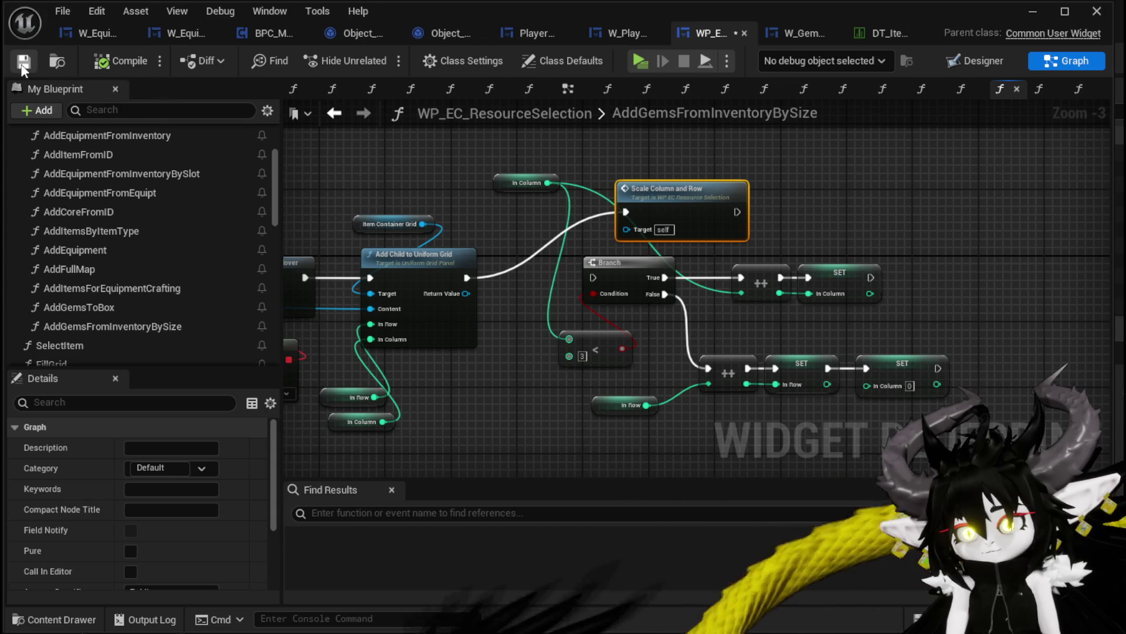
scroll(94, 311, down, 1)
Step: Add Scale Column and Row after Add Child in FillGrid, then compile the resource selection widget
double_click(93, 322)
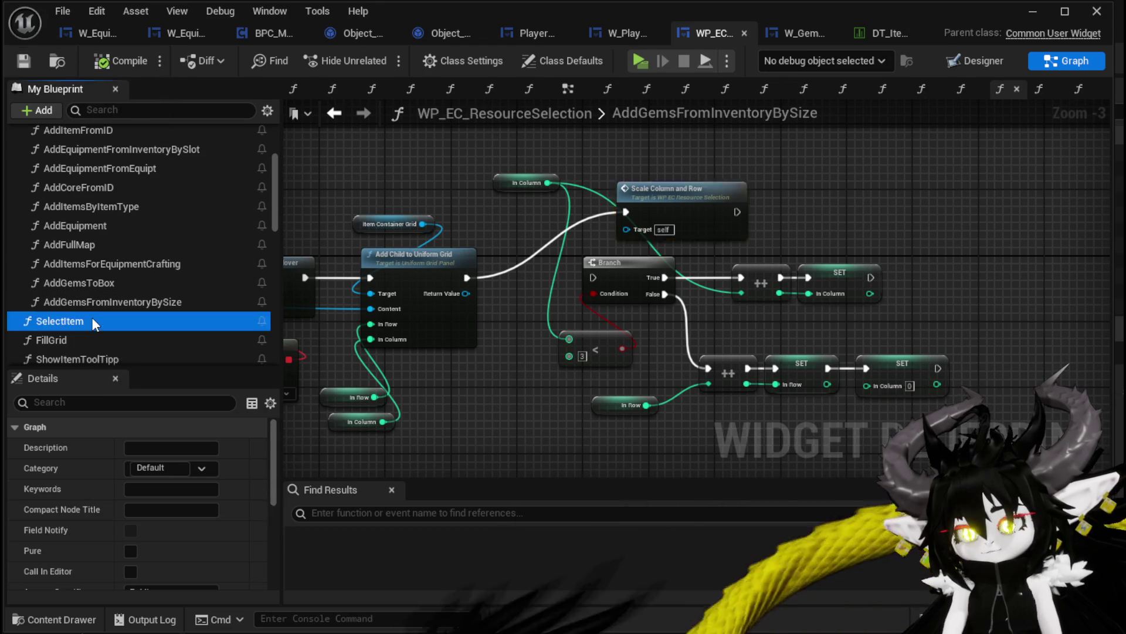
double_click(80, 339)
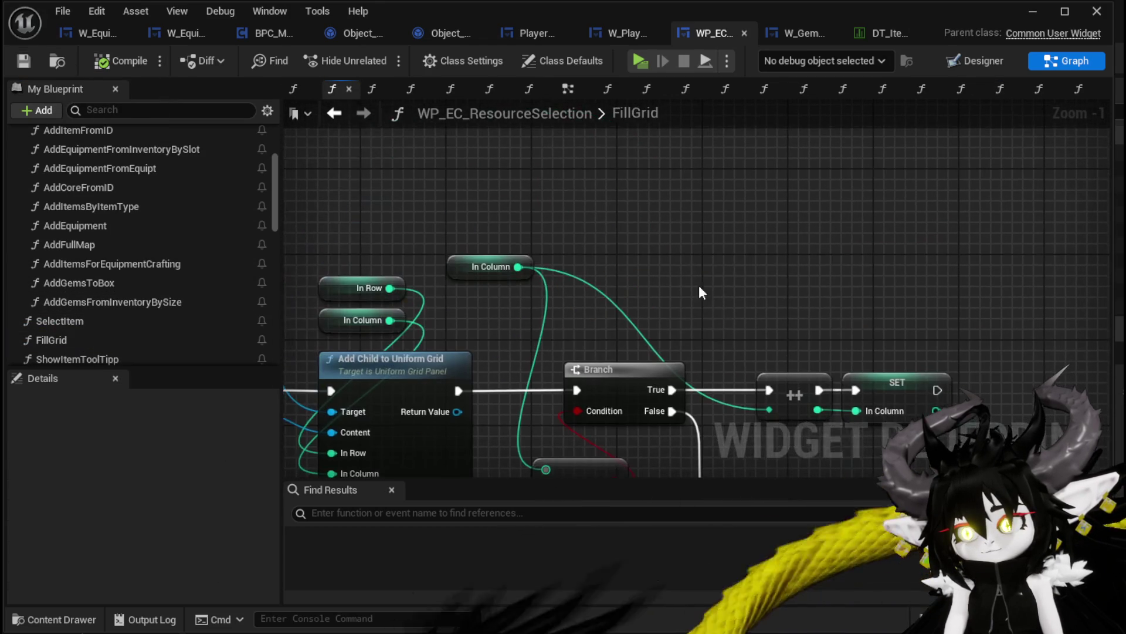
key(ctrl+v)
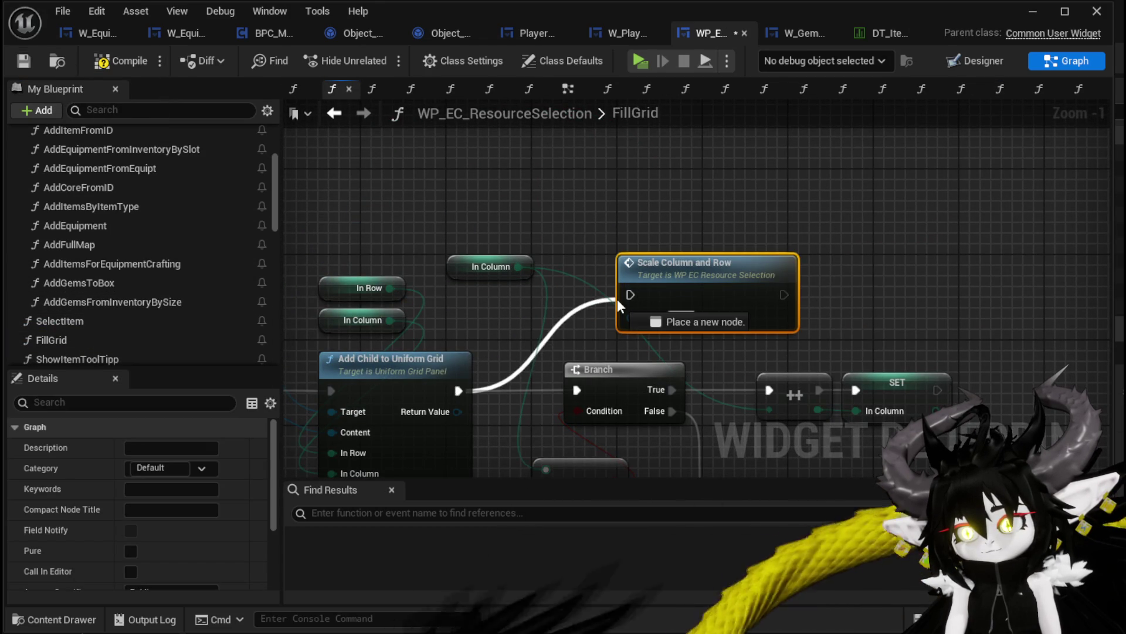
click(649, 237)
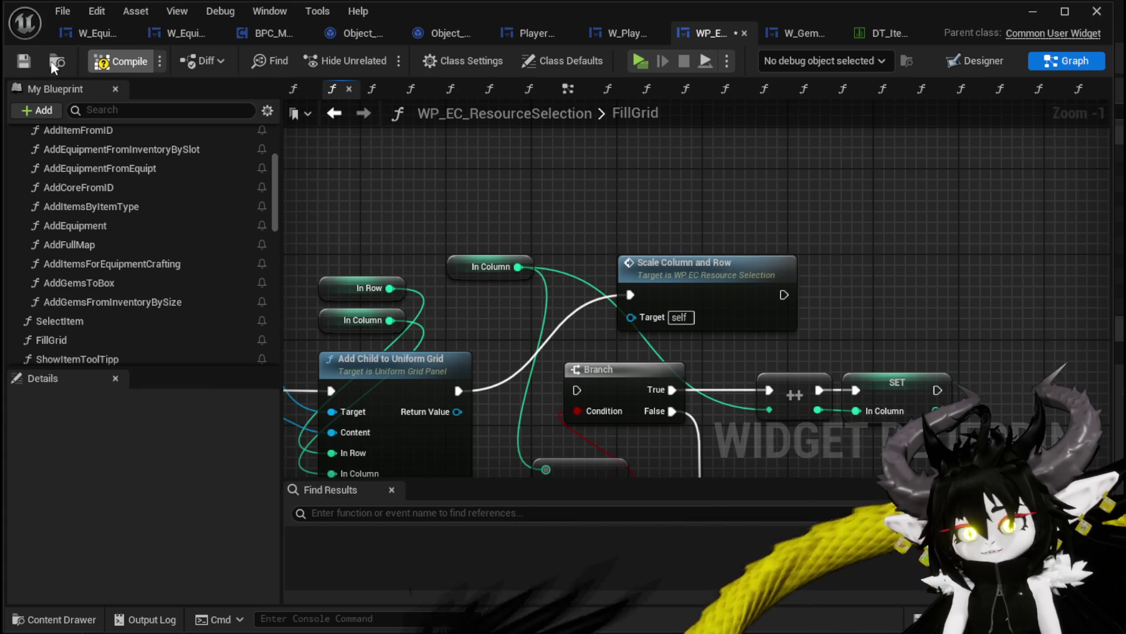
key(F7)
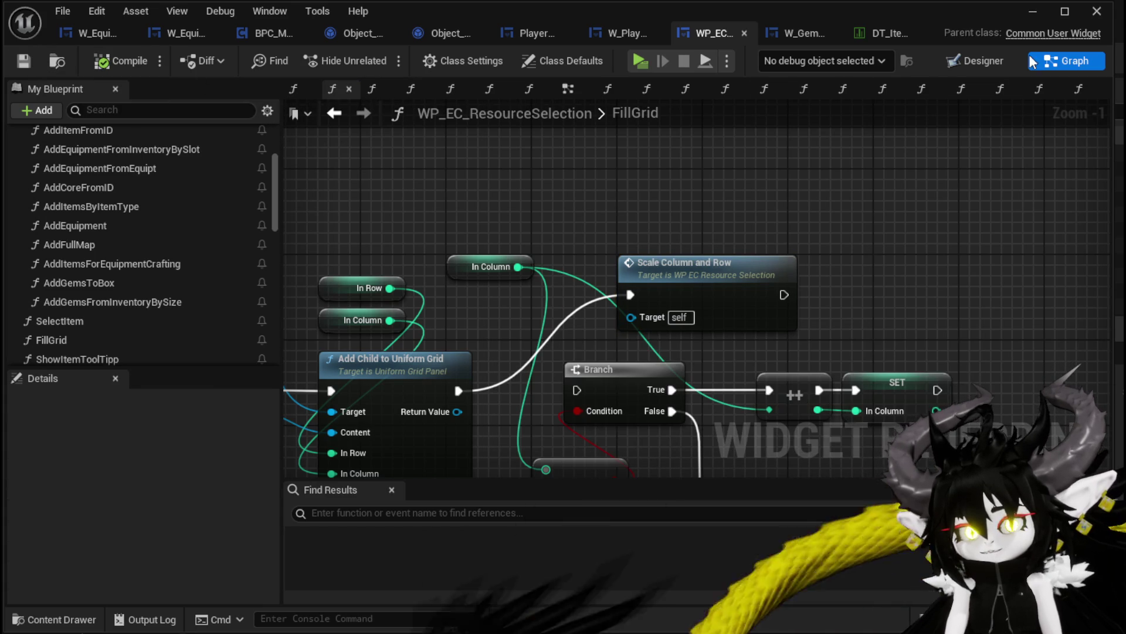
click(1033, 12)
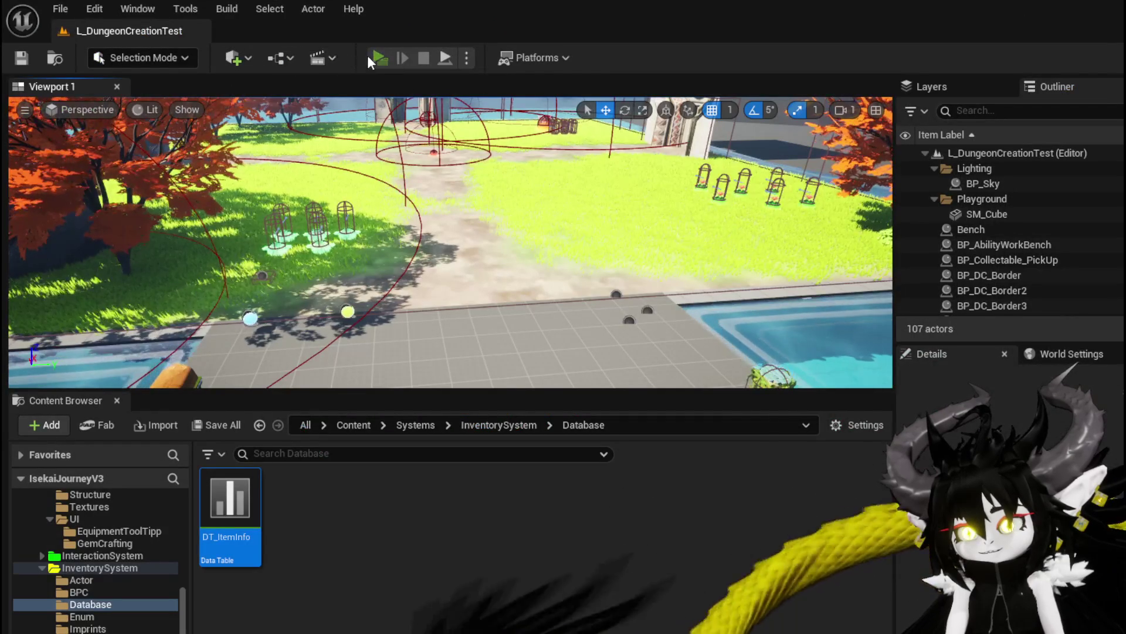
Step: Start the standalone game and check the Inventory's Materials, Equipment and Food grids
click(367, 55)
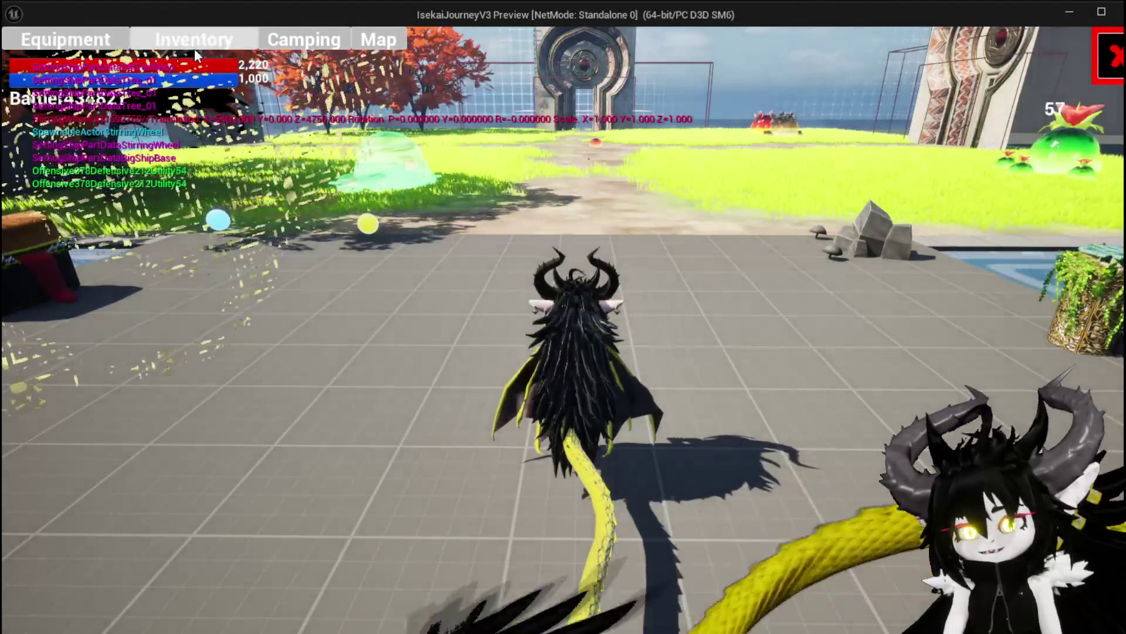
click(194, 46)
click(546, 142)
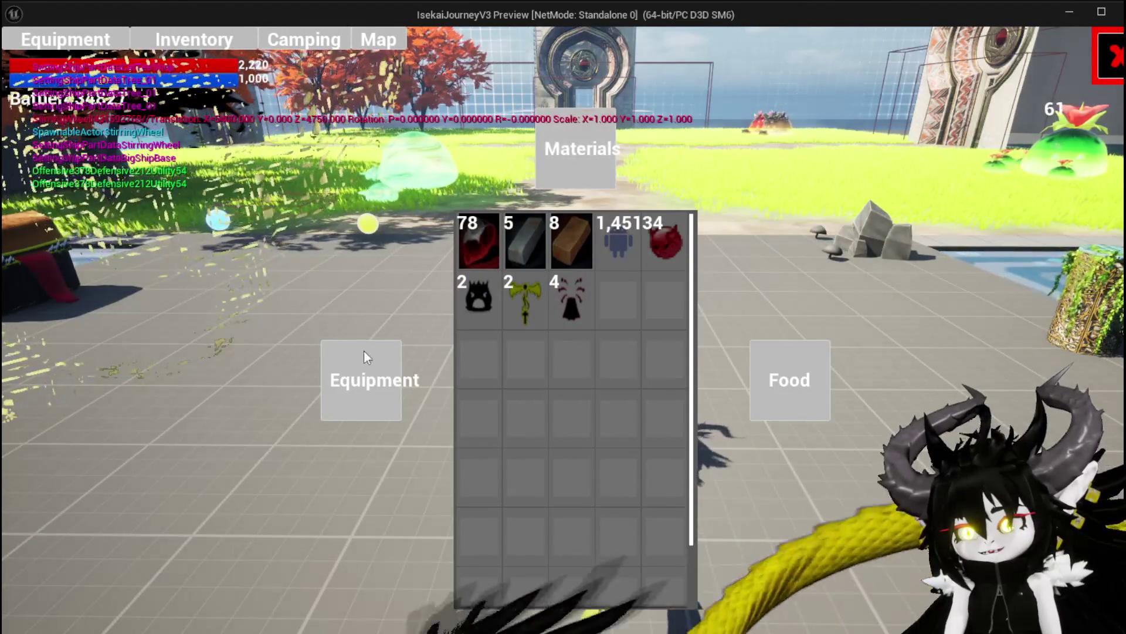
click(361, 378)
click(753, 388)
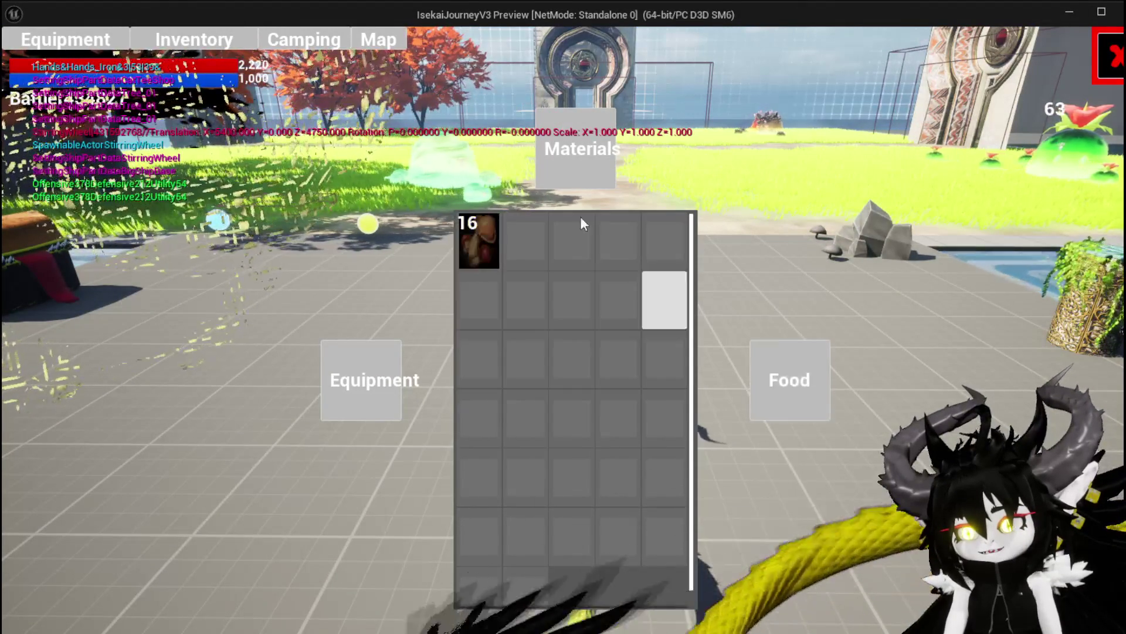
Step: On the Equipment screen, check the head, chest and leg item lists, then return to Inventory
click(65, 39)
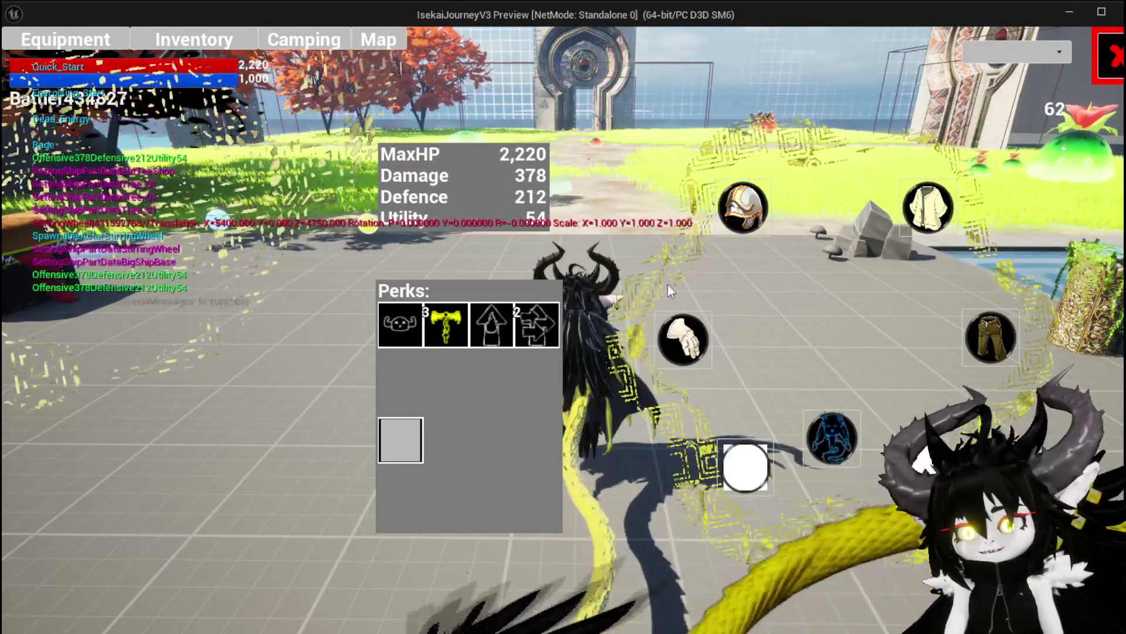
click(758, 213)
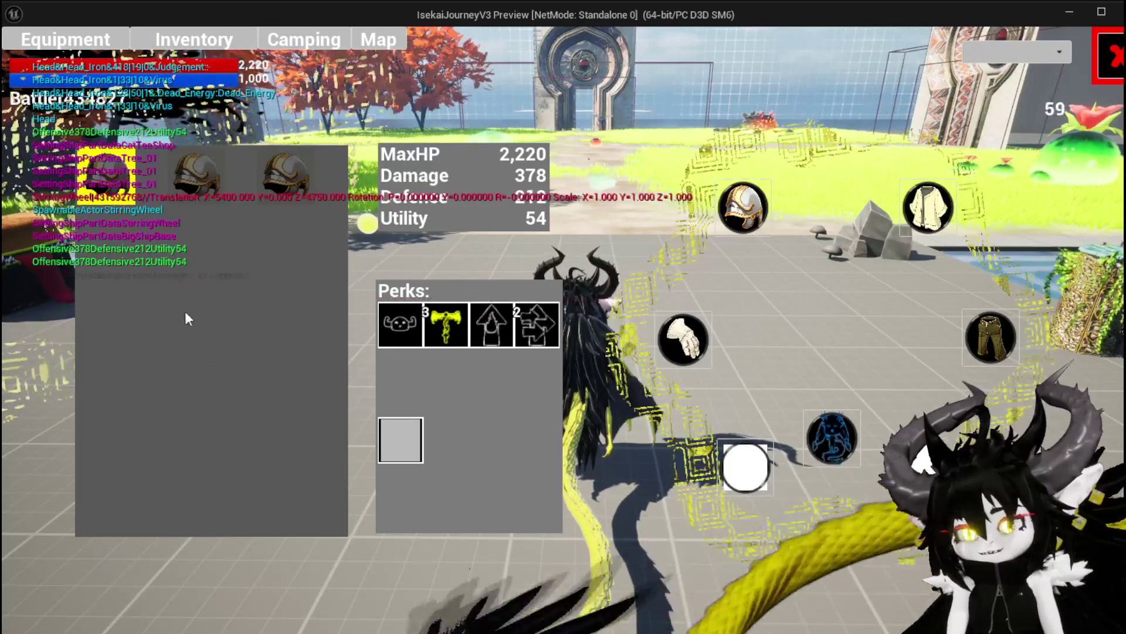
click(684, 339)
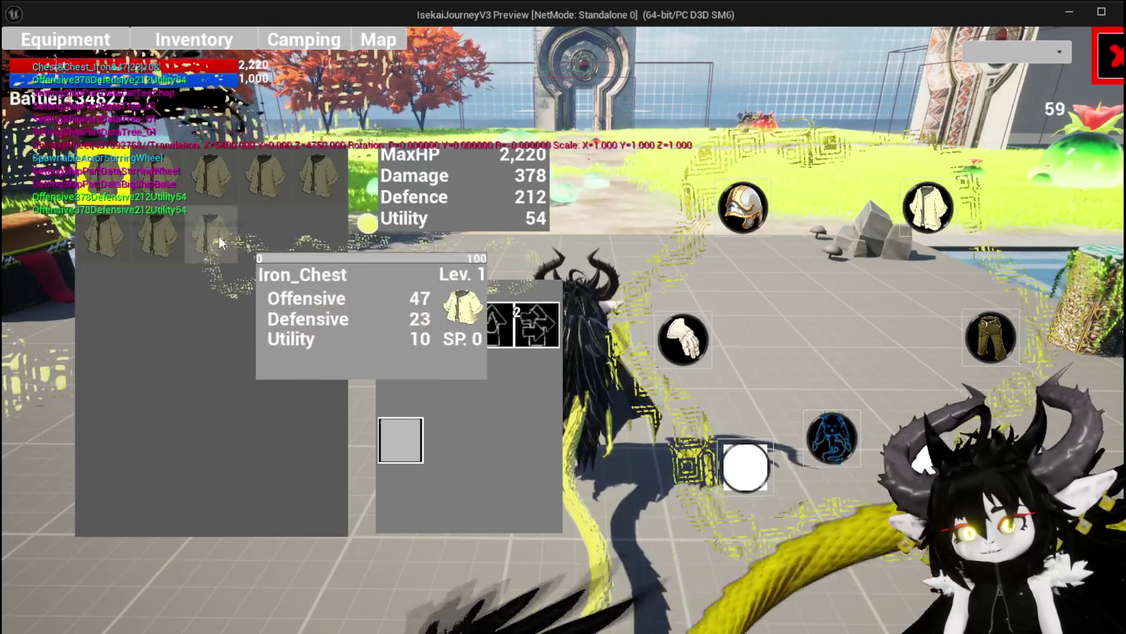
click(990, 338)
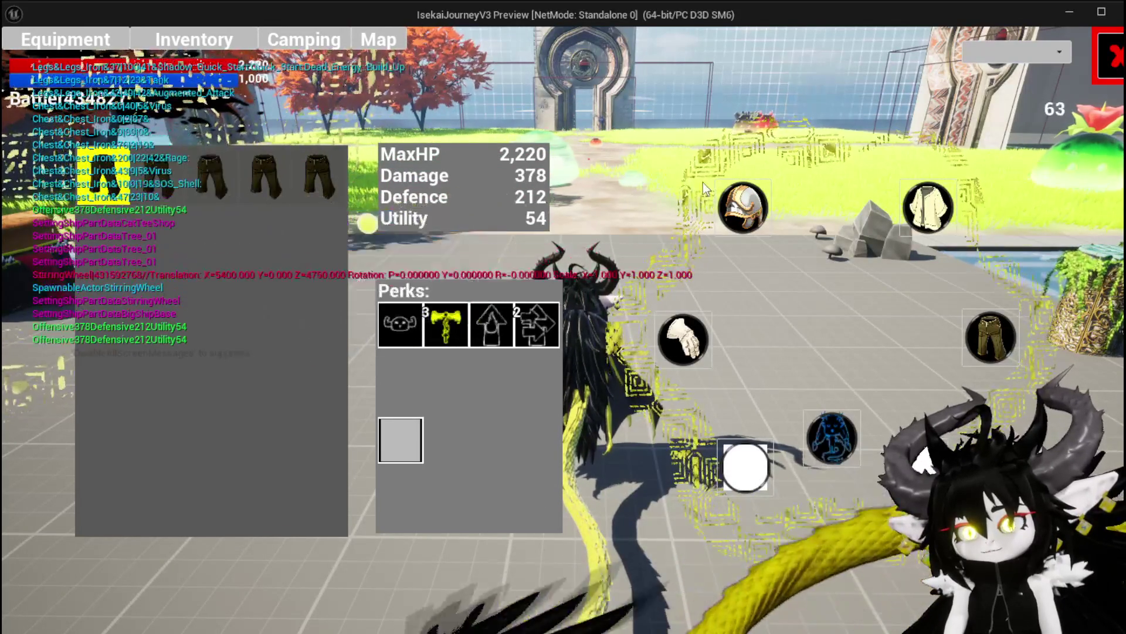
click(741, 201)
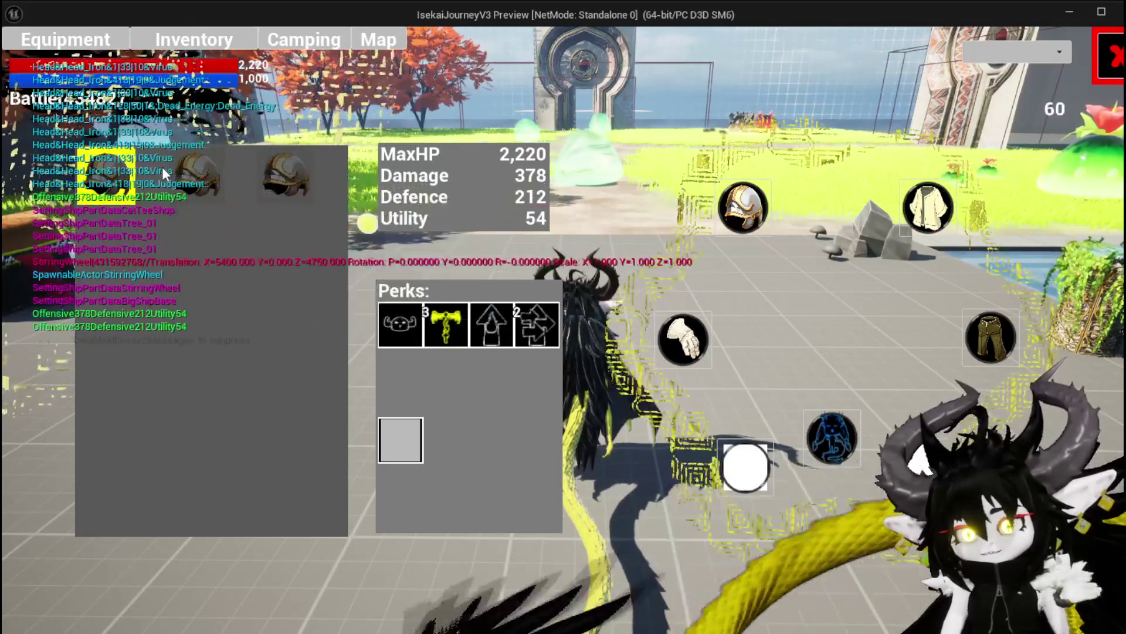
key(i)
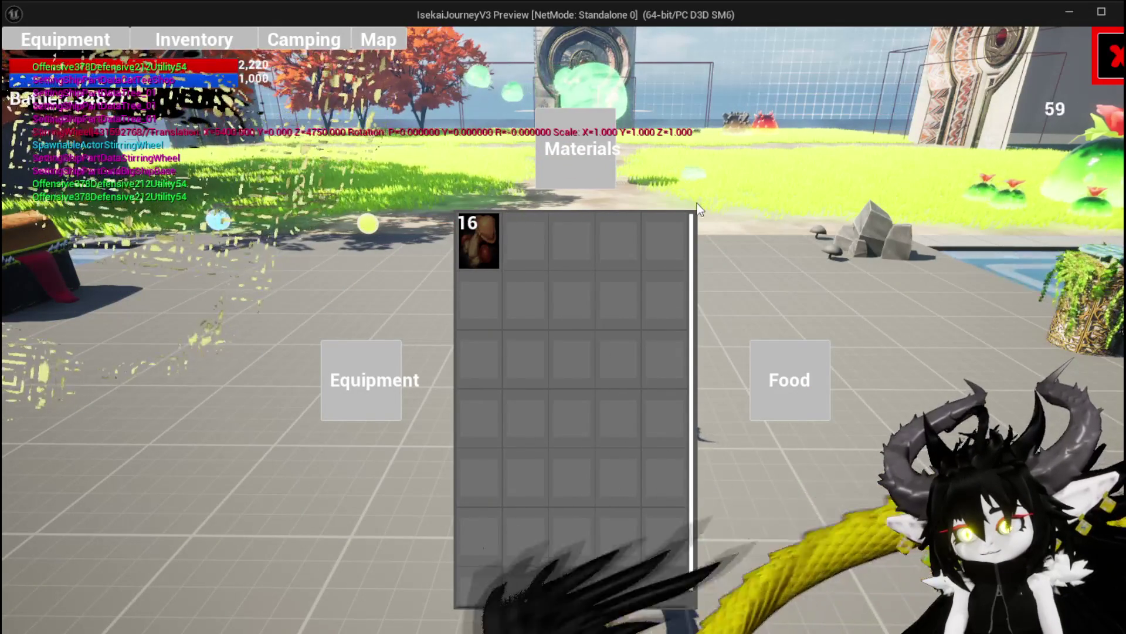
Step: At the workbench, choose armor upgrading and show Iron_Legs' gem socket options
key(i)
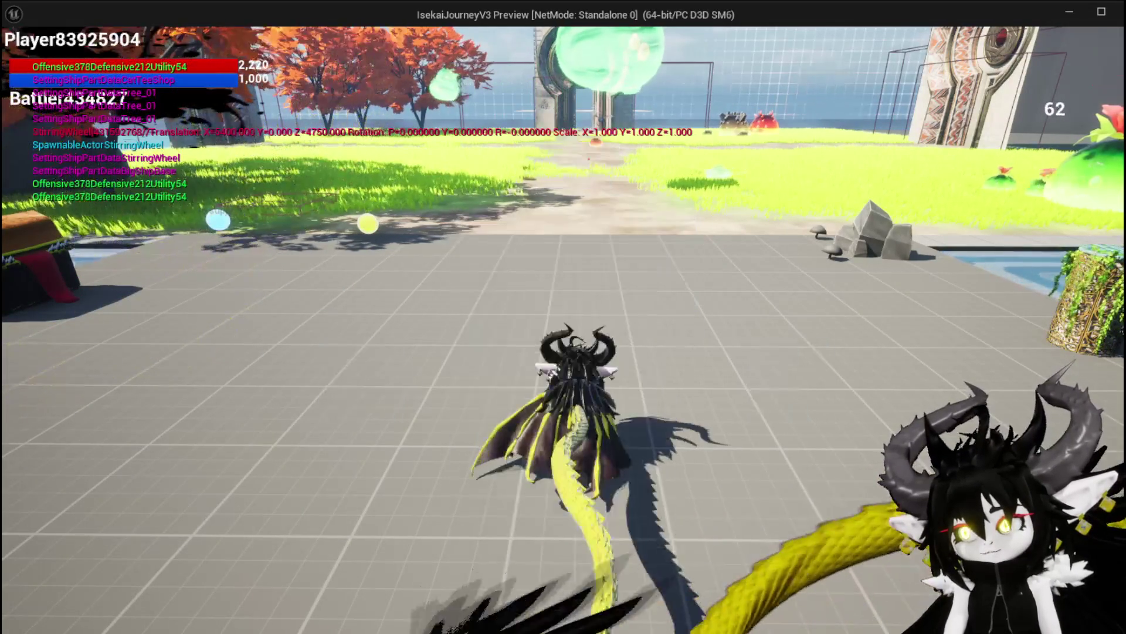
key(w)
key(e)
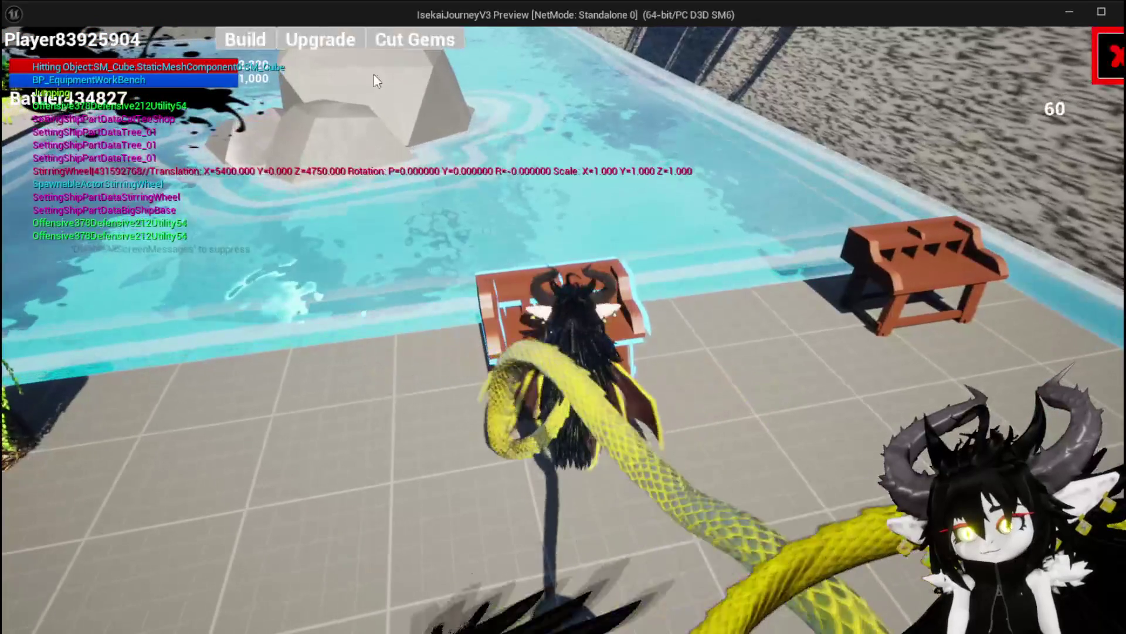
click(409, 44)
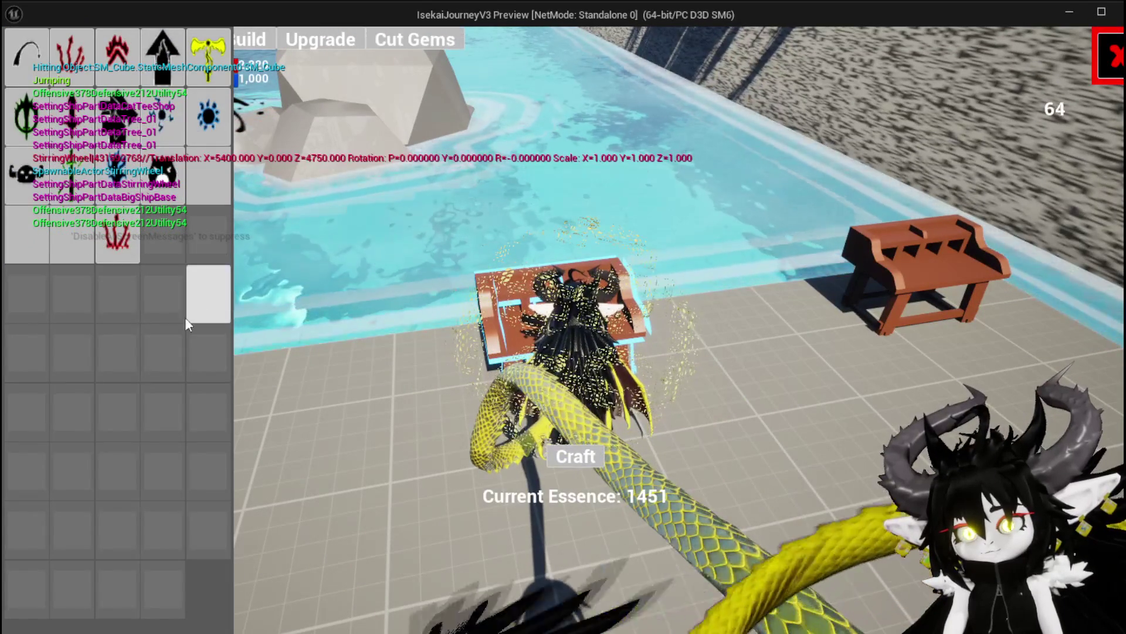
click(322, 39)
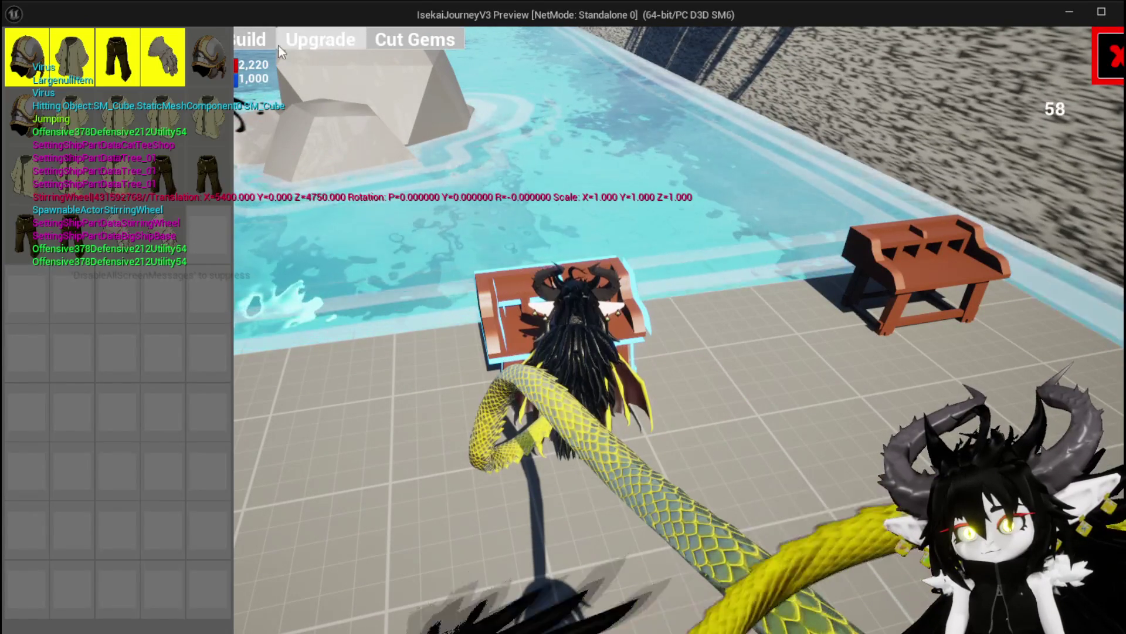
click(197, 173)
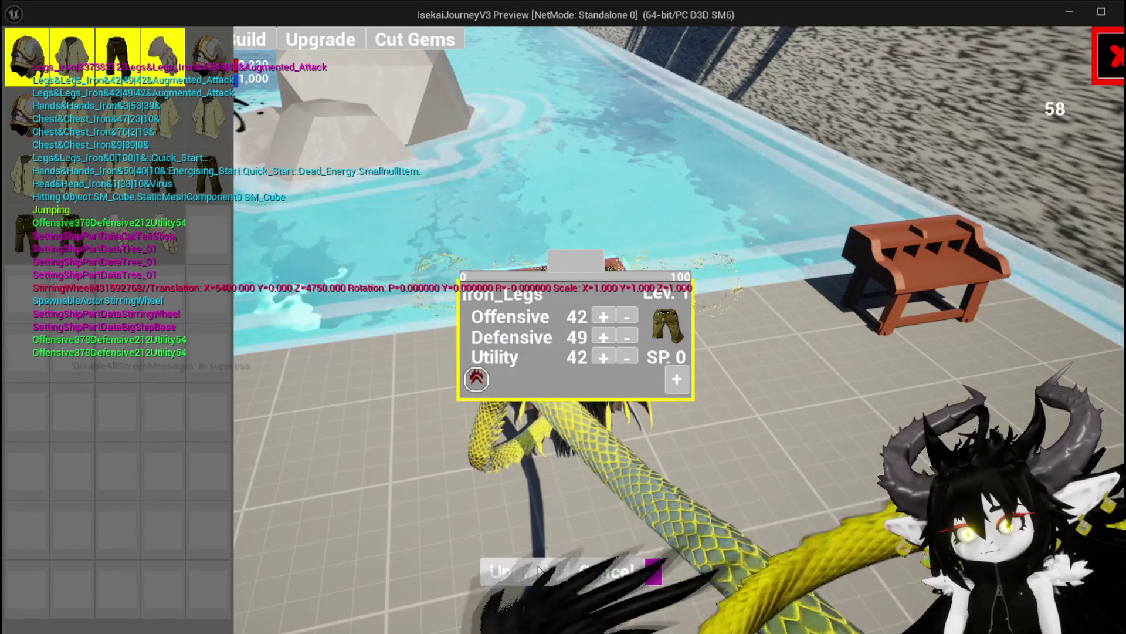
click(675, 379)
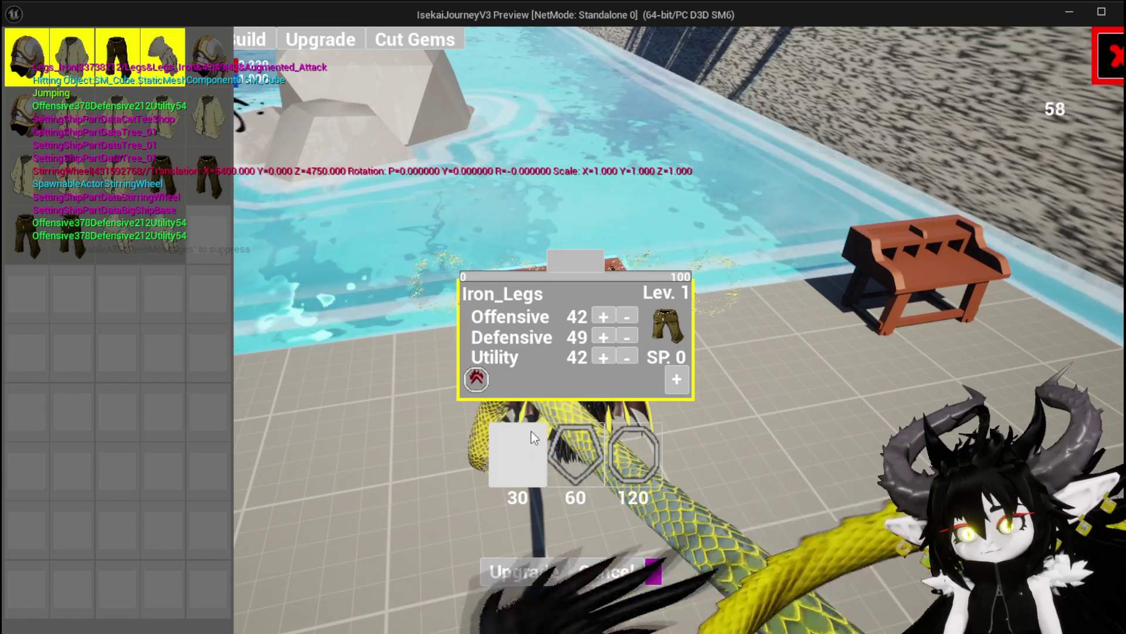
Step: Load a level 3 Iron_Legs, add a sixth socket for 30 SP, check its gem inventory, then exit and save the level
mouse_move(207, 106)
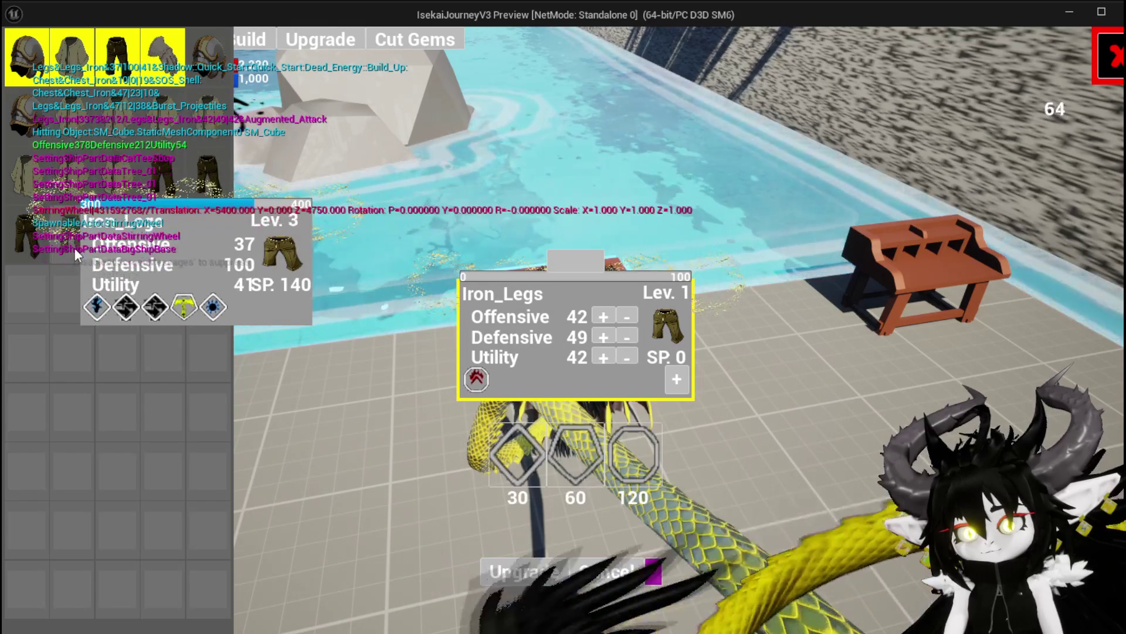
click(74, 248)
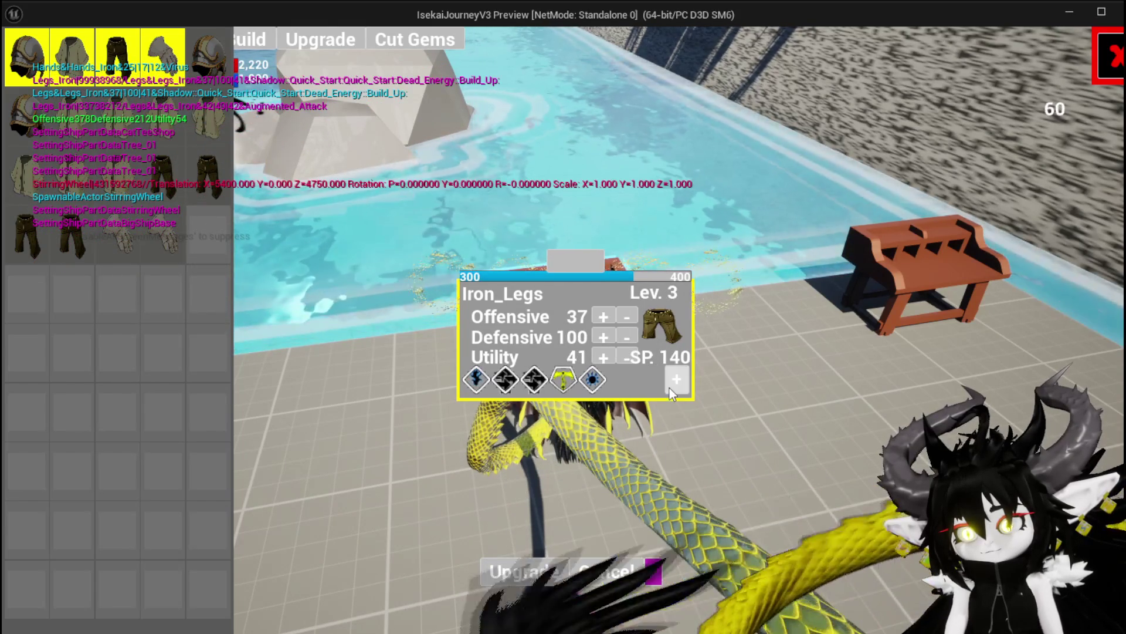
click(505, 456)
right_click(622, 379)
click(657, 394)
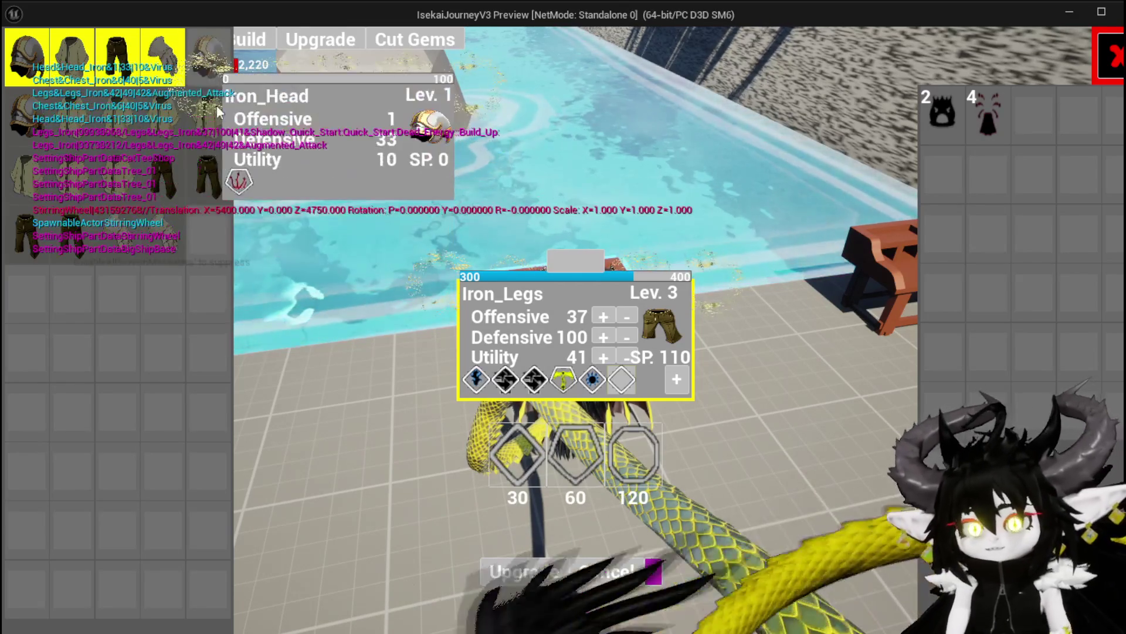
mouse_move(186, 130)
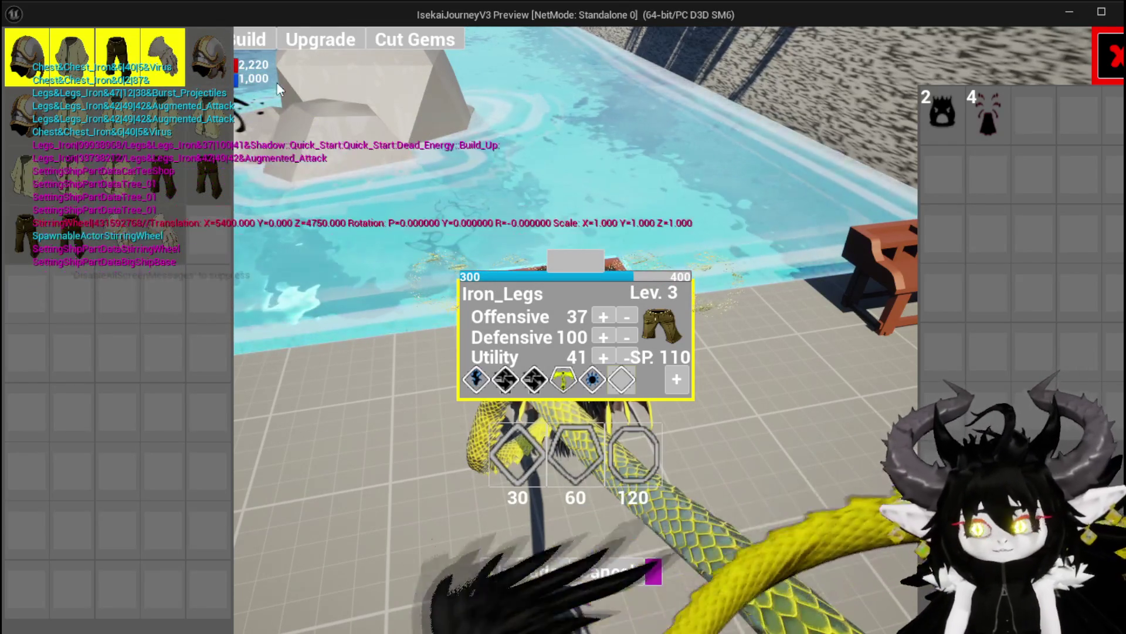
mouse_move(218, 83)
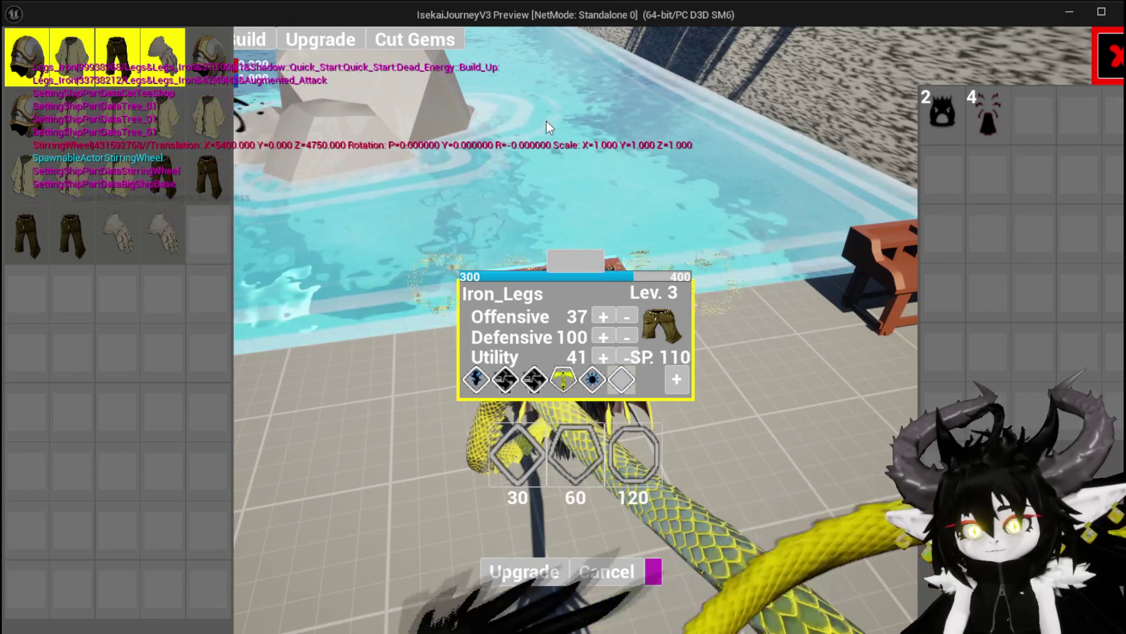
key(Escape)
click(16, 61)
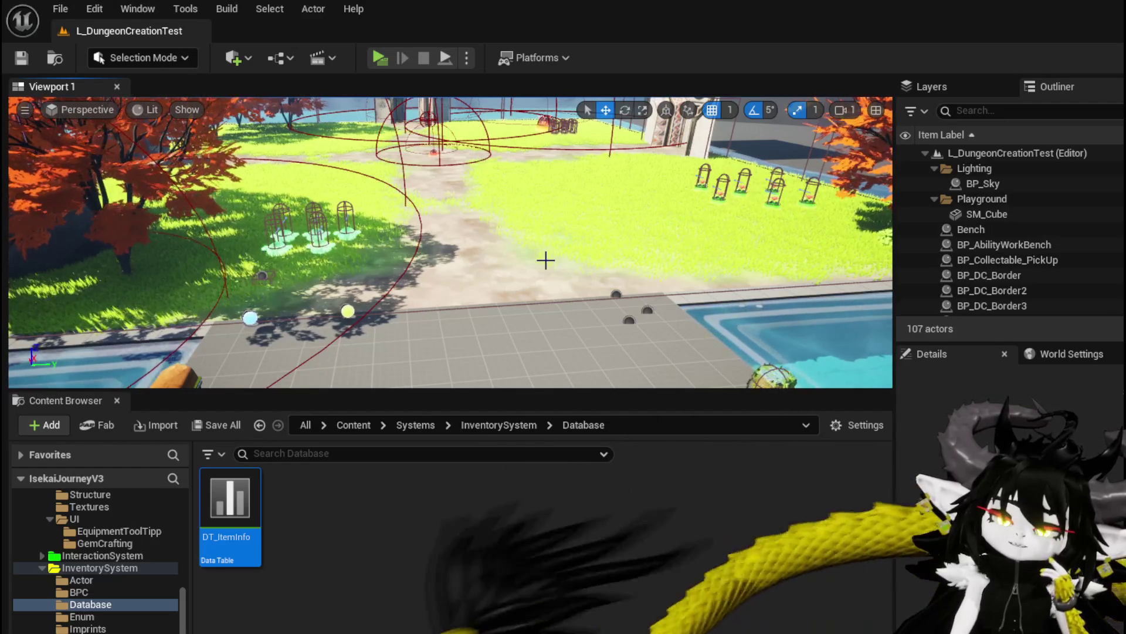
Step: Start a standalone play test, engage a slime, and cast the SummonSpawn card
click(381, 56)
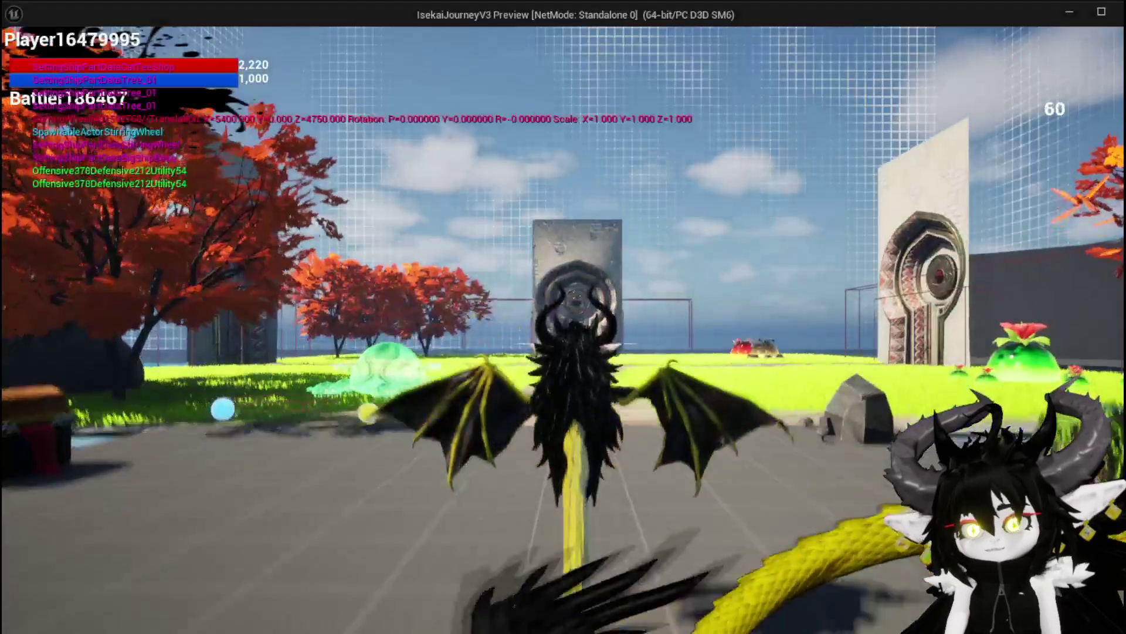
key(w)
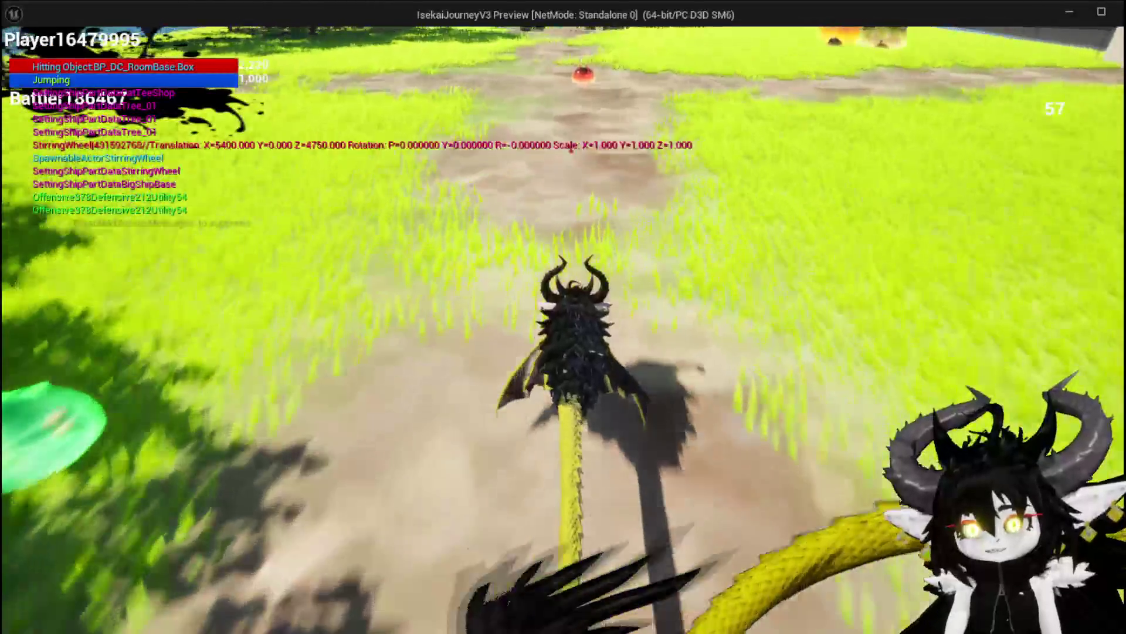
key(e)
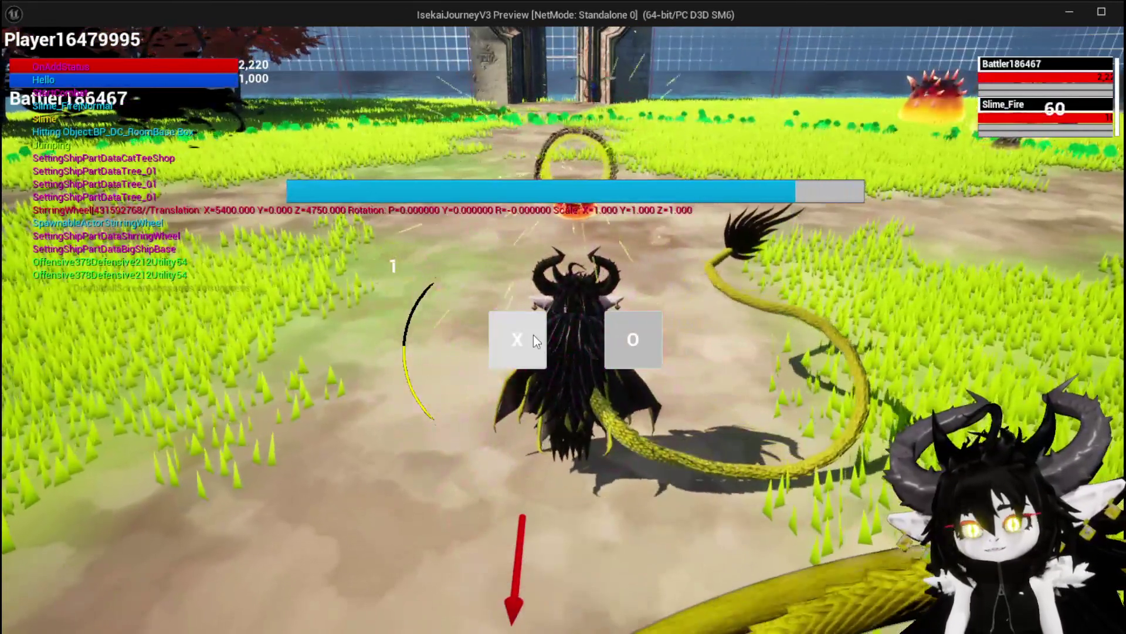
click(535, 340)
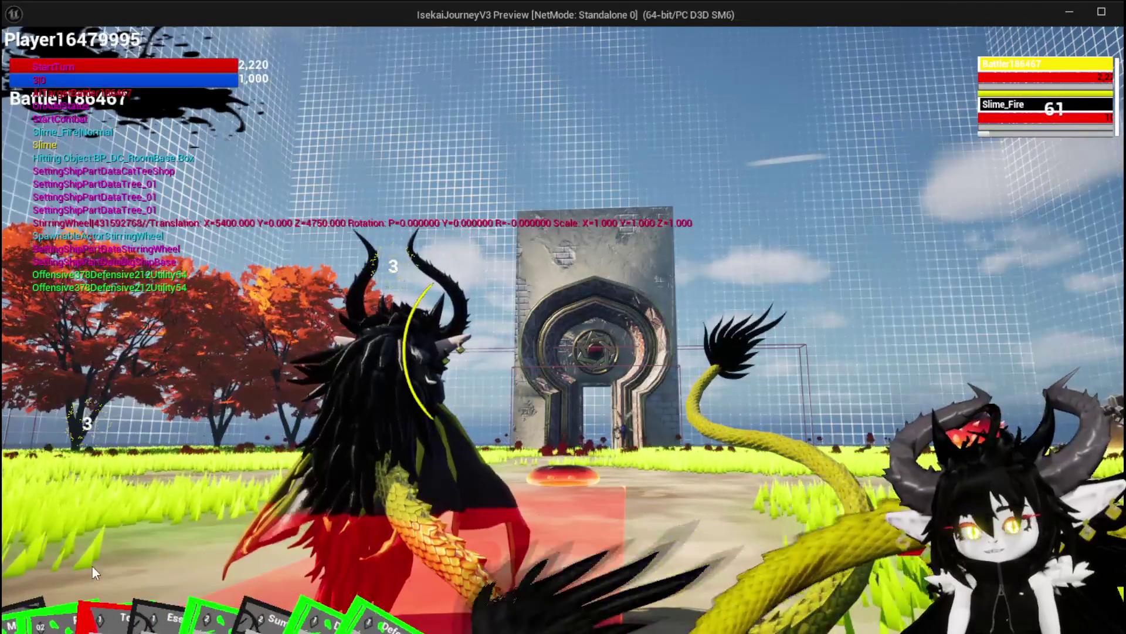
click(75, 568)
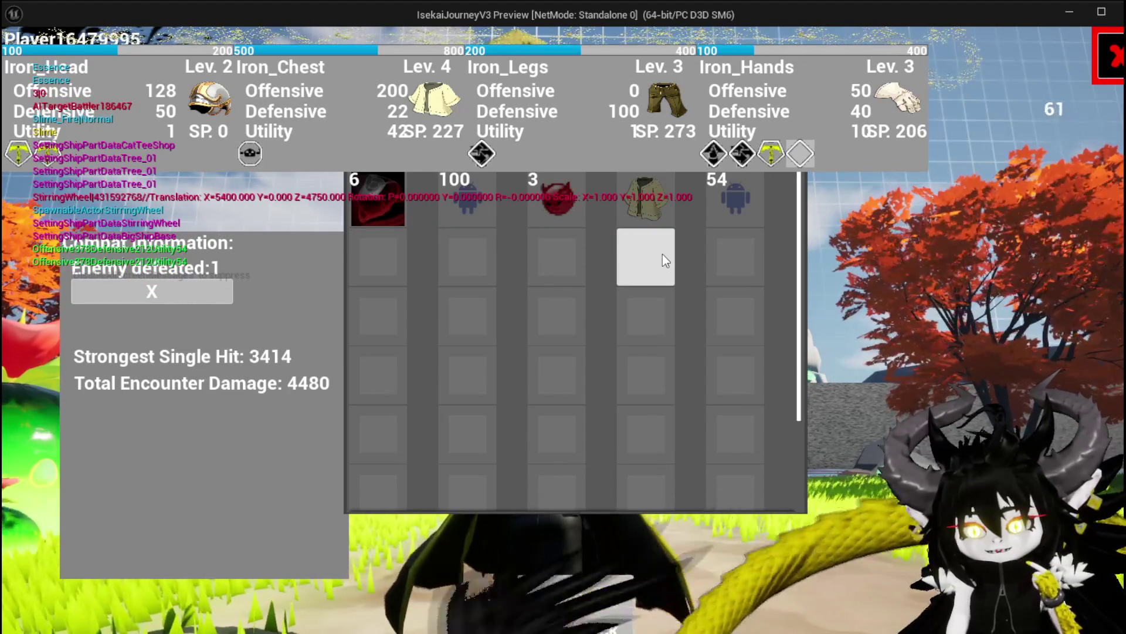
Step: Close the victory loot screen, stop the session, and save the changed packages
key(Tab)
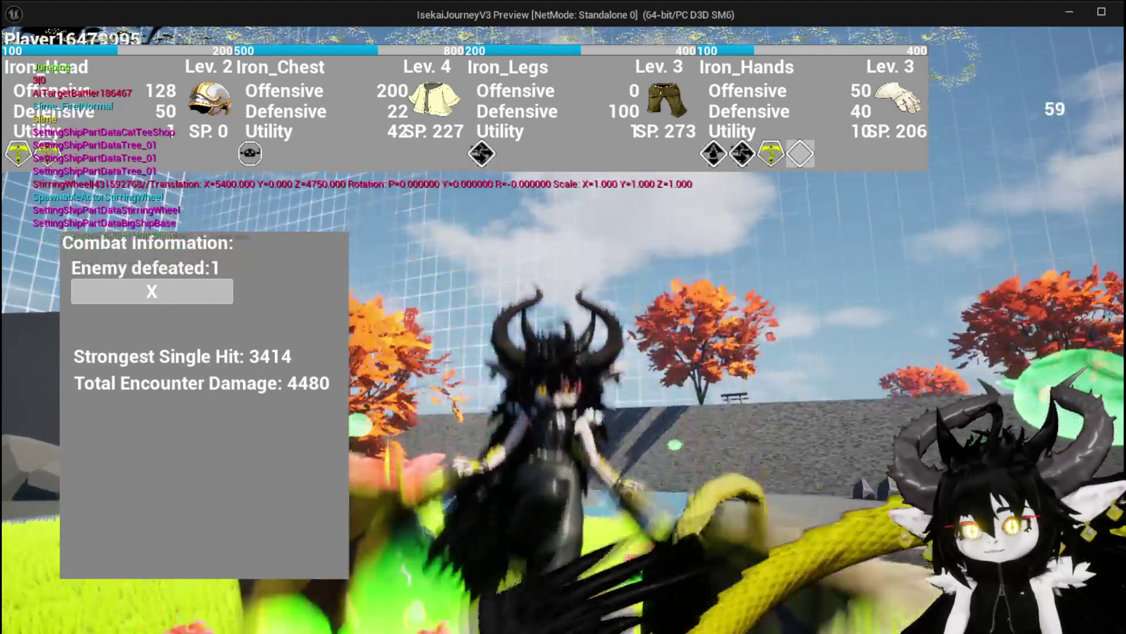
key(space)
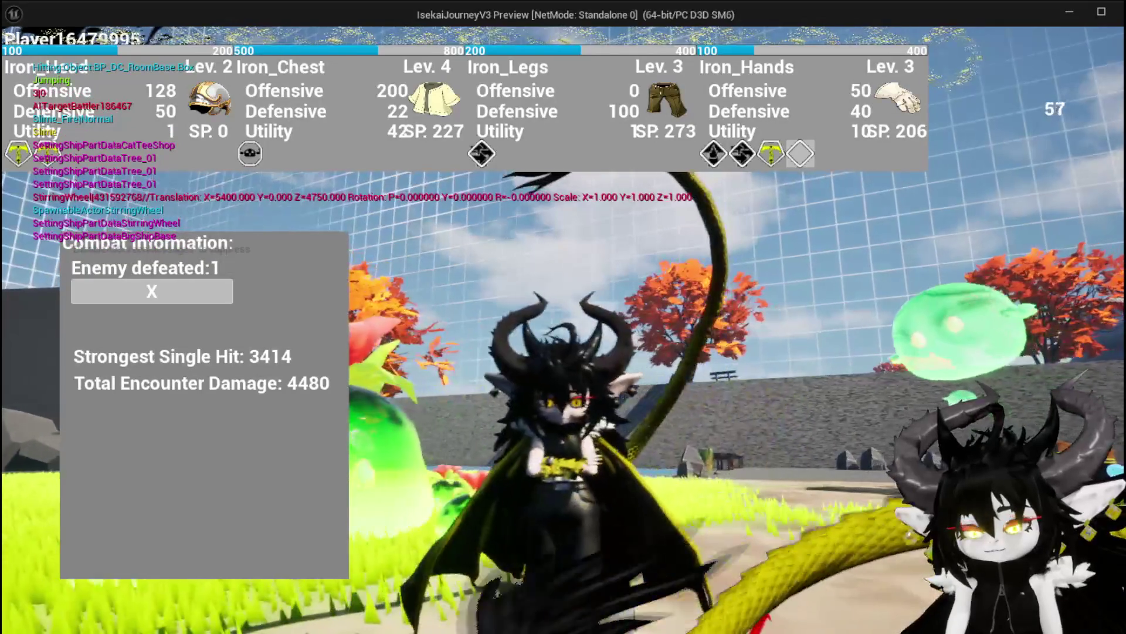
key(Escape)
click(22, 58)
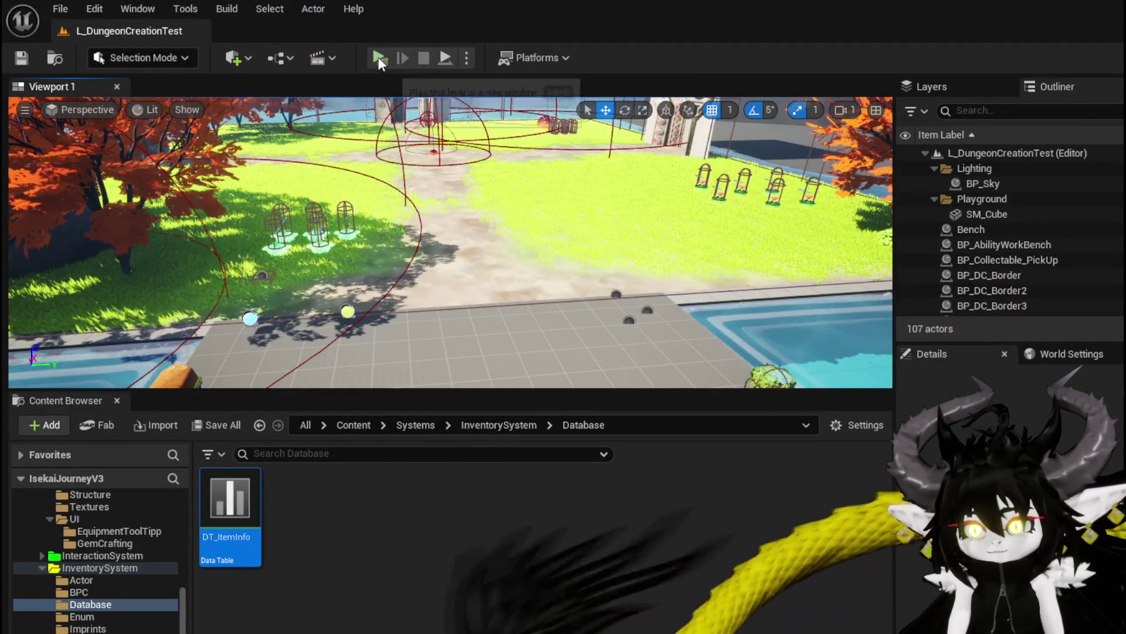
Step: Launch the play test again and charge a slime to start a battle
click(375, 64)
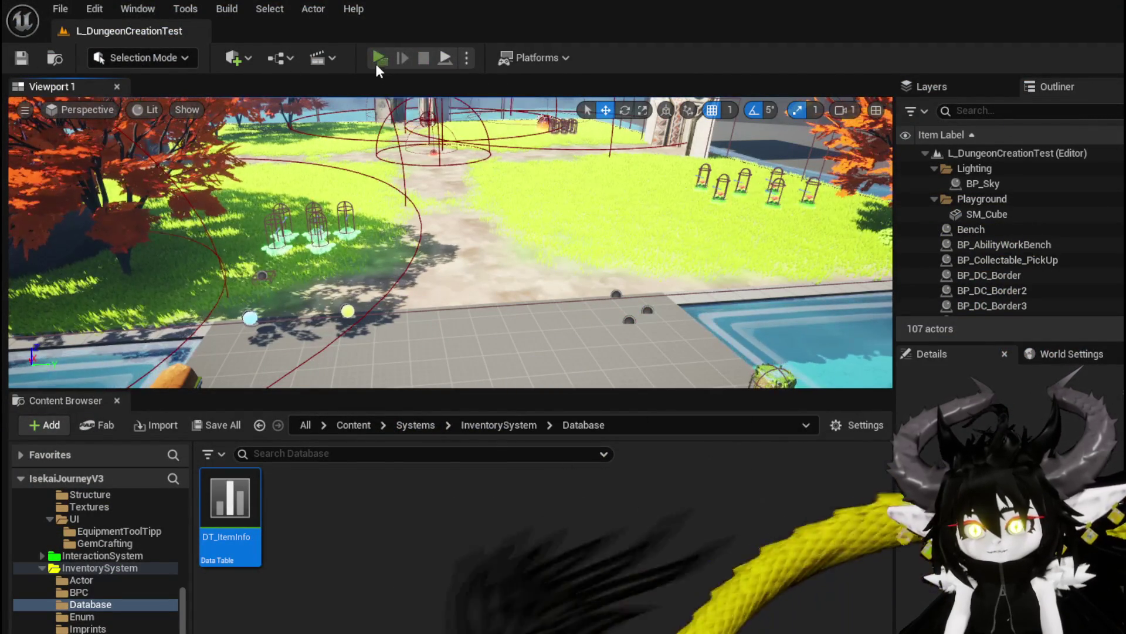
key(w)
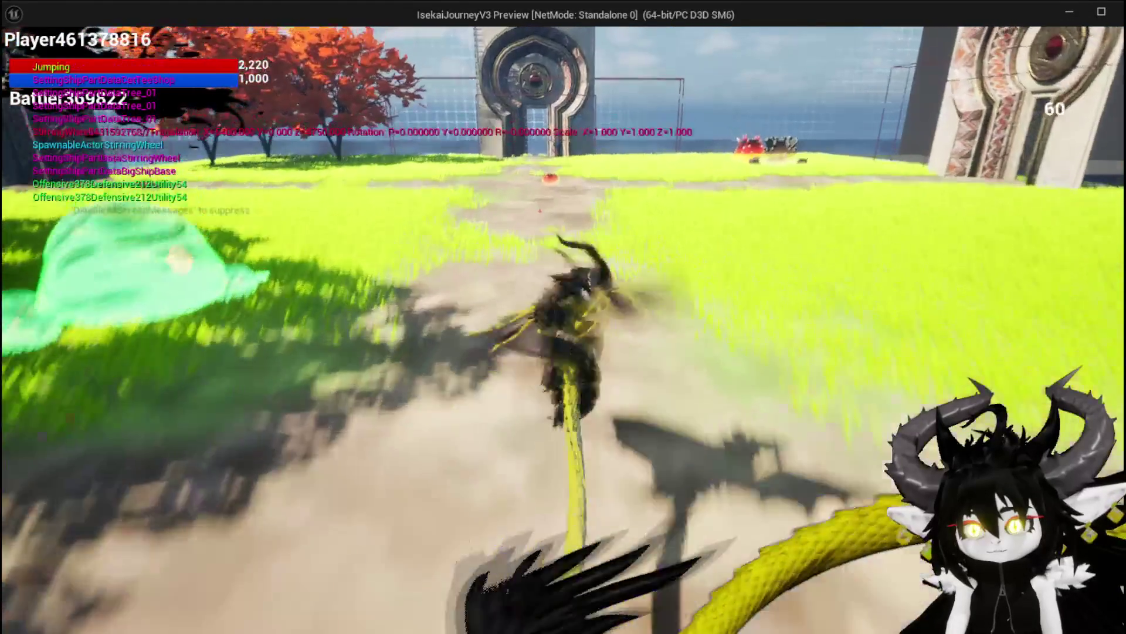
key(space)
key(w)
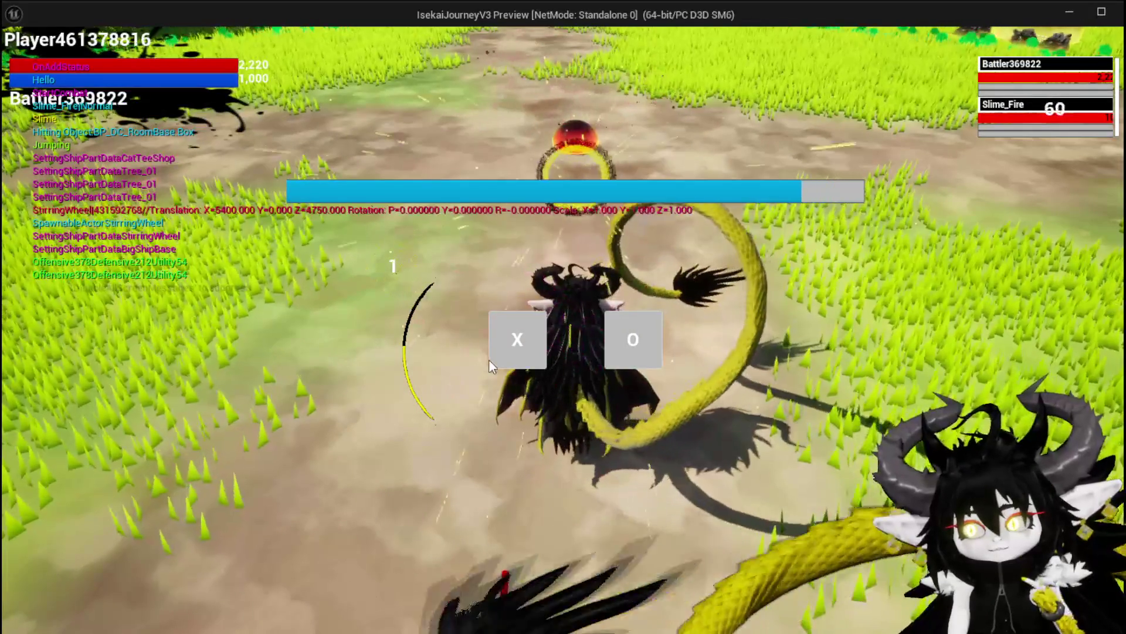
click(498, 351)
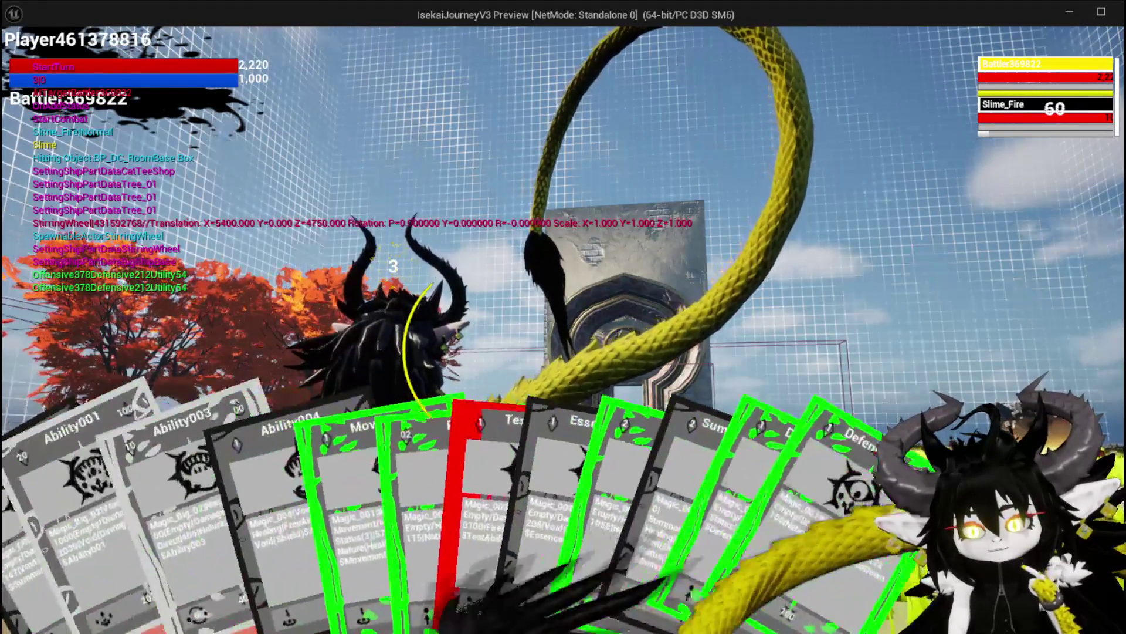
Step: Win with the Ability001 and SummonSpawn cards, close the loot screen, and return to the editor
click(69, 575)
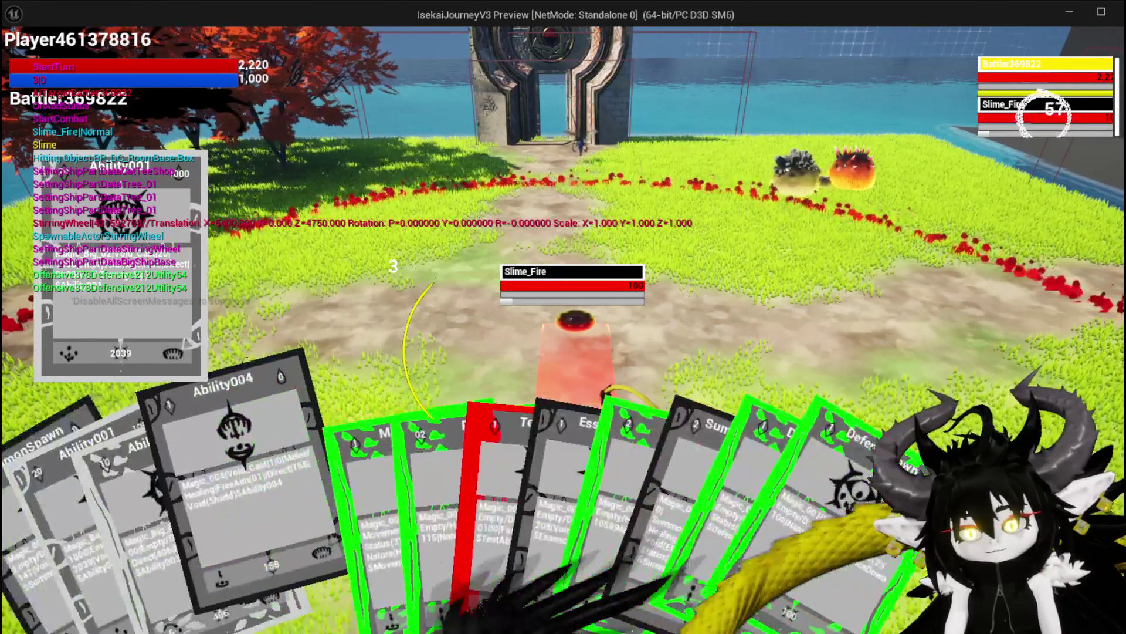
click(31, 569)
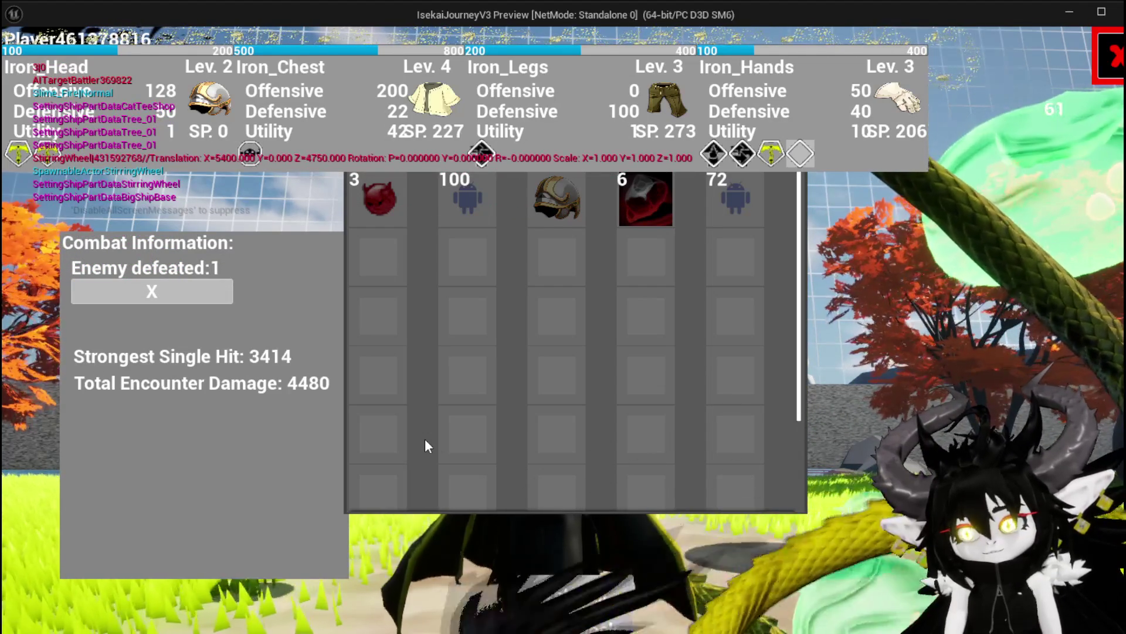
click(575, 595)
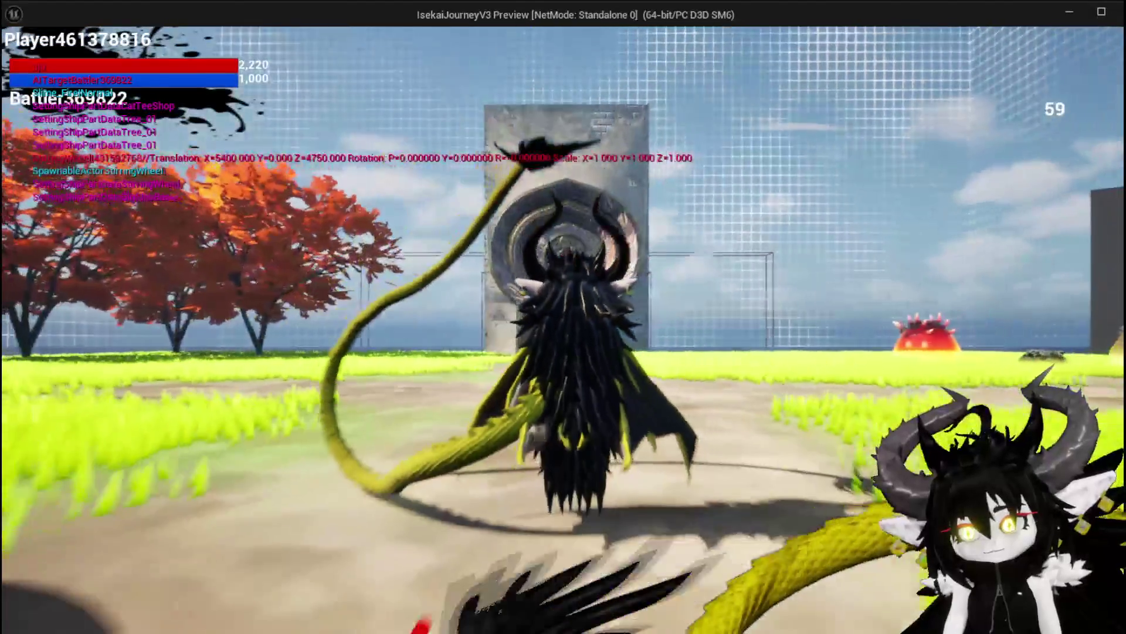
key(Escape)
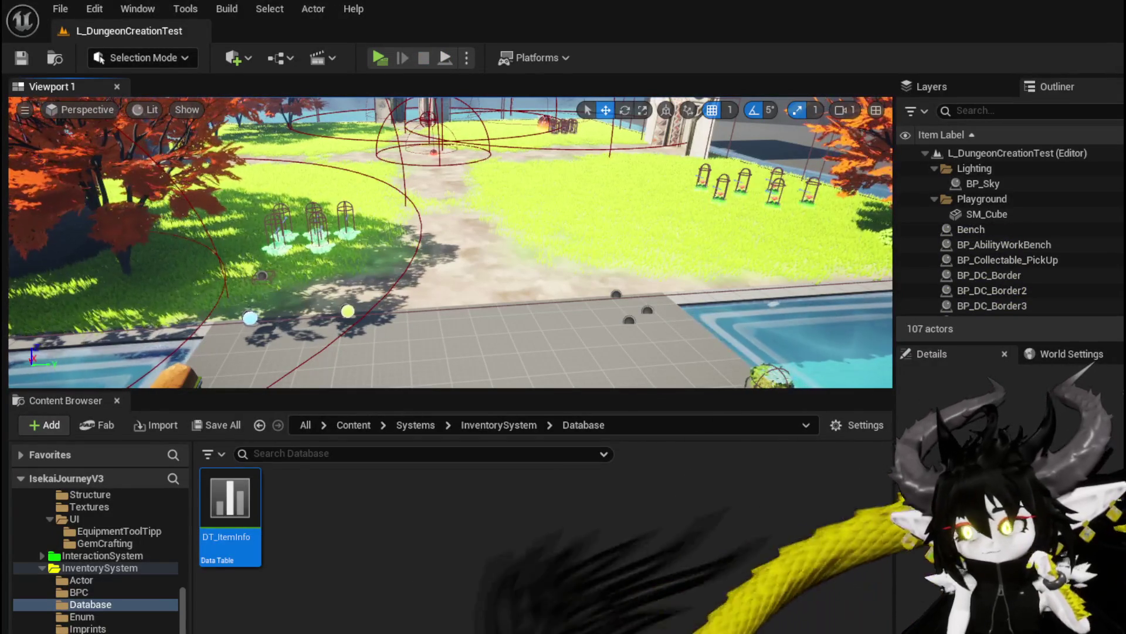
Step: Expand CombatSystem, enter its UI folder, and open WP_VictoryUI in the Widget Designer
scroll(135, 607, up, 10)
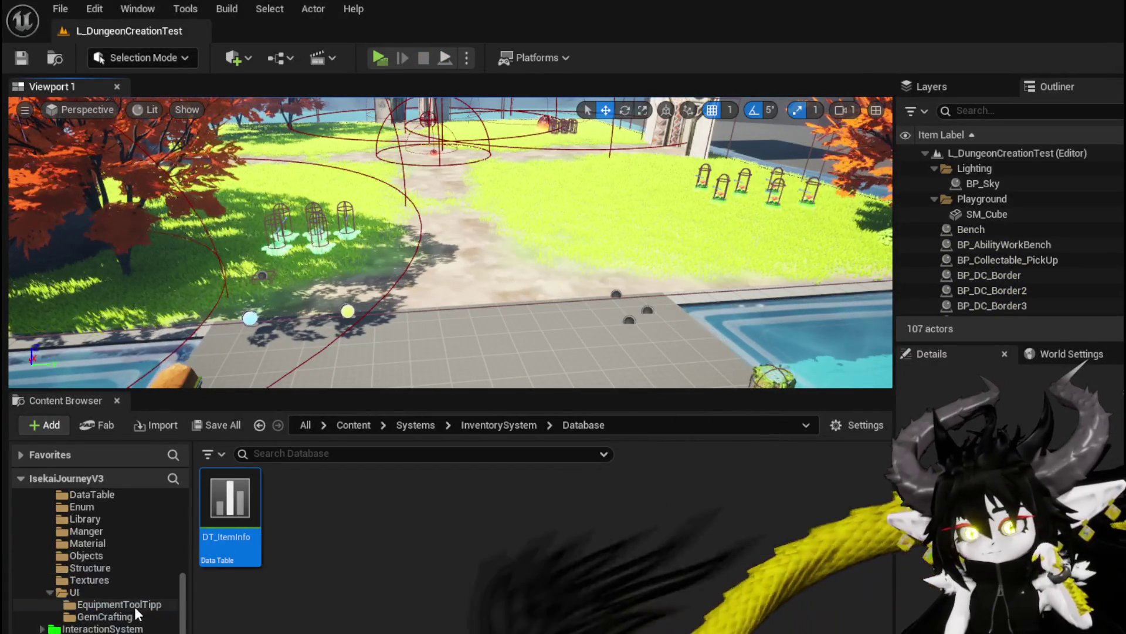
click(37, 530)
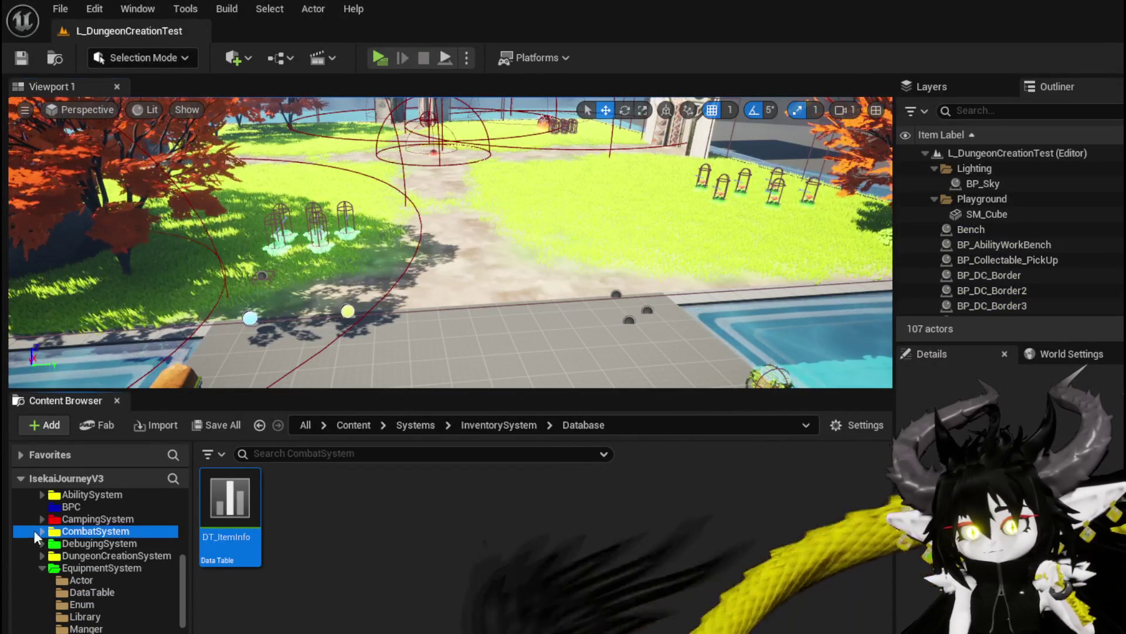
click(42, 530)
double_click(504, 603)
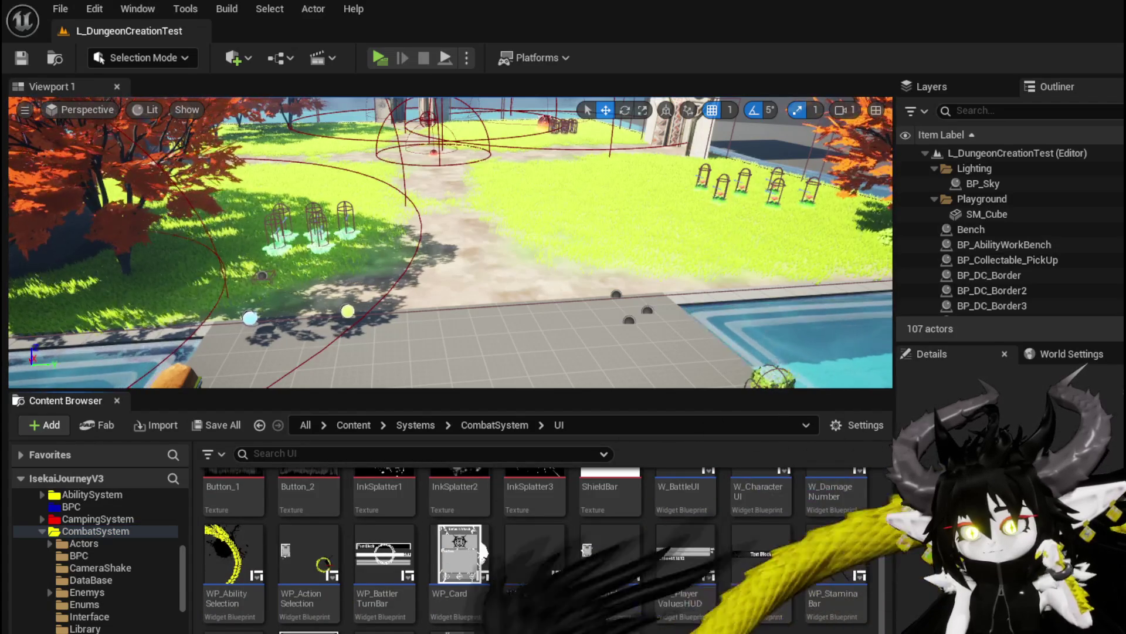
double_click(657, 557)
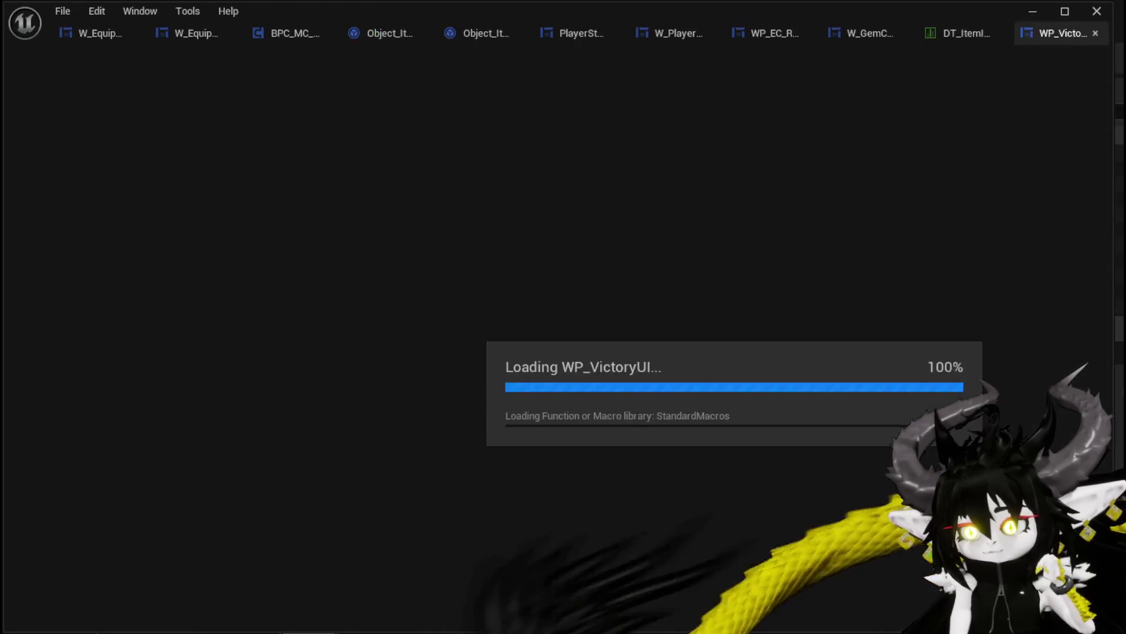
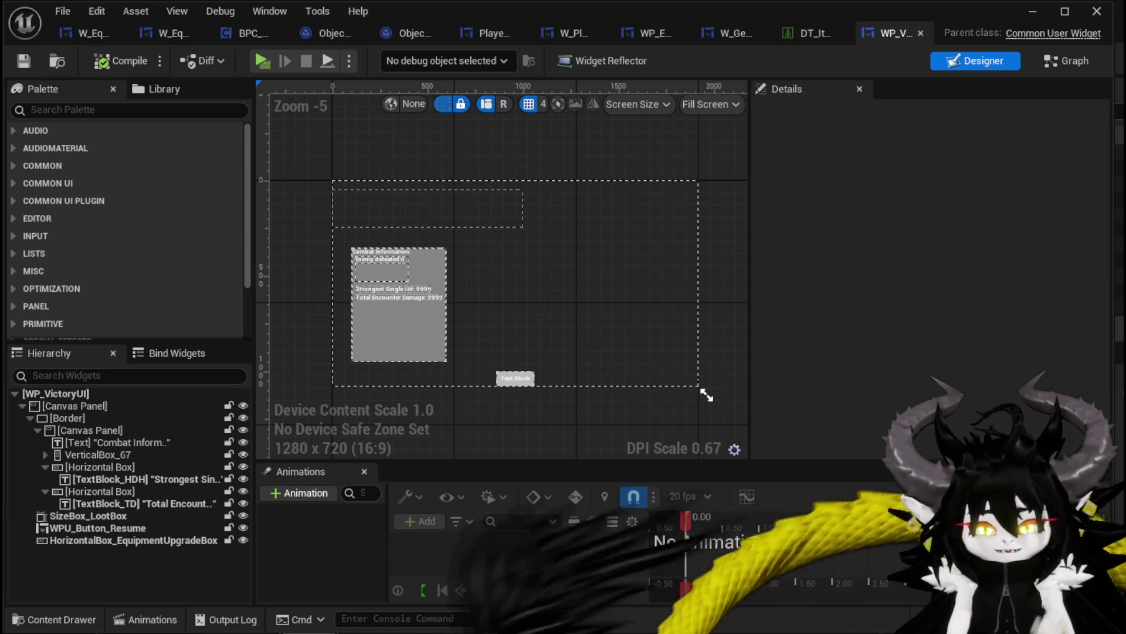
Step: Select HorizontalBox_EquipmentUpgradeBox, then view the AddEquipmentUpgrade function's nodes in the Graph
scroll(490, 299, up, 2)
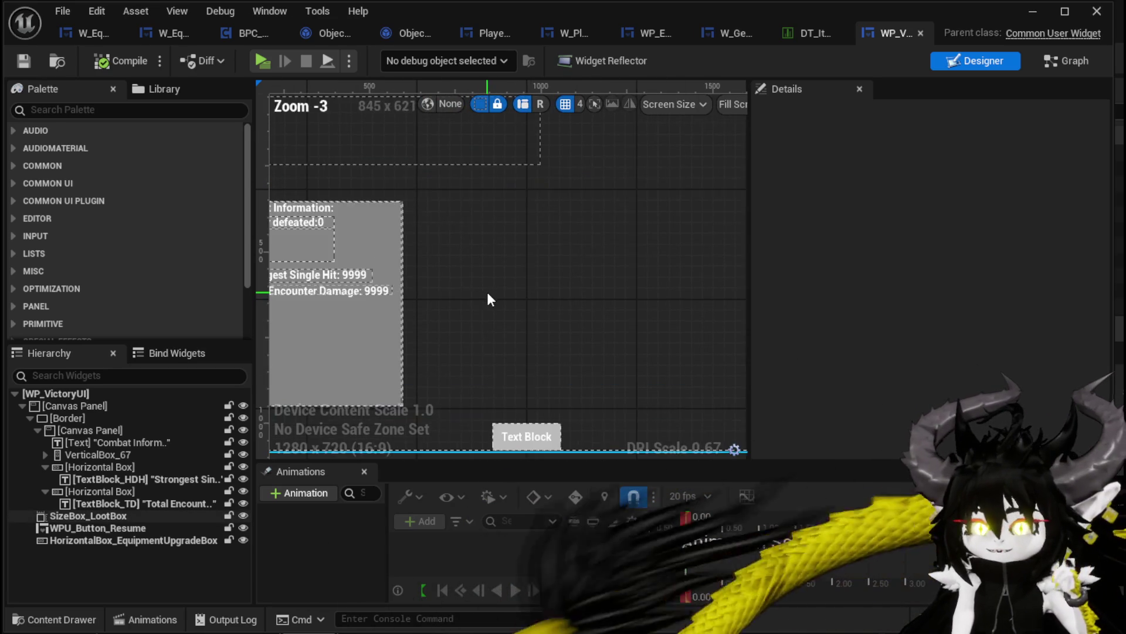
scroll(548, 293, down, 2)
click(522, 221)
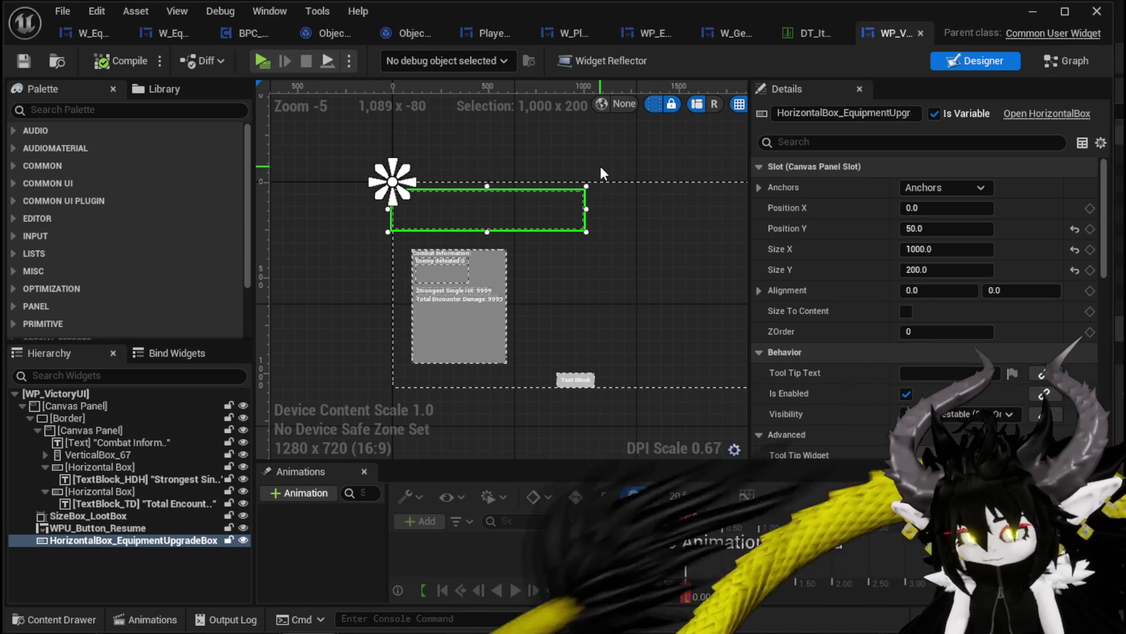
drag(576, 167, 491, 167)
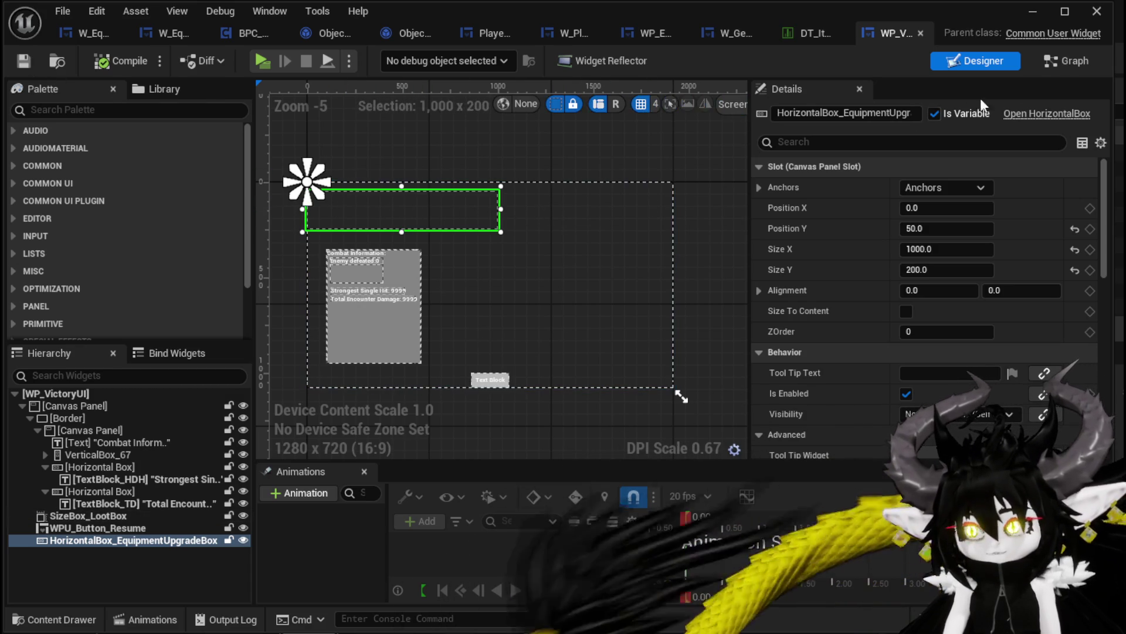
click(1060, 65)
drag(444, 234, 289, 202)
drag(566, 245, 434, 202)
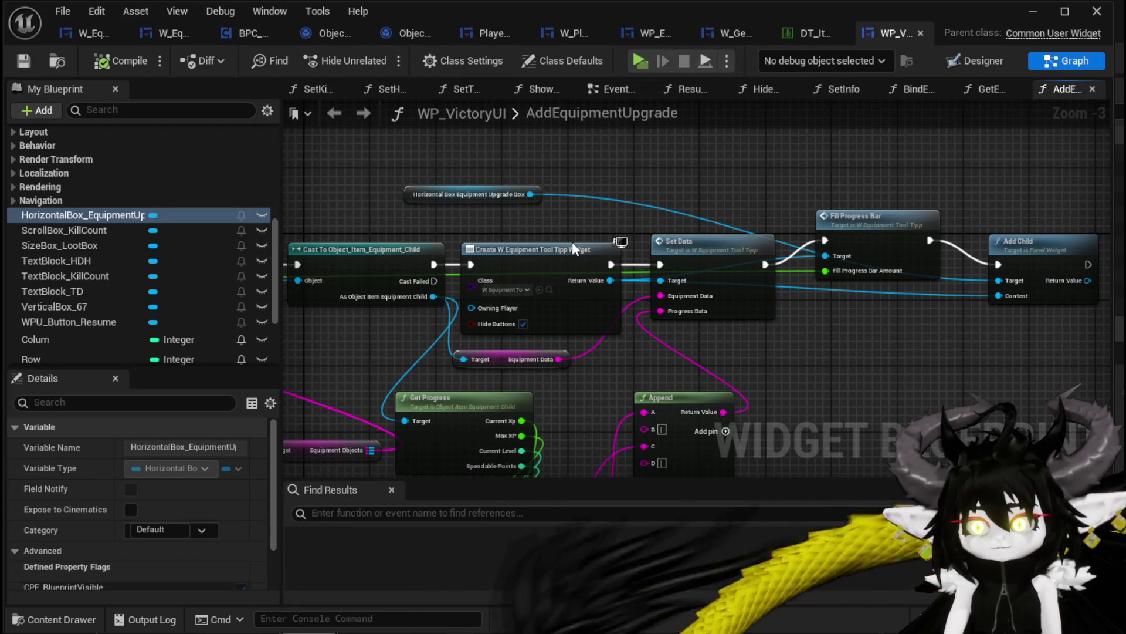
Step: Rearrange the AddEquipmentUpgrade nodes, moving Owner and Equipment Objects up beside the loop
drag(573, 244, 541, 246)
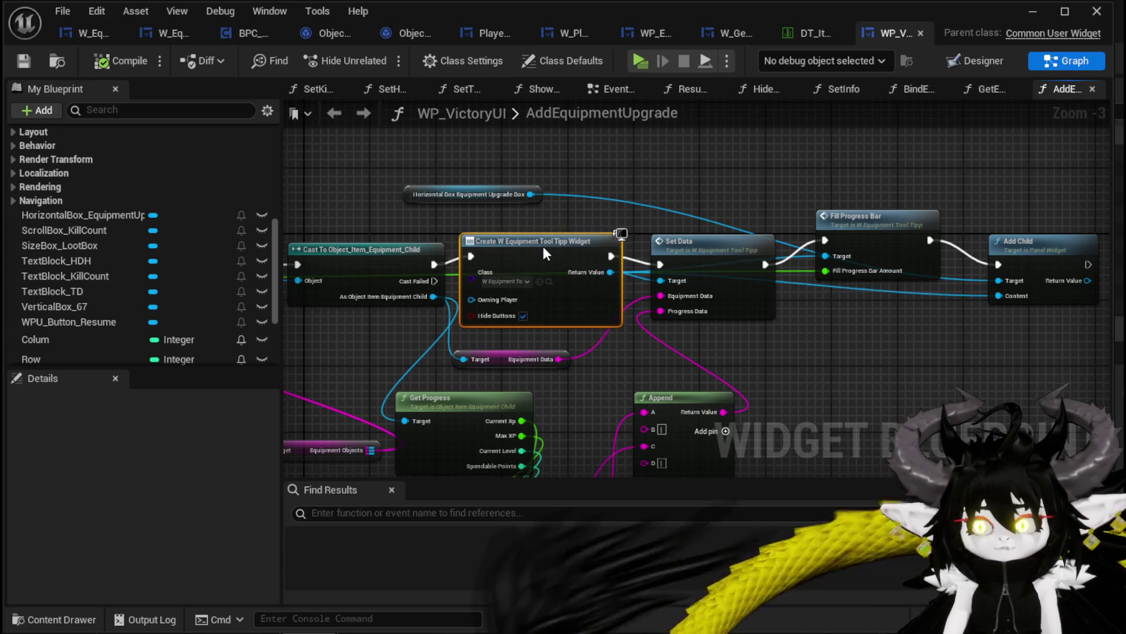
drag(542, 223, 538, 208)
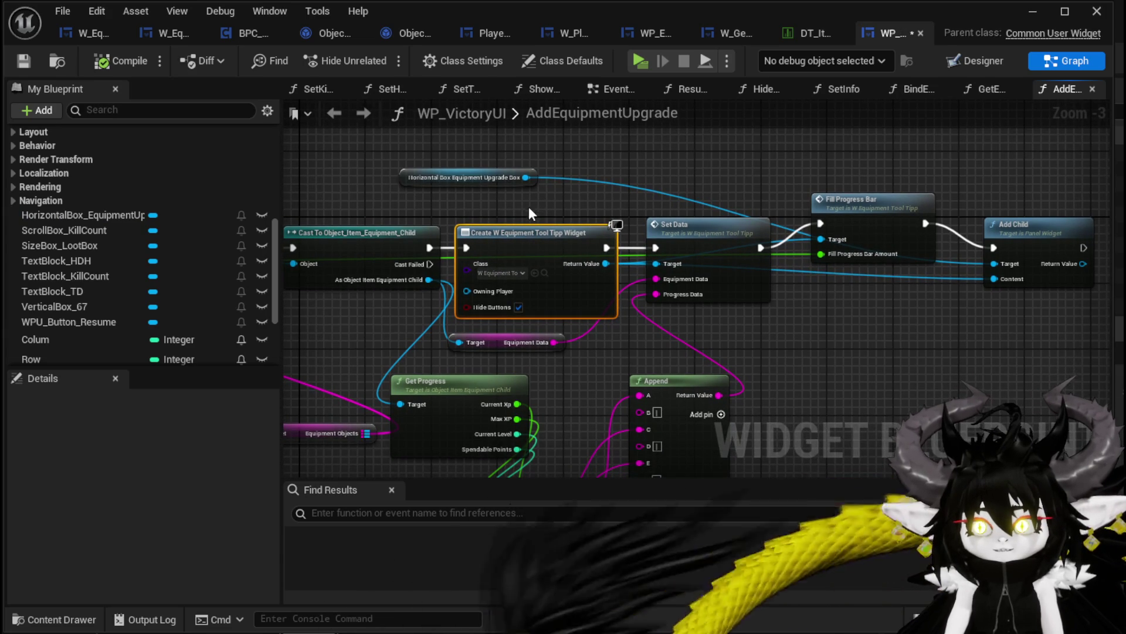
drag(572, 205, 323, 218)
drag(504, 244, 736, 233)
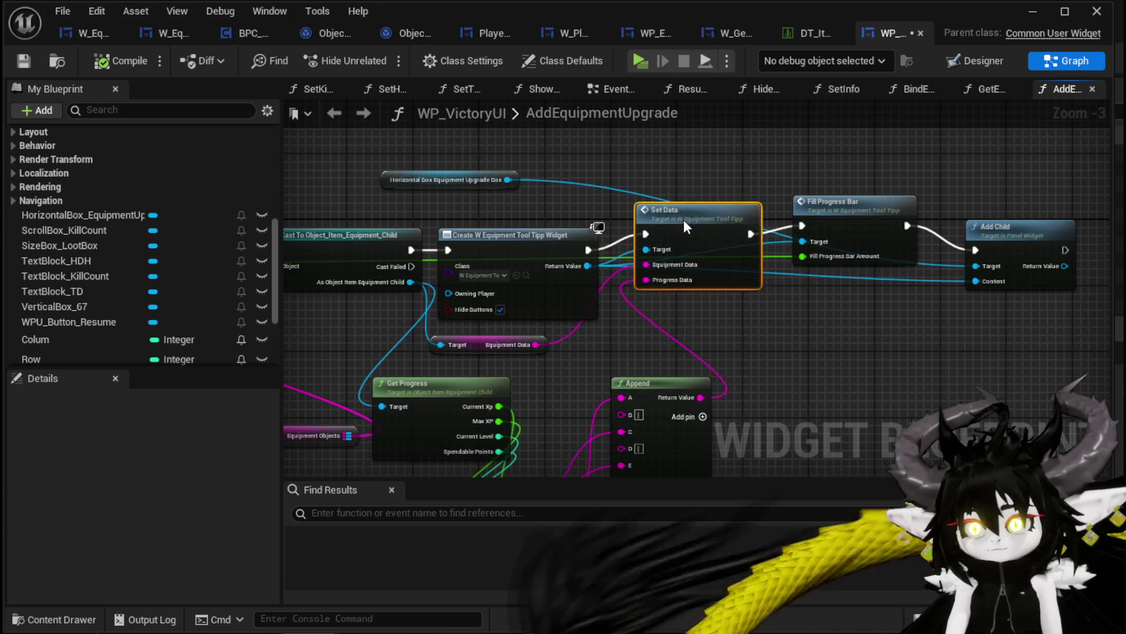
mouse_move(709, 192)
mouse_down()
mouse_move(793, 340)
mouse_move(773, 417)
mouse_up()
drag(773, 416, 999, 374)
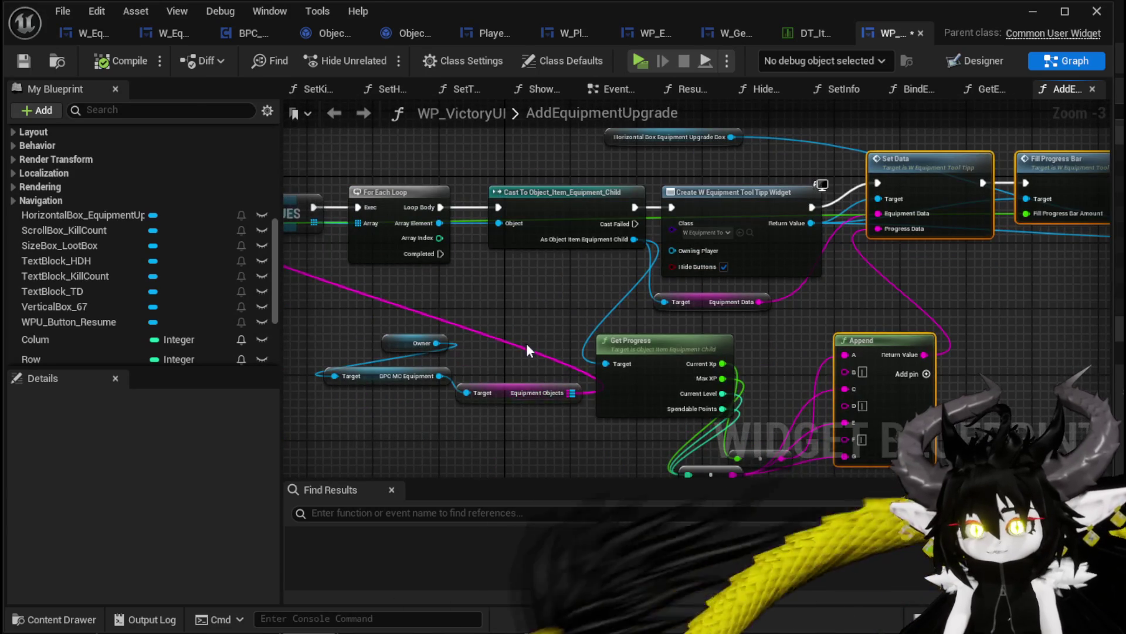
drag(527, 344, 602, 405)
drag(726, 177, 941, 193)
drag(548, 457, 727, 335)
drag(755, 402, 425, 344)
click(605, 330)
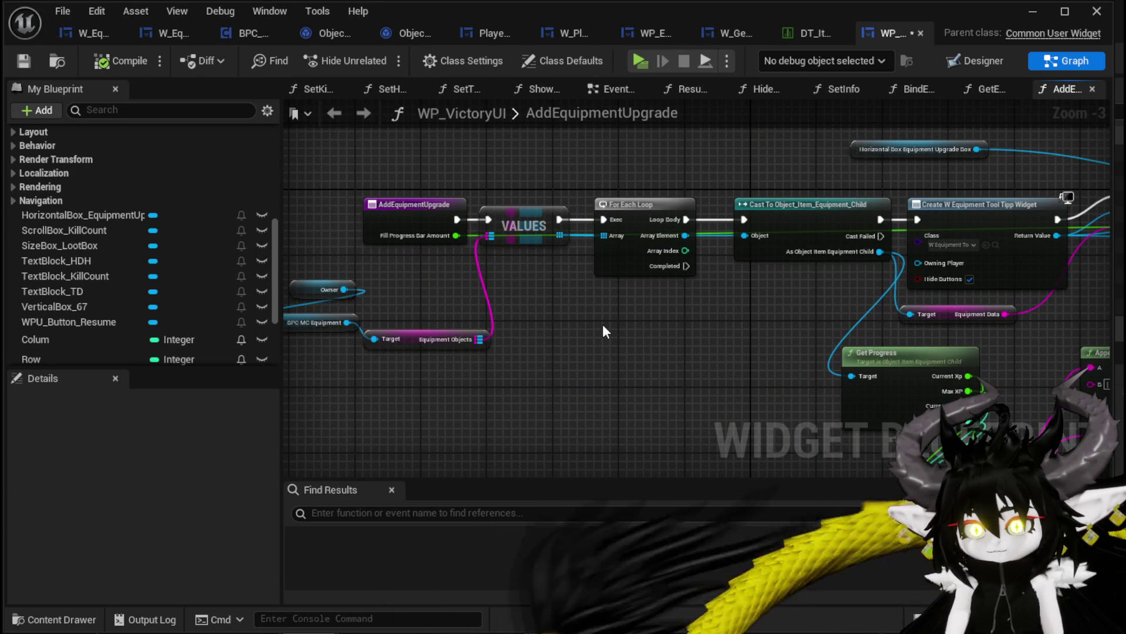
Step: Save WP_VictoryUI, look over the later function nodes, and return to the Designer
click(99, 65)
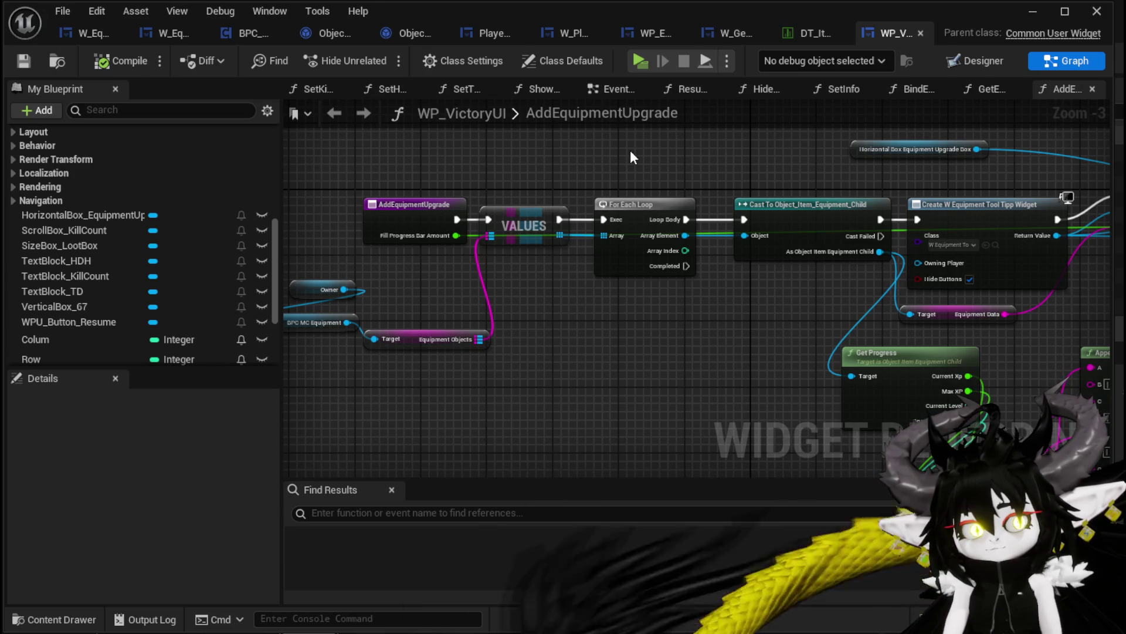
mouse_move(630, 150)
mouse_down()
mouse_move(454, 153)
mouse_move(581, 154)
mouse_up()
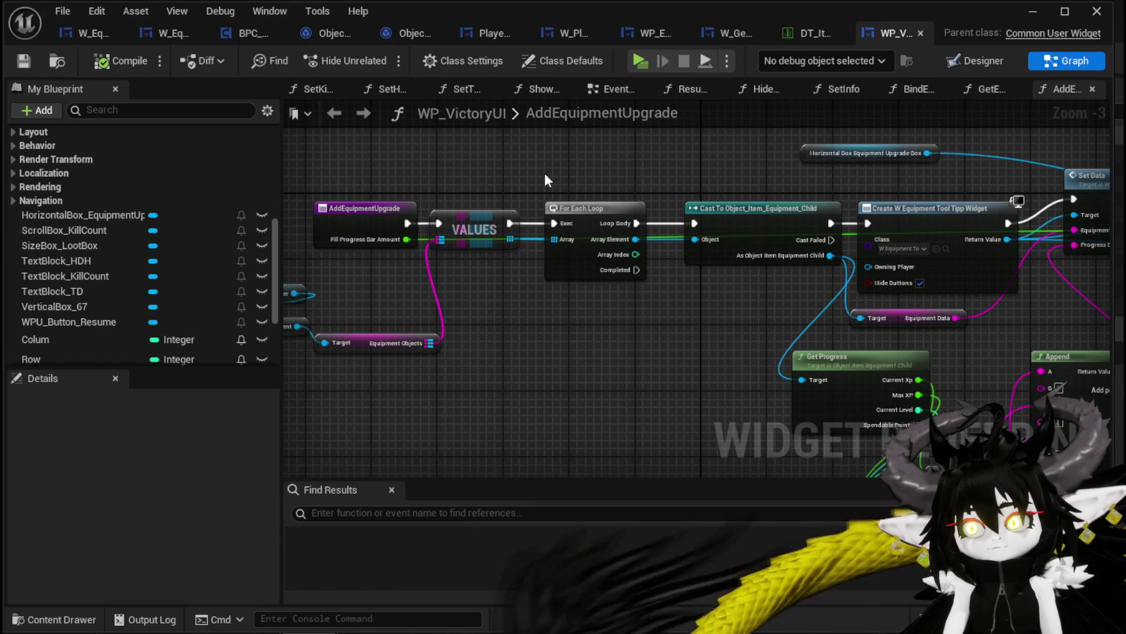
drag(544, 173, 321, 183)
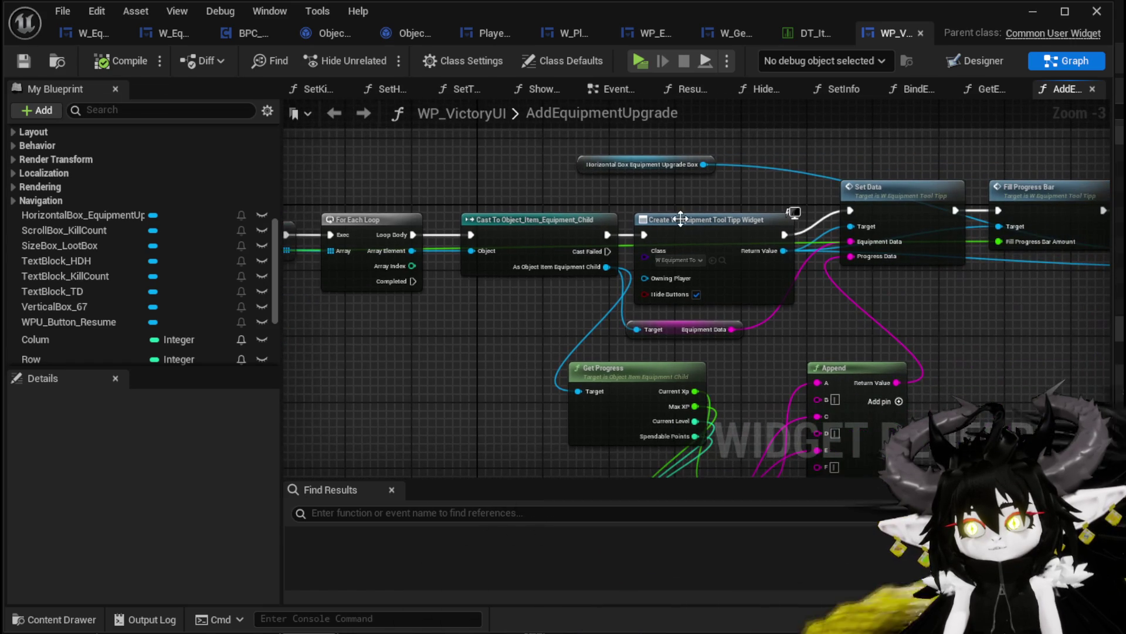
click(955, 65)
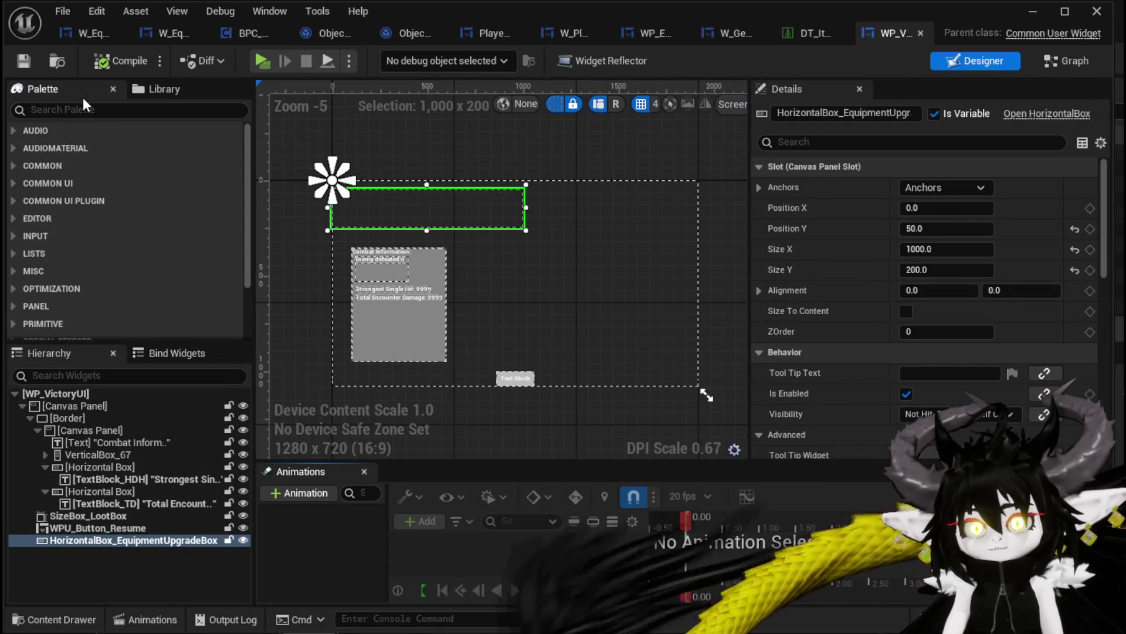
Step: Add a W Equipment Tool Tipp from the 'Equip' Palette search into HorizontalBox_EquipmentUpgradeBox and compile
text(Equip)
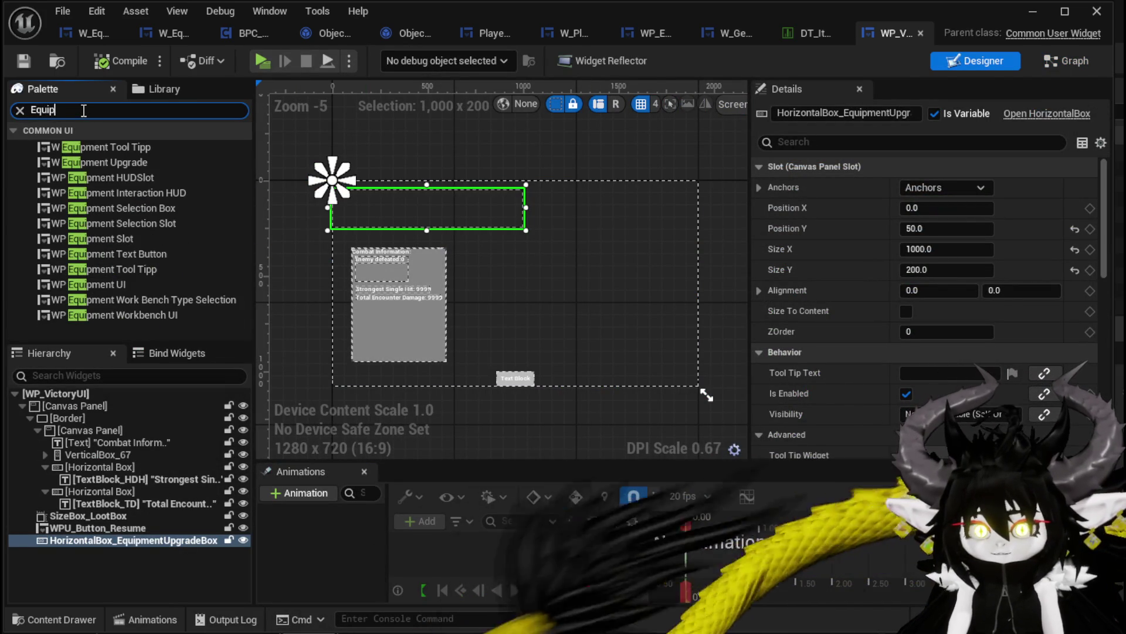
drag(97, 147, 410, 209)
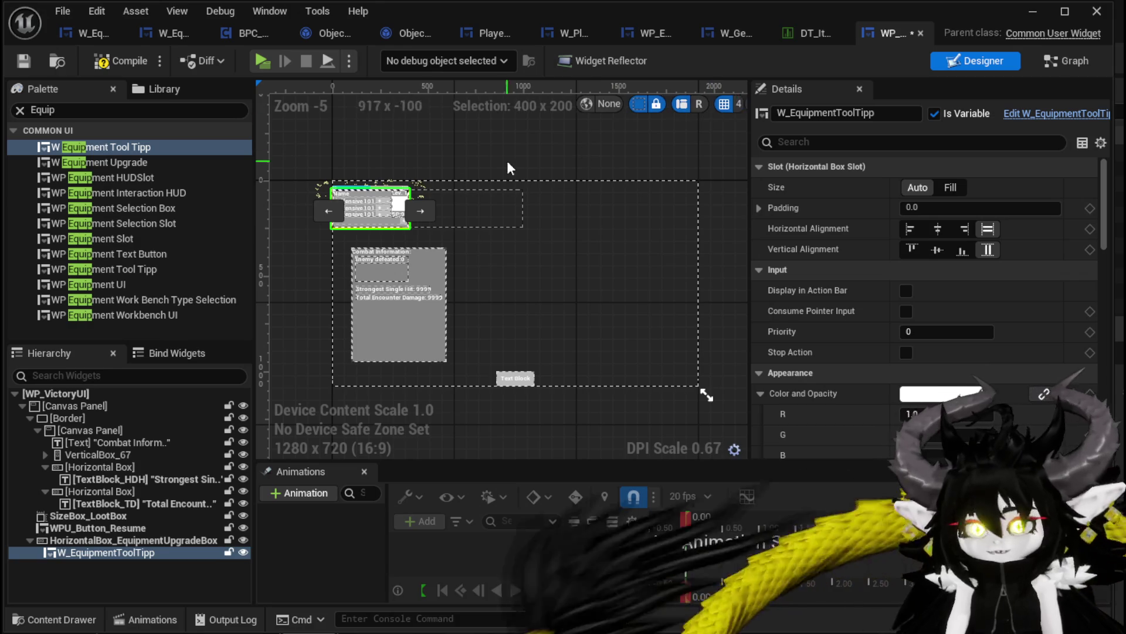
click(15, 62)
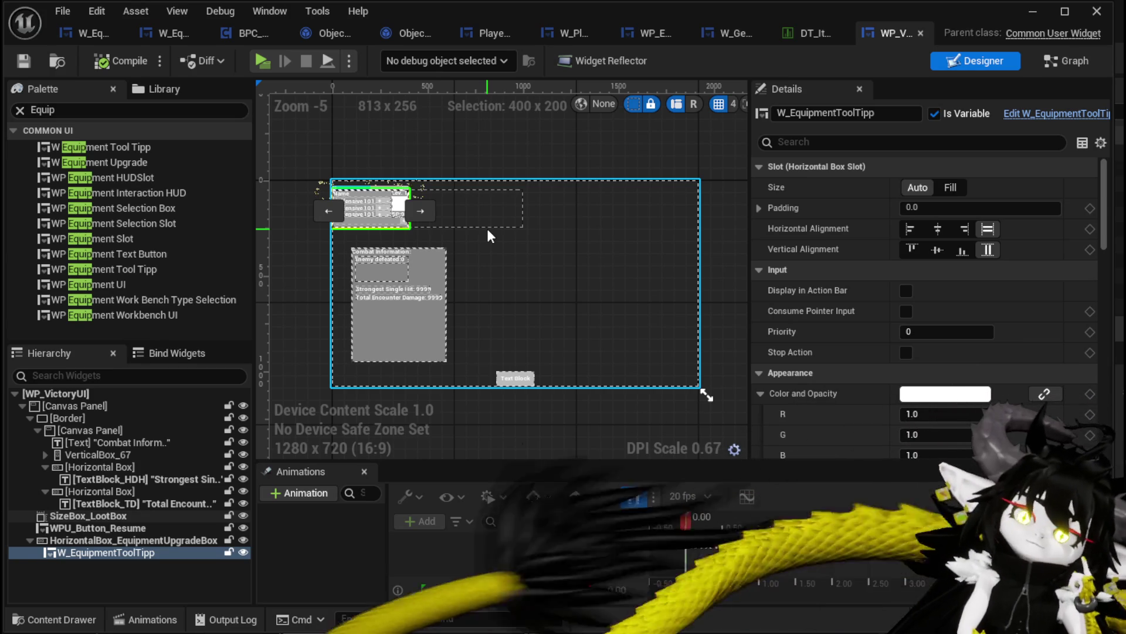
click(488, 229)
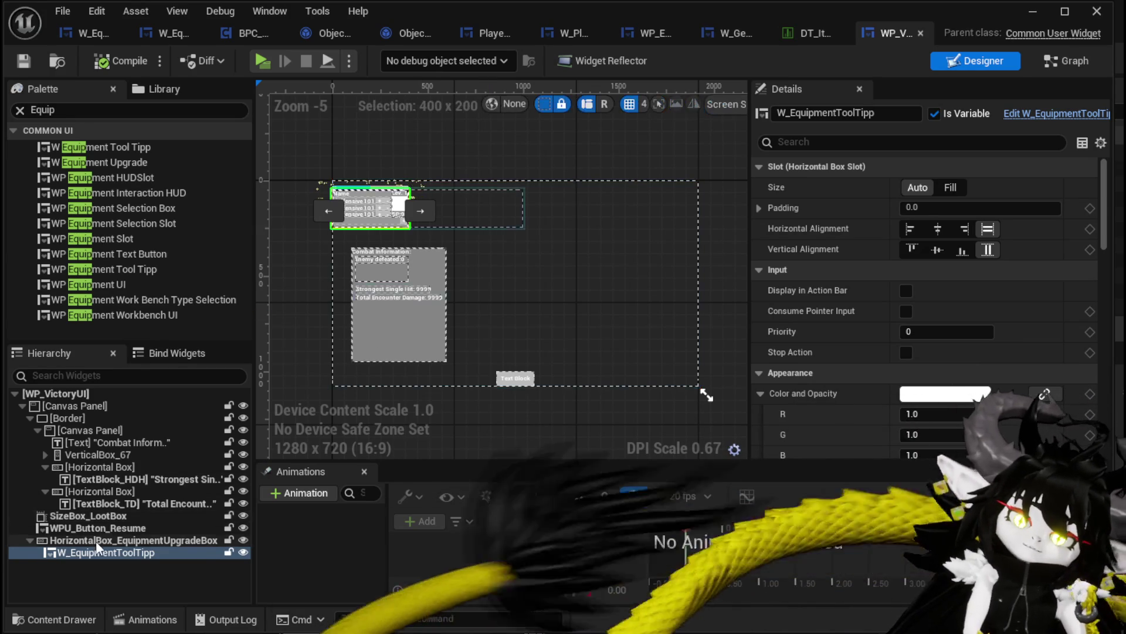
Step: Anchor the upgrade box at top centre with Position Y 100, then compile and save
click(918, 191)
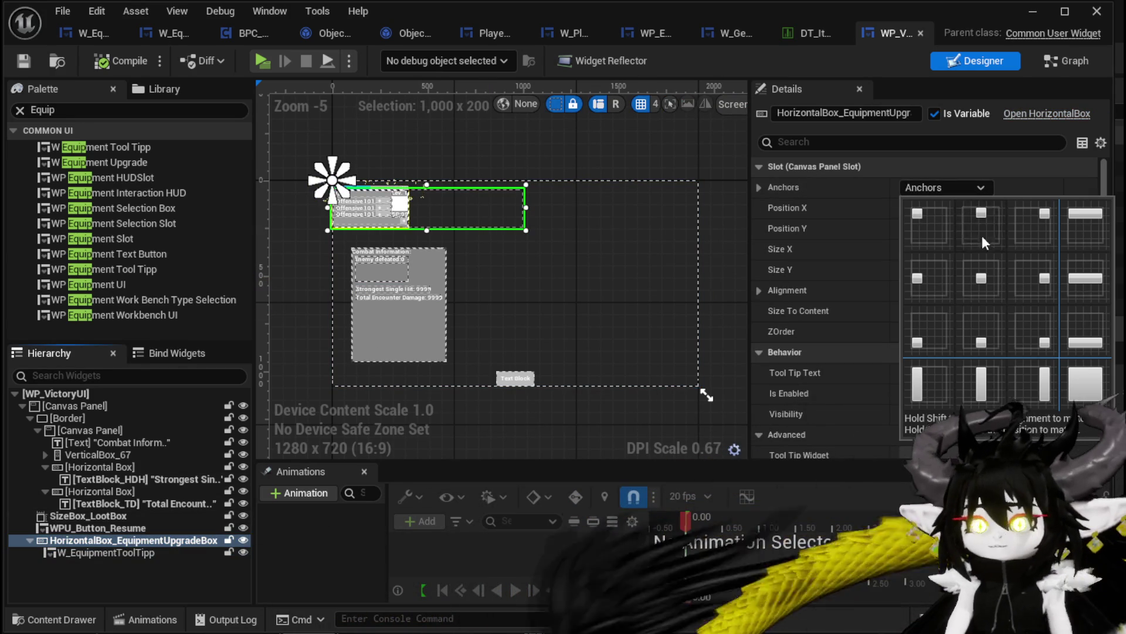
ctrl+shift+click(988, 238)
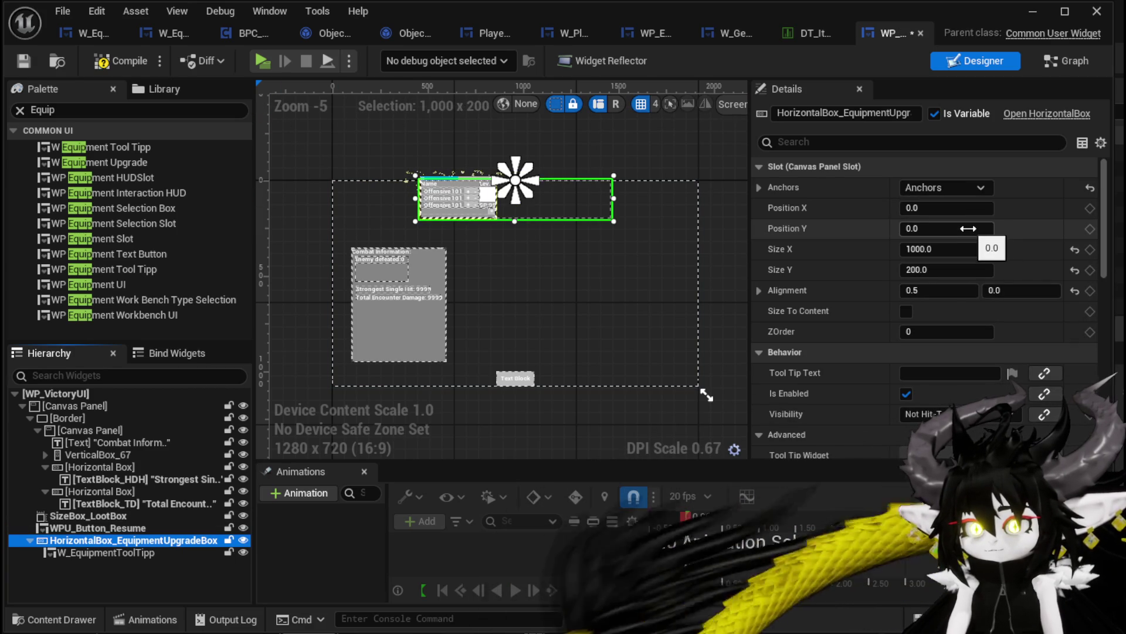
click(968, 228)
text(100)
key(Return)
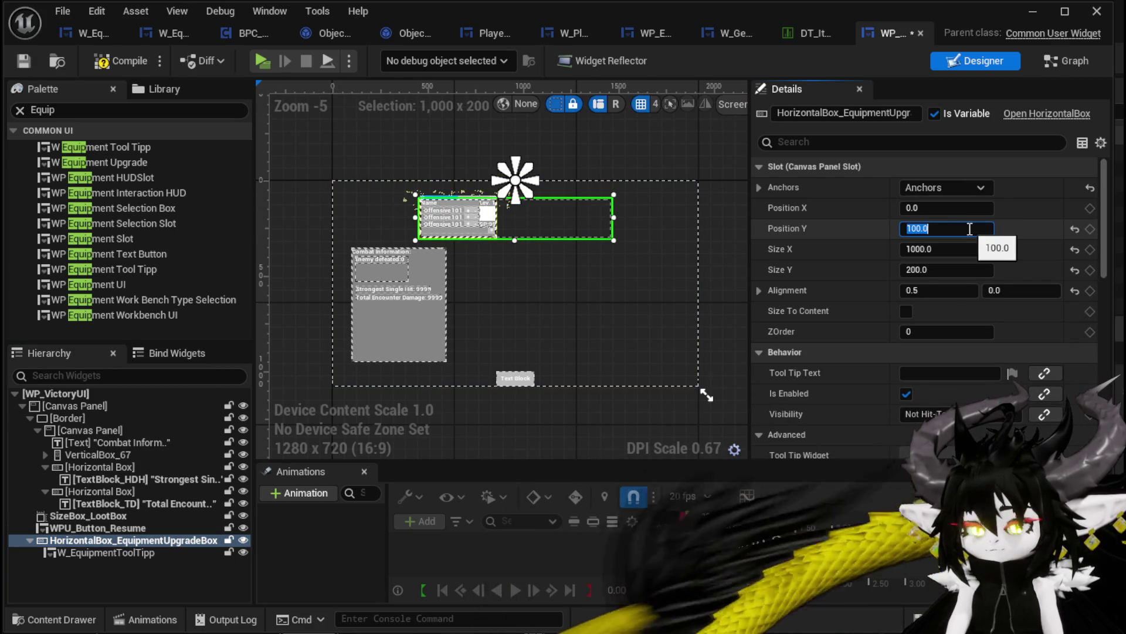
click(112, 60)
click(24, 60)
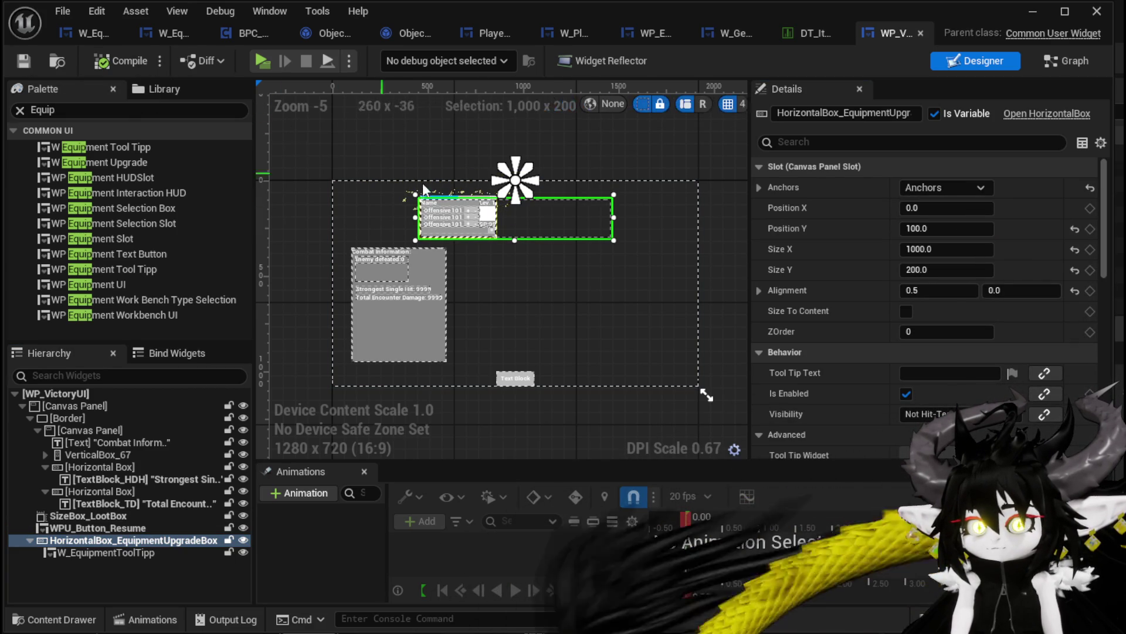
Step: Copy the equipment tooltip widget until the box holds four, then compile and save
scroll(441, 213, up, 1)
click(441, 212)
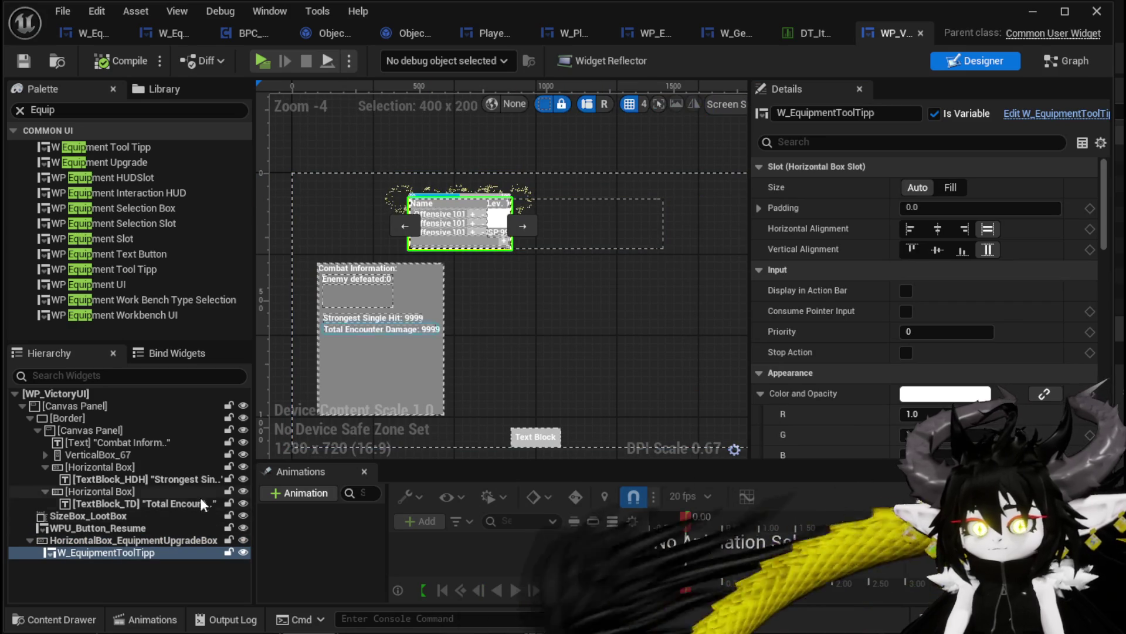
click(163, 540)
key(ctrl+v)
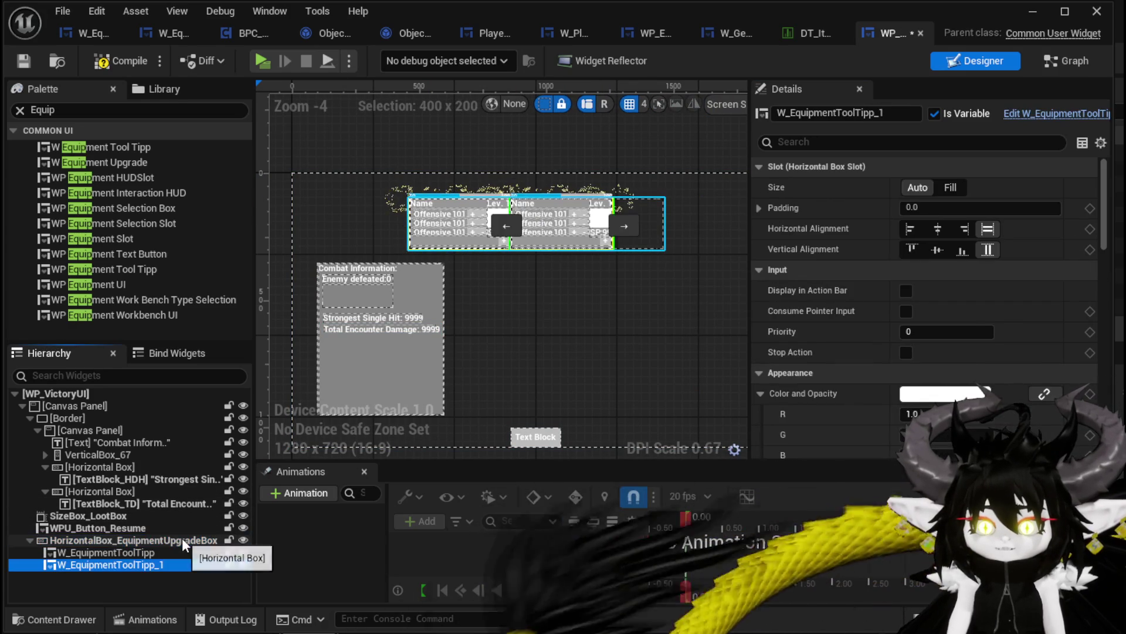
key(ctrl+v)
key(ctrl+v)
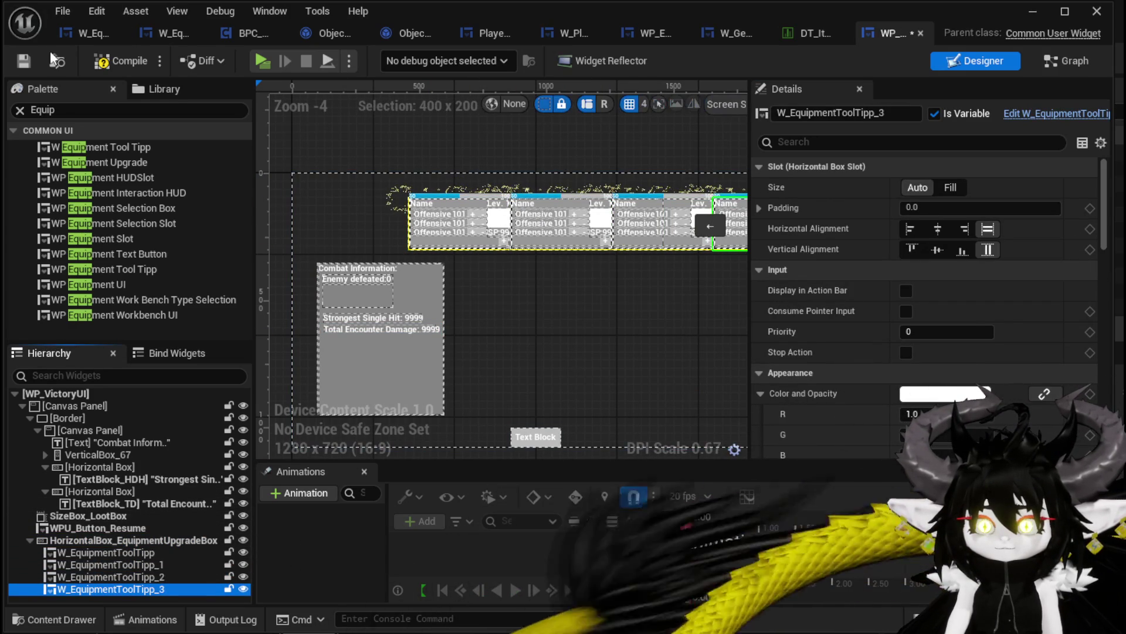
click(121, 61)
key(ctrl+s)
click(24, 111)
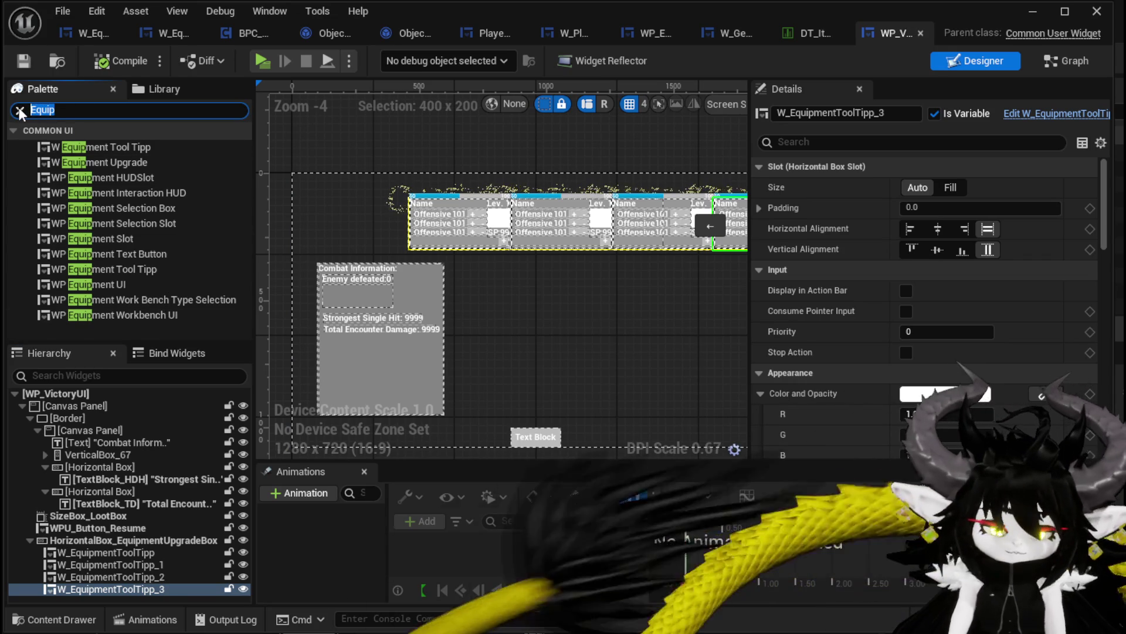
Step: Insert three Spacer widgets between the four W_EquipmentToolTipp cards in the Hierarchy
text(Spac)
mouse_move(65, 146)
mouse_down()
mouse_move(127, 323)
mouse_move(68, 565)
mouse_move(76, 556)
mouse_up()
mouse_move(65, 151)
mouse_down()
mouse_move(89, 270)
mouse_move(86, 591)
mouse_move(68, 169)
mouse_move(83, 580)
mouse_up()
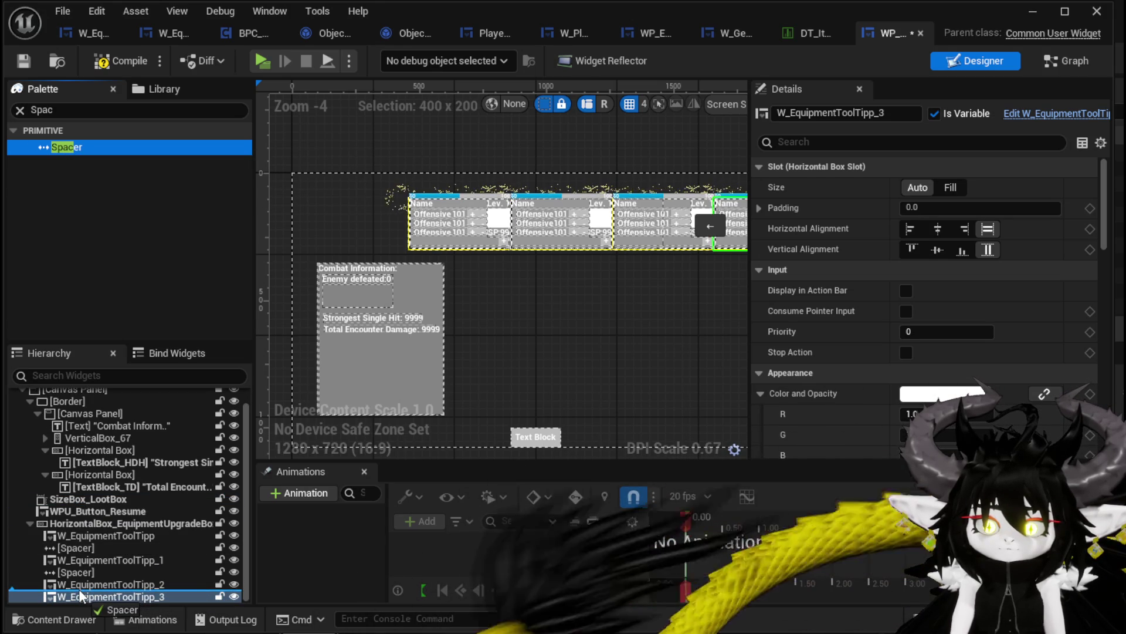
drag(82, 595, 82, 593)
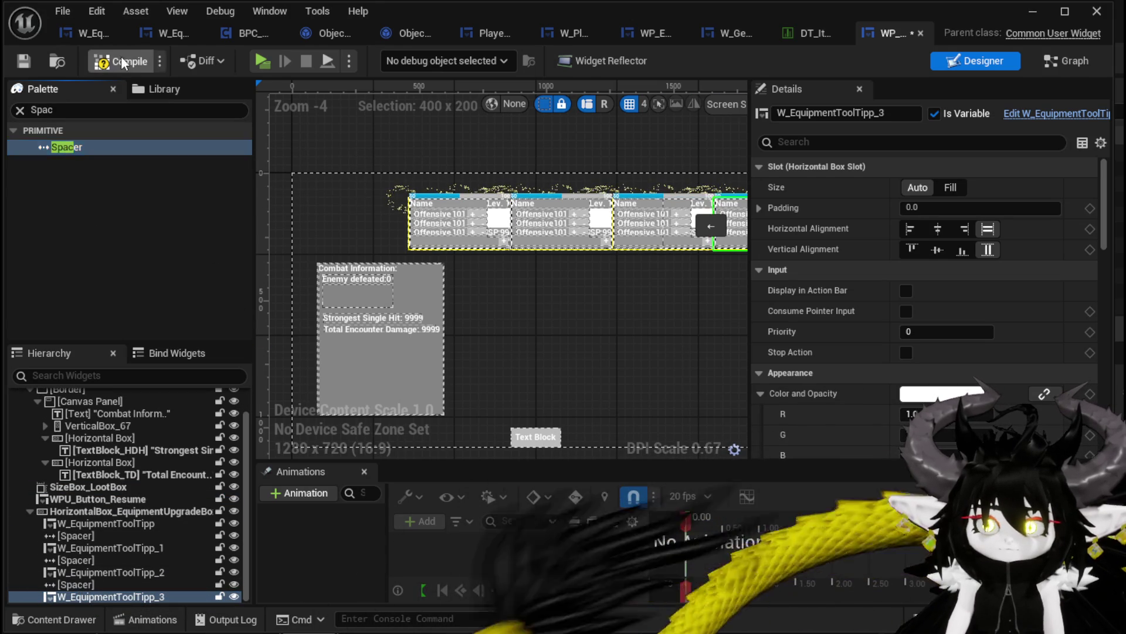
scroll(551, 172, right, 3)
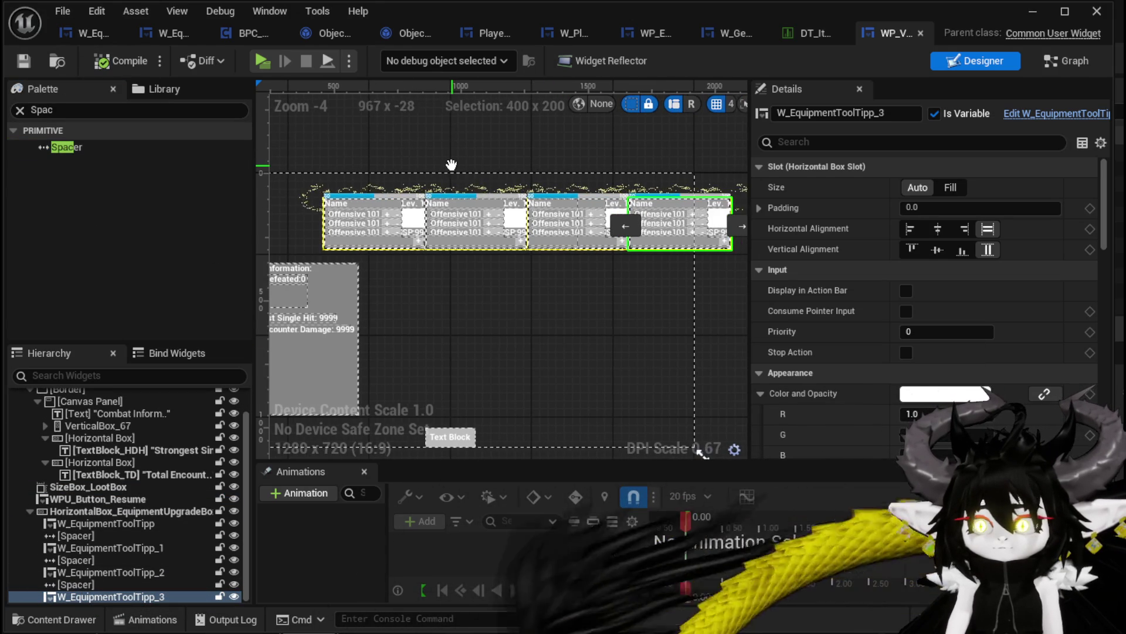
Step: Set the last spacer's size to Auto after trying Fill, then select the first tooltip card
click(107, 585)
click(949, 188)
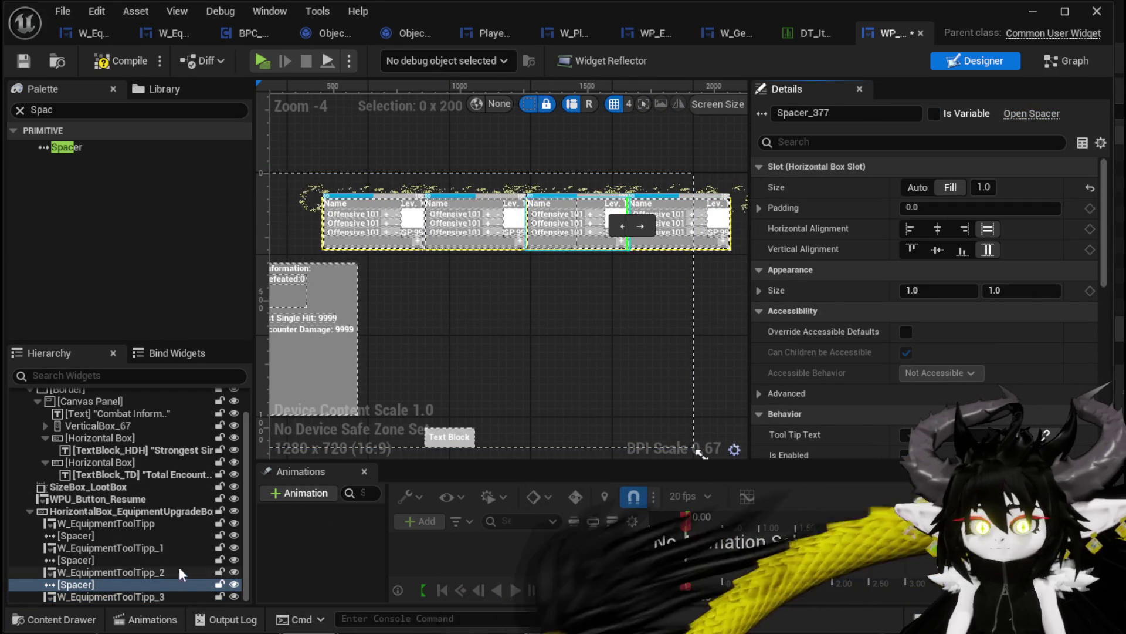
click(909, 189)
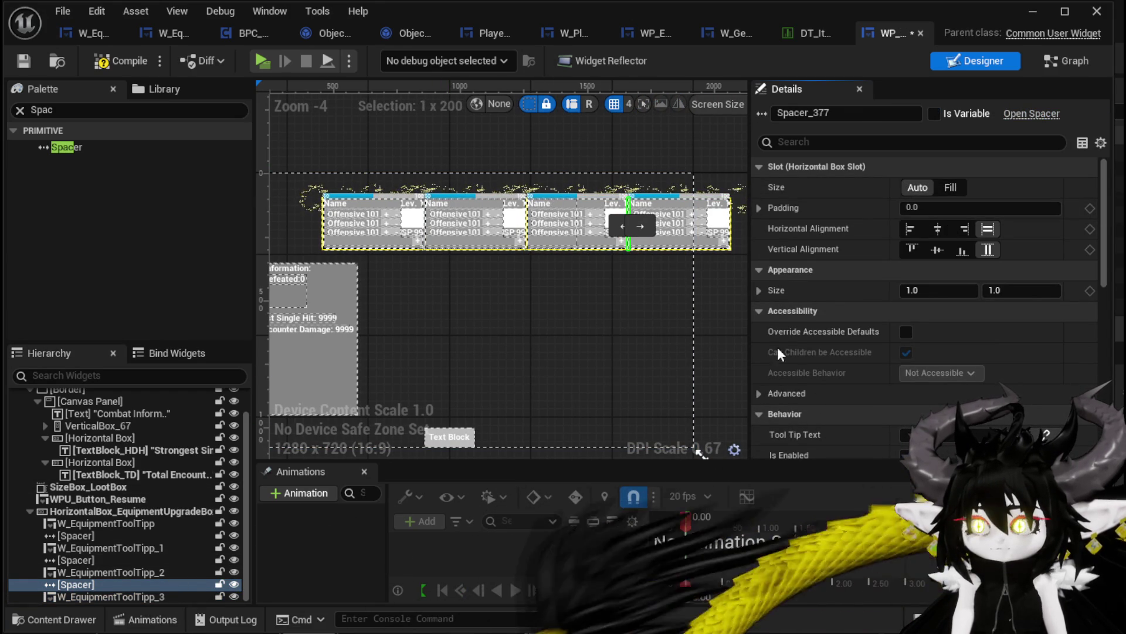
click(92, 525)
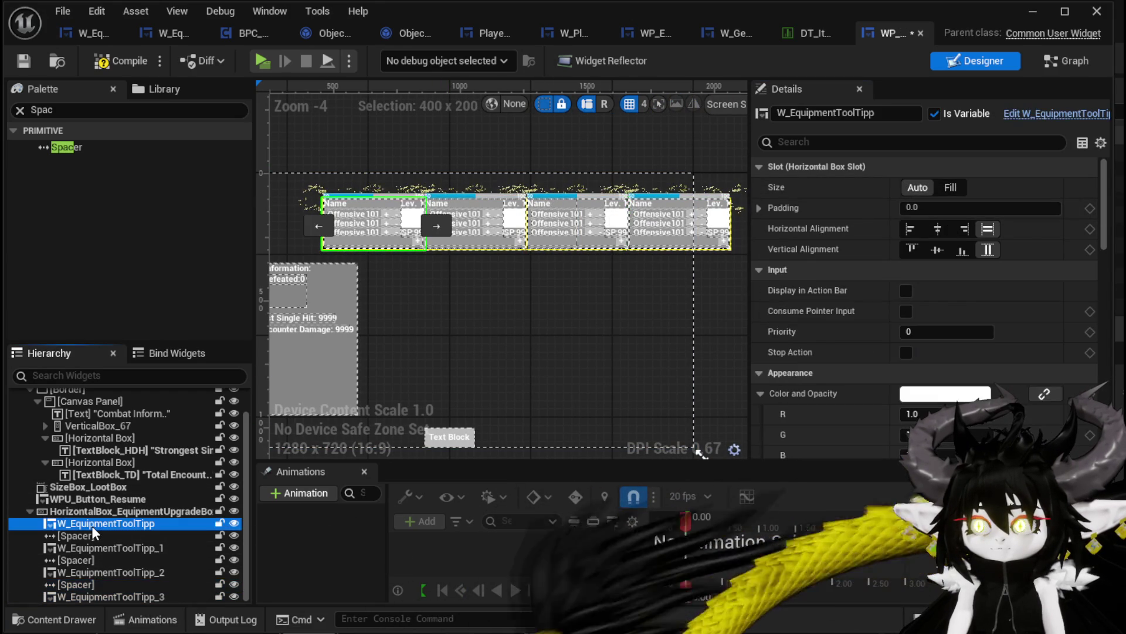
drag(560, 342, 614, 335)
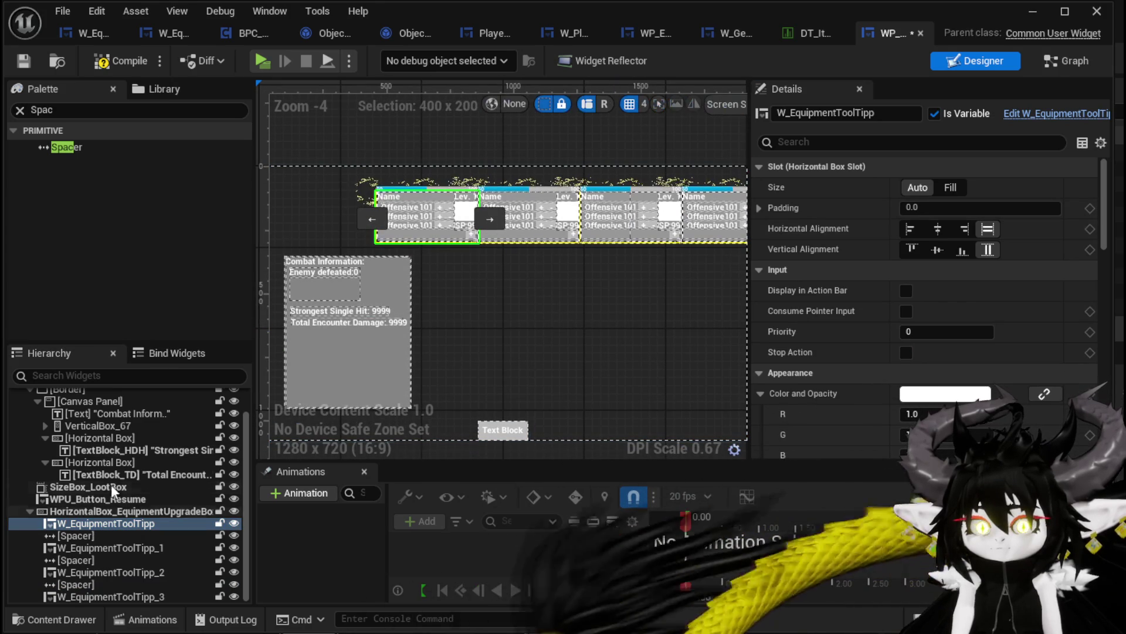
Step: Widen the equipment upgrade row container to a width of 1700
click(89, 511)
scroll(478, 300, down, 1)
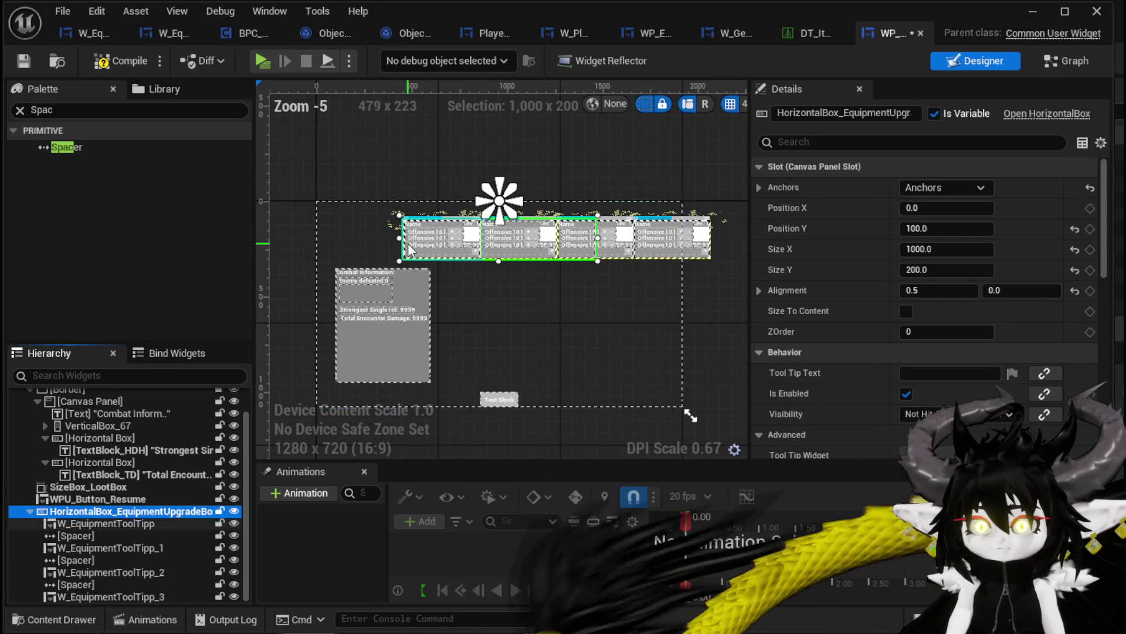
drag(401, 238, 334, 238)
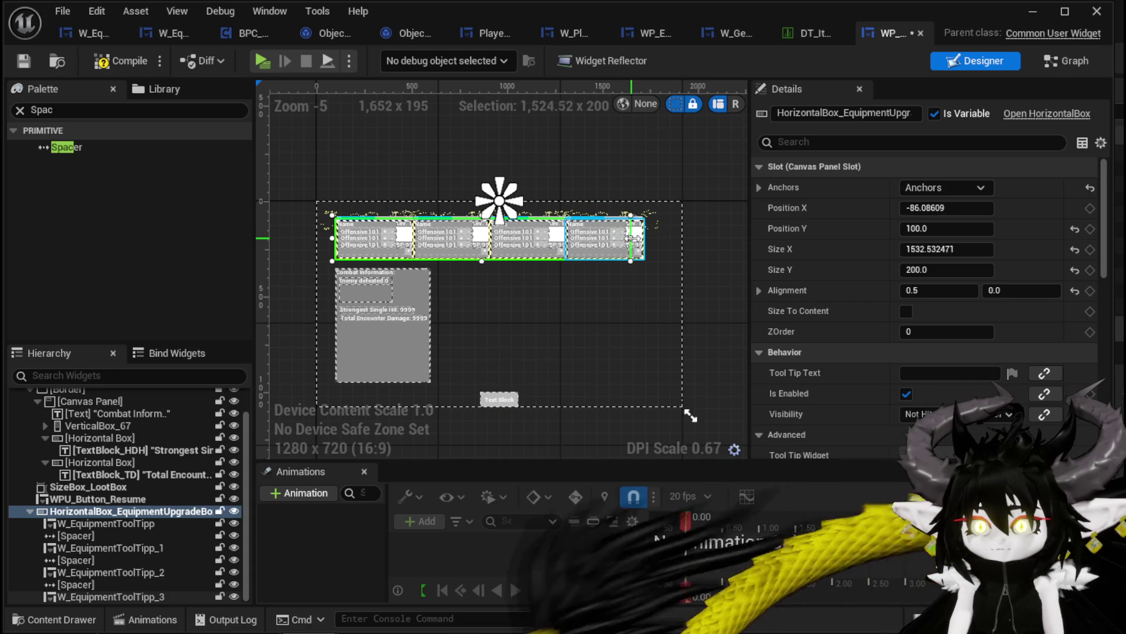
drag(657, 238, 659, 238)
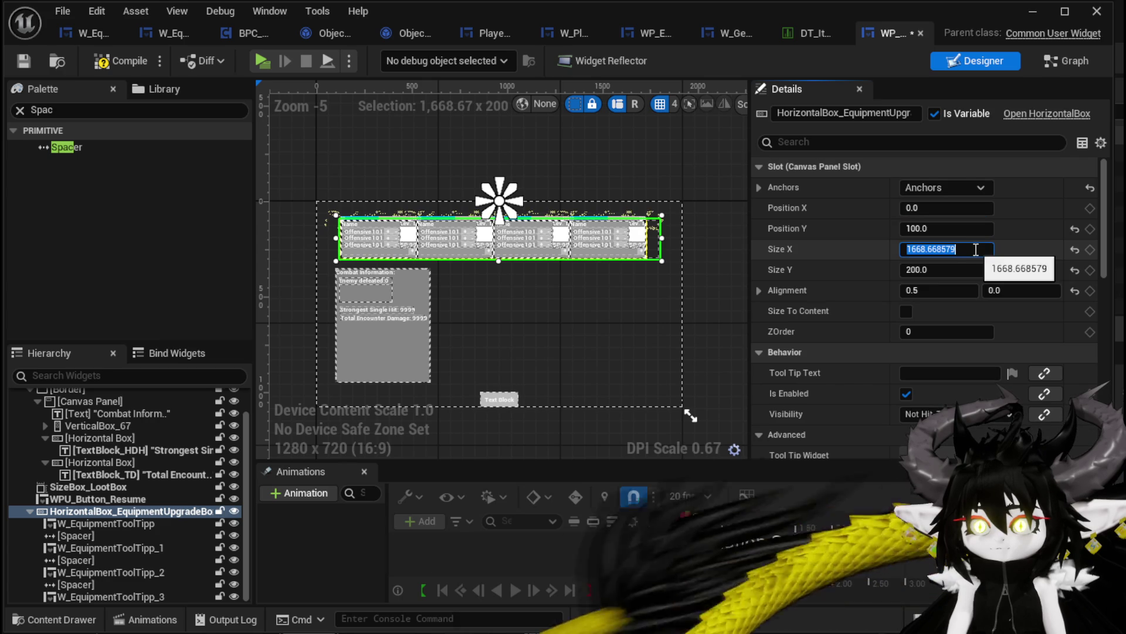
key(Return)
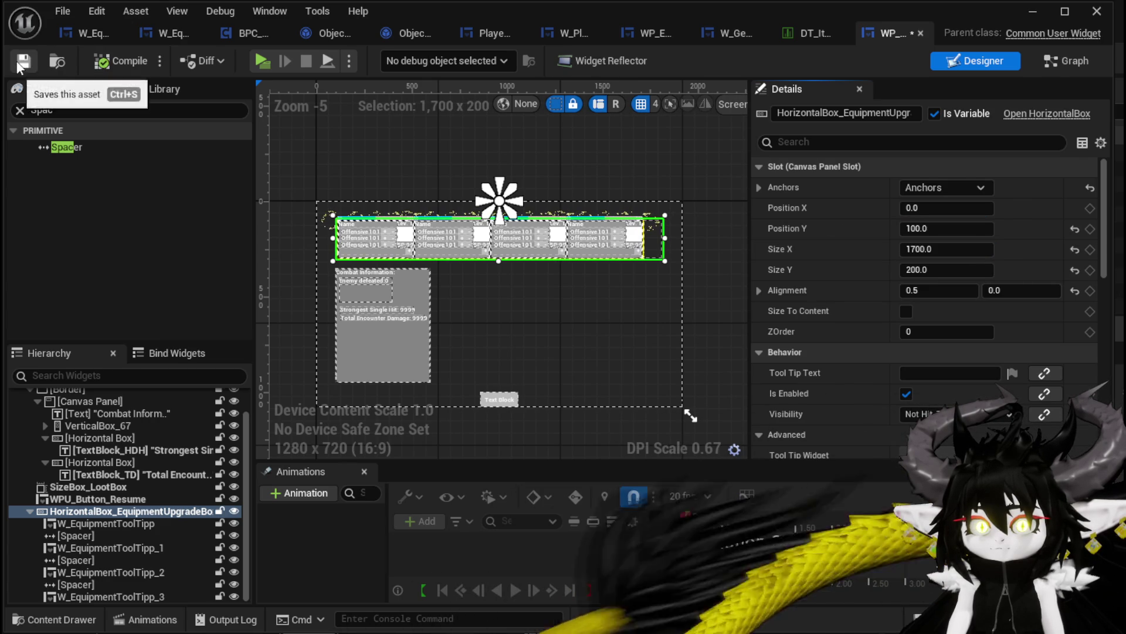
scroll(593, 291, up, 2)
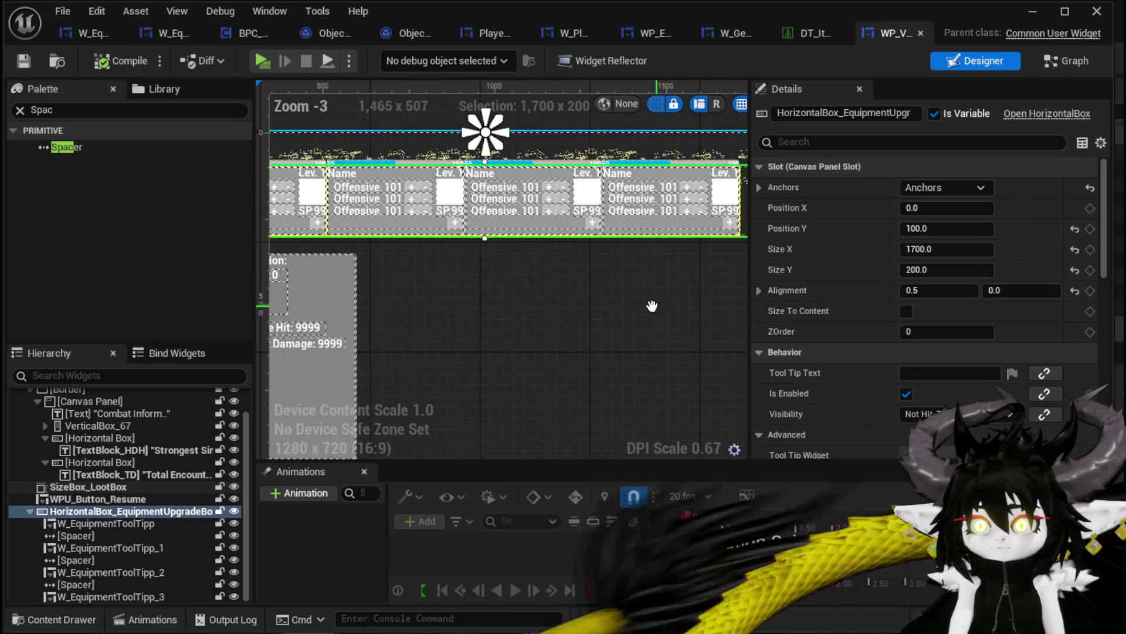
scroll(645, 306, down, 1)
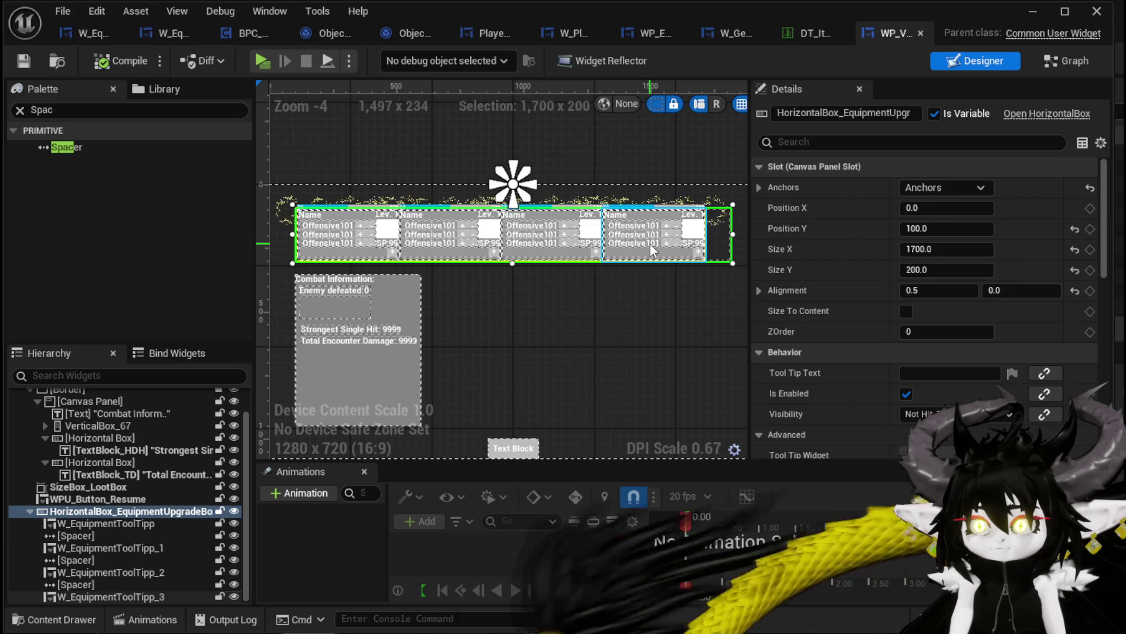
Step: Try Auto size and other alignments on the fourth card, then restore horizontal and vertical fill
click(650, 244)
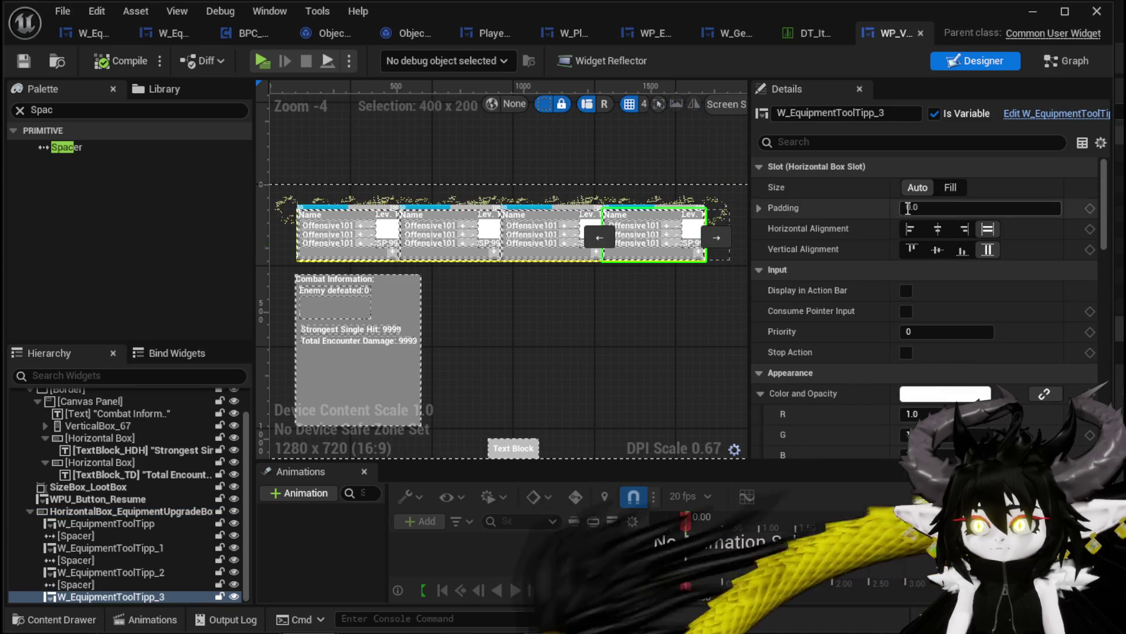
click(924, 185)
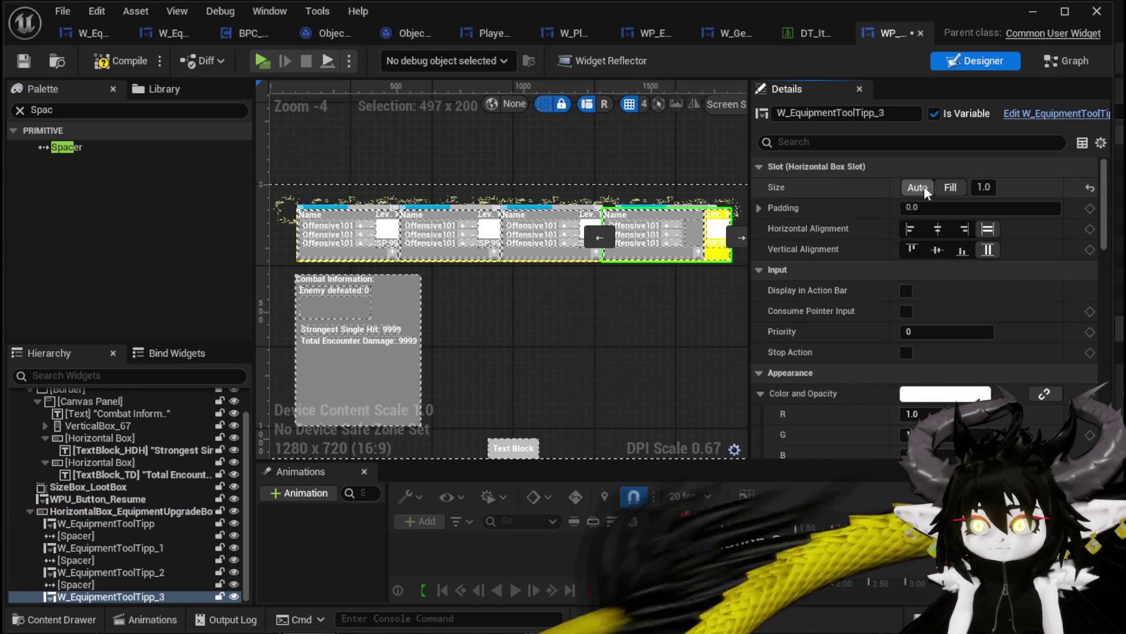
click(938, 249)
click(964, 229)
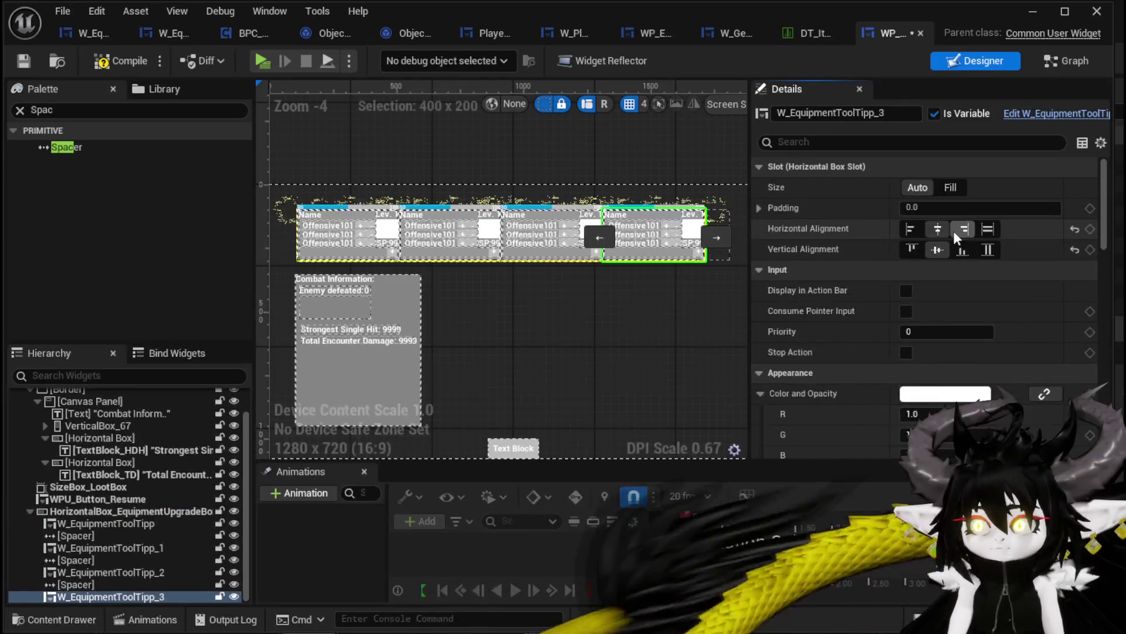
click(962, 249)
click(987, 229)
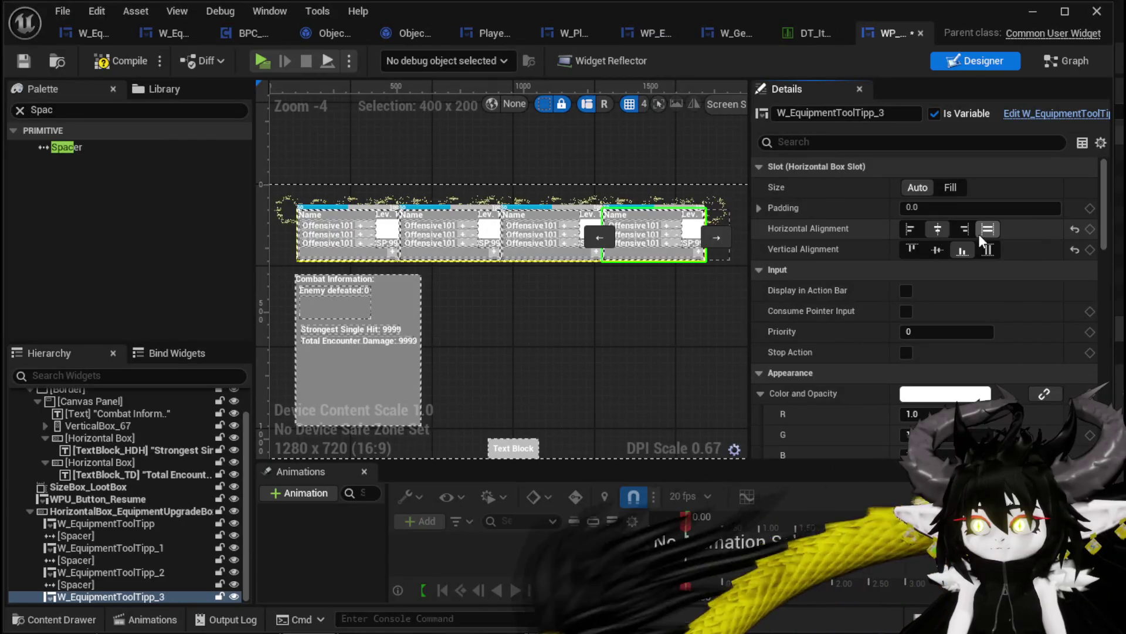
click(988, 249)
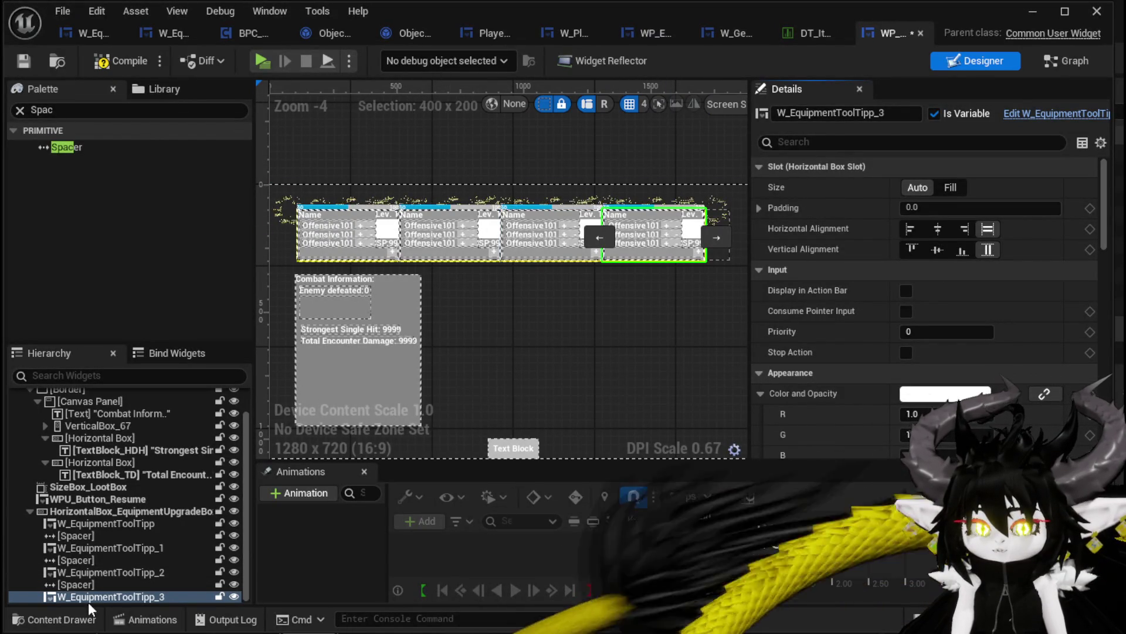
Step: Set all three spacers' slot size to Fill
click(76, 585)
click(956, 186)
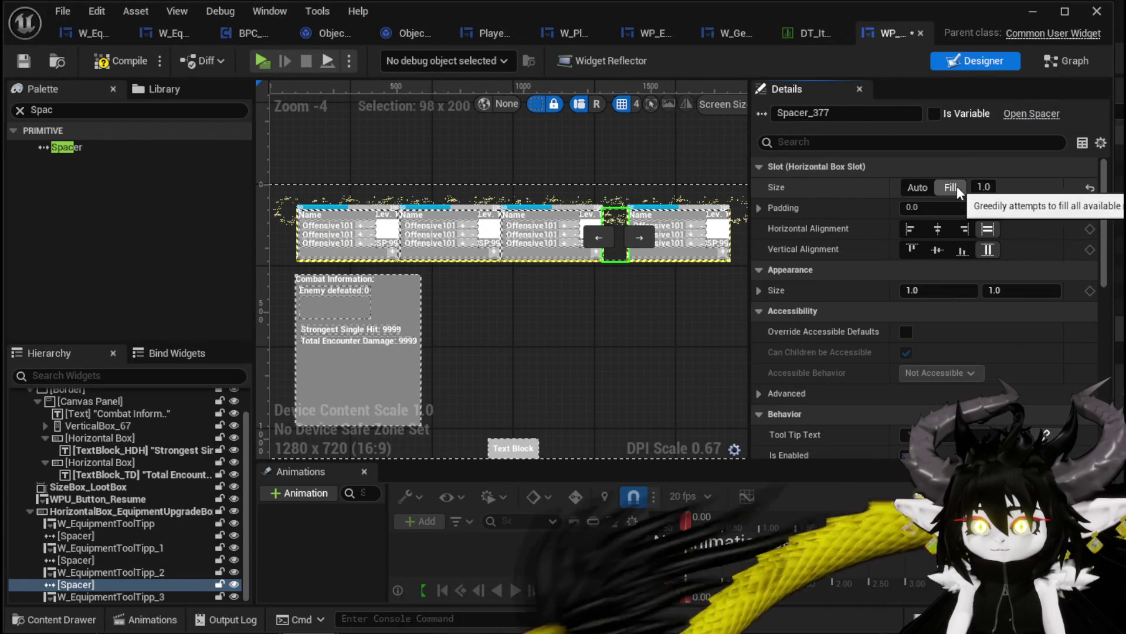
click(88, 561)
click(950, 187)
click(117, 535)
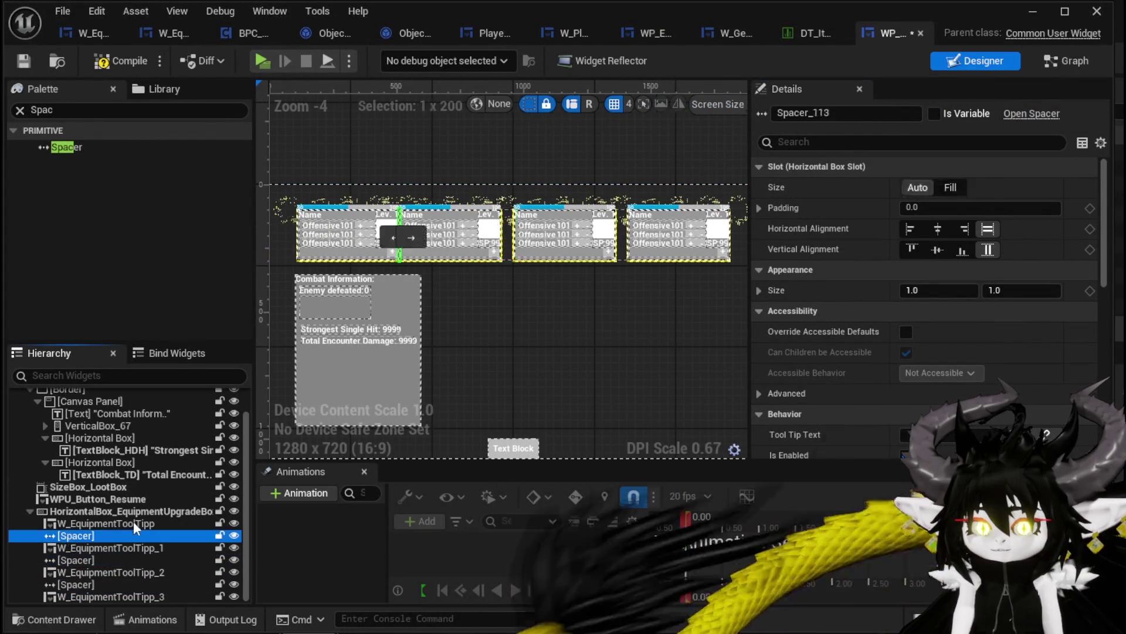
click(949, 185)
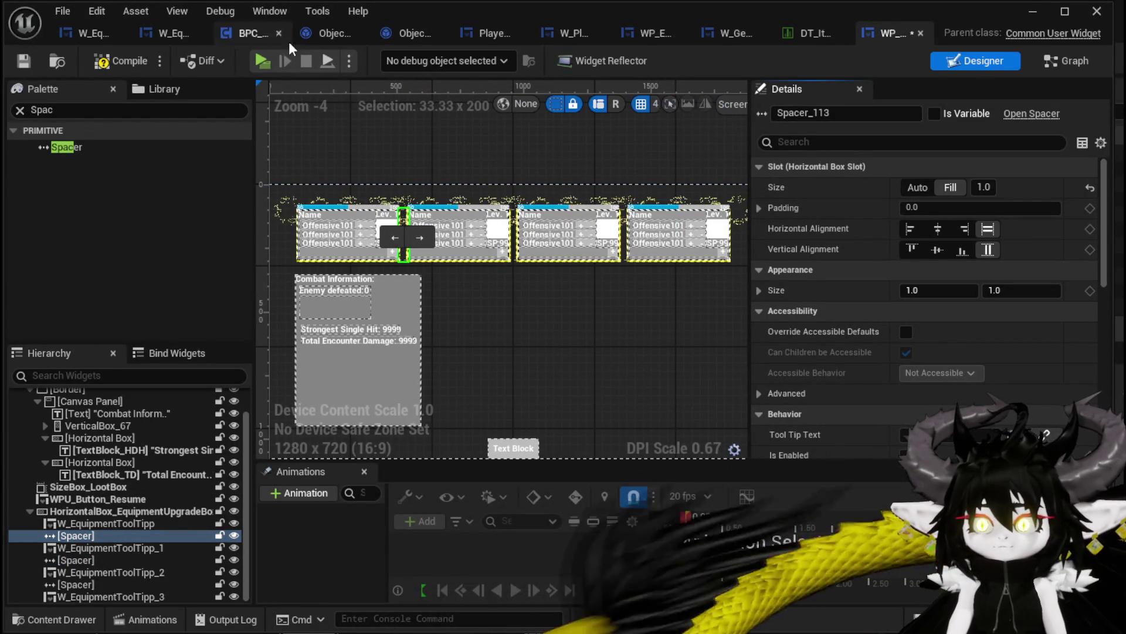
Step: Compile and save WP_VictoryUI, then return to the Graph view
click(19, 63)
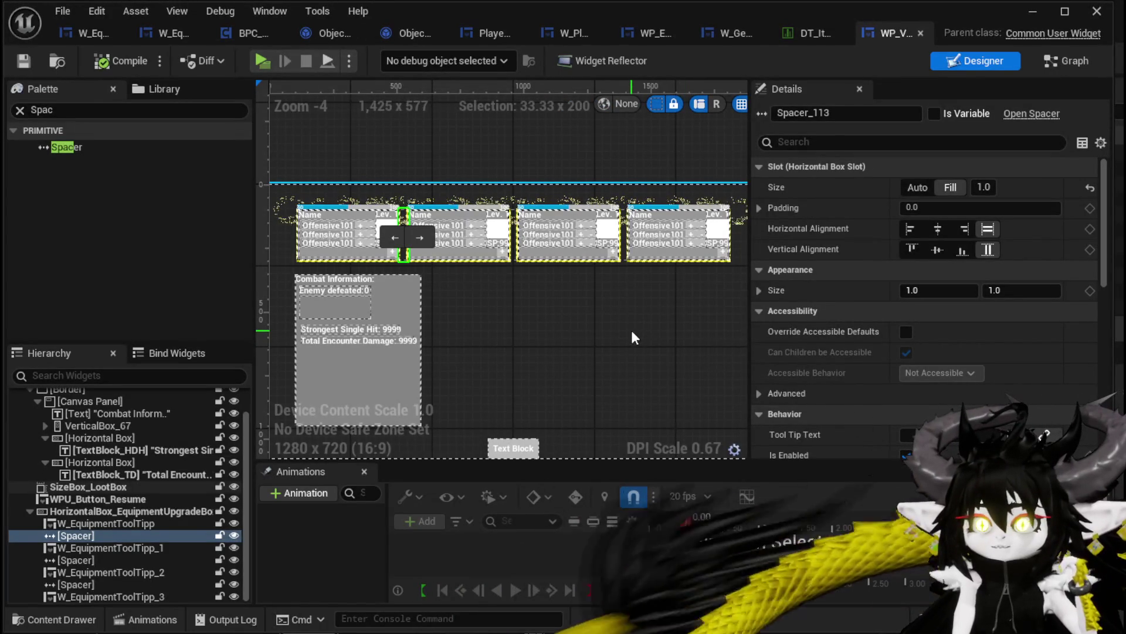
scroll(575, 313, down, 2)
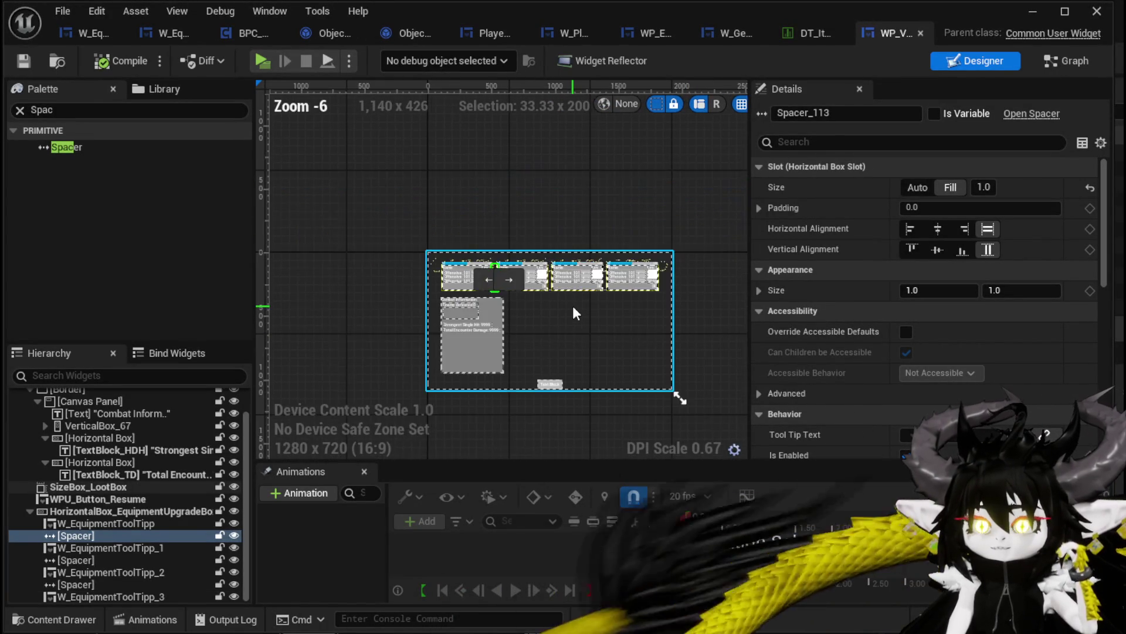
scroll(587, 309, up, 1)
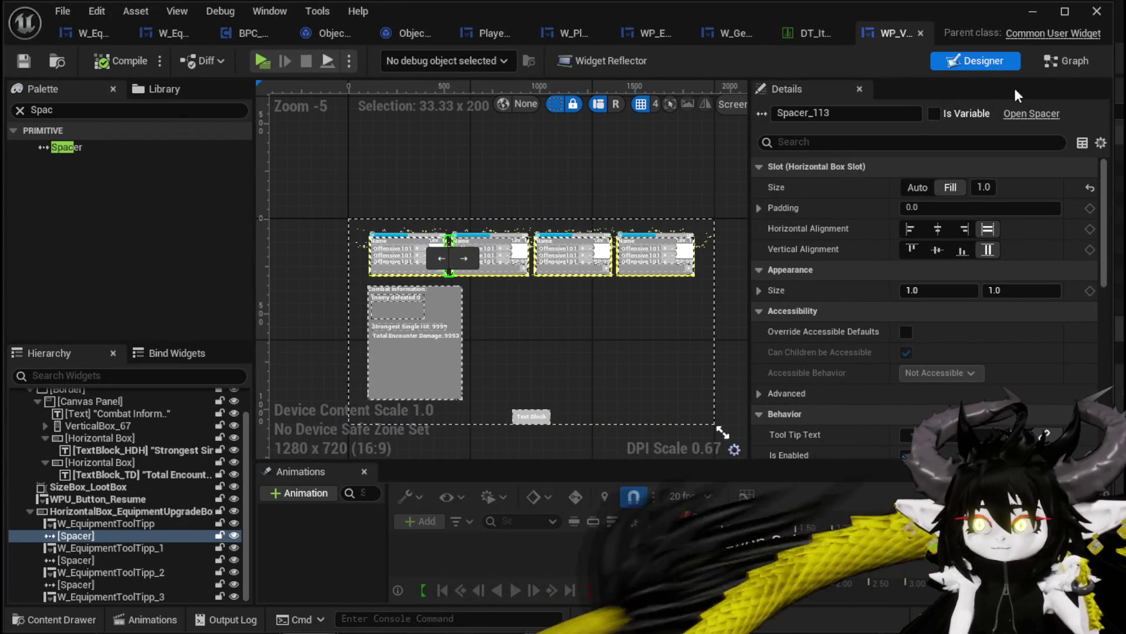
click(1061, 68)
Step: Place getter nodes for the tooltip card variables 1, 2 and 3 in a column
scroll(132, 271, down, 1)
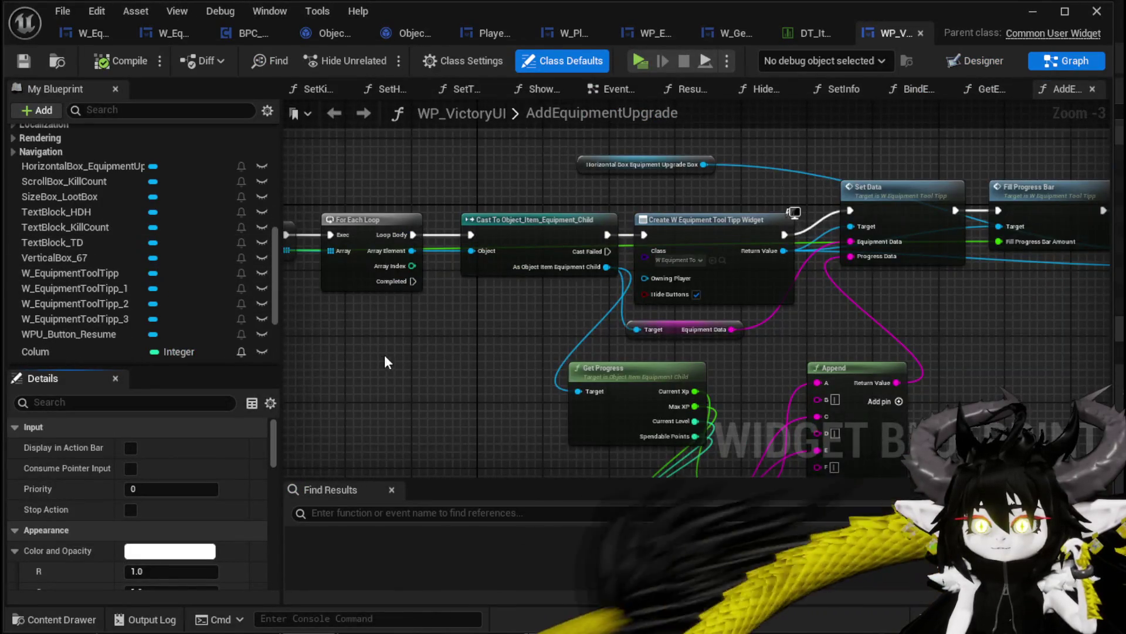
mouse_move(72, 287)
mouse_down()
mouse_move(435, 298)
mouse_move(439, 315)
mouse_up()
mouse_move(173, 286)
mouse_down()
mouse_move(164, 309)
mouse_move(384, 351)
mouse_up()
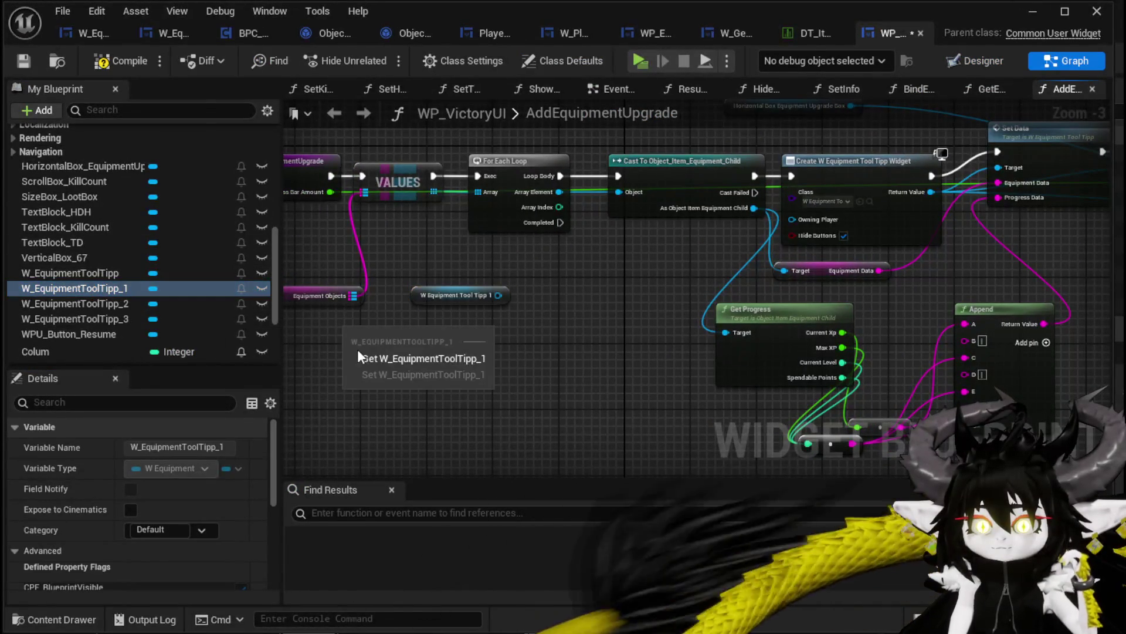
click(370, 358)
drag(223, 304, 392, 381)
click(404, 403)
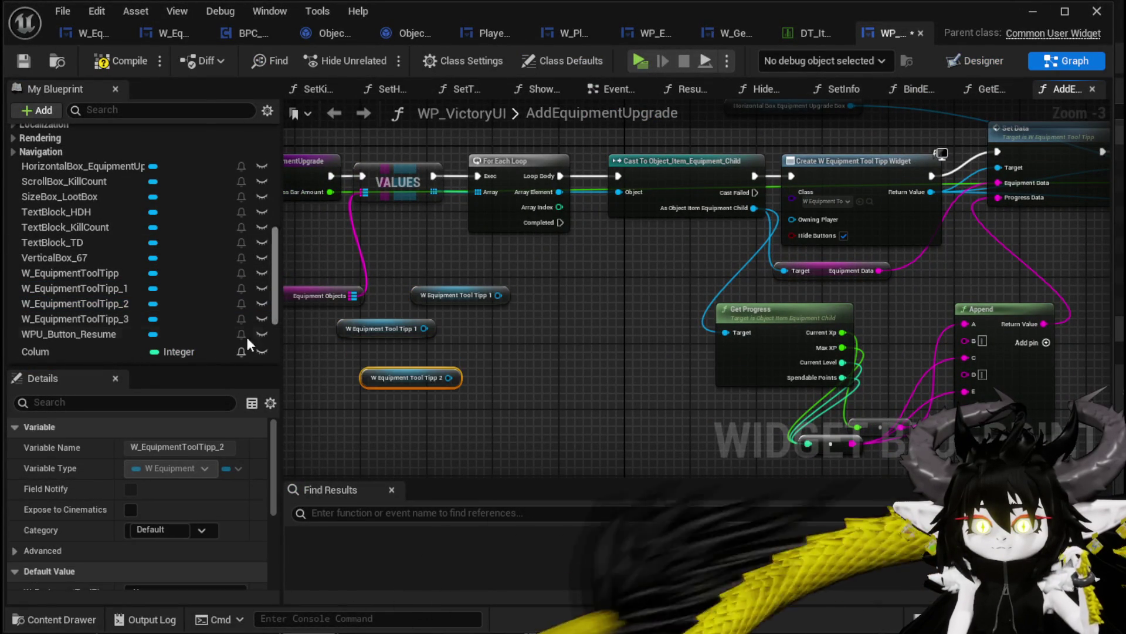
mouse_move(125, 321)
mouse_down()
mouse_move(359, 418)
mouse_move(399, 395)
mouse_up()
click(399, 437)
drag(367, 333, 376, 366)
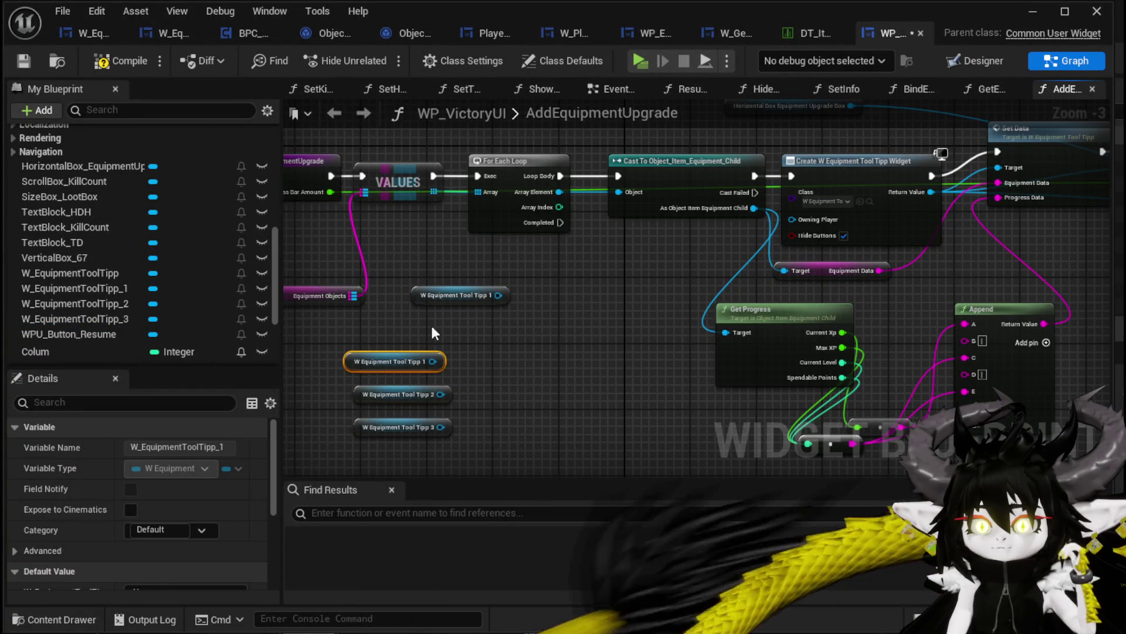
Step: Drag a connection from the card 1 getter and search for a 'make' node
mouse_move(440, 328)
mouse_down()
mouse_move(484, 342)
mouse_move(549, 304)
mouse_move(572, 310)
mouse_up()
mouse_move(557, 256)
mouse_down()
mouse_move(255, 327)
mouse_move(92, 310)
mouse_move(364, 306)
mouse_up()
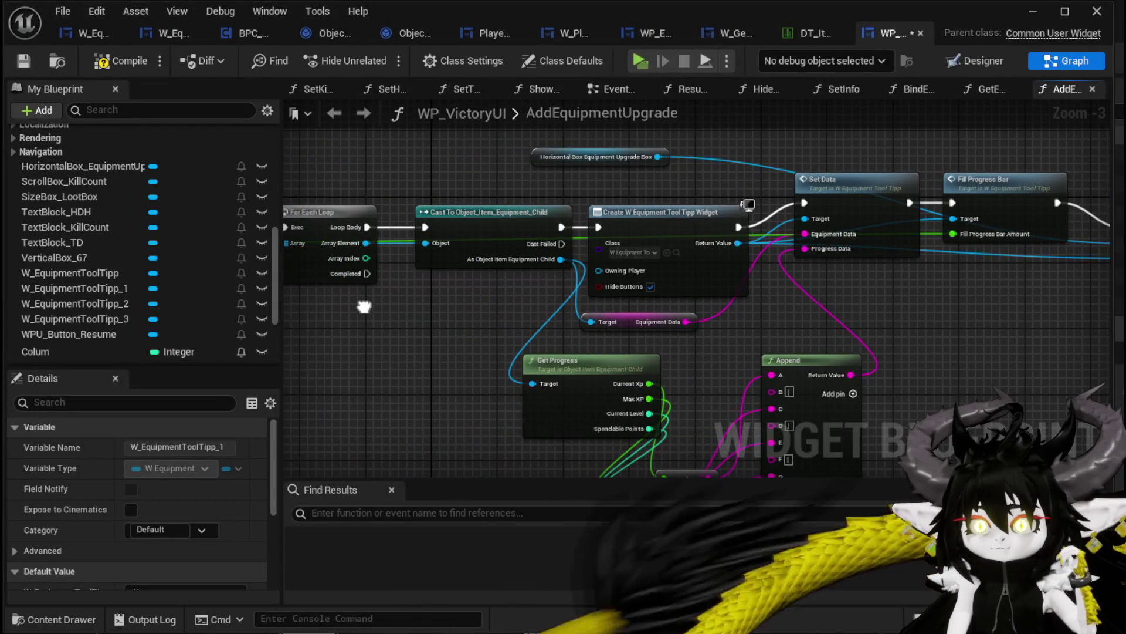
mouse_move(364, 306)
mouse_down()
mouse_move(780, 309)
mouse_move(789, 270)
mouse_up()
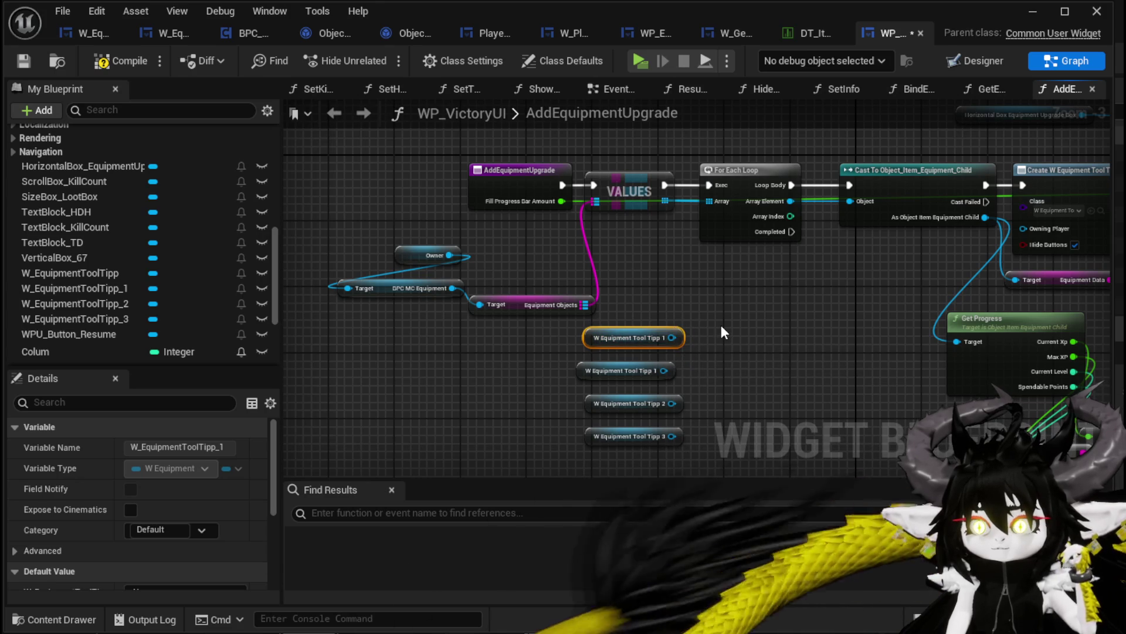
drag(670, 338, 778, 337)
text(make)
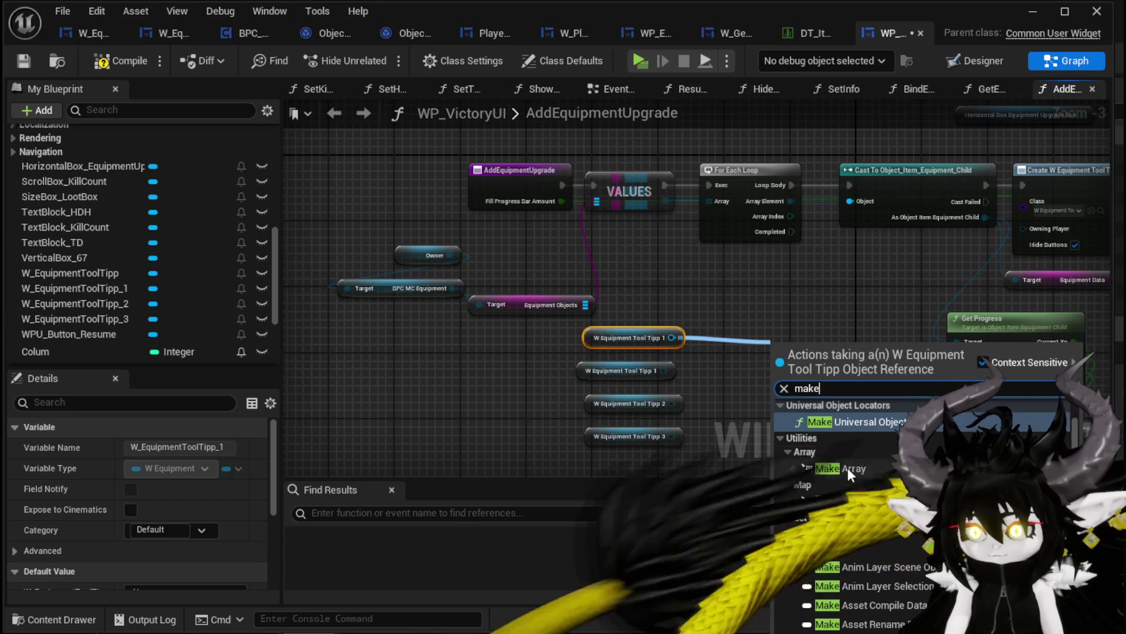
Step: Create a Make Array node from card 1 and expand it to four input slots
click(847, 468)
click(839, 377)
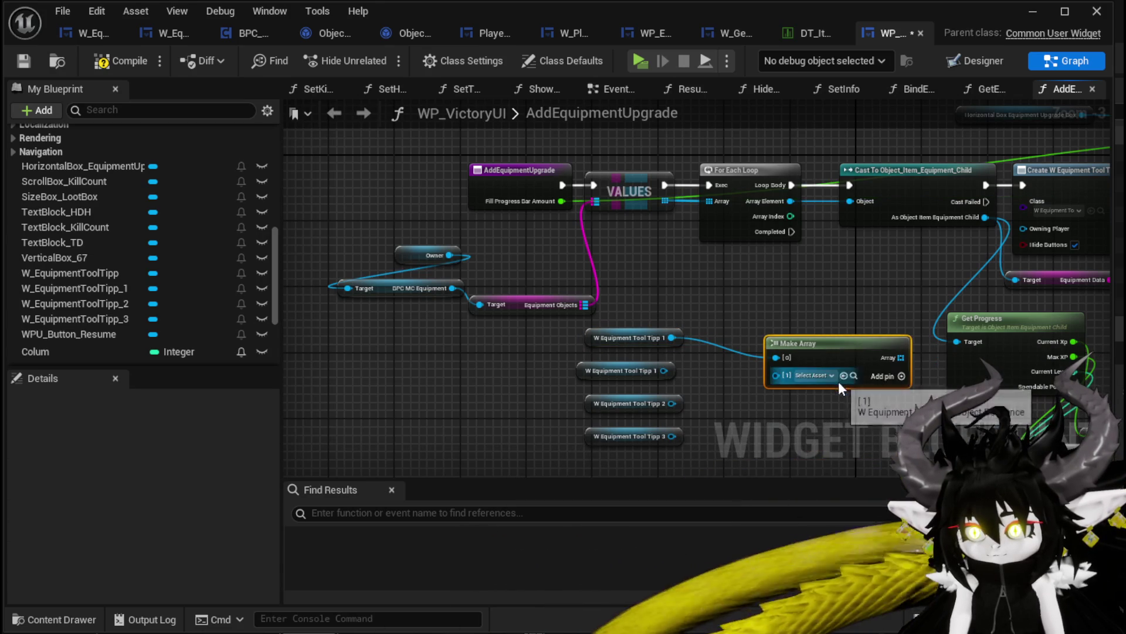
click(902, 375)
click(902, 376)
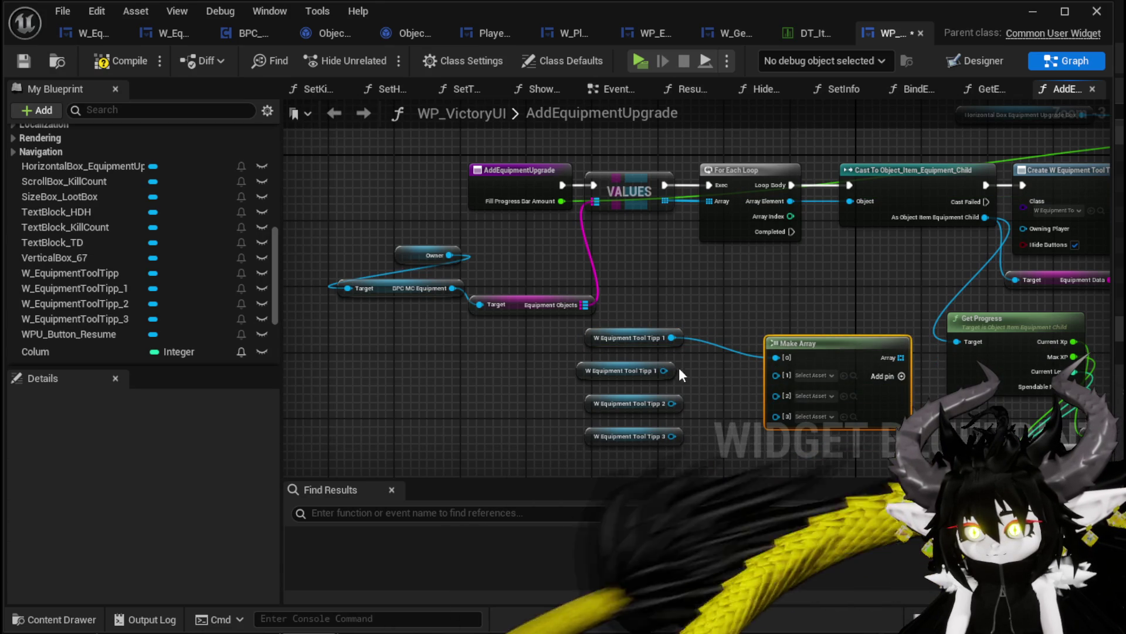
scroll(699, 362, up, 3)
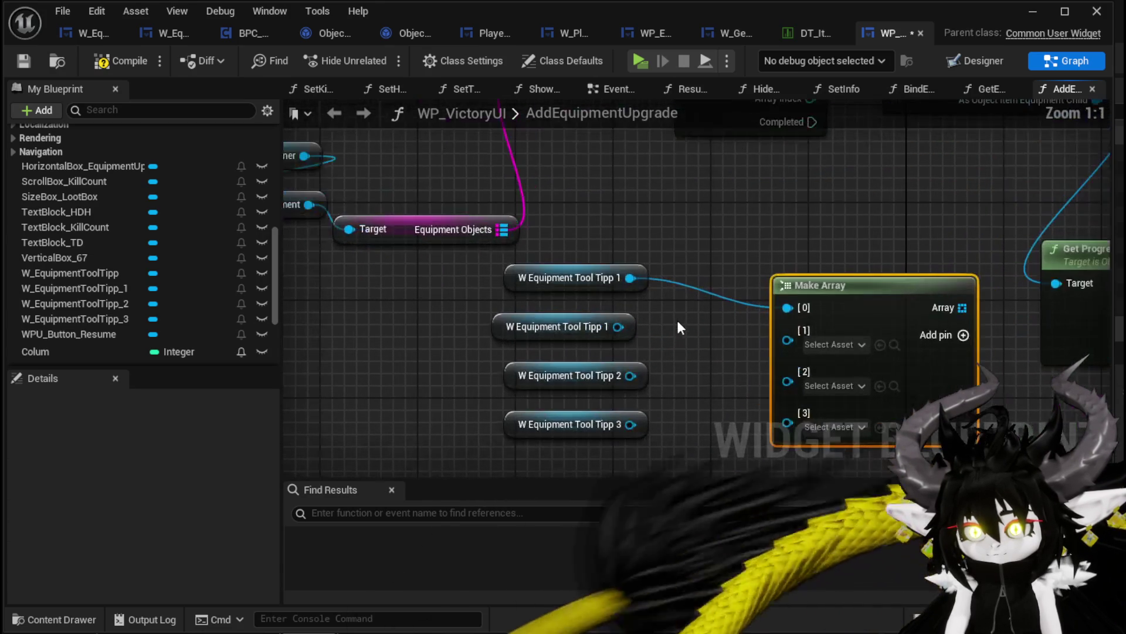
Step: Remove the duplicate Tool Tipp 1 getter and wire Tool Tipp, 1, 2, 3 into slots 0–3
mouse_move(101, 273)
mouse_down()
mouse_move(593, 261)
mouse_move(566, 222)
mouse_up()
click(591, 269)
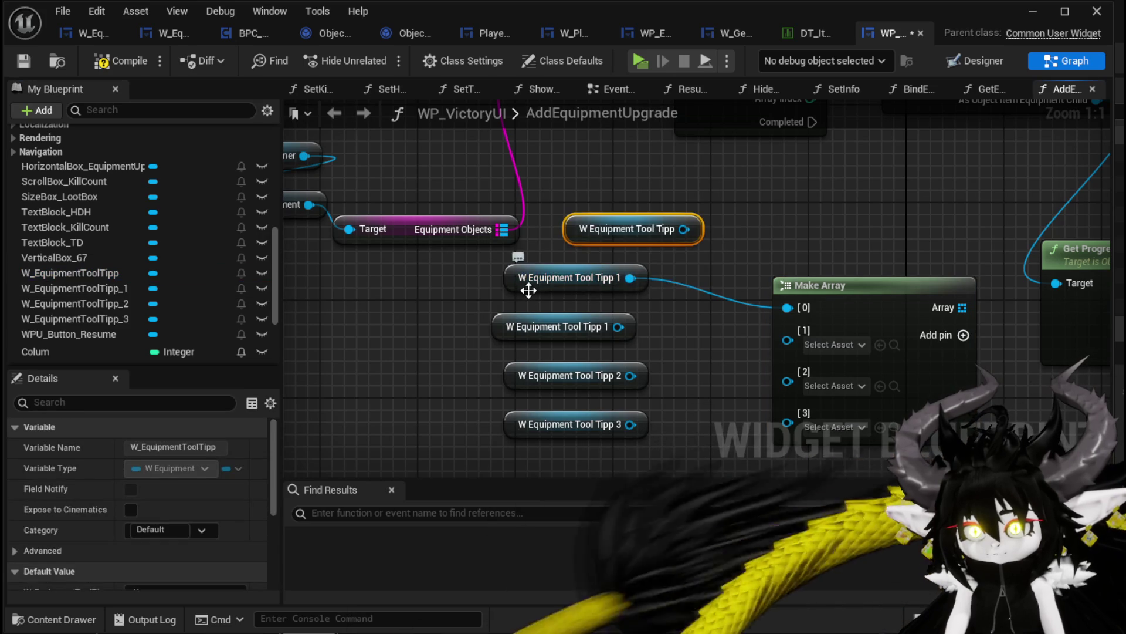
key(Delete)
drag(790, 311, 788, 308)
mouse_move(617, 327)
mouse_down()
mouse_move(762, 340)
mouse_move(788, 330)
mouse_up()
drag(631, 376, 789, 364)
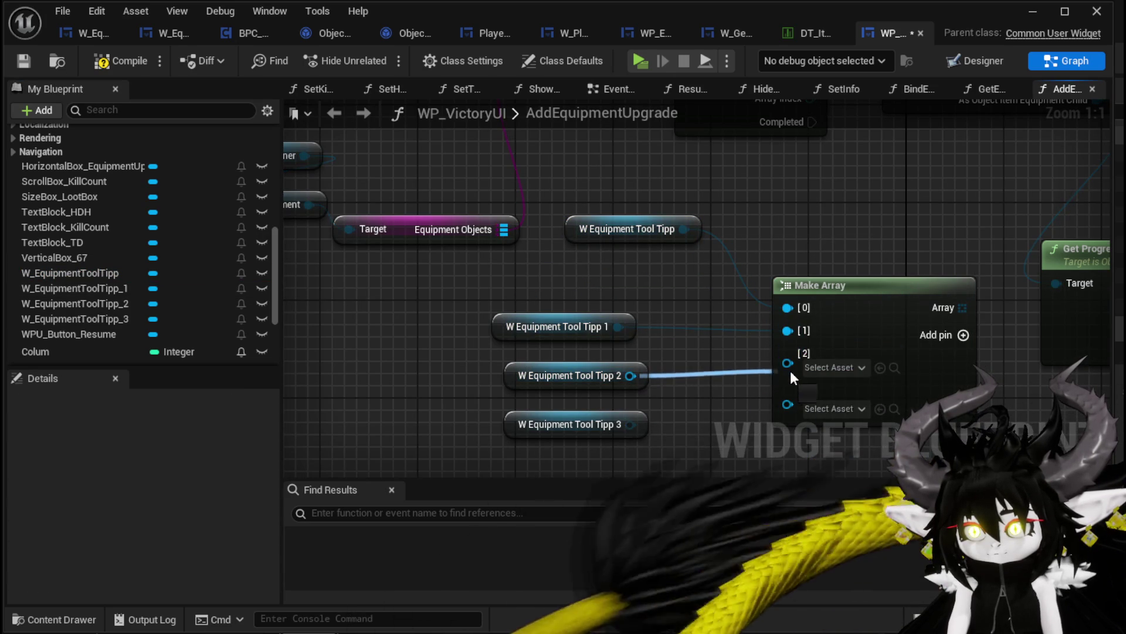
mouse_move(630, 424)
mouse_down()
mouse_move(801, 389)
mouse_move(789, 386)
mouse_up()
drag(497, 429, 580, 308)
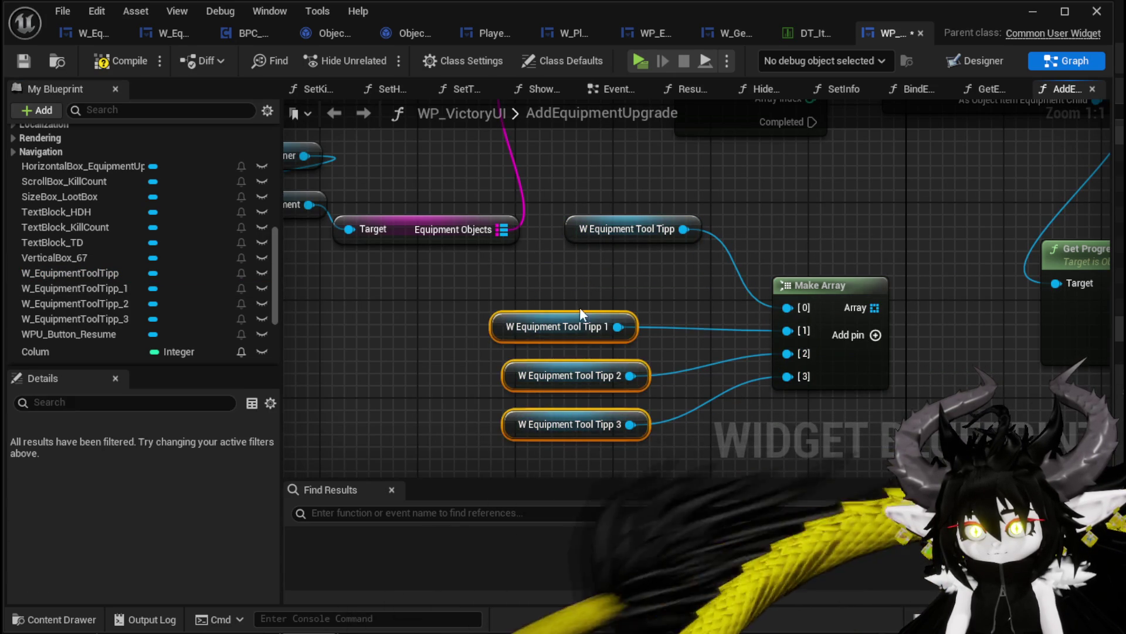
drag(522, 328, 598, 278)
drag(854, 171, 672, 356)
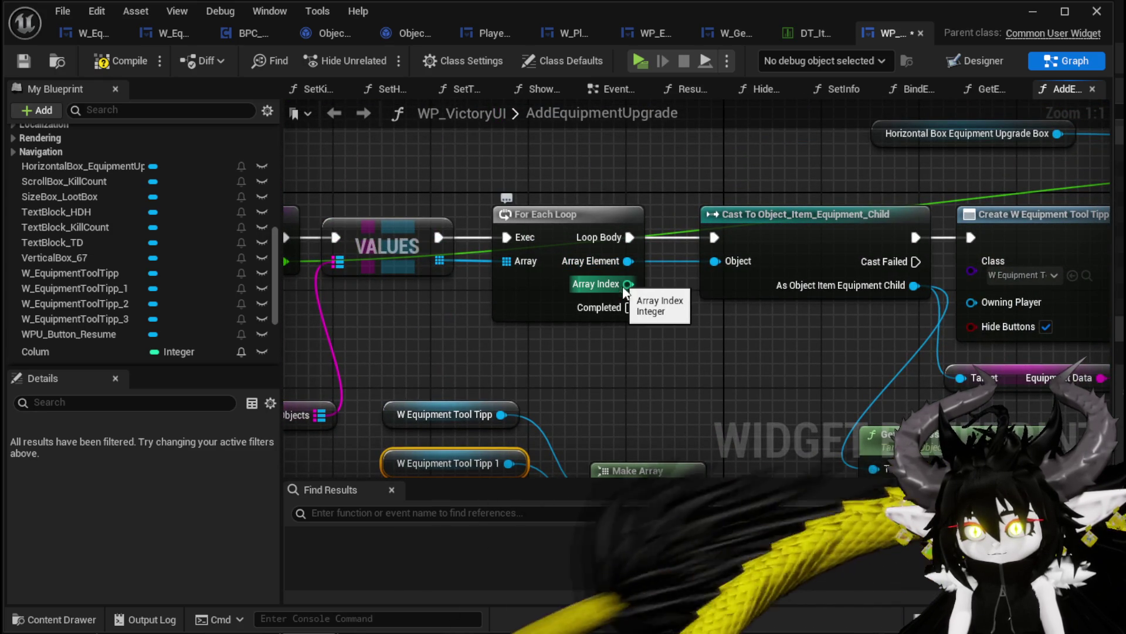
Step: Add a GET (a copy) node on the Make Array output, indexed by the loop's Array Index
scroll(616, 270, down, 2)
mouse_move(645, 429)
mouse_down()
mouse_move(621, 161)
mouse_move(572, 138)
mouse_up()
click(574, 257)
scroll(572, 246, up, 1)
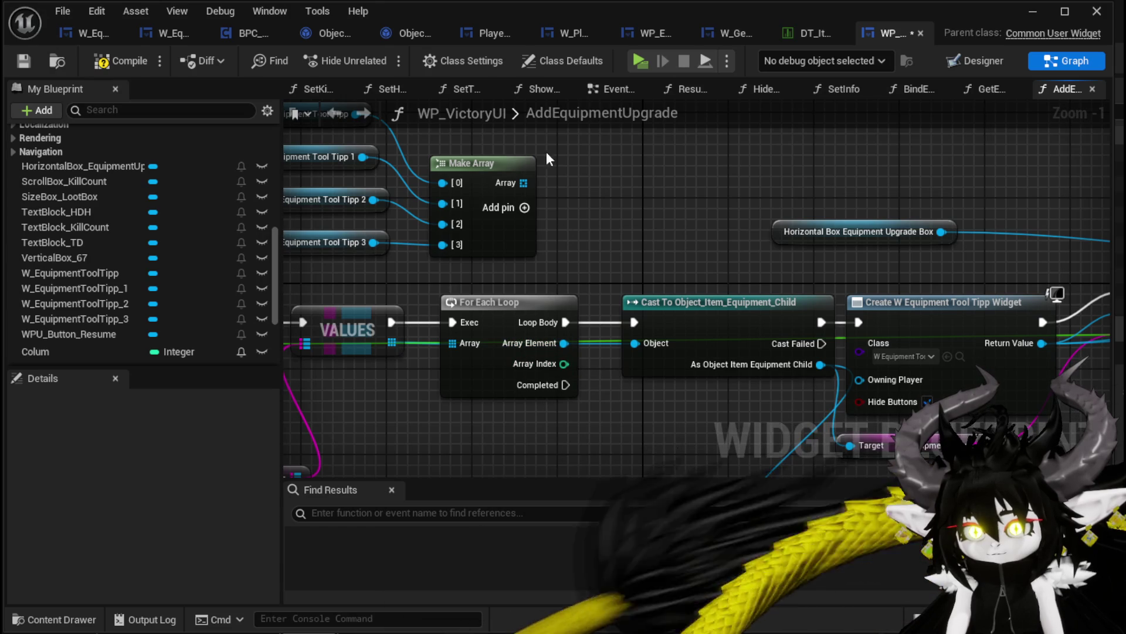
drag(523, 182, 604, 170)
text(get)
click(665, 277)
mouse_move(564, 364)
mouse_down()
mouse_move(628, 215)
mouse_move(613, 200)
mouse_up()
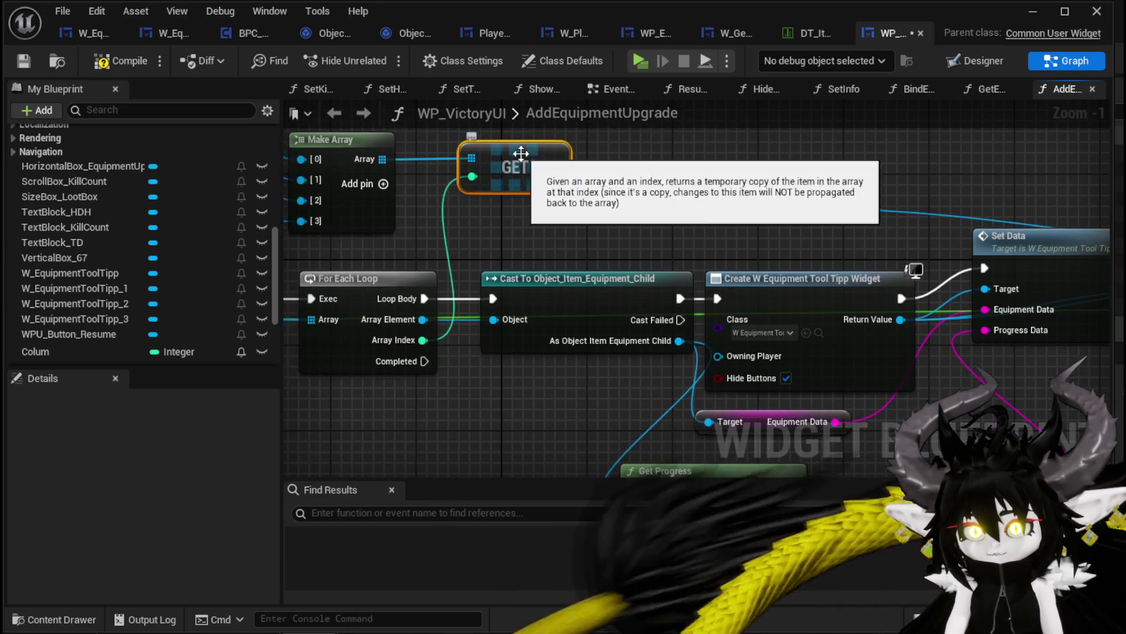
Step: Reroute Create Widget's links to the GET output, delete Create Widget, and connect Cast to Set Data
drag(564, 162, 453, 157)
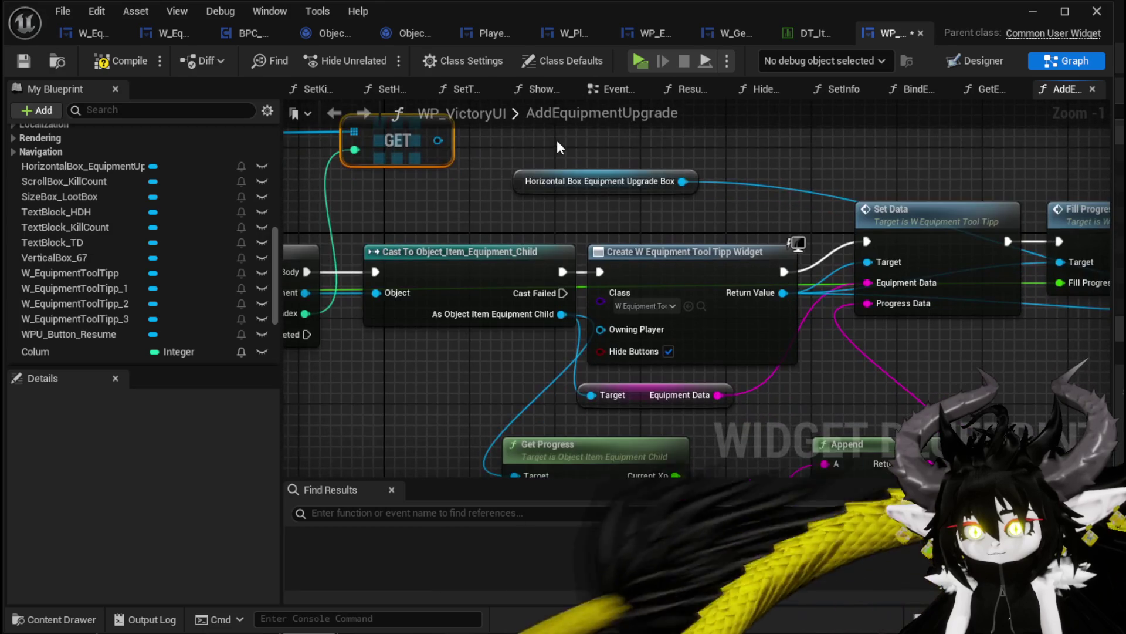
scroll(557, 141, down, 1)
mouse_move(557, 142)
mouse_down()
mouse_move(508, 209)
mouse_move(561, 141)
mouse_up()
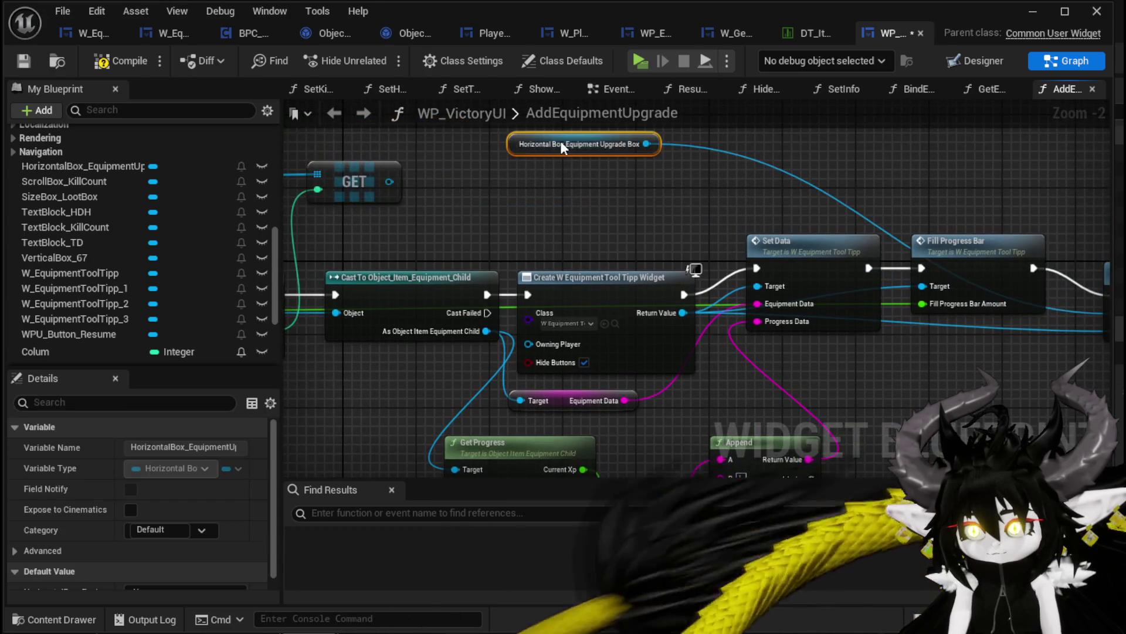
mouse_move(625, 290)
mouse_down()
mouse_move(608, 245)
mouse_move(608, 273)
mouse_up()
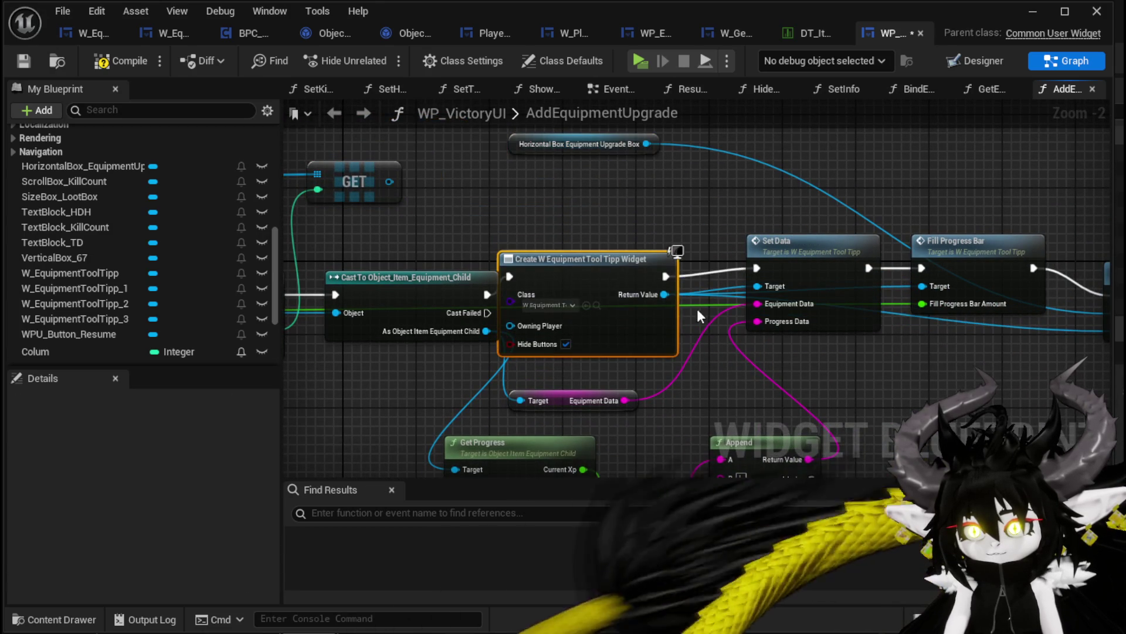
mouse_move(667, 295)
mouse_down()
mouse_move(407, 177)
mouse_move(389, 182)
mouse_up()
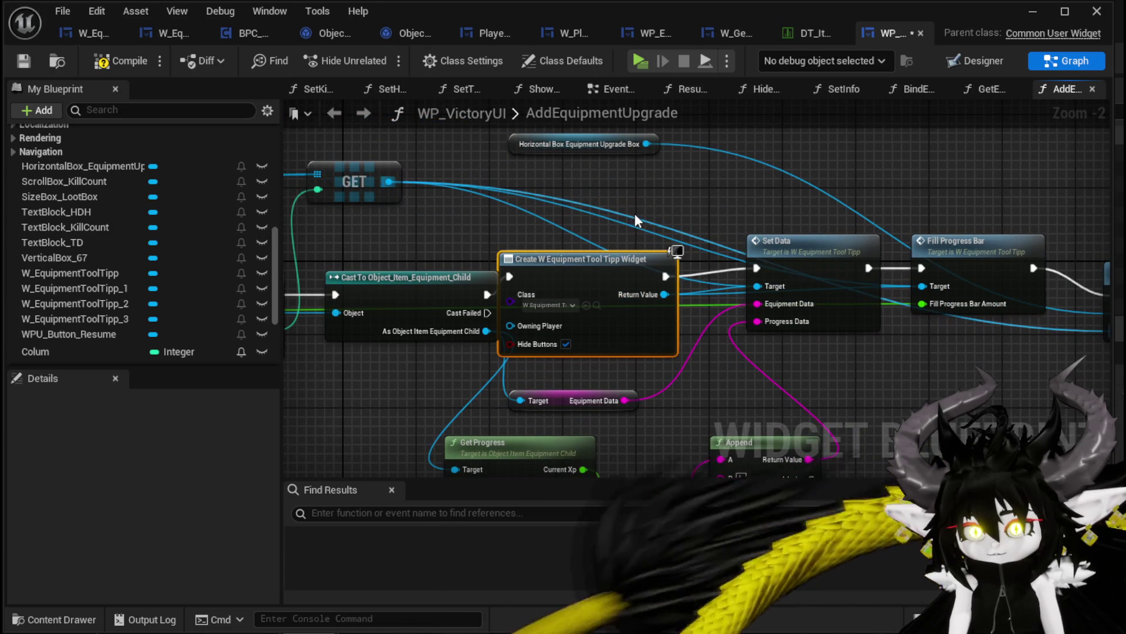
key(Delete)
mouse_move(493, 293)
mouse_down()
mouse_move(780, 262)
mouse_move(757, 268)
mouse_up()
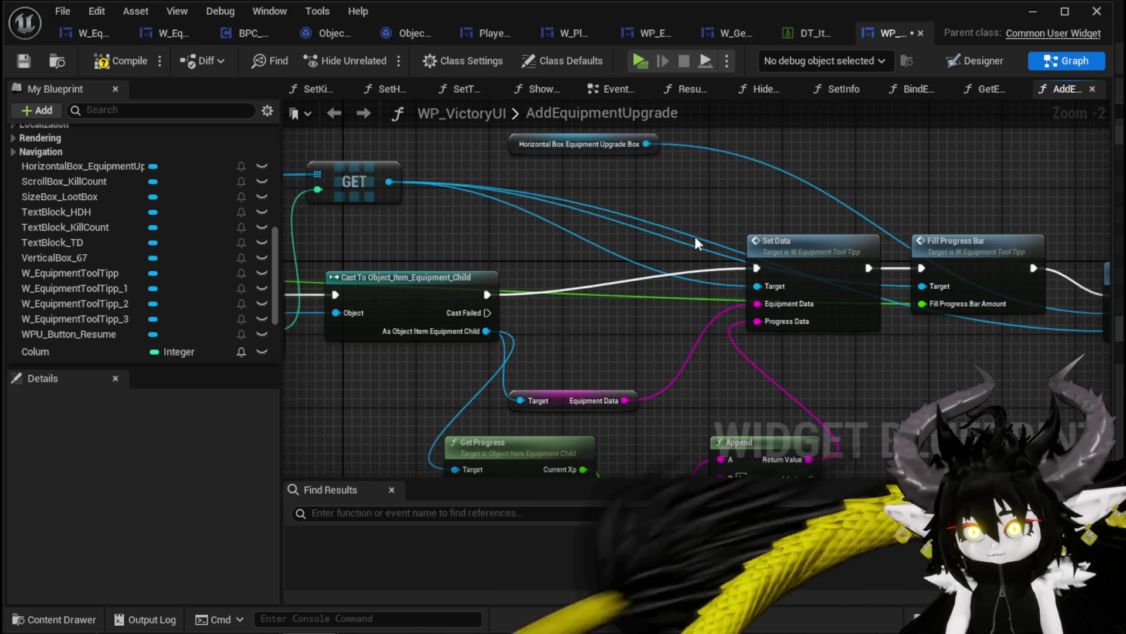
drag(337, 282, 440, 257)
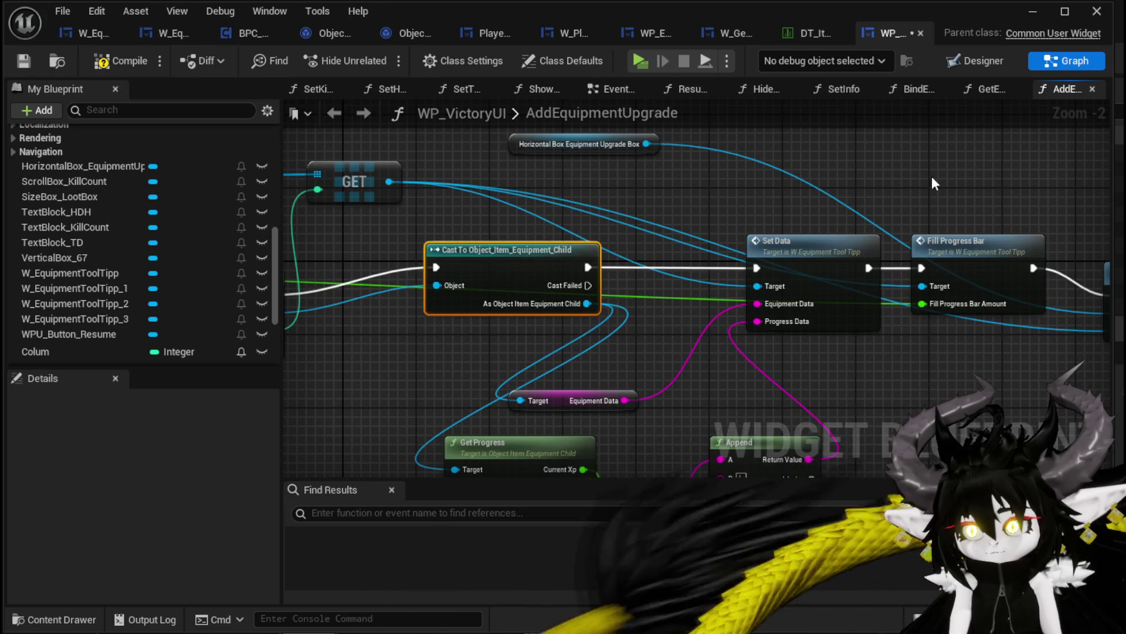
Step: Review the updated AddEquipmentUpgrade graph and compile the blueprint with F7
drag(931, 176, 839, 224)
mouse_move(897, 303)
mouse_down()
mouse_move(779, 201)
mouse_move(631, 249)
mouse_up()
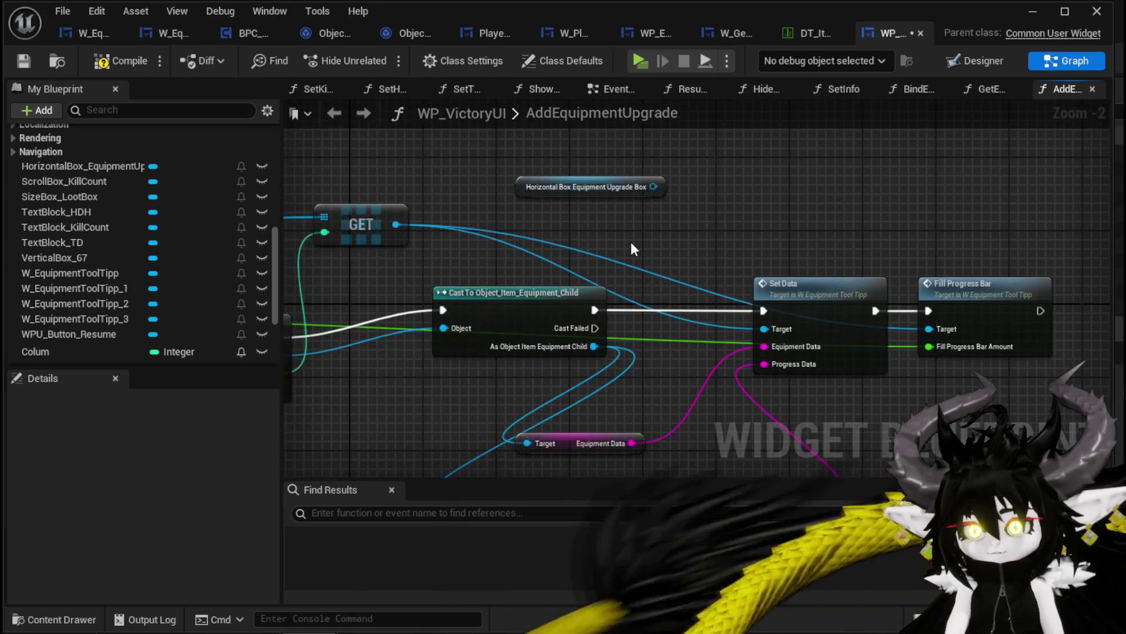
drag(813, 185, 810, 157)
drag(747, 181, 1007, 195)
drag(620, 234, 836, 250)
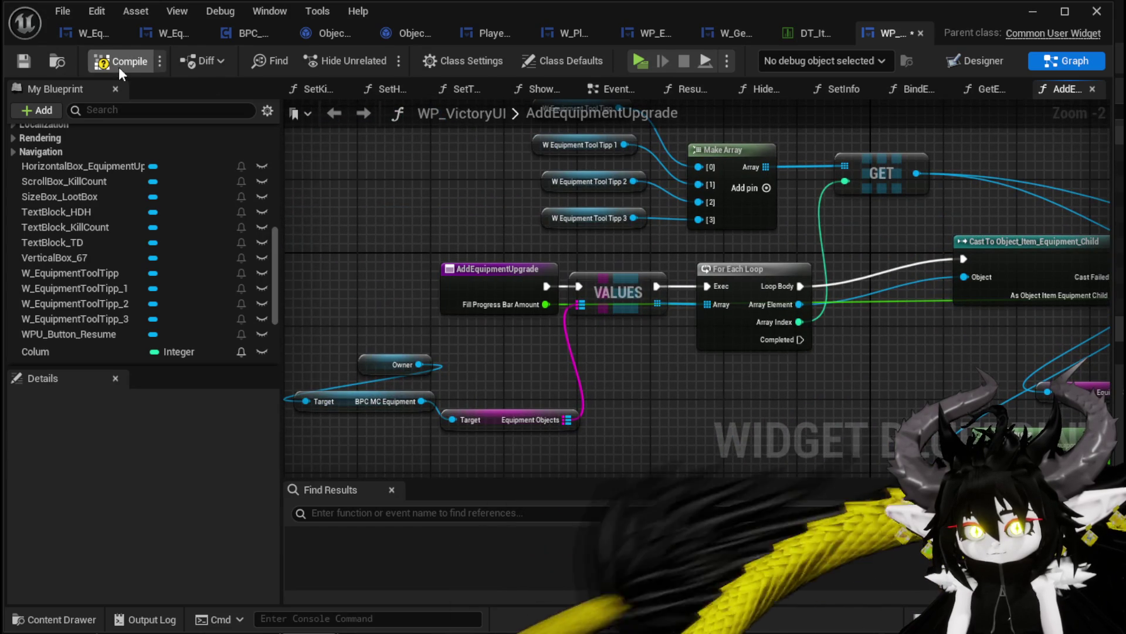
key(F7)
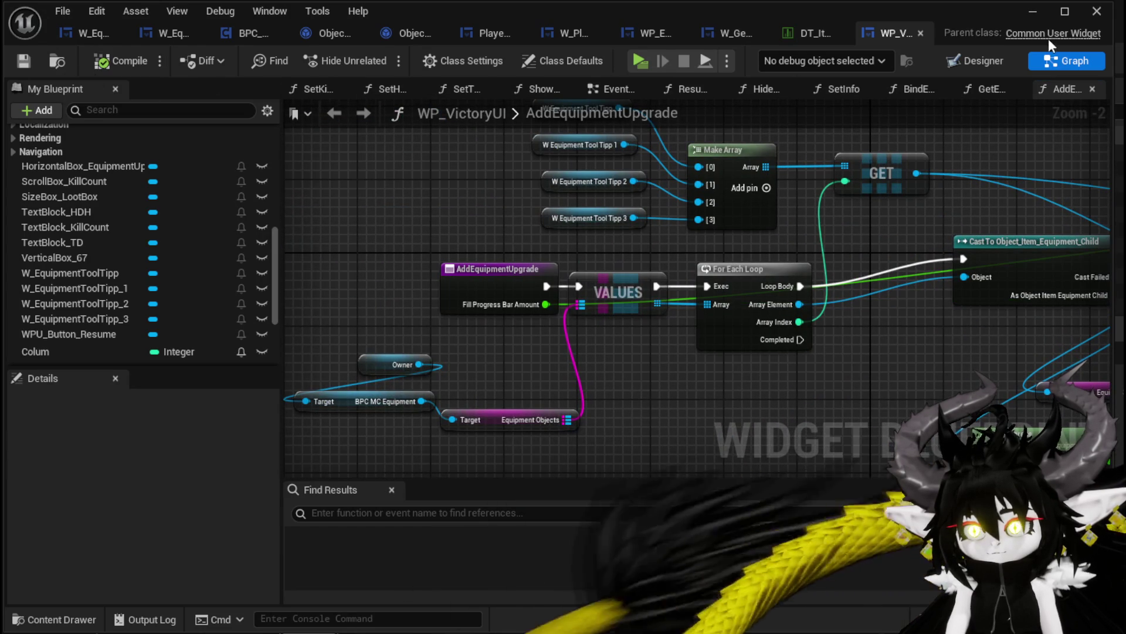
Step: Launch a standalone play session and play the SummonSpawn card to defeat Slime_Fire
click(1031, 12)
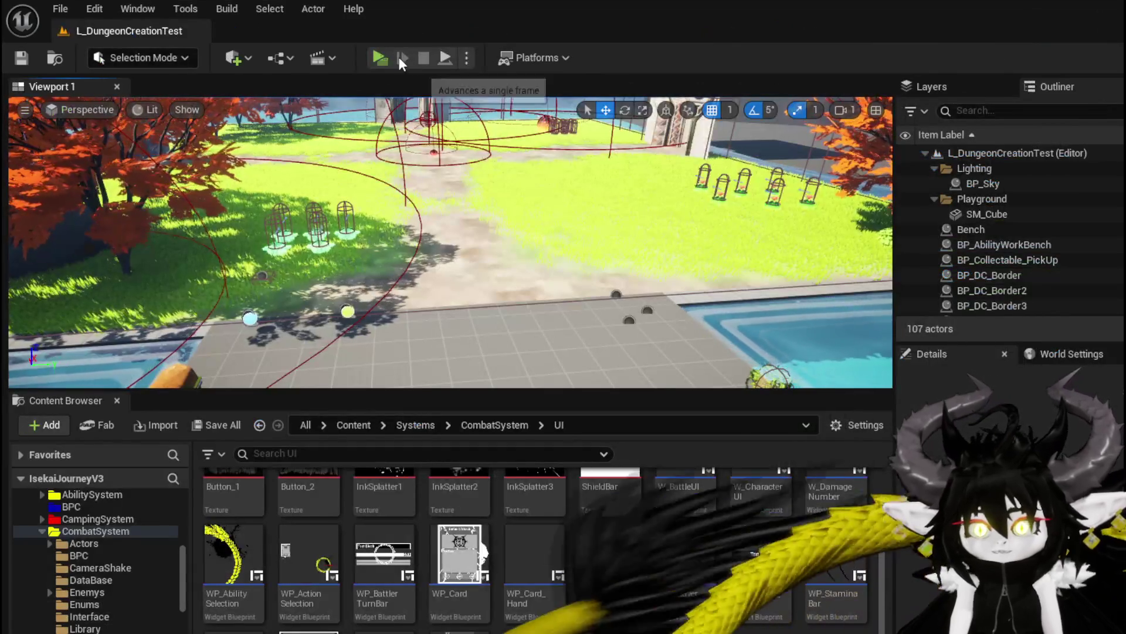
key(alt+p)
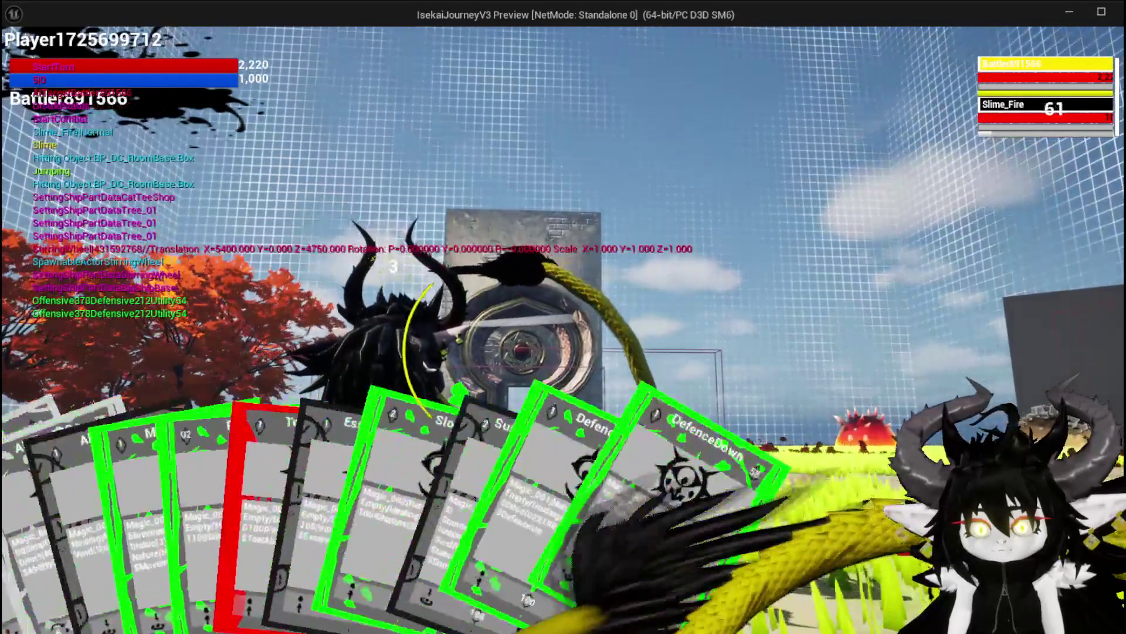
click(65, 589)
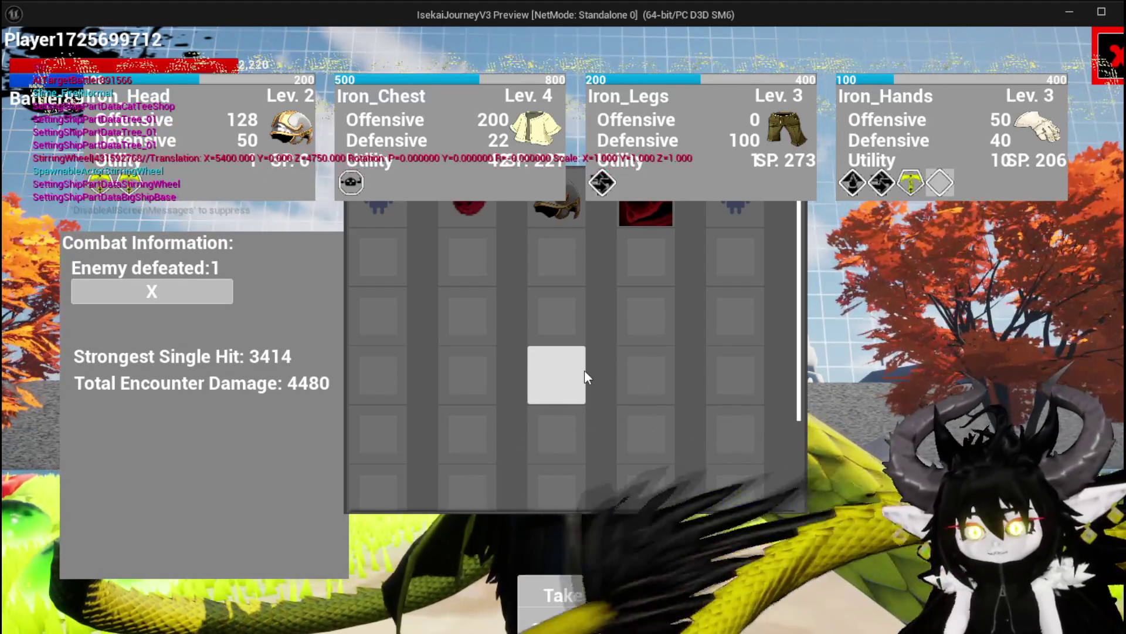
Step: Close the victory inventory, then open the loot chest and close its loot window
key(i)
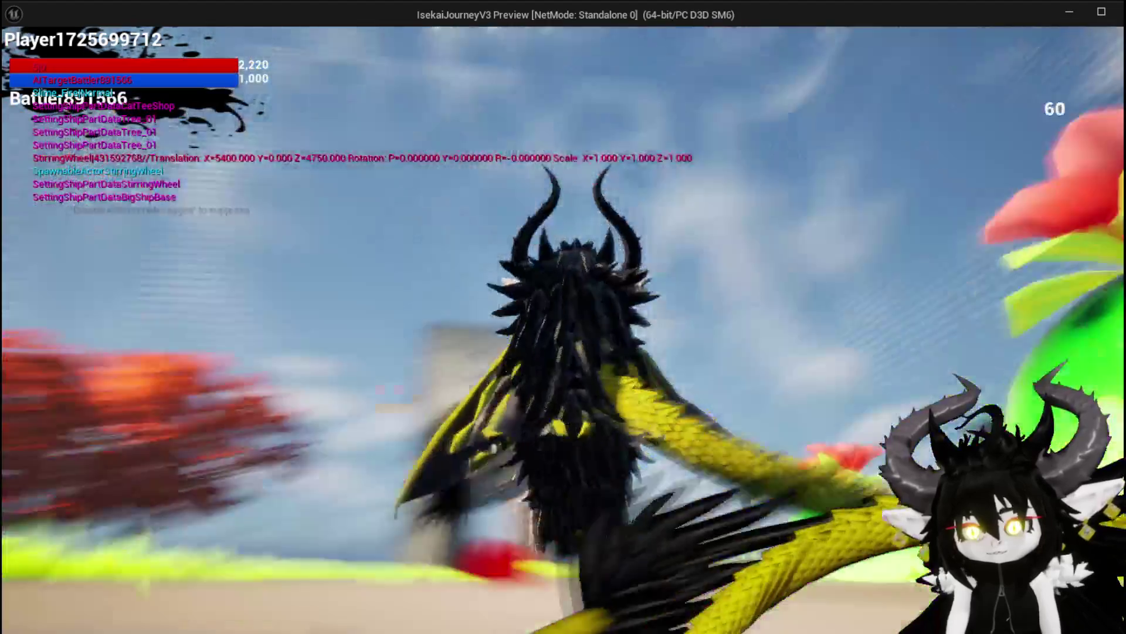
key(space)
key(space)
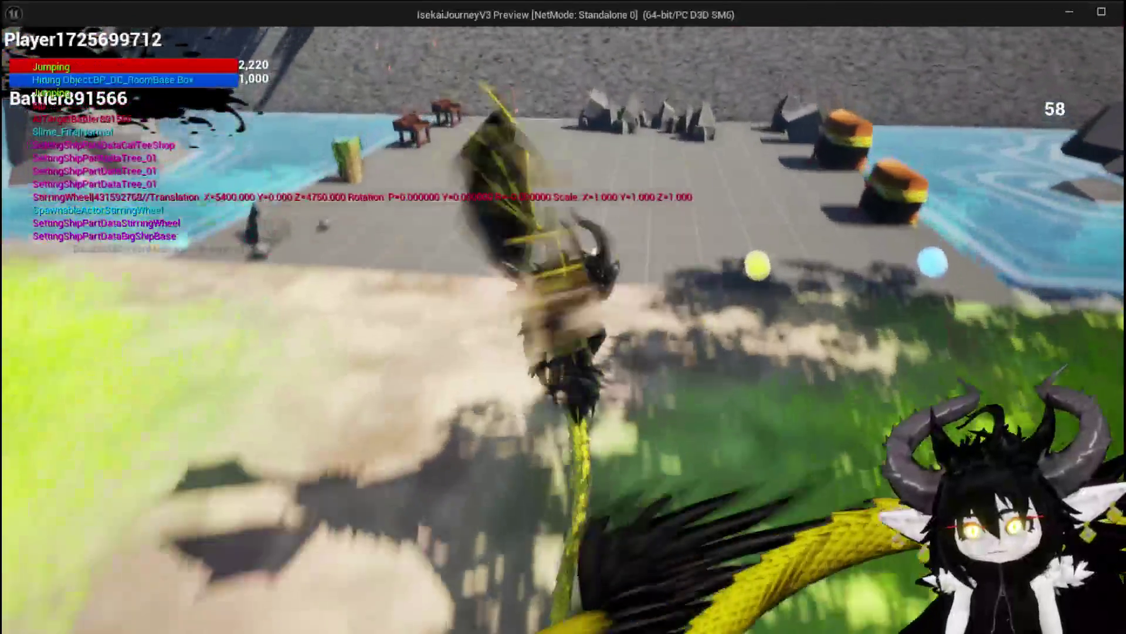
key(e)
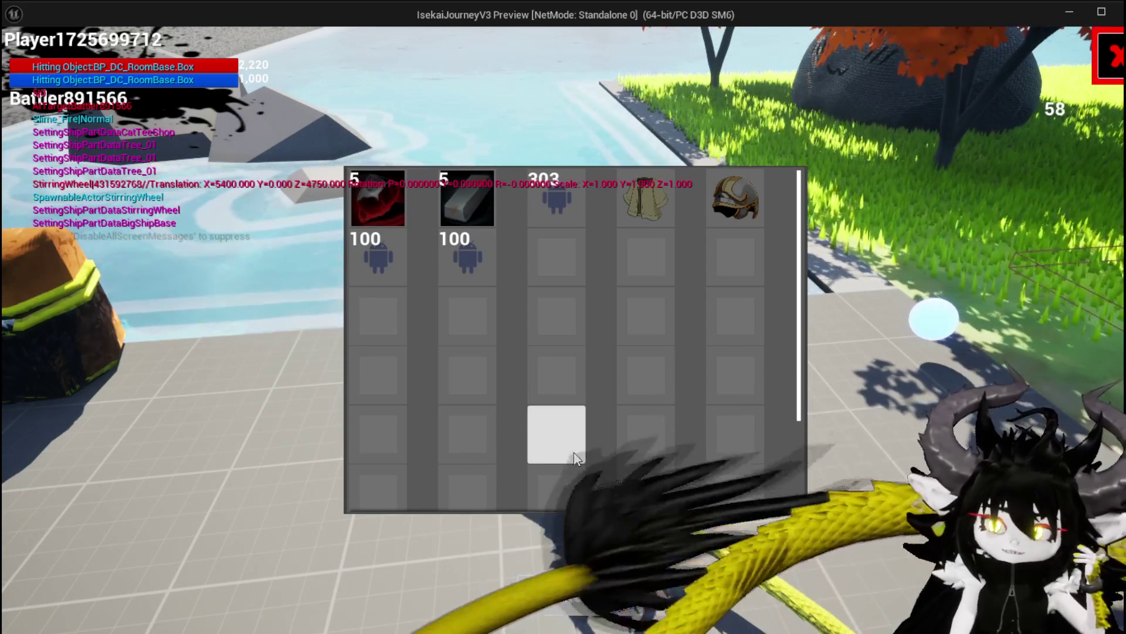
mouse_move(485, 261)
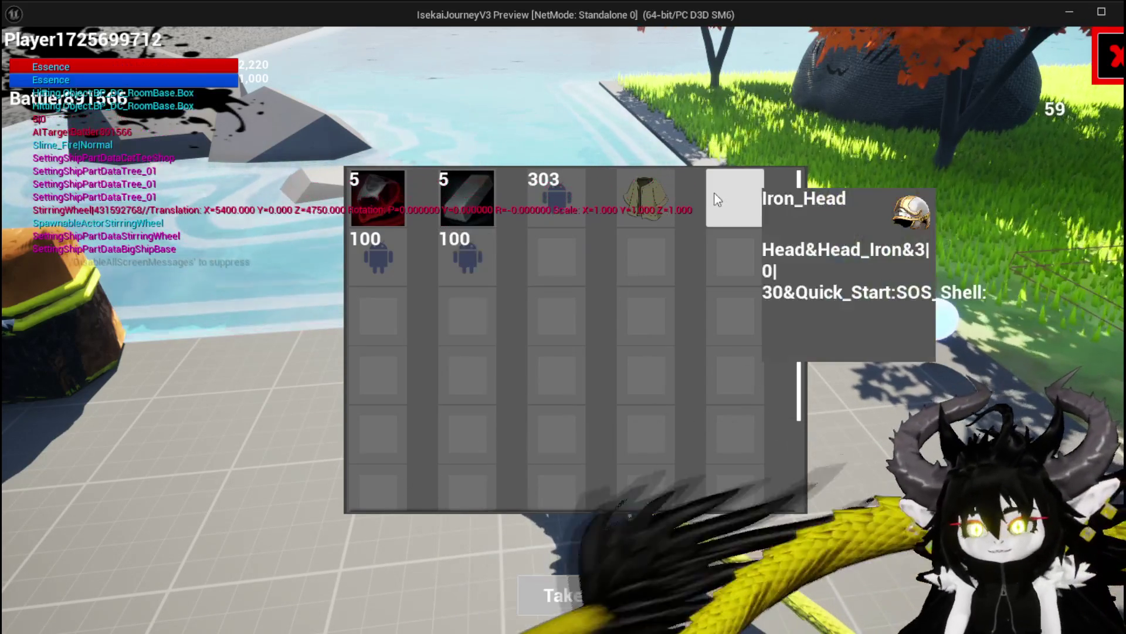
click(1108, 57)
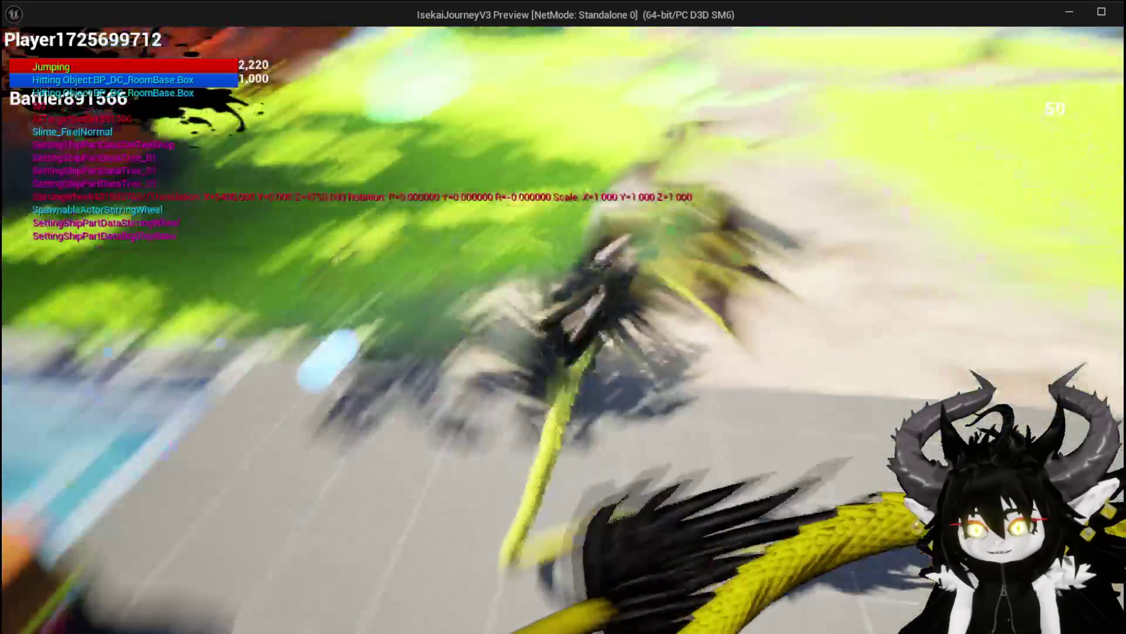
Step: Fly the character into the tree-lined arena, then leave the game and stop the play test
key(space)
key(space)
key(space)
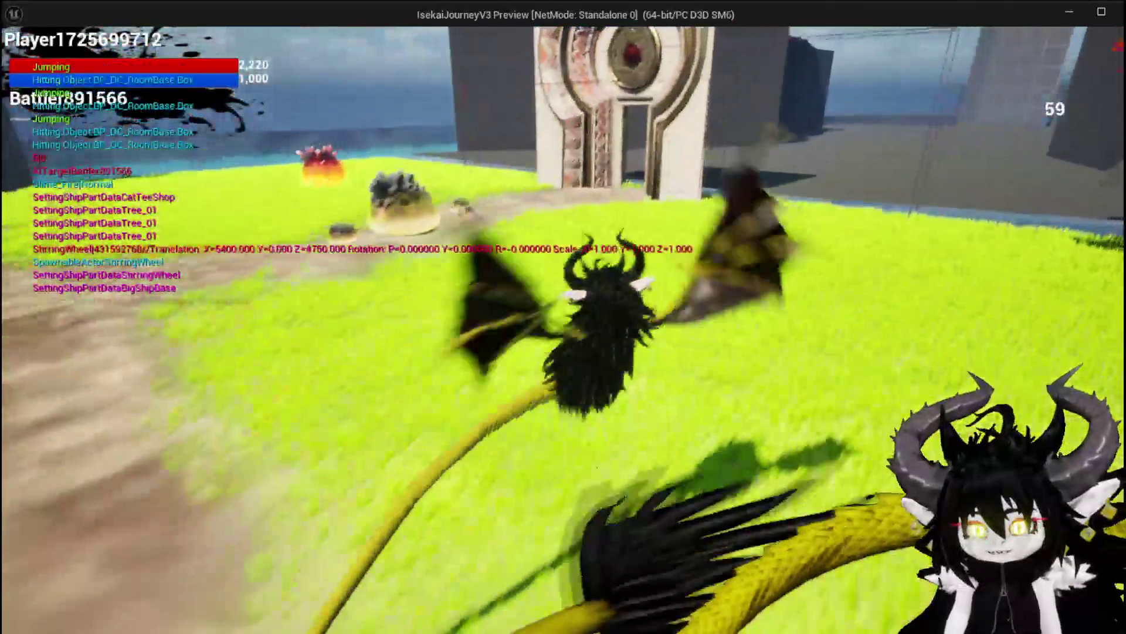
key(space)
key(space)
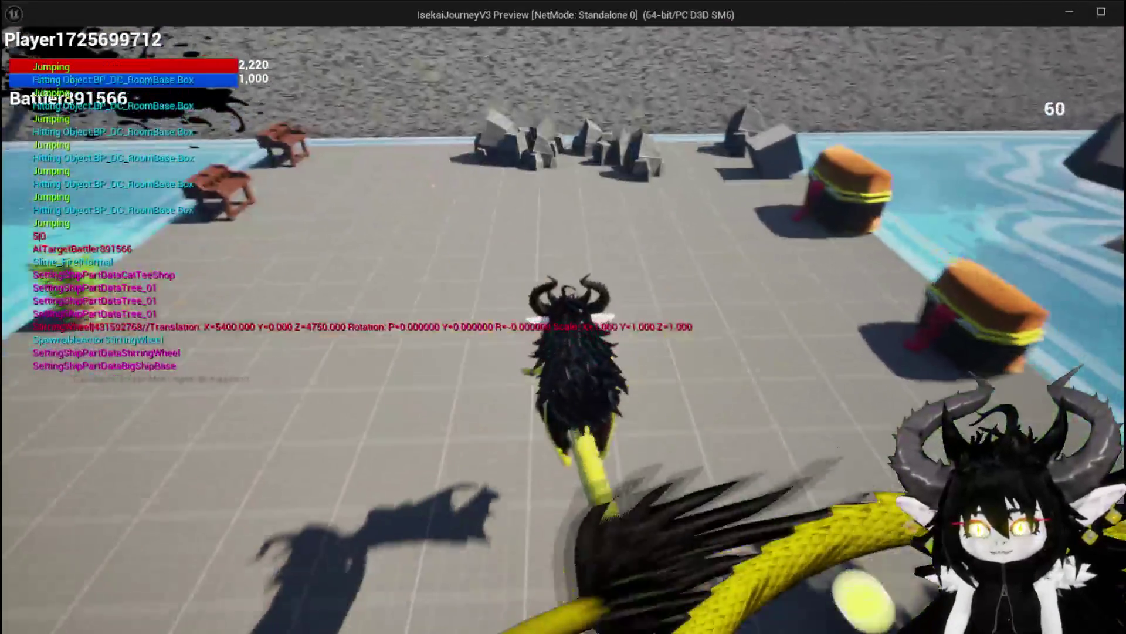
key(space)
key(space)
key(space)
key(space)
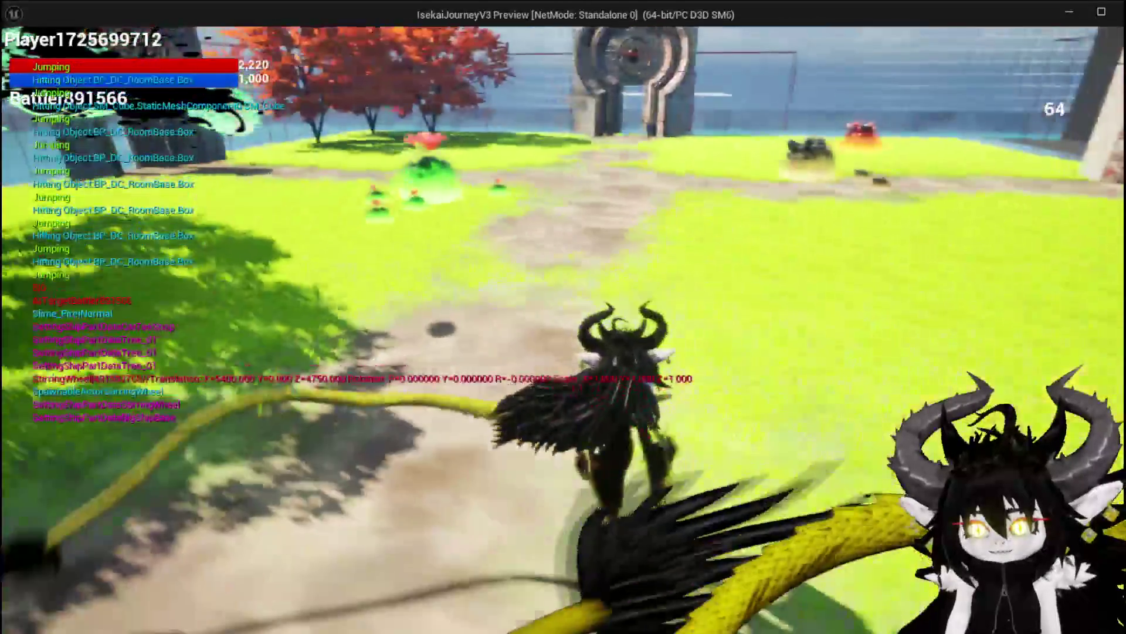
key(space)
key(space)
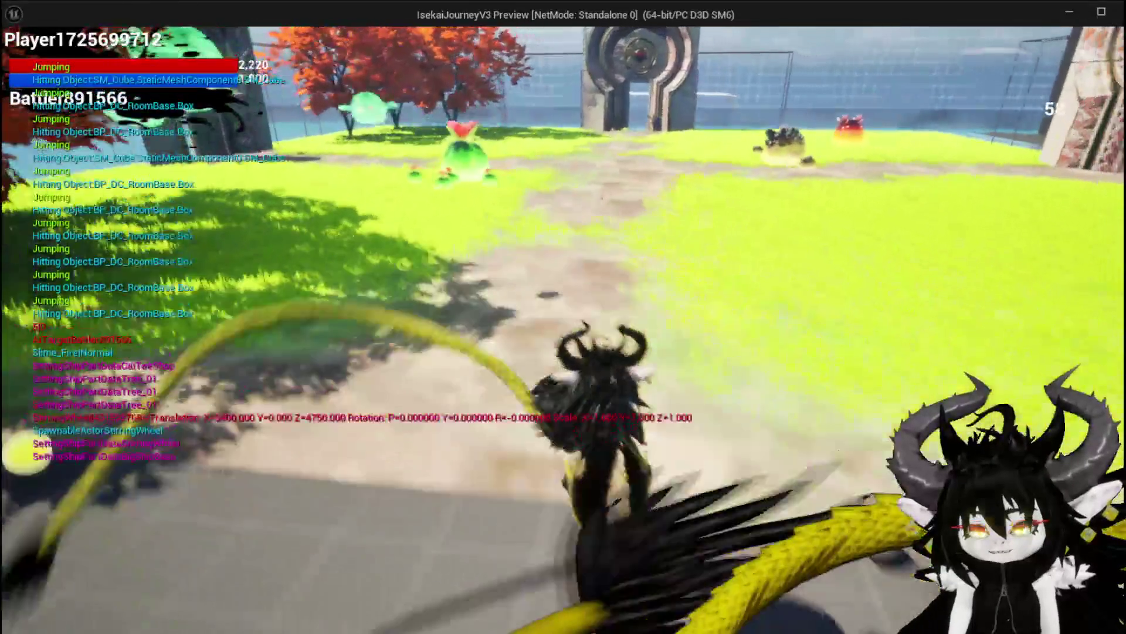
key(space)
key(space)
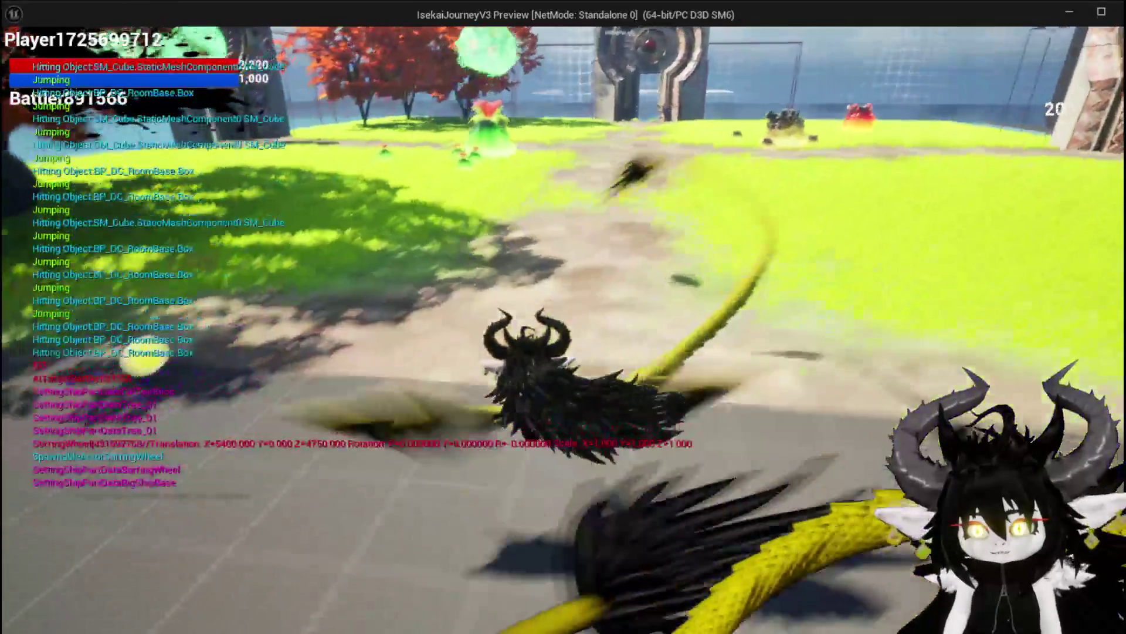
key(space)
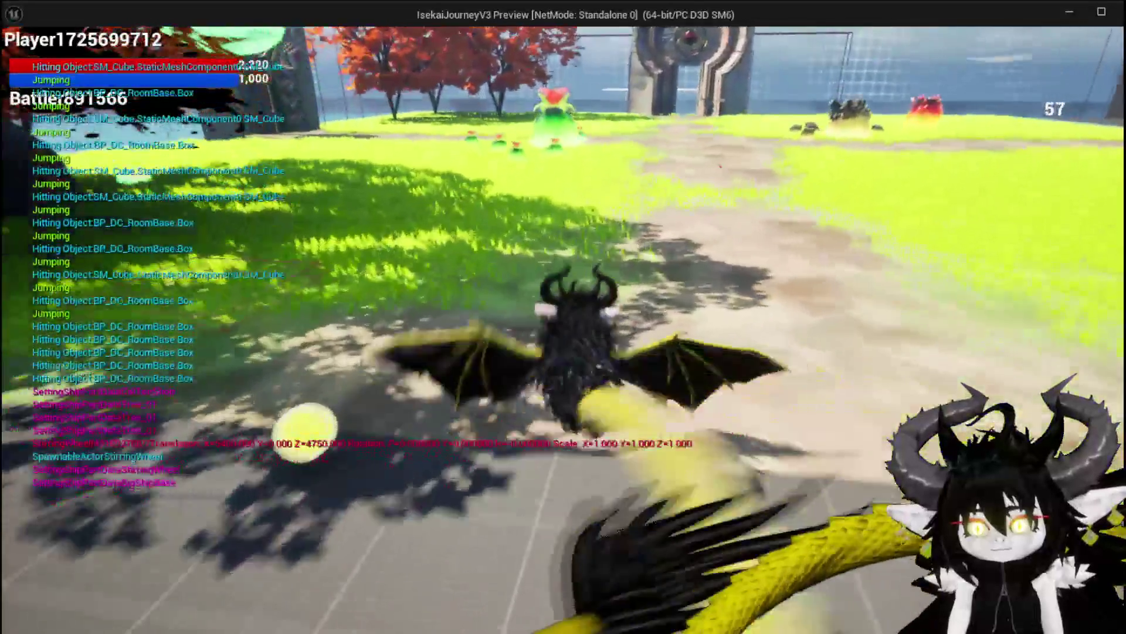
key(space)
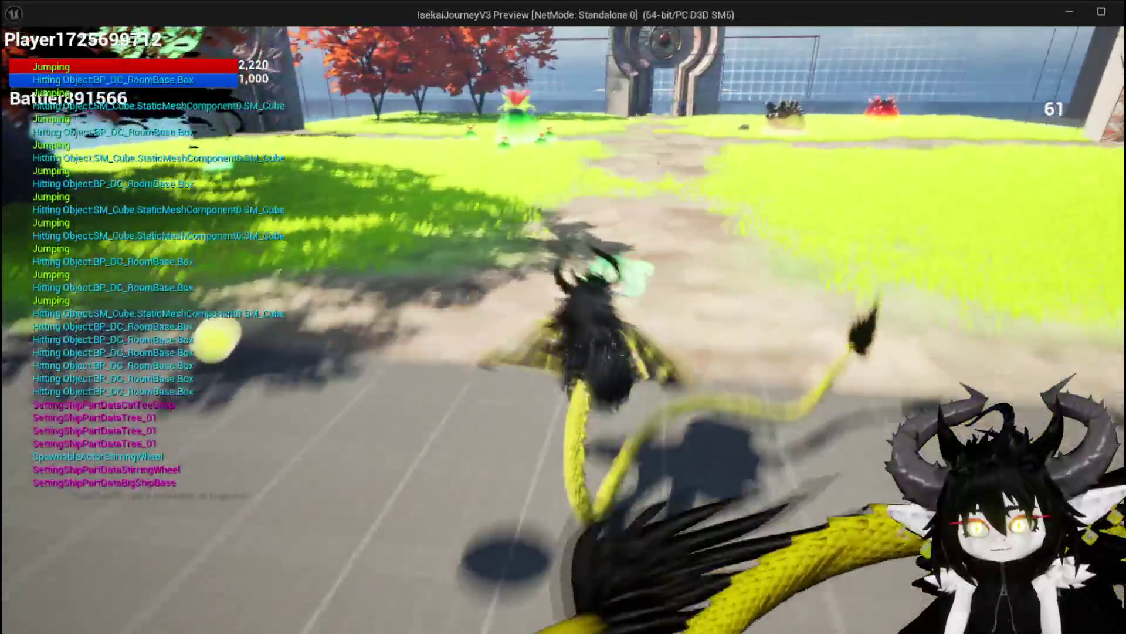
key(w)
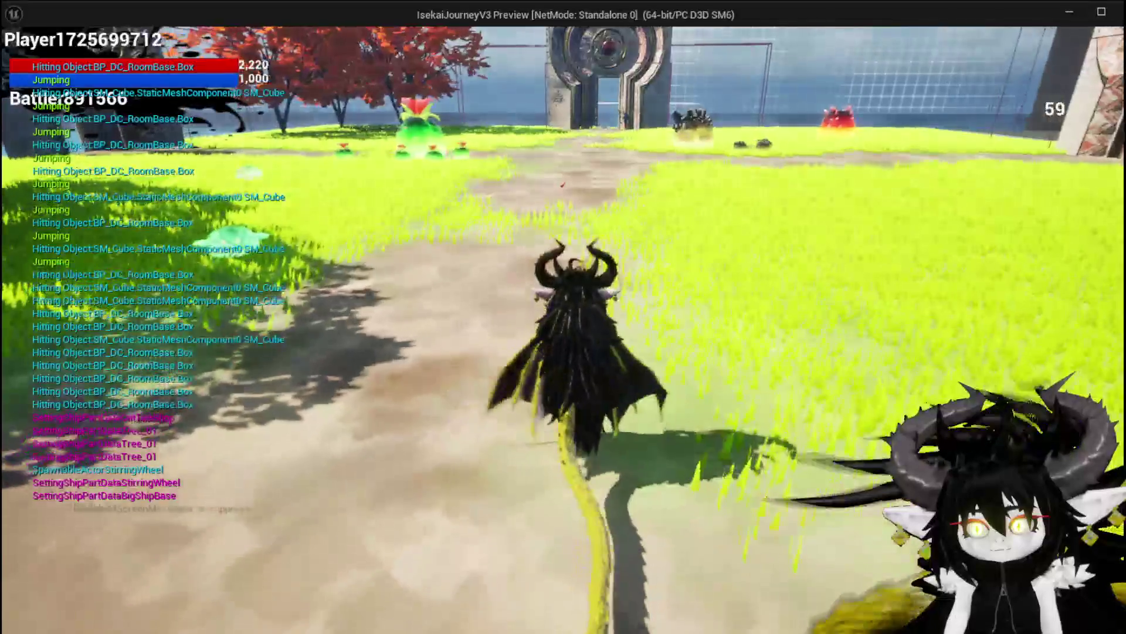
key(alt+Tab)
click(423, 57)
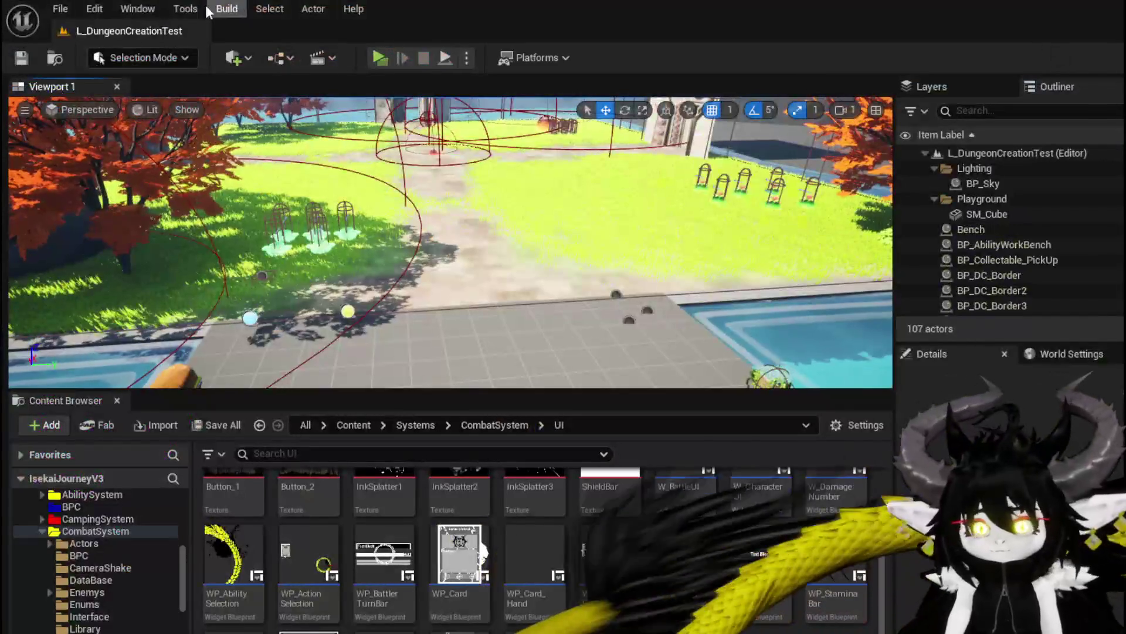
Step: Switch to the WP_VictoryUI editor and open its GetEnemyLoot function graph, panning across it
click(21, 57)
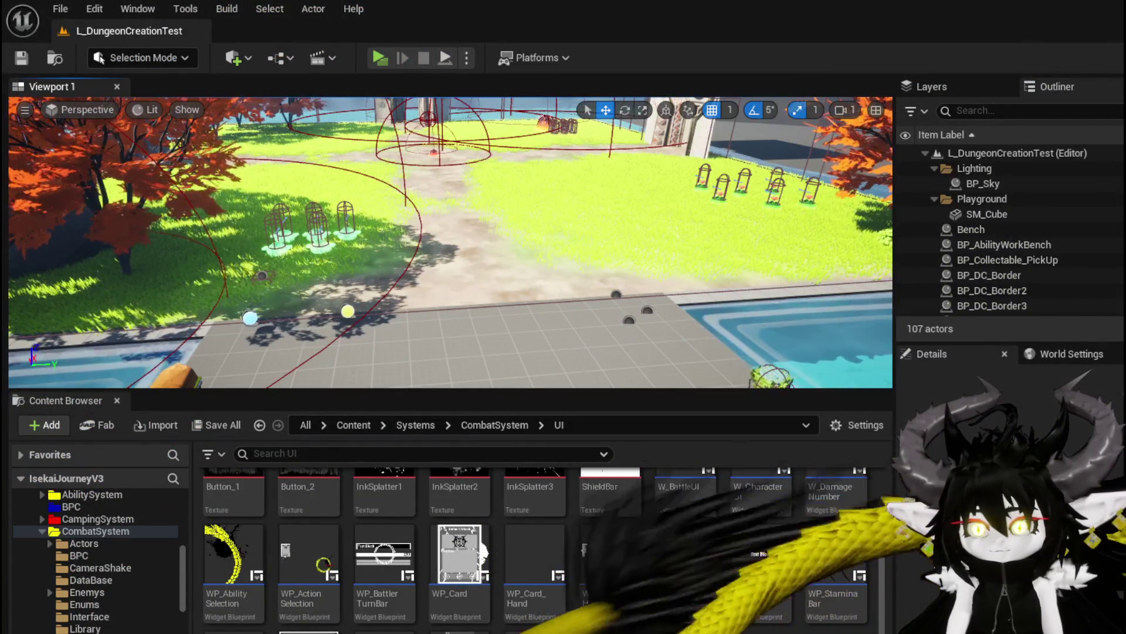
key(alt+Tab)
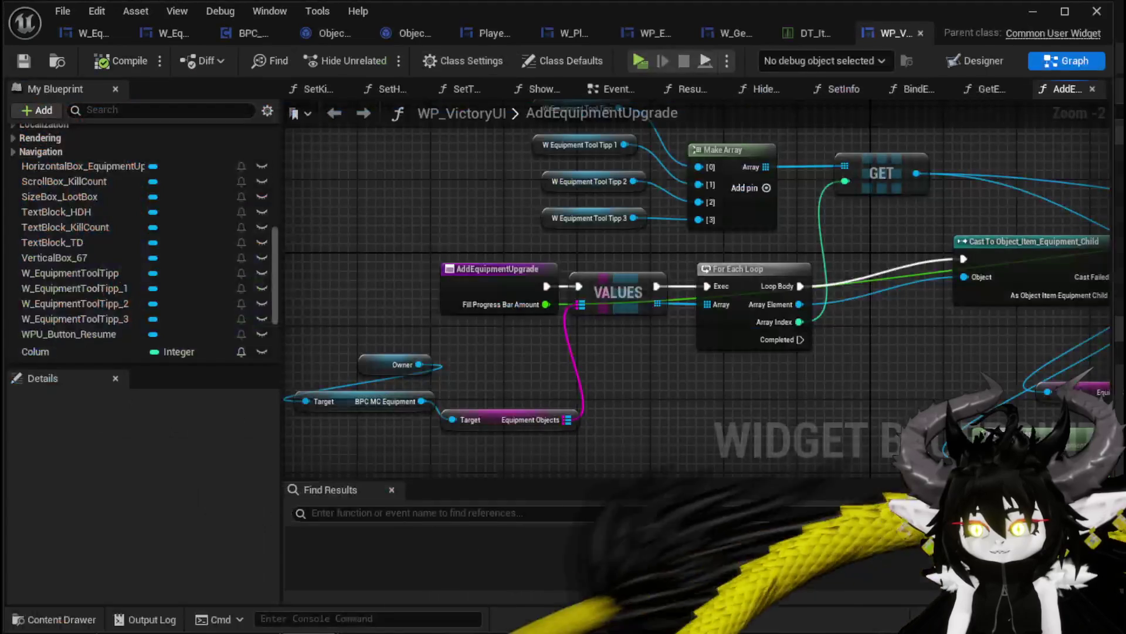
scroll(90, 250, up, 15)
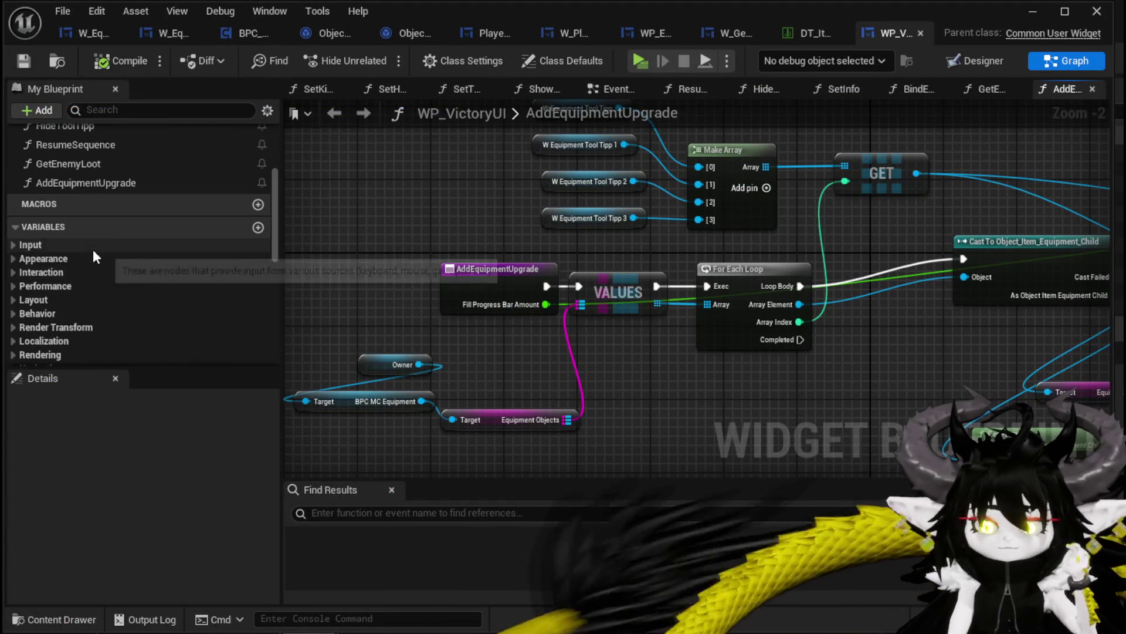
scroll(195, 268, down, 1)
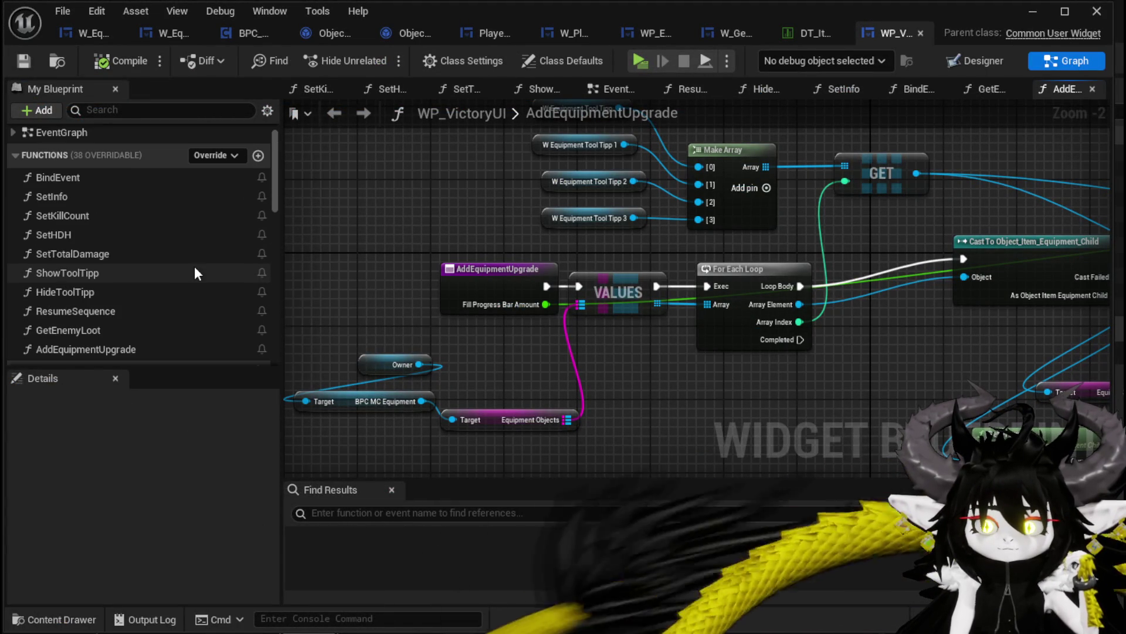
double_click(83, 329)
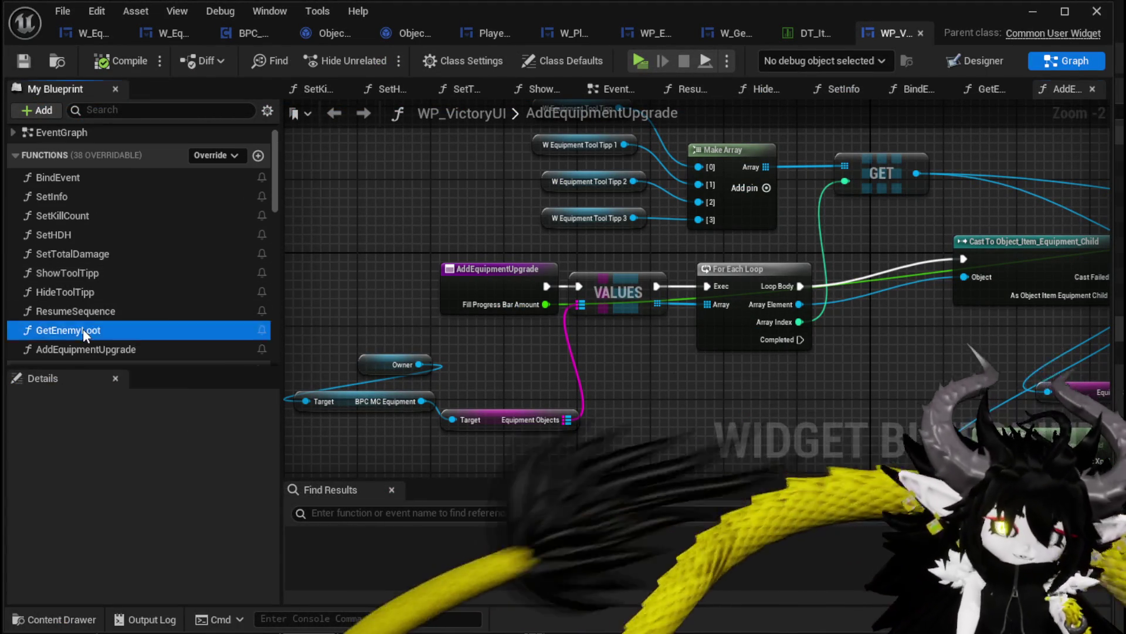
scroll(674, 197, down, 2)
mouse_move(674, 198)
mouse_down()
mouse_move(322, 228)
mouse_move(428, 225)
mouse_up()
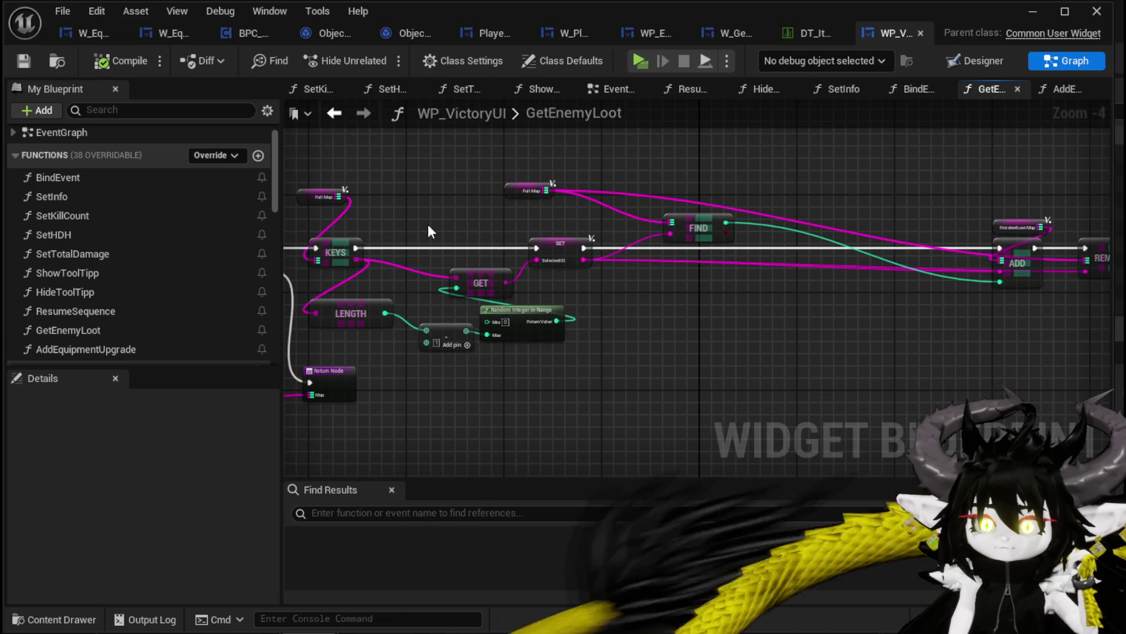
Step: In the BindEvent graph, move the Make Literal Float node below Add Equipment Upgrade
double_click(121, 178)
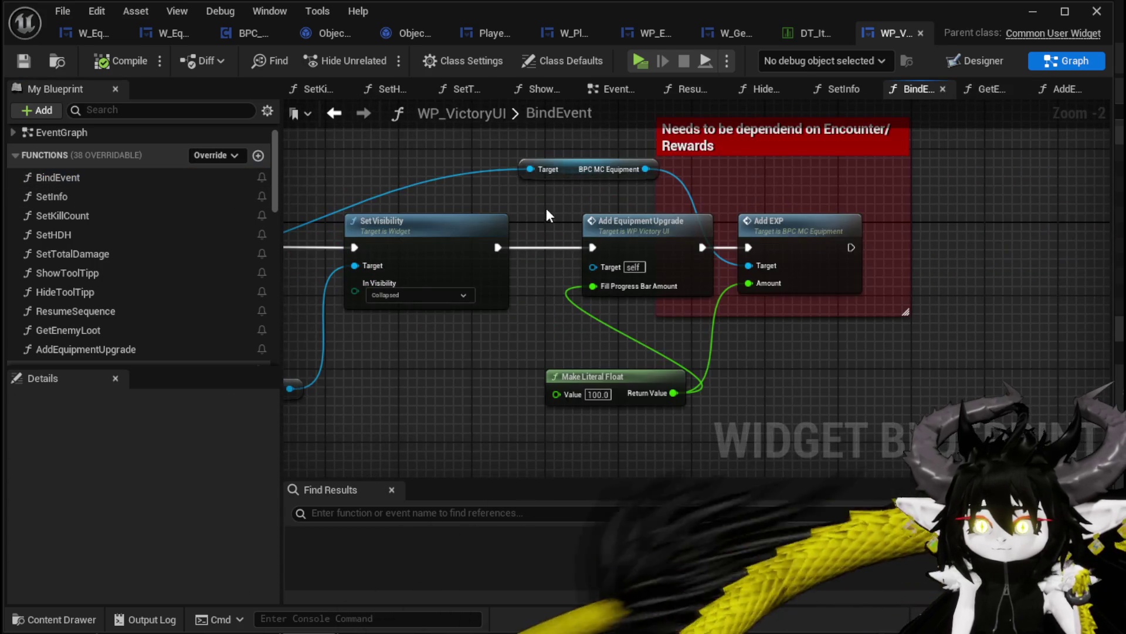
mouse_move(547, 209)
mouse_down()
mouse_move(812, 193)
mouse_move(469, 197)
mouse_up()
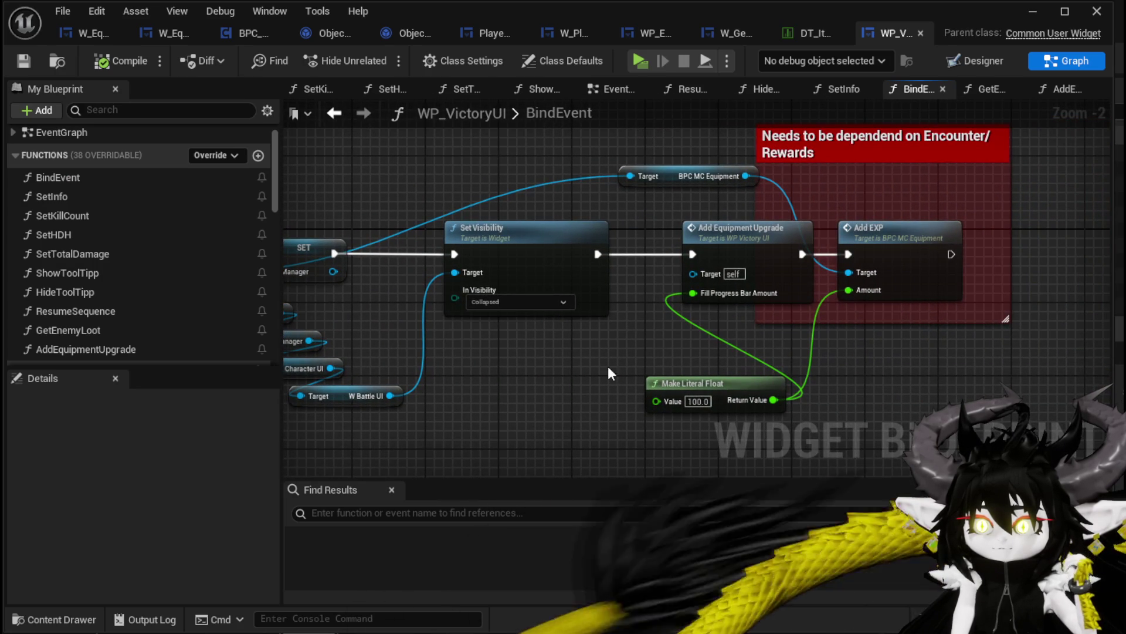
drag(763, 355, 817, 300)
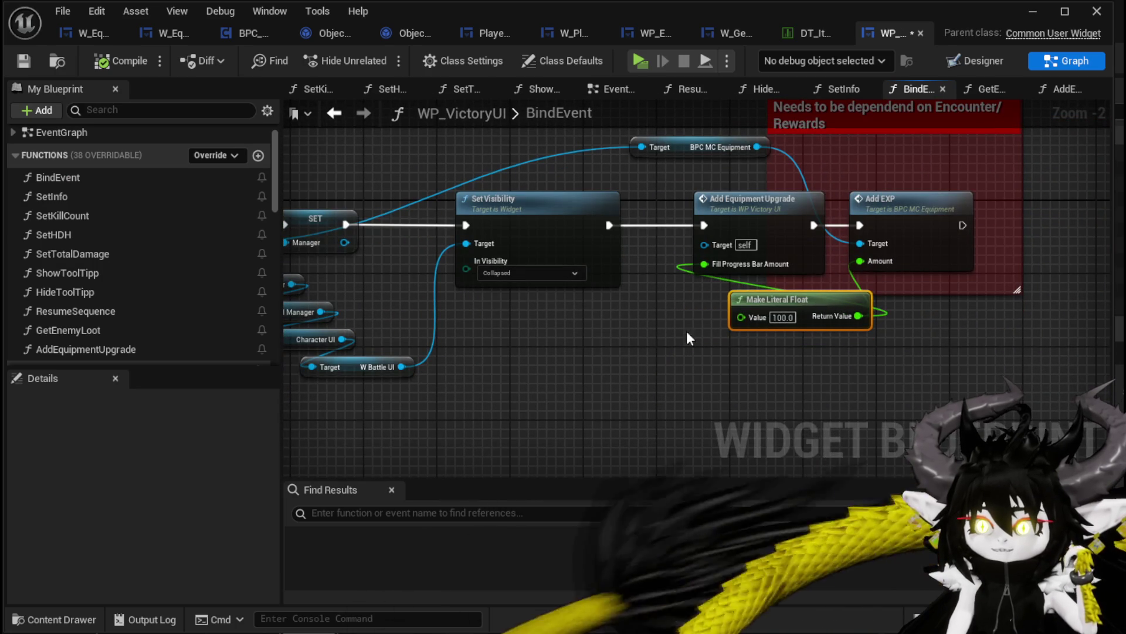
mouse_move(921, 307)
mouse_down()
mouse_move(616, 364)
mouse_move(724, 358)
mouse_move(692, 333)
mouse_move(575, 353)
mouse_up()
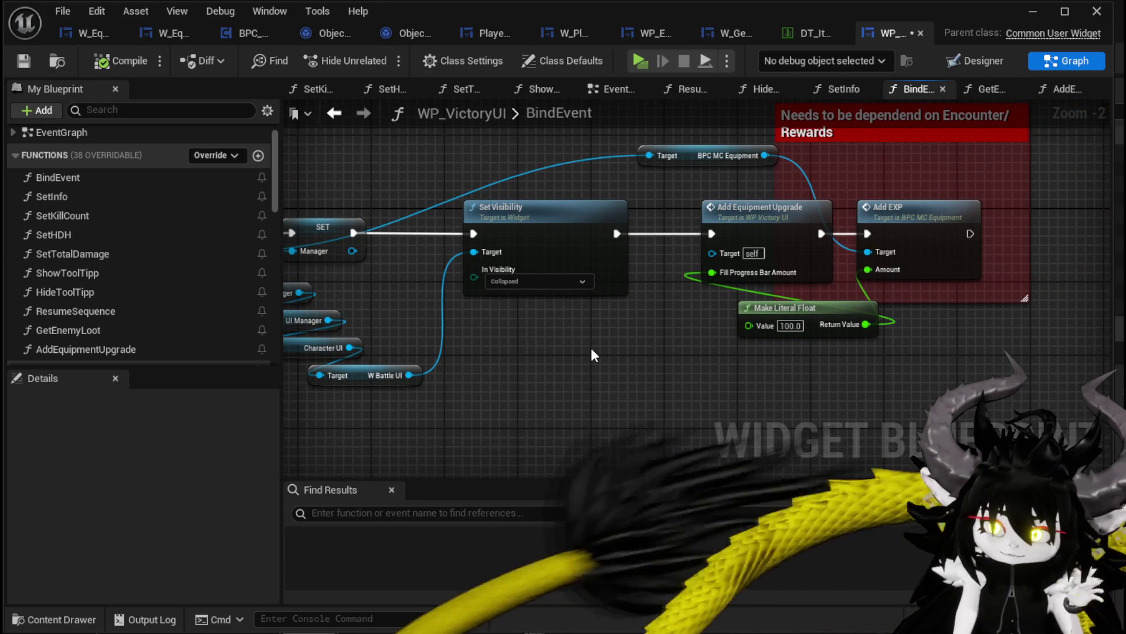
drag(658, 348, 860, 321)
mouse_move(688, 304)
mouse_down()
mouse_move(887, 335)
mouse_move(913, 302)
mouse_move(715, 377)
mouse_up()
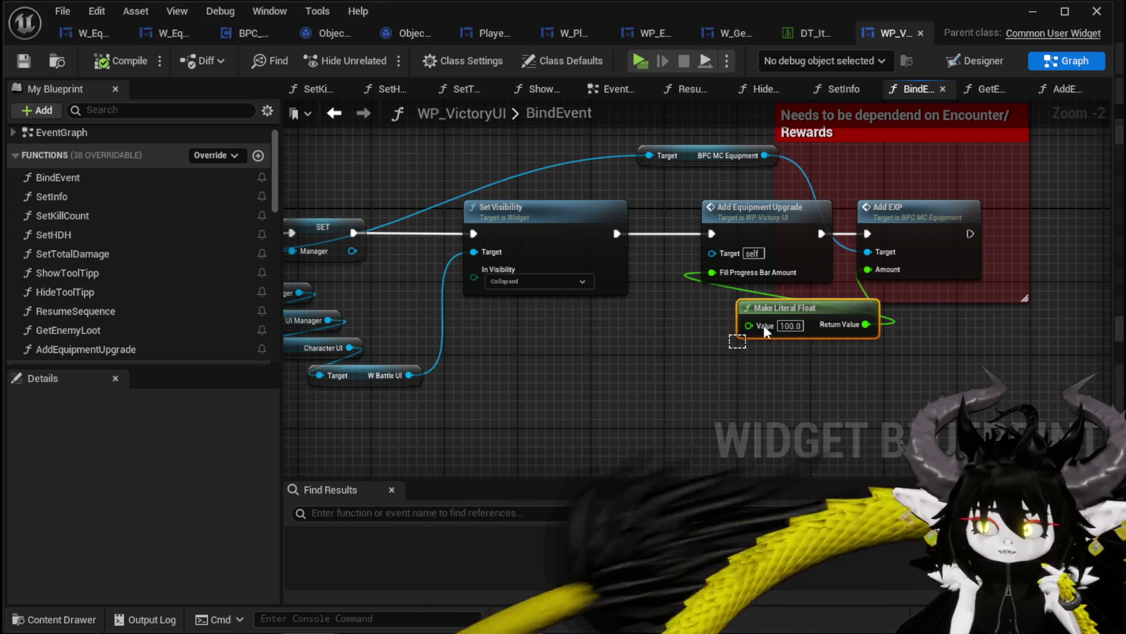
mouse_move(871, 302)
mouse_down()
mouse_move(843, 306)
mouse_move(846, 324)
mouse_up()
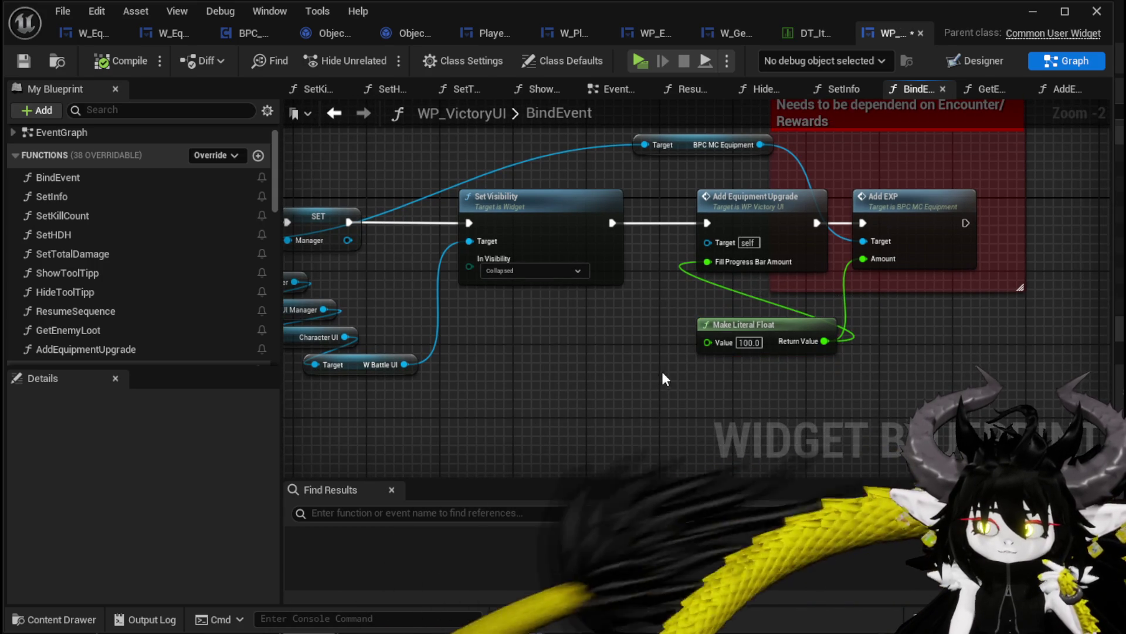
click(666, 304)
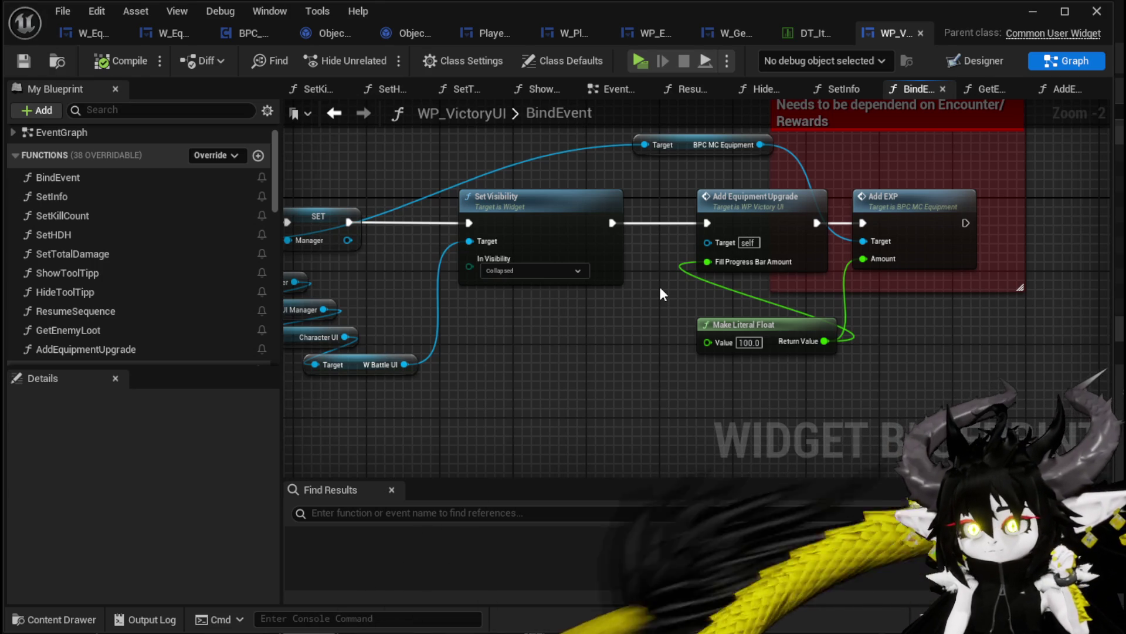
click(612, 88)
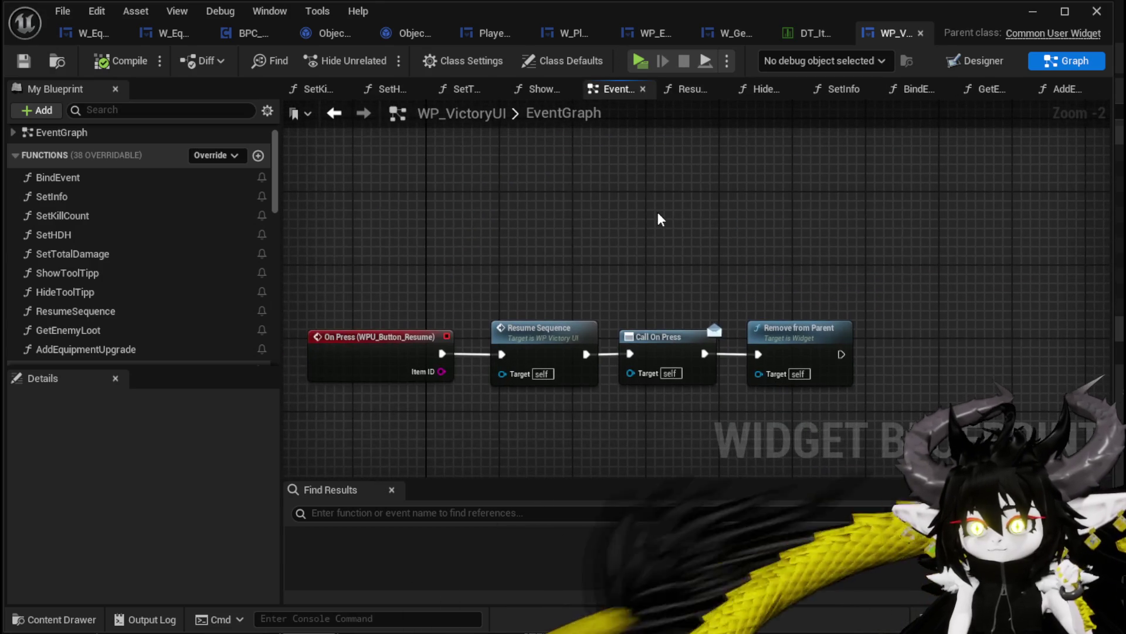
Step: Zoom around WP_VictoryUI's EventGraph, then minimize the blueprint editor to reach the level editor
scroll(614, 384, down, 3)
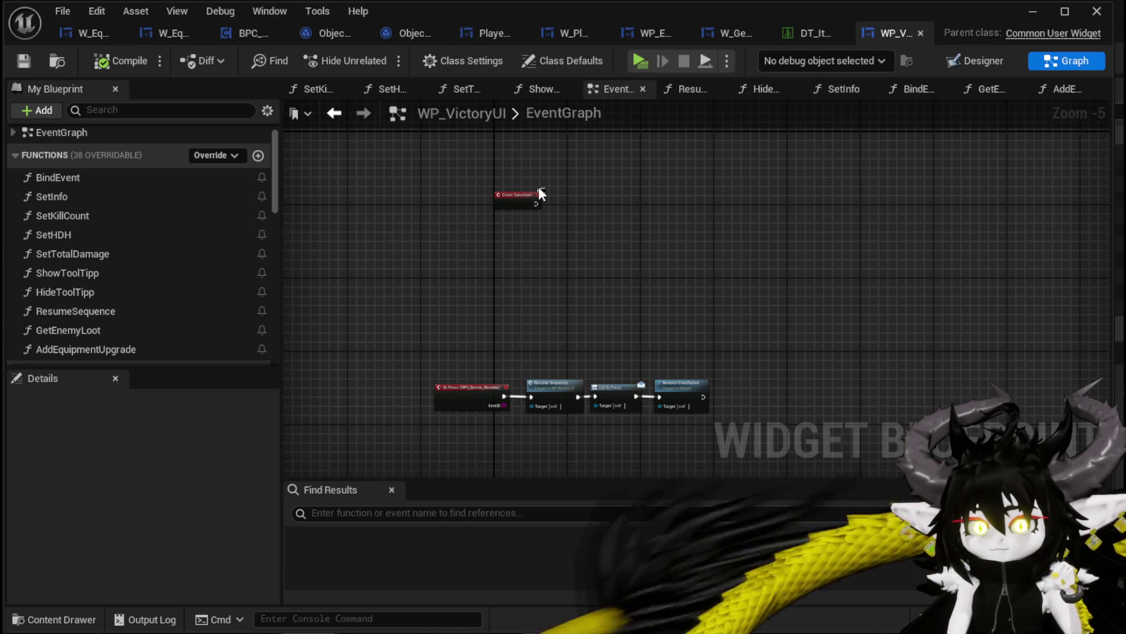
scroll(108, 227, up, 1)
scroll(108, 226, down, 5)
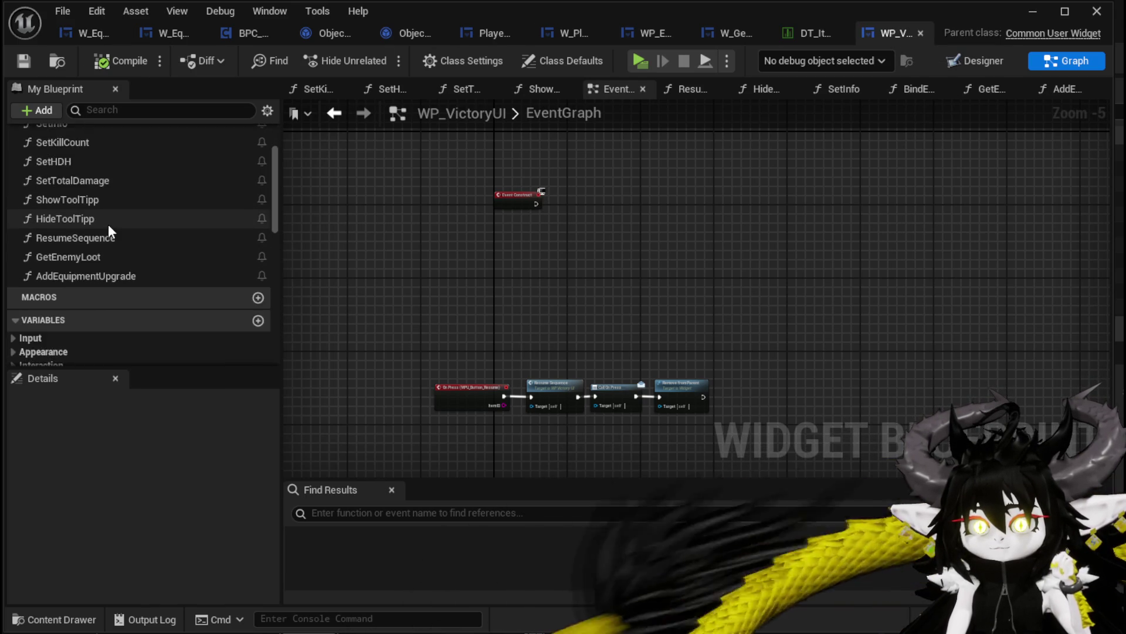
scroll(108, 224, up, 5)
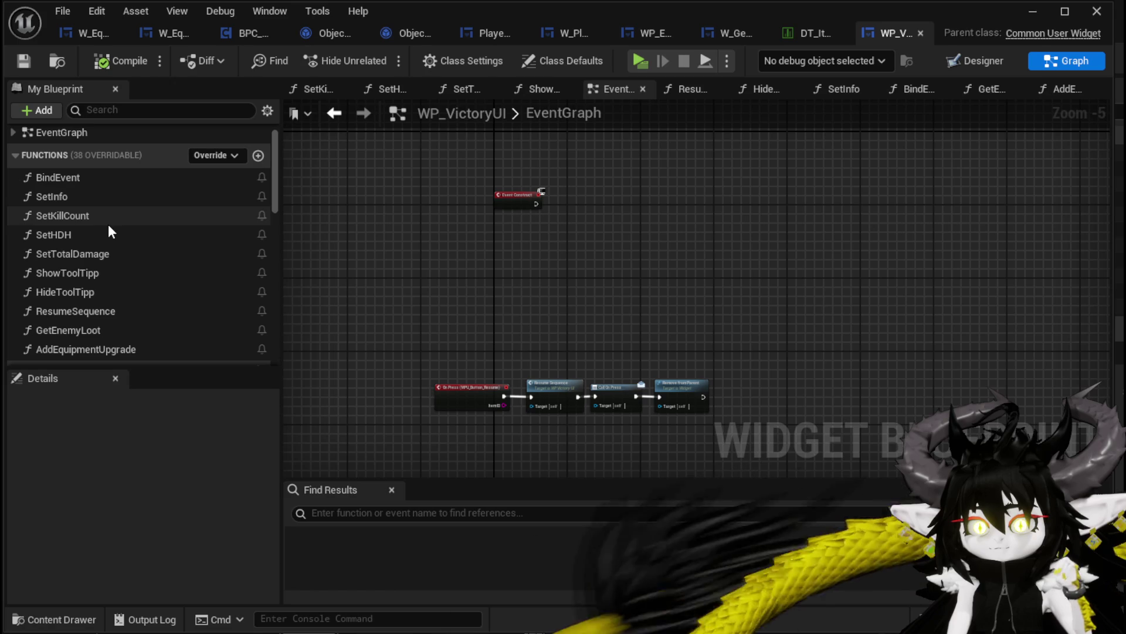
click(1034, 12)
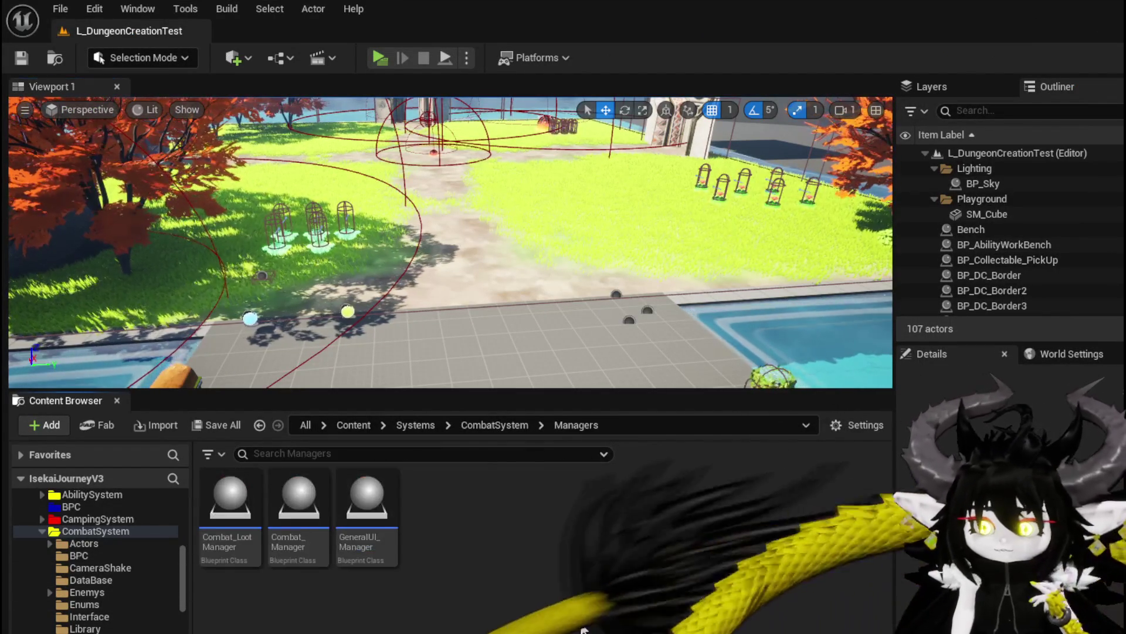
Step: In Combat_Manager's BuildVictoryScreen graph, move Self and Bind Event up-left and Set Info beside Add to Viewport
double_click(317, 499)
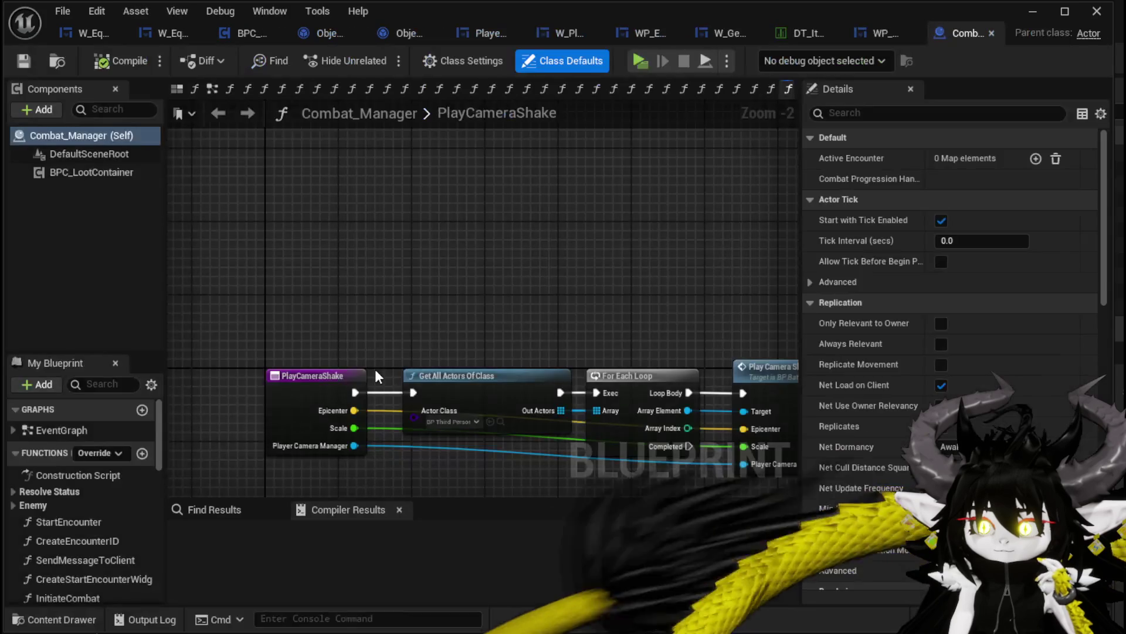
scroll(114, 545, down, 3)
scroll(115, 533, down, 5)
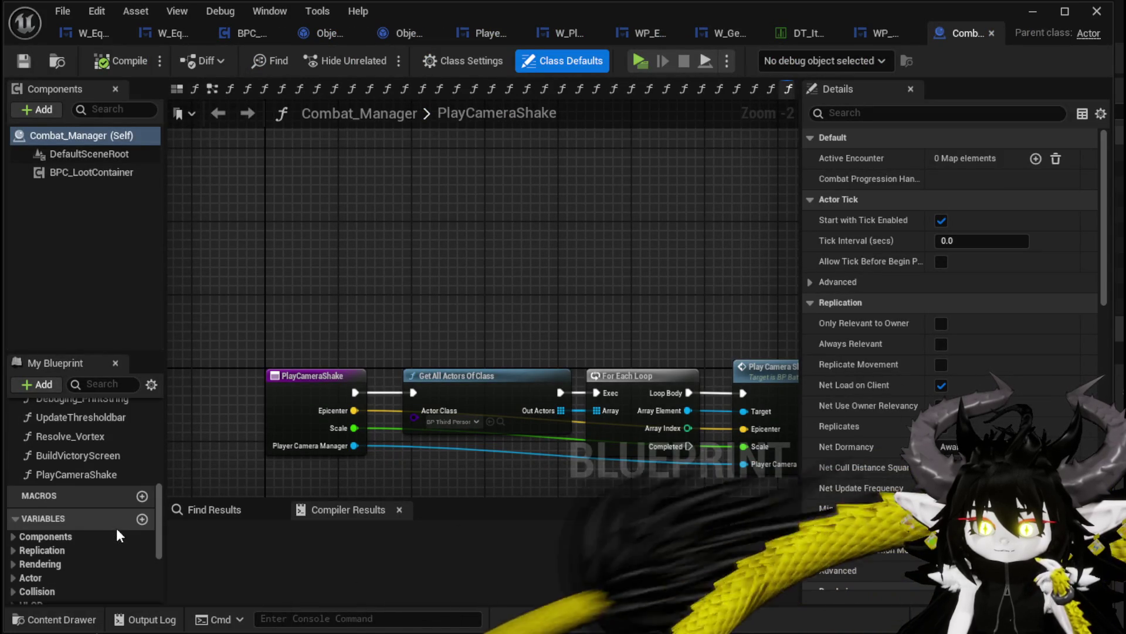
double_click(78, 479)
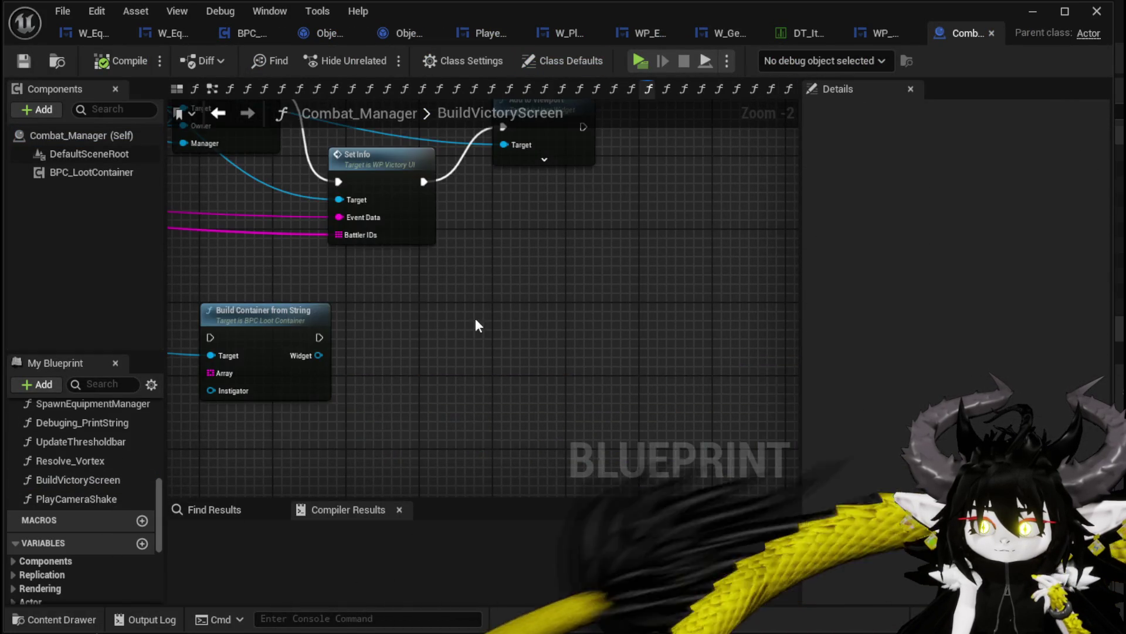
drag(475, 318, 663, 403)
drag(420, 354, 448, 343)
mouse_move(293, 370)
mouse_down()
mouse_move(430, 401)
mouse_move(726, 382)
mouse_move(170, 406)
mouse_move(225, 443)
mouse_up()
drag(376, 212, 339, 184)
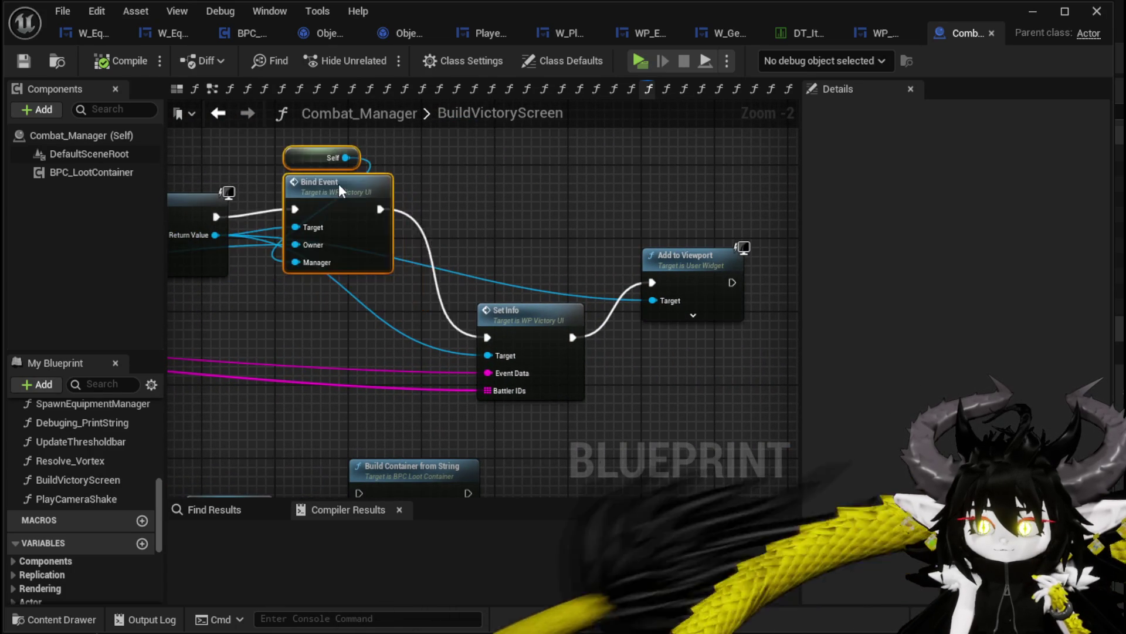
click(522, 244)
mouse_move(531, 310)
mouse_down()
mouse_move(567, 262)
mouse_move(580, 267)
mouse_move(516, 276)
mouse_up()
click(571, 234)
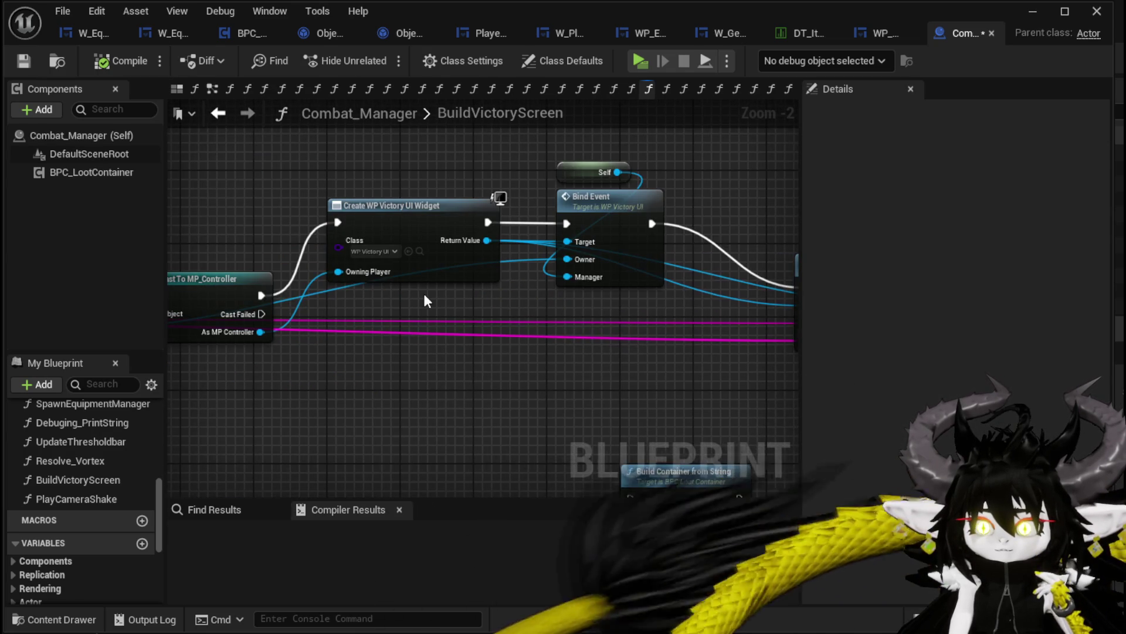
Step: Move the BPC Loot Container and Build Container nodes up-left, then open the Bind Event node's WP_VictoryUI function
drag(423, 294, 736, 284)
mouse_move(416, 233)
mouse_down()
mouse_move(641, 168)
mouse_move(584, 176)
mouse_up()
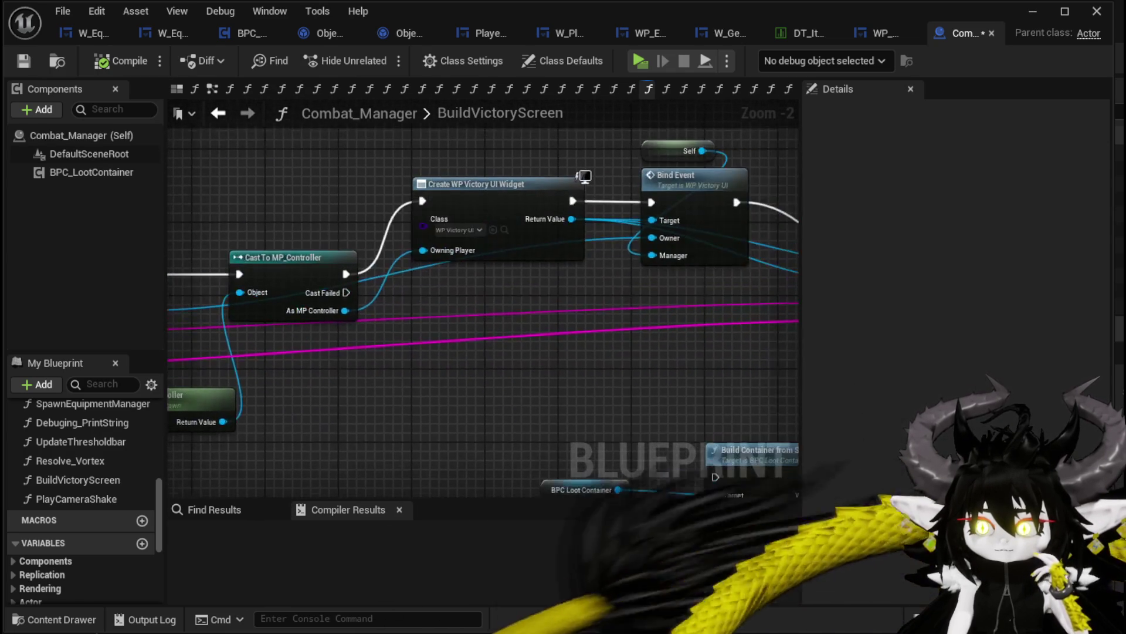
mouse_move(739, 321)
mouse_down()
mouse_move(453, 322)
mouse_move(425, 228)
mouse_up()
mouse_move(229, 340)
mouse_down()
mouse_move(457, 420)
mouse_move(433, 327)
mouse_up()
drag(265, 413, 516, 317)
drag(572, 291, 582, 351)
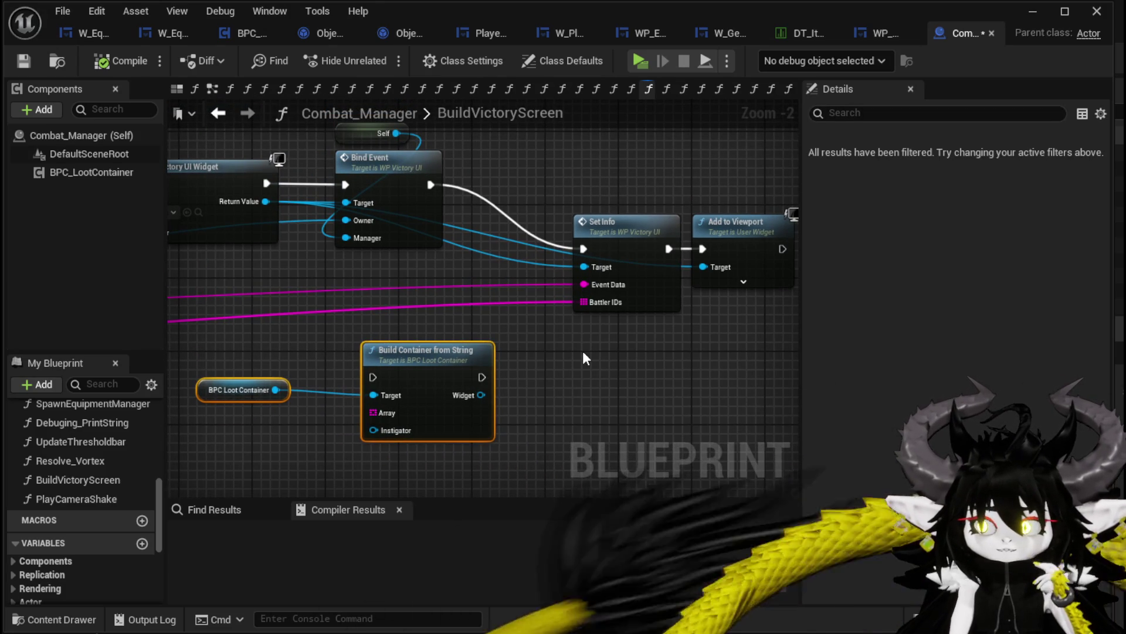
click(583, 352)
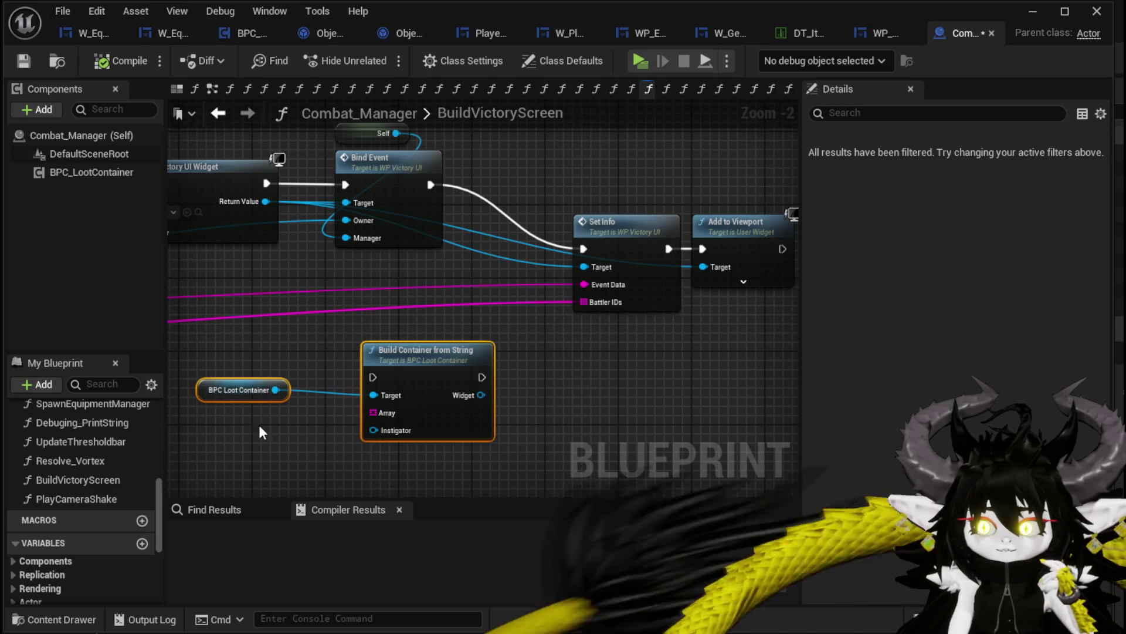
click(404, 211)
double_click(404, 212)
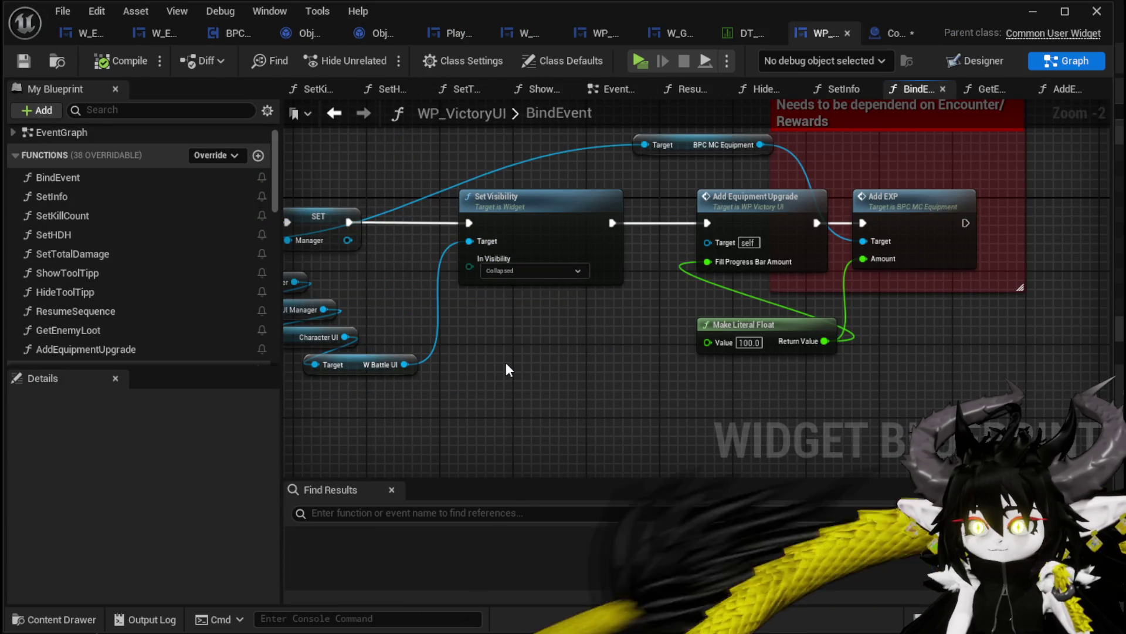
drag(508, 368, 754, 370)
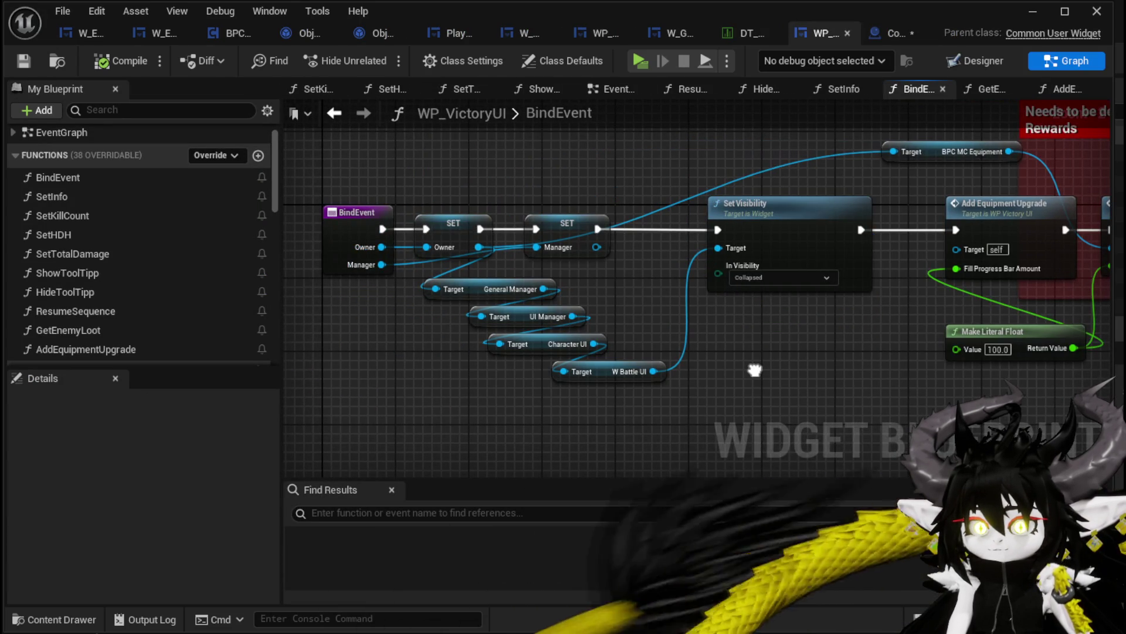
double_click(115, 199)
mouse_move(821, 205)
mouse_down()
mouse_move(641, 187)
mouse_move(797, 189)
mouse_up()
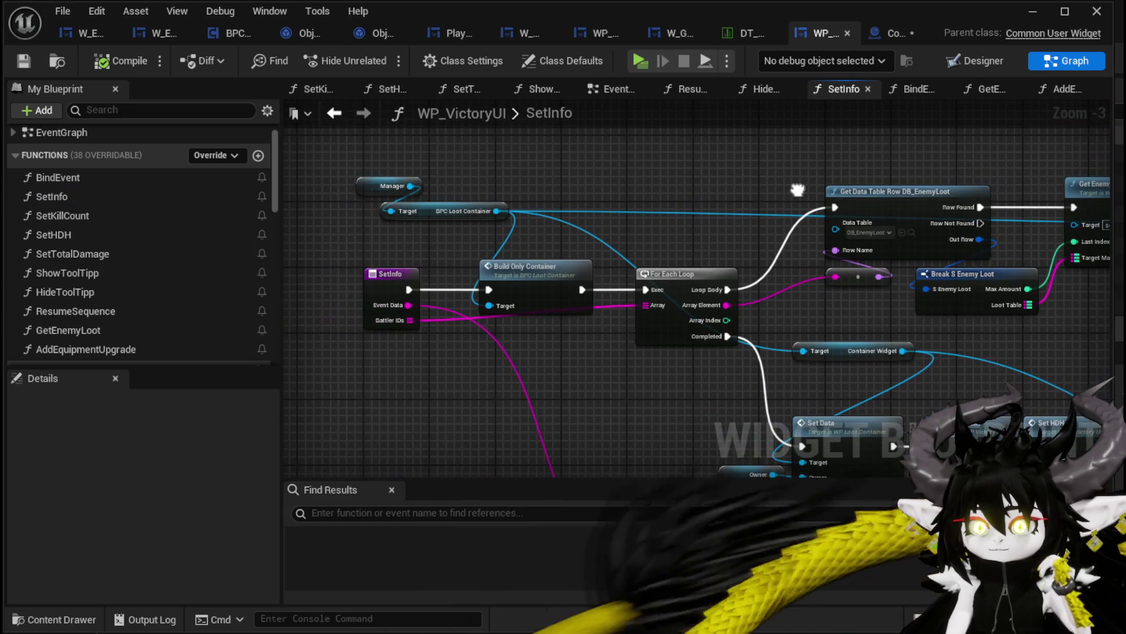
drag(357, 223, 428, 176)
drag(602, 179, 549, 154)
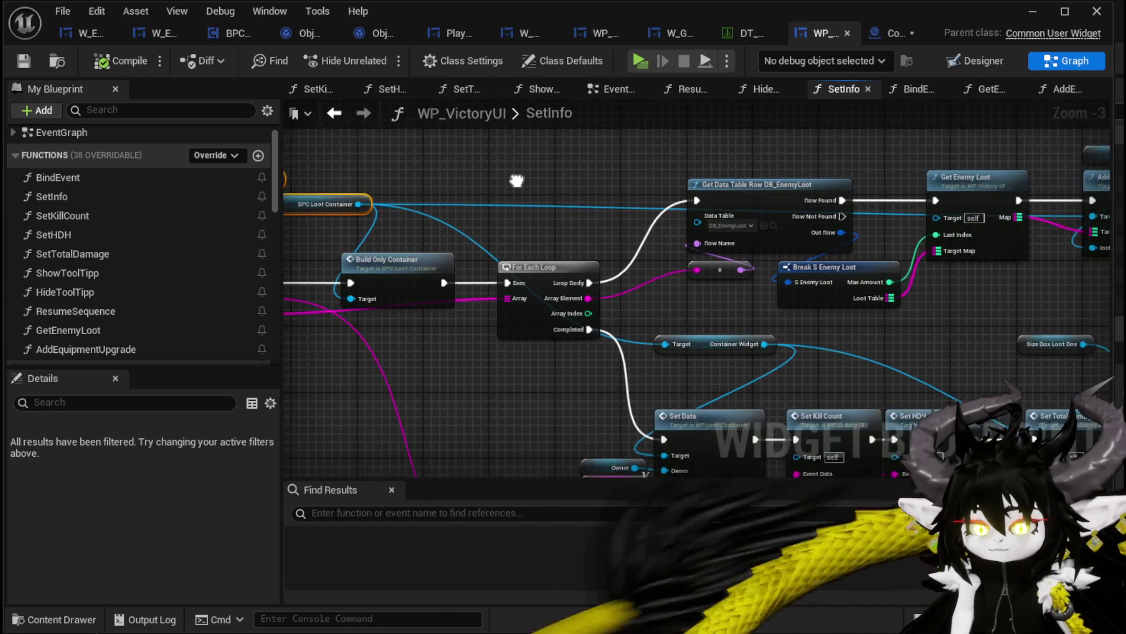
drag(452, 220, 252, 182)
mouse_move(963, 252)
mouse_down()
mouse_move(860, 247)
mouse_move(786, 265)
mouse_move(888, 288)
mouse_up()
mouse_move(633, 284)
mouse_down()
mouse_move(352, 252)
mouse_move(378, 276)
mouse_move(594, 332)
mouse_move(613, 366)
mouse_up()
click(347, 259)
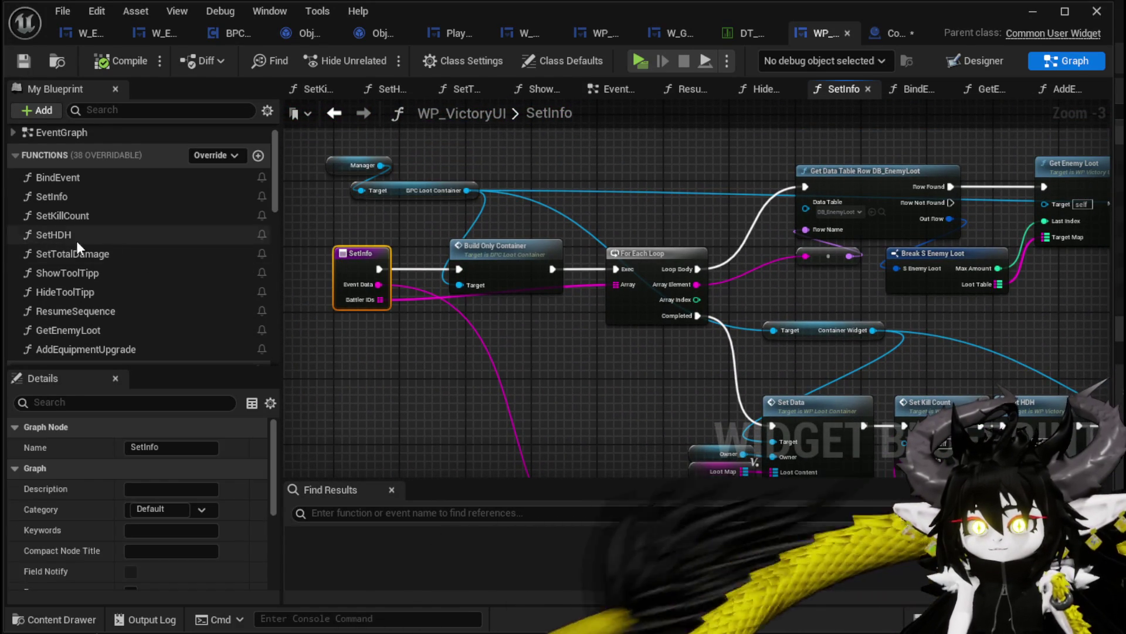
click(91, 197)
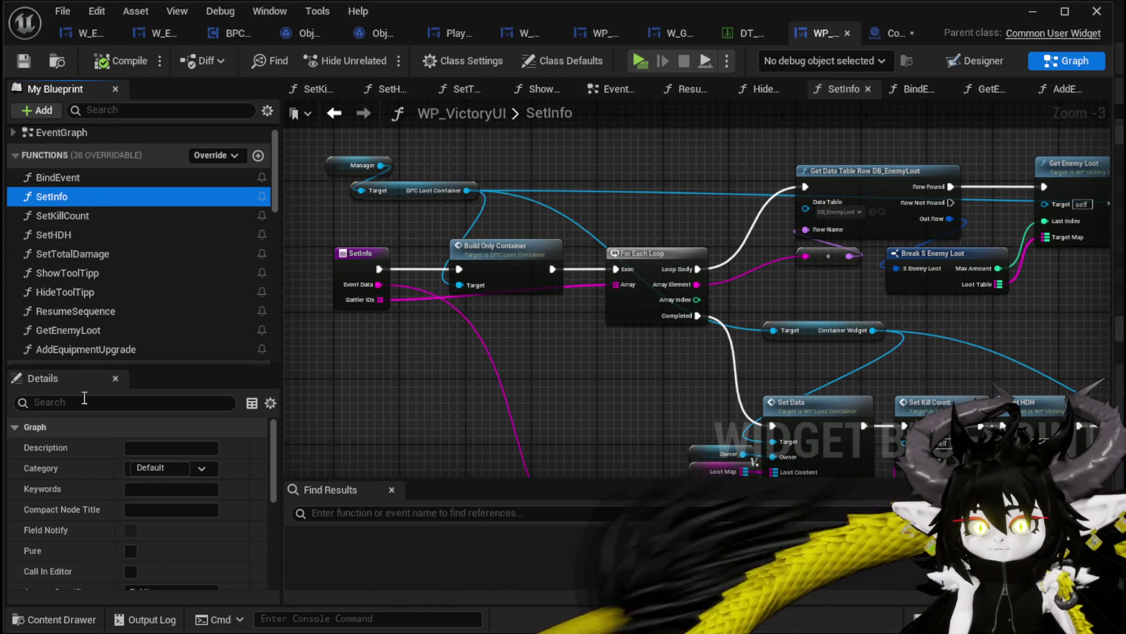
scroll(109, 437, down, 3)
scroll(111, 438, down, 2)
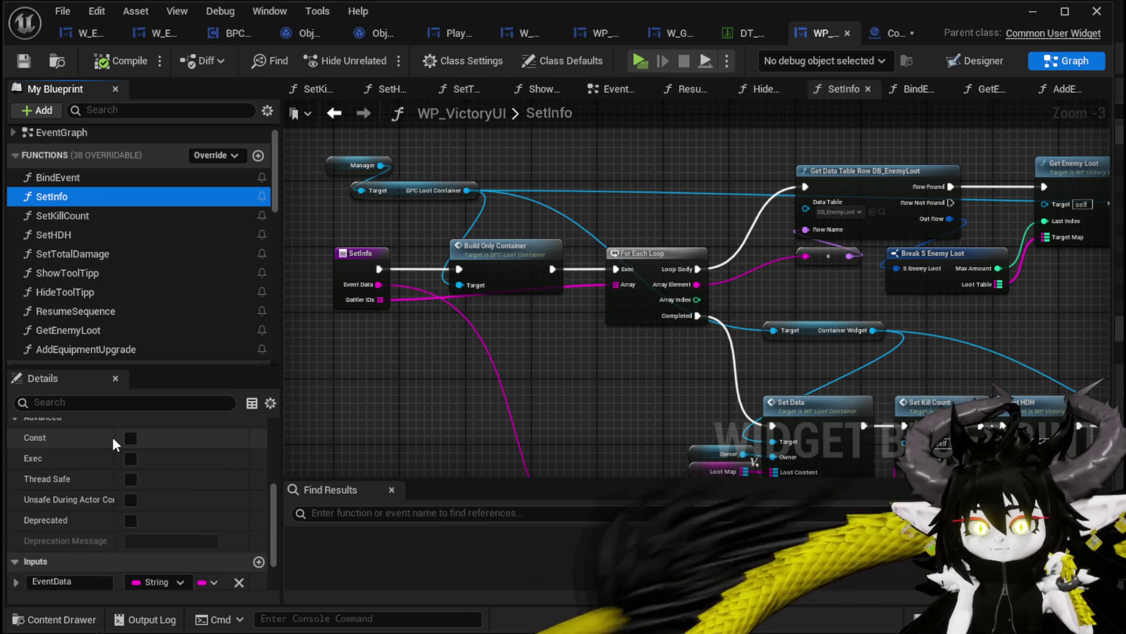
scroll(112, 431, up, 5)
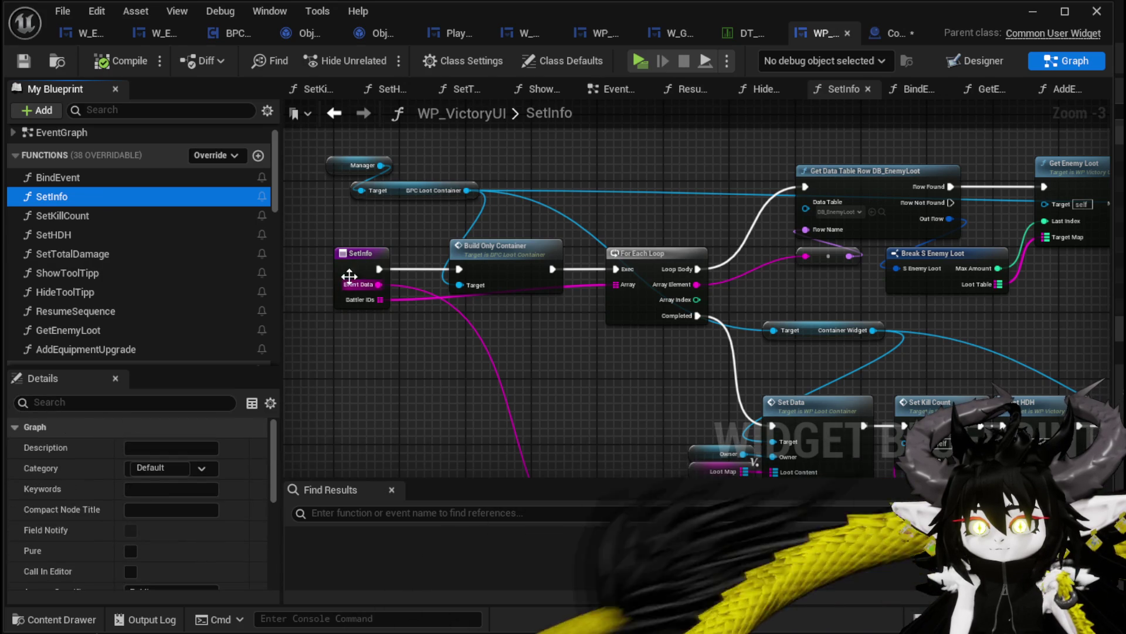
click(357, 254)
Step: Rename the SetInfo function to BuildContainer and compile the widget blueprint
key(F2)
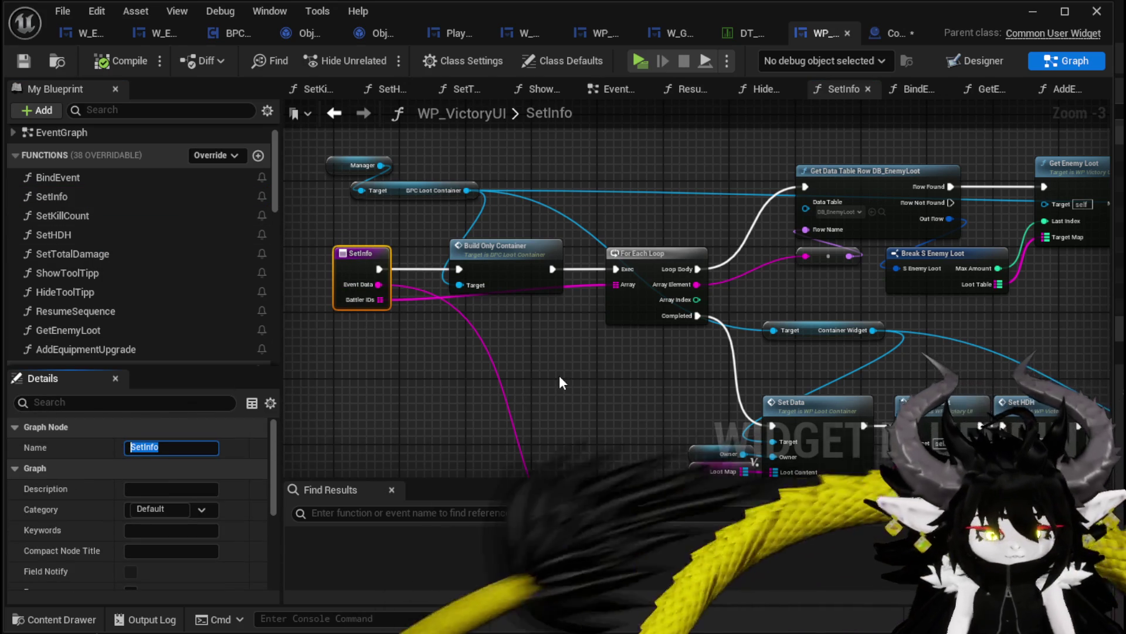
text(BuildContainer)
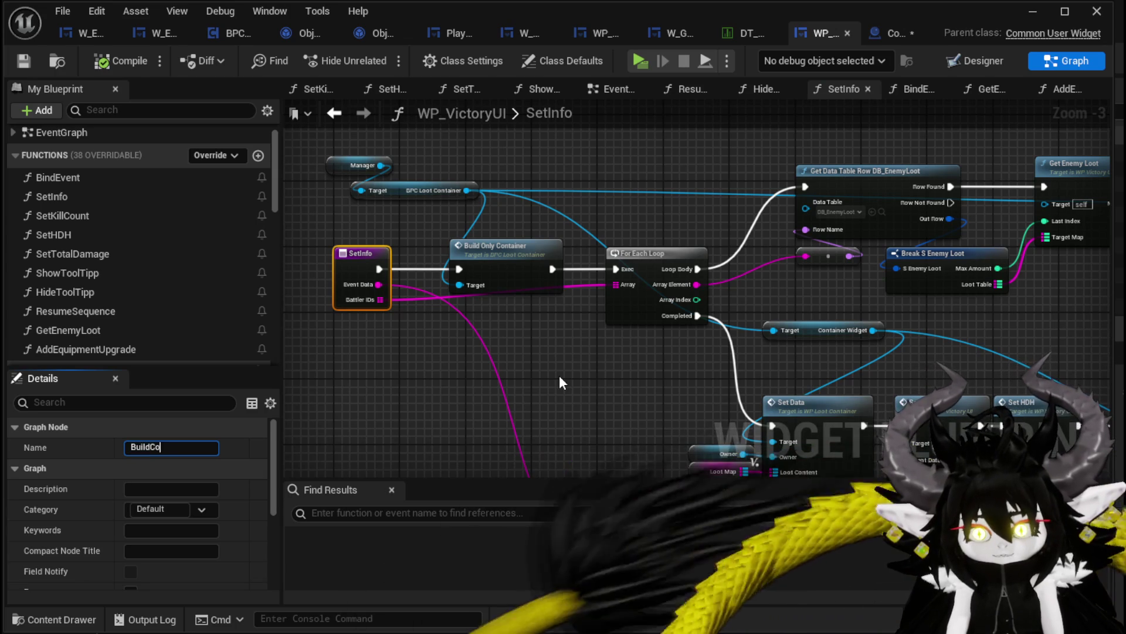
key(Return)
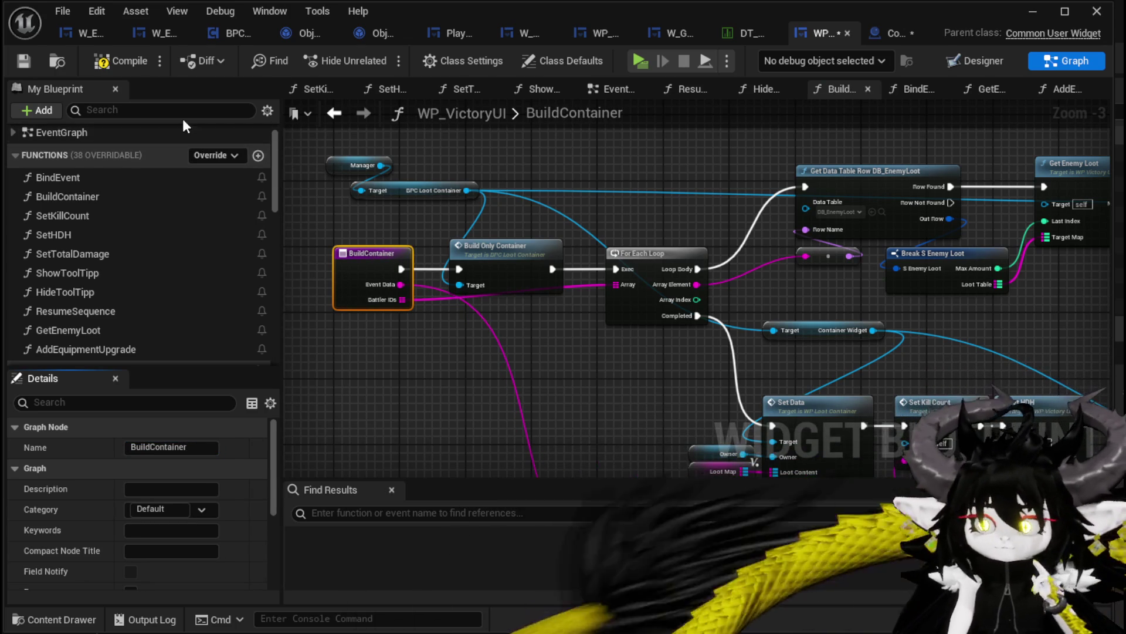
click(27, 61)
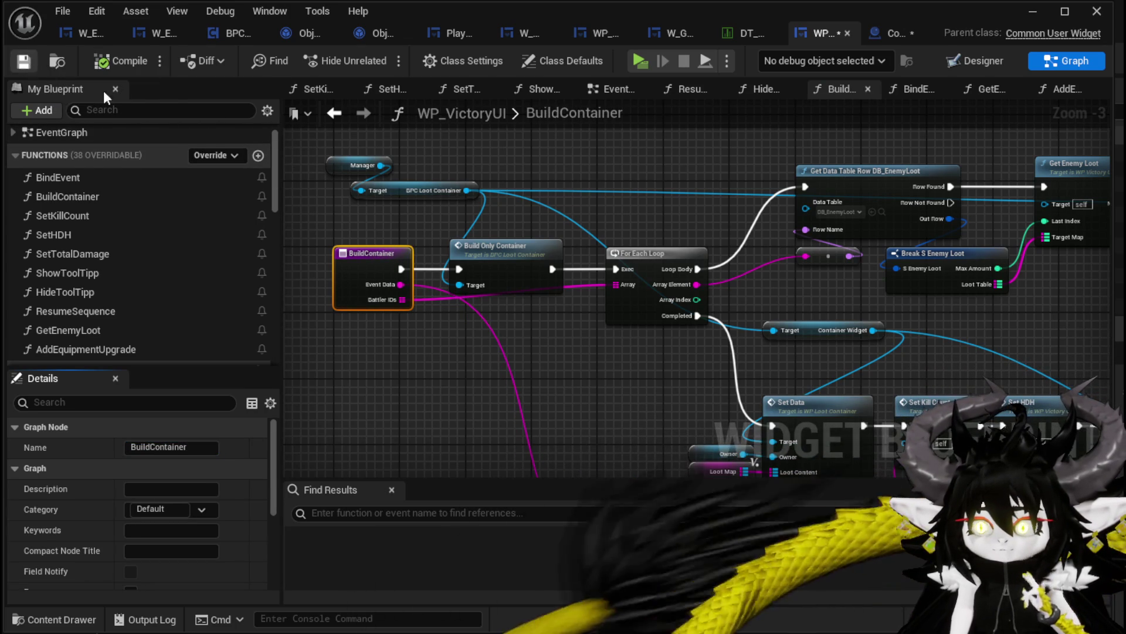
Step: Inspect the BuildContainer graph, selecting the Container Widget and Size Box Loot Box nodes, and save
mouse_move(741, 160)
mouse_down()
mouse_move(455, 159)
mouse_move(686, 170)
mouse_up()
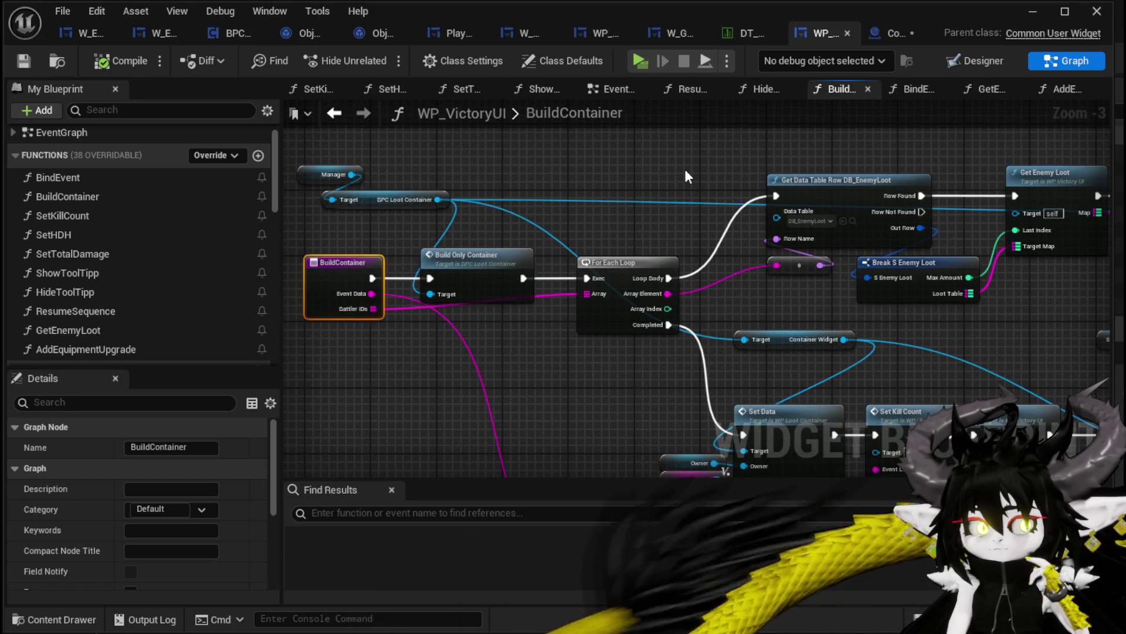
drag(685, 170, 384, 161)
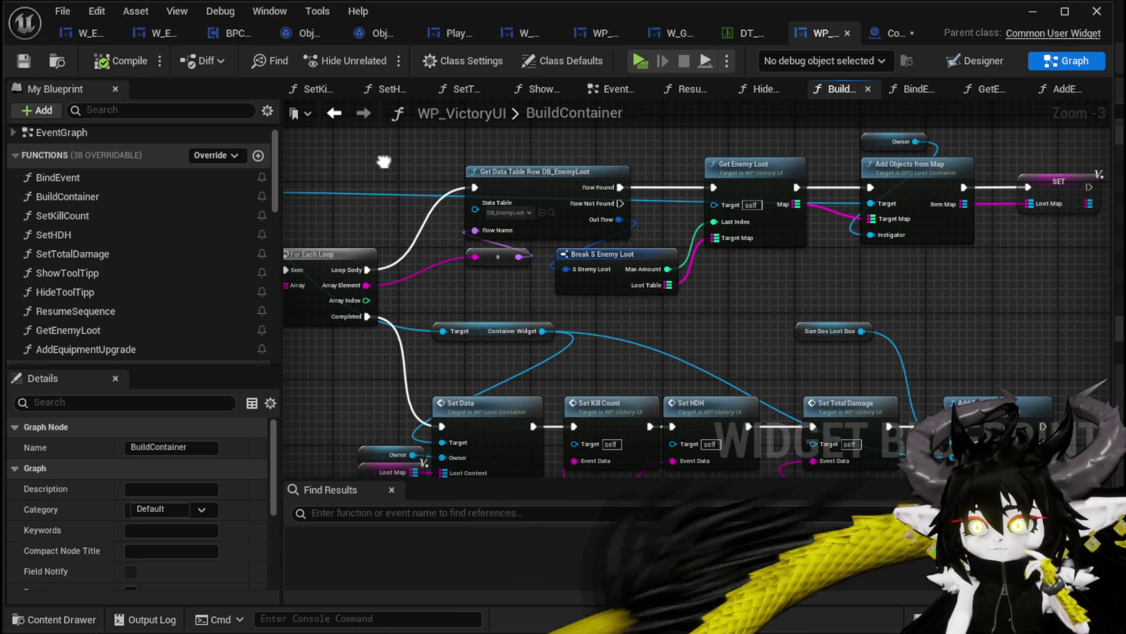
mouse_move(383, 161)
mouse_down()
mouse_move(505, 158)
mouse_move(457, 85)
mouse_move(343, 8)
mouse_up()
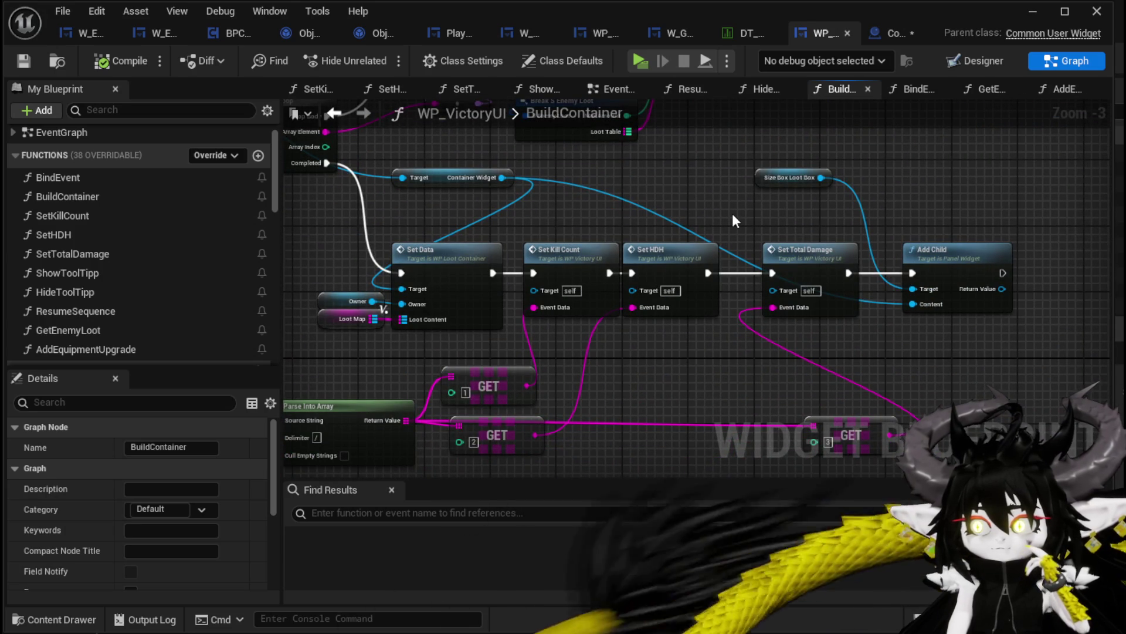
mouse_move(742, 191)
mouse_down()
mouse_move(705, 270)
mouse_move(827, 341)
mouse_move(860, 340)
mouse_move(987, 143)
mouse_up()
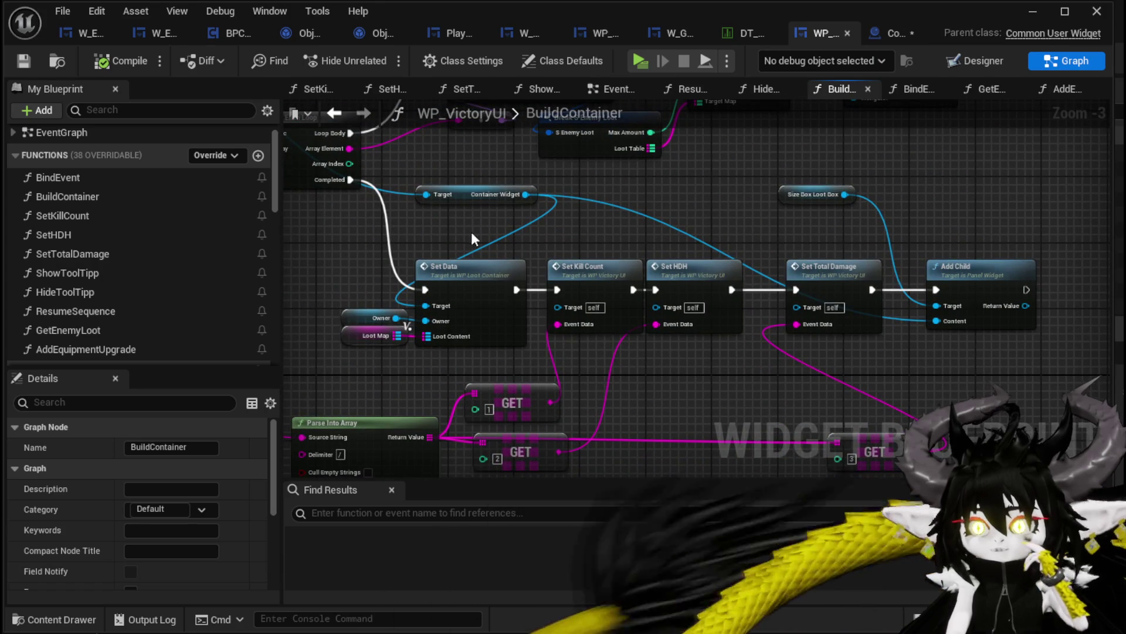
drag(506, 174, 506, 174)
drag(754, 219, 863, 170)
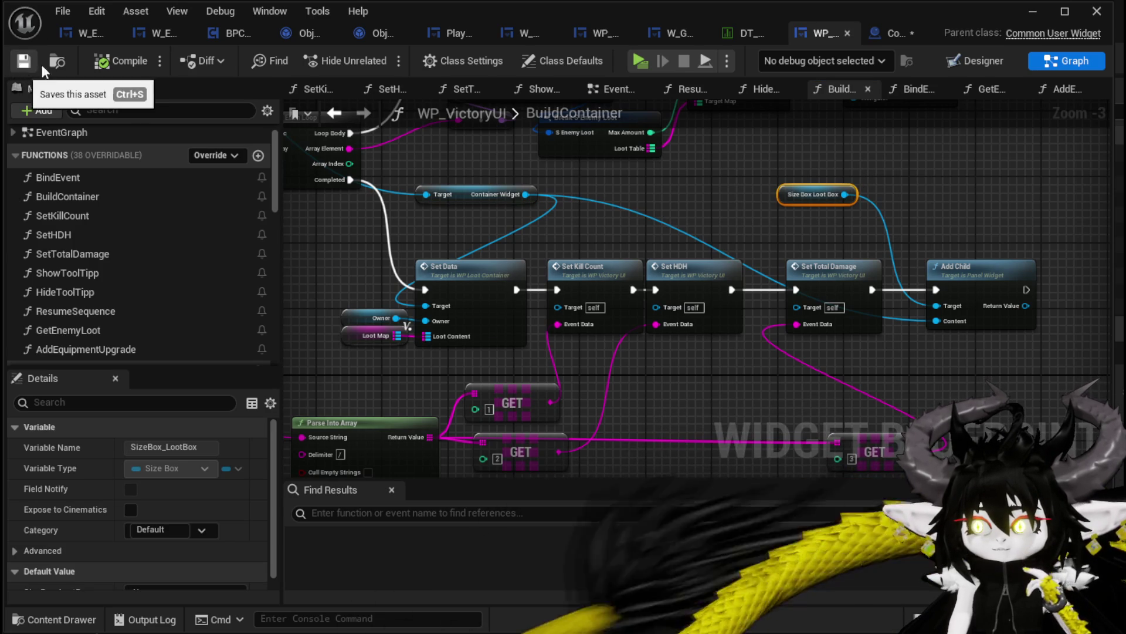
click(897, 38)
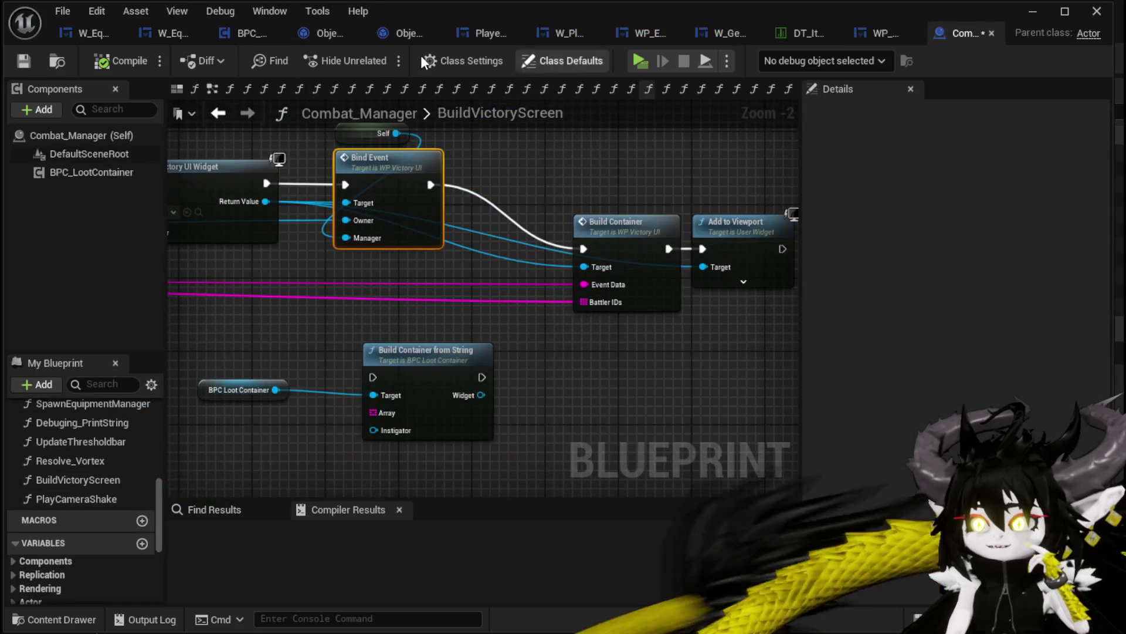
Step: Save Combat_Manager, show WP_VictoryUI's Designer layout, and select SizeBox_LootBox in the Hierarchy
key(ctrl+s)
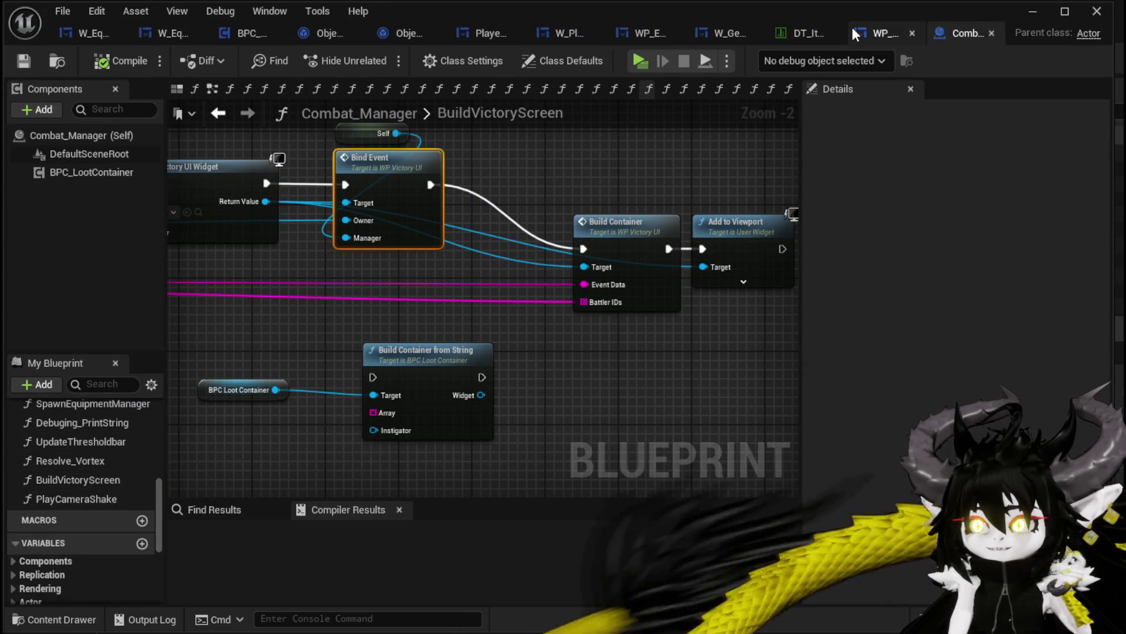
click(876, 34)
click(974, 62)
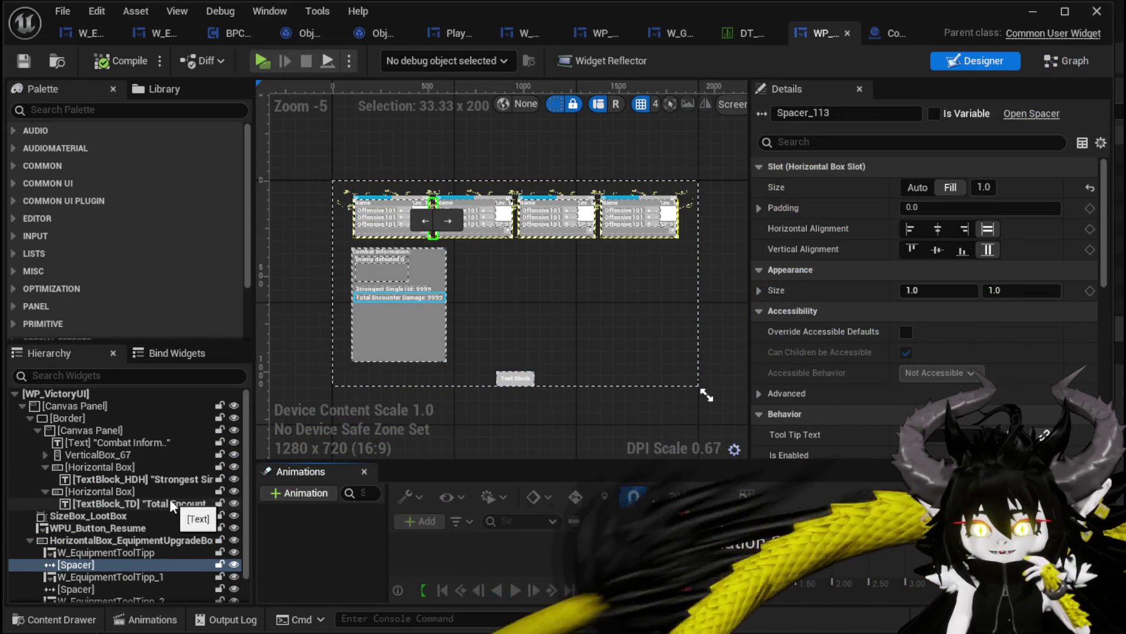
scroll(118, 435, down, 2)
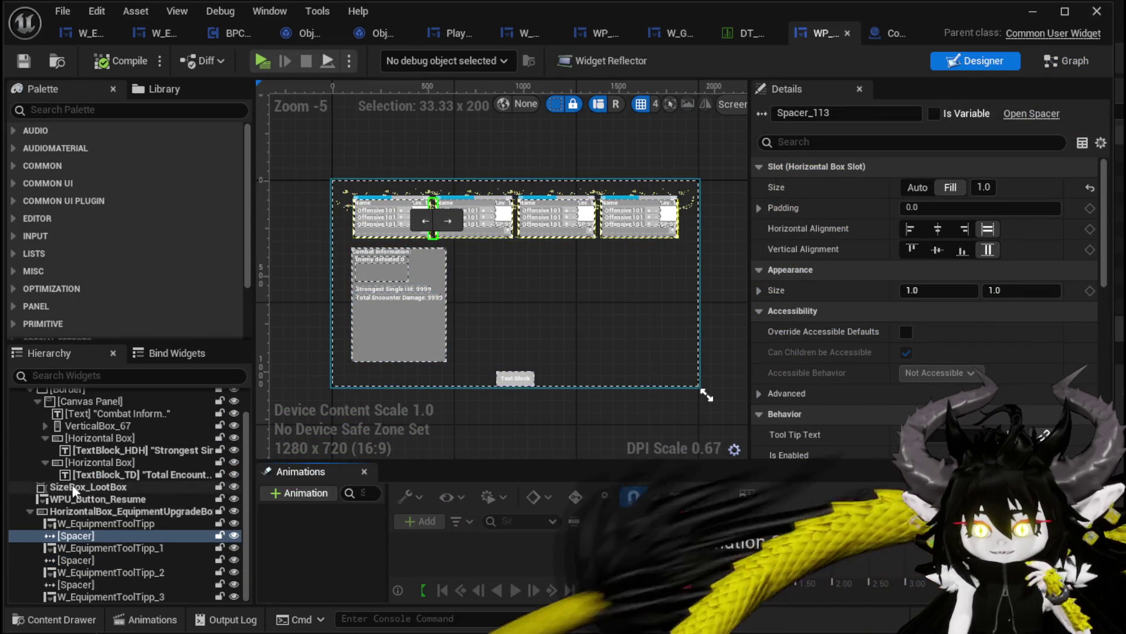
click(73, 488)
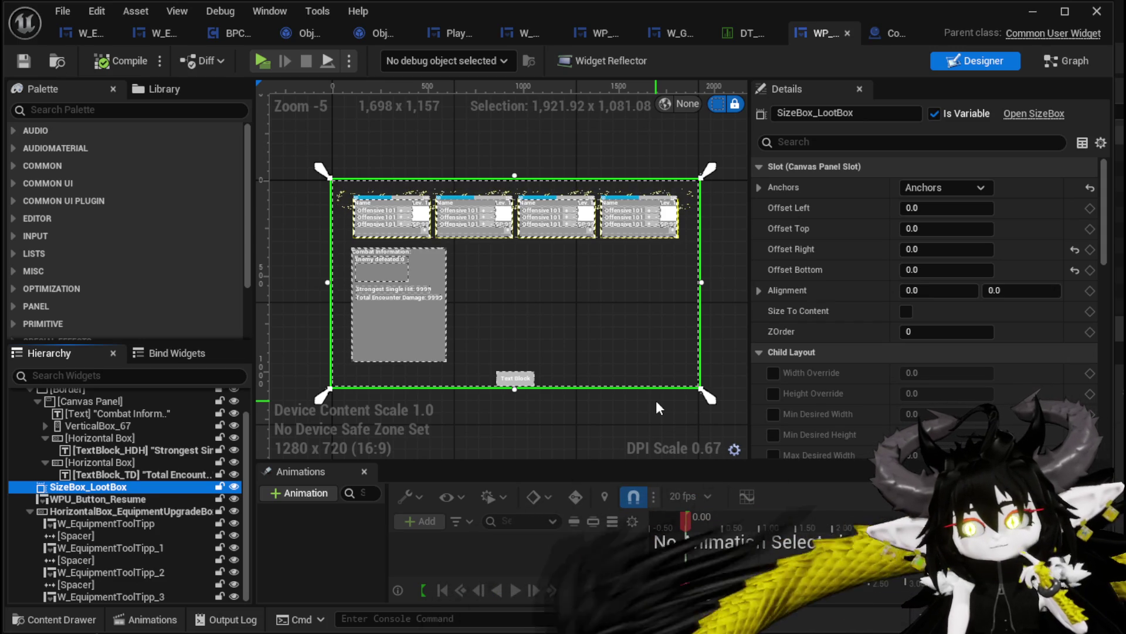
Step: Search the Palette for 'Loo' and place a WP Loot Container inside SizeBox_LootBox
click(49, 112)
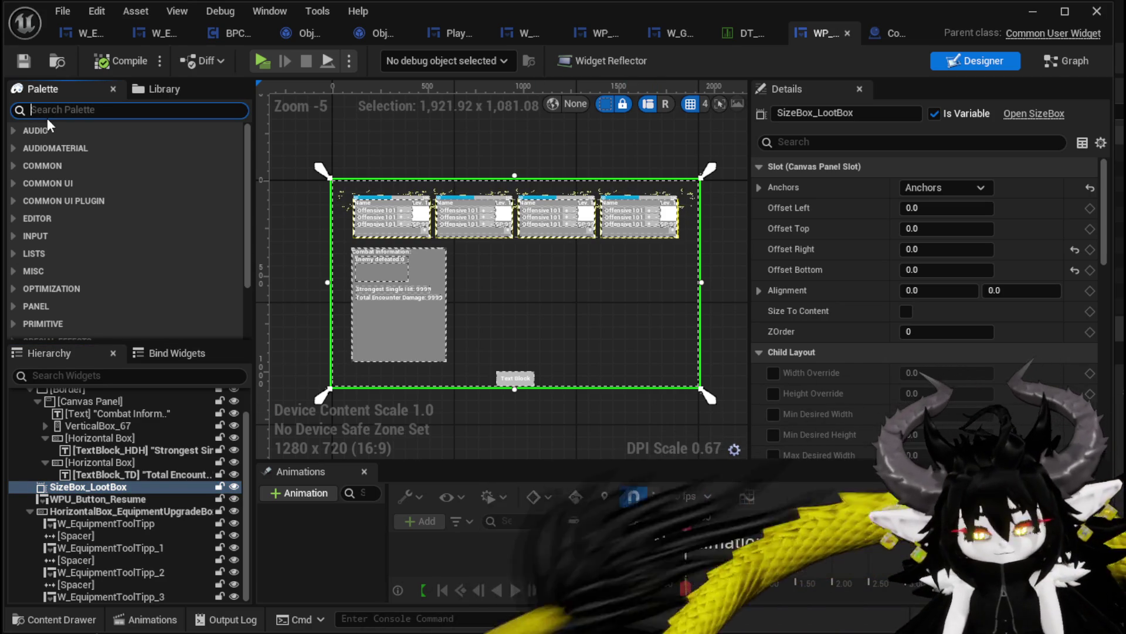
text(Loo)
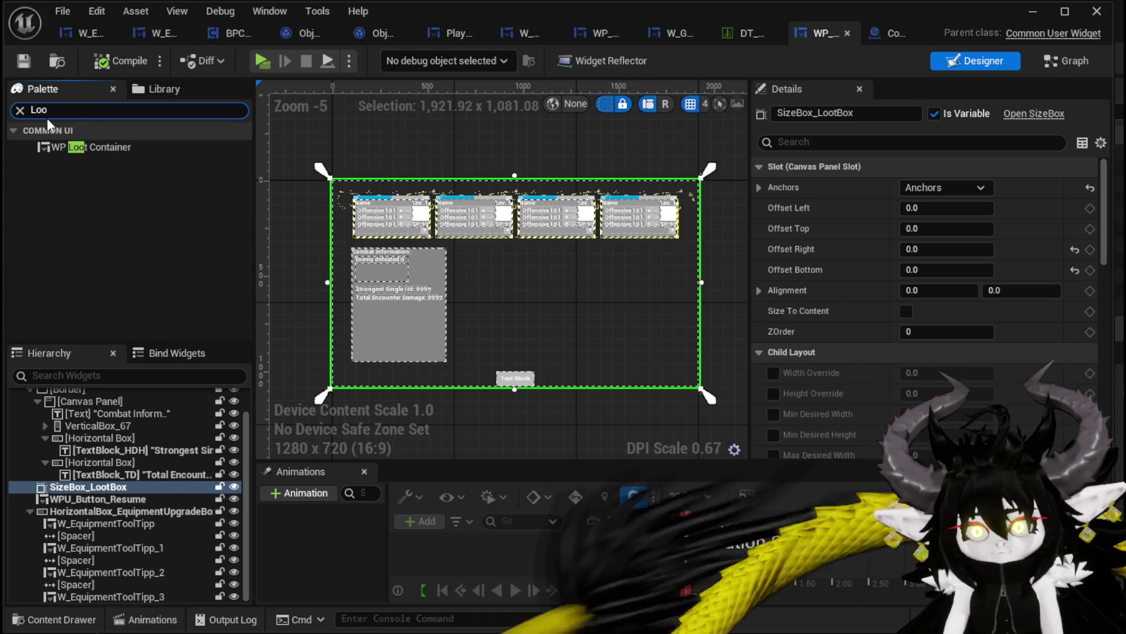
mouse_move(96, 145)
mouse_down()
mouse_move(91, 614)
mouse_move(100, 487)
mouse_up()
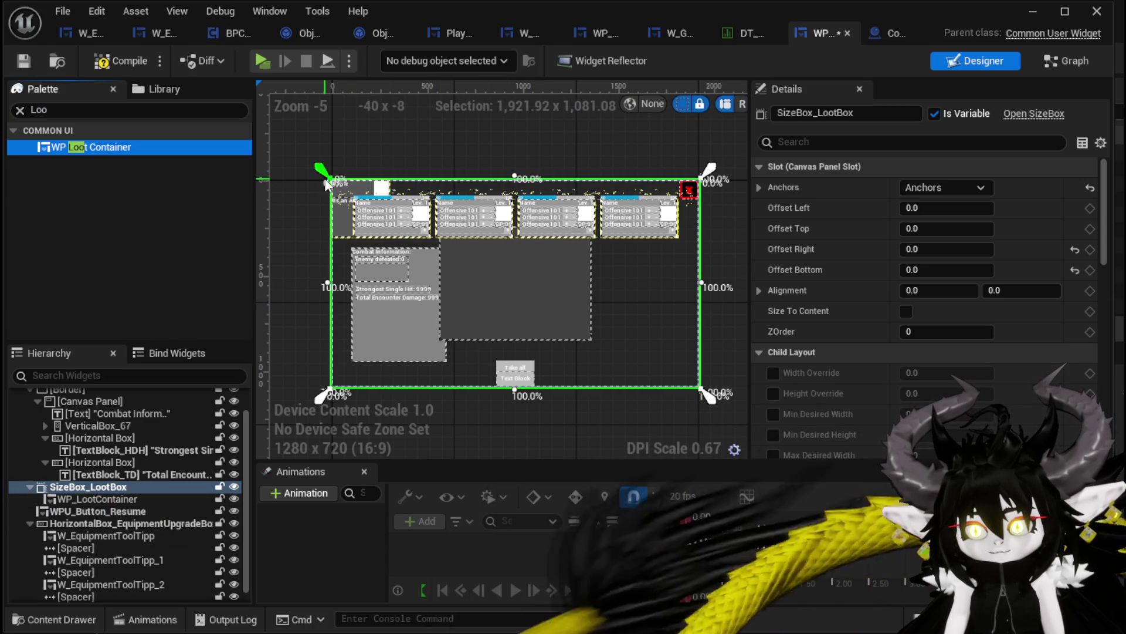
Step: Centre-anchor the loot box, resize it to Size X 1933.93, and open WP_LootContainer for editing
click(970, 189)
ctrl+shift+click(981, 278)
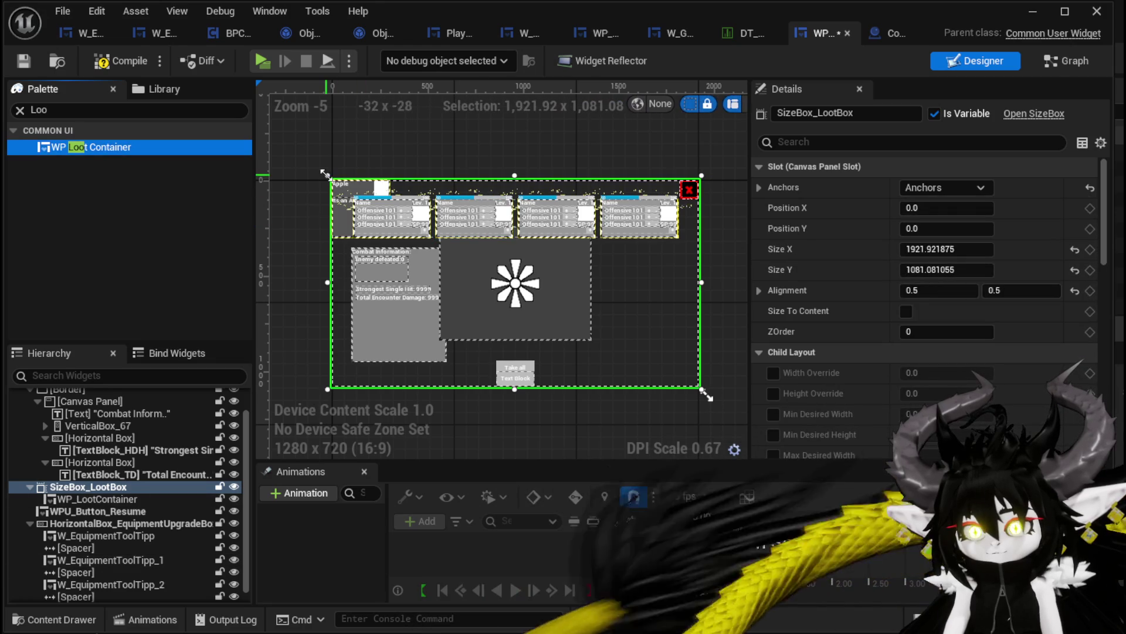
mouse_move(327, 173)
mouse_down()
mouse_move(406, 205)
mouse_move(451, 261)
mouse_move(402, 210)
mouse_move(354, 218)
mouse_up()
mouse_move(703, 303)
mouse_down()
mouse_move(740, 299)
mouse_move(695, 296)
mouse_move(745, 297)
mouse_move(668, 297)
mouse_move(734, 289)
mouse_up()
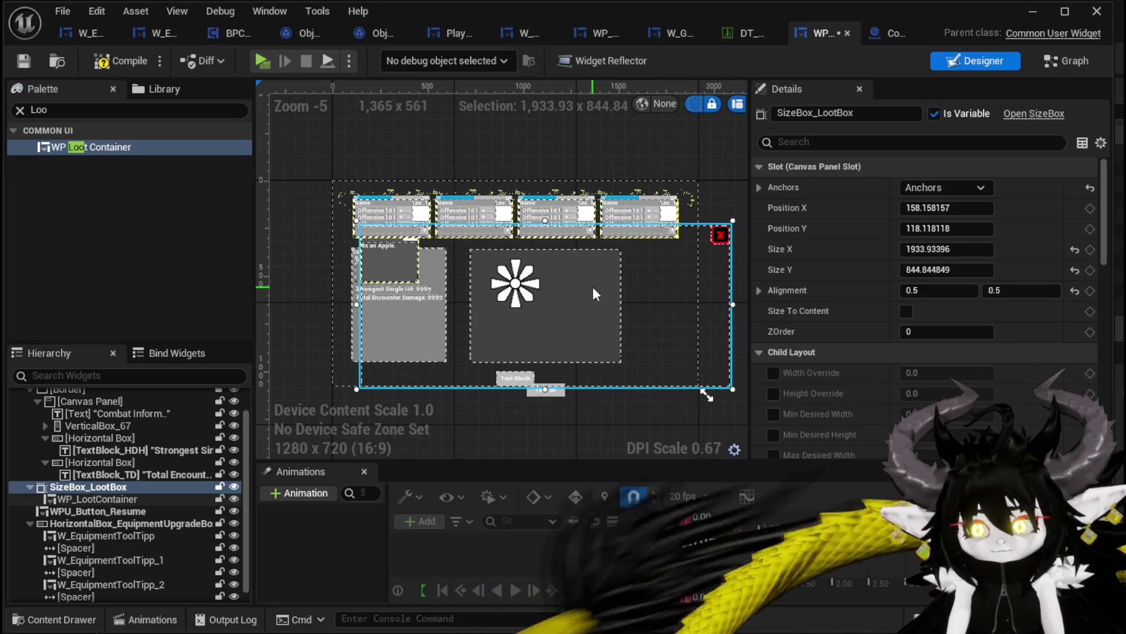
click(69, 499)
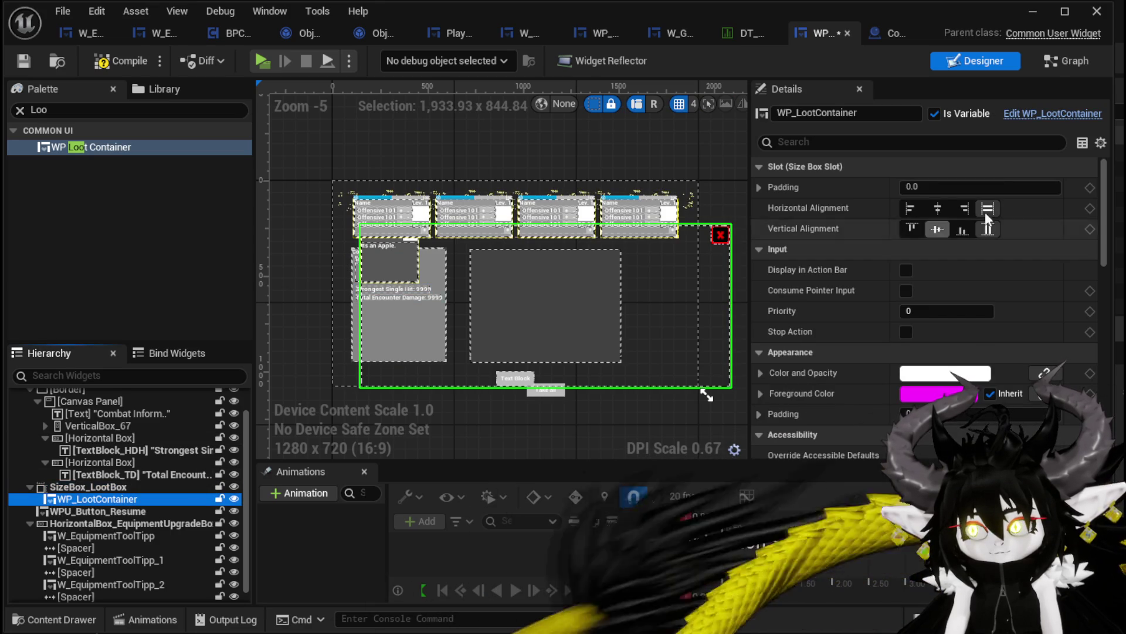
click(1038, 115)
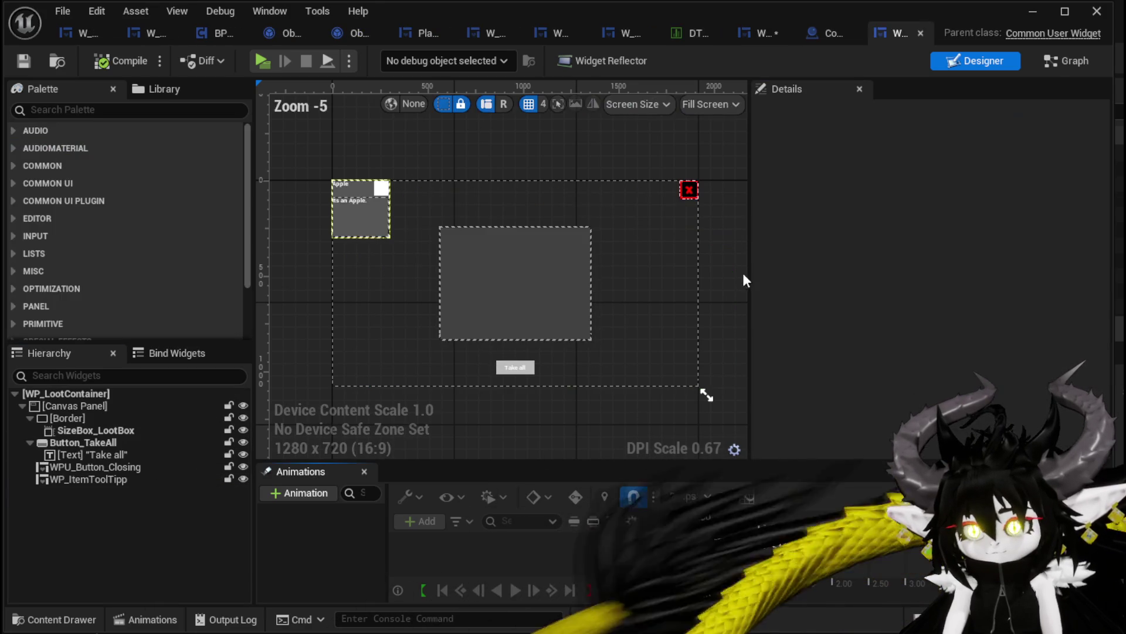
Step: Look over WP_LootContainer's FillLootBox function, then return to the L_DungeonCreationTest level editor
click(493, 267)
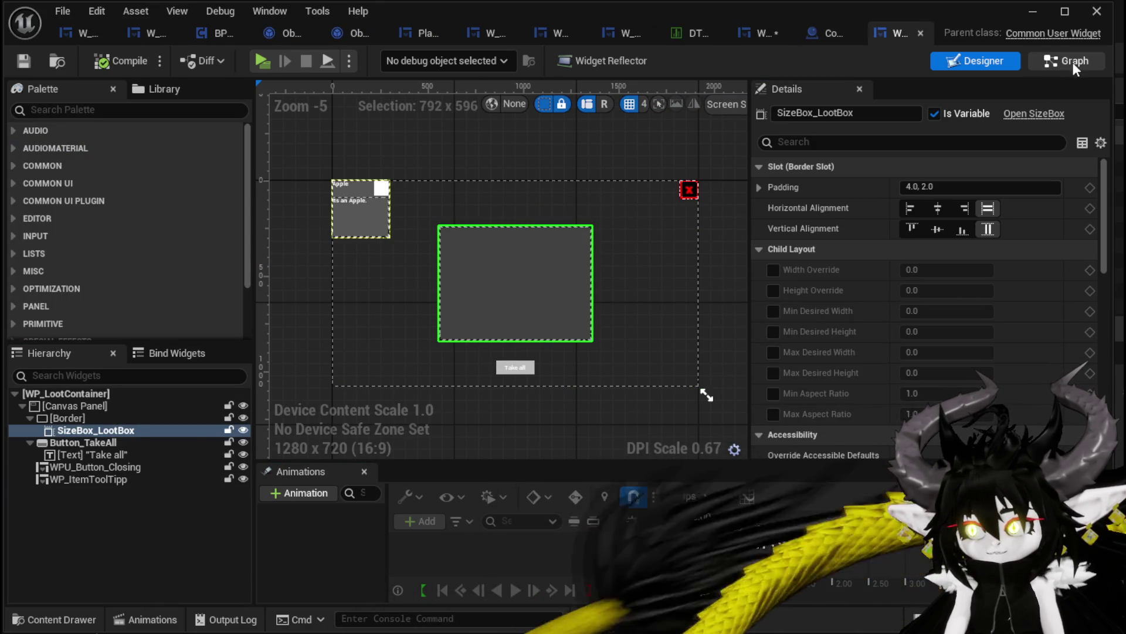
click(1072, 61)
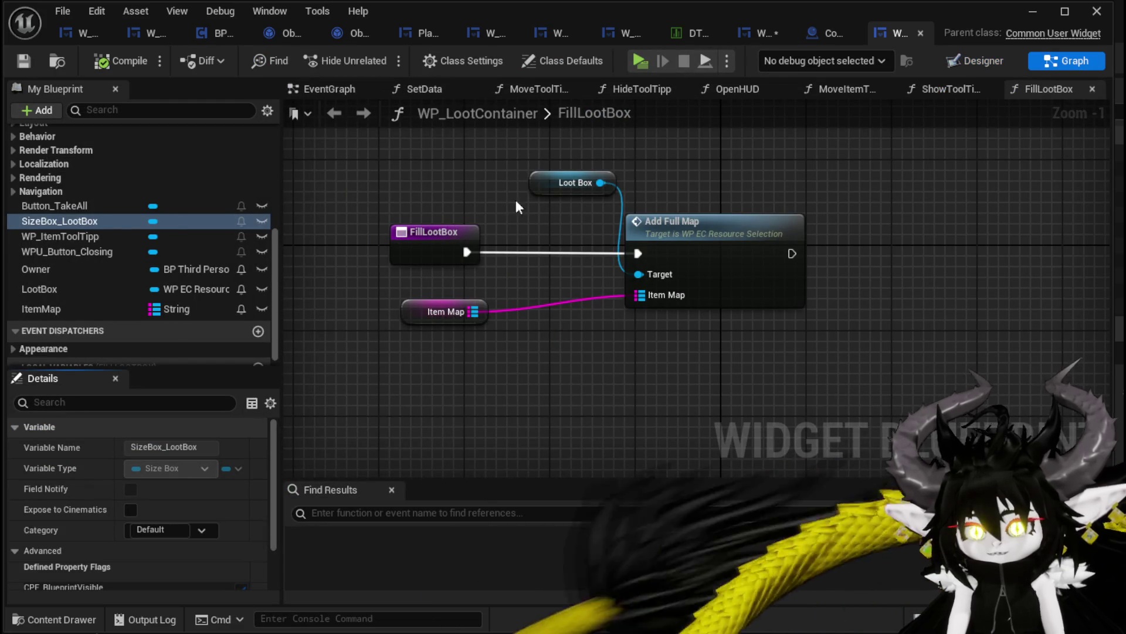
scroll(121, 217, up, 10)
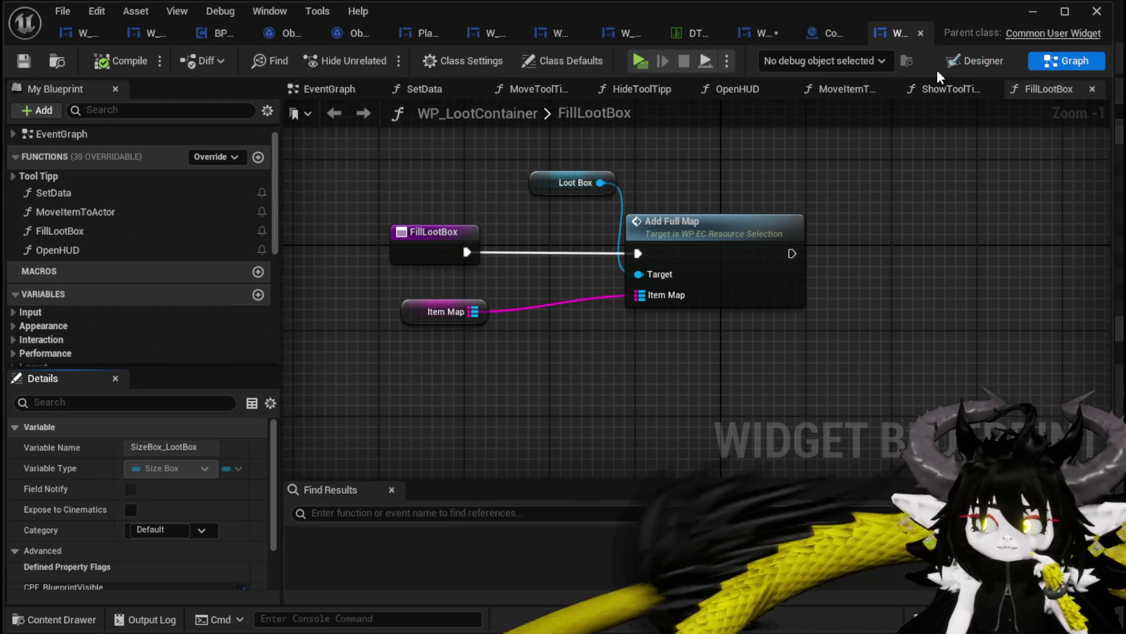
click(110, 230)
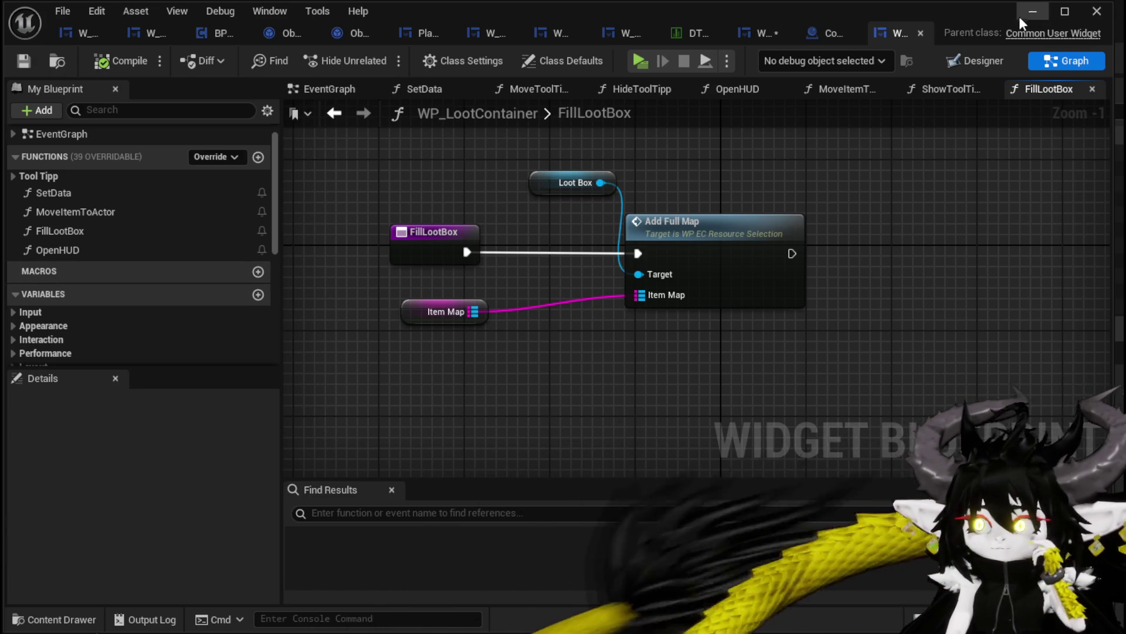
click(740, 33)
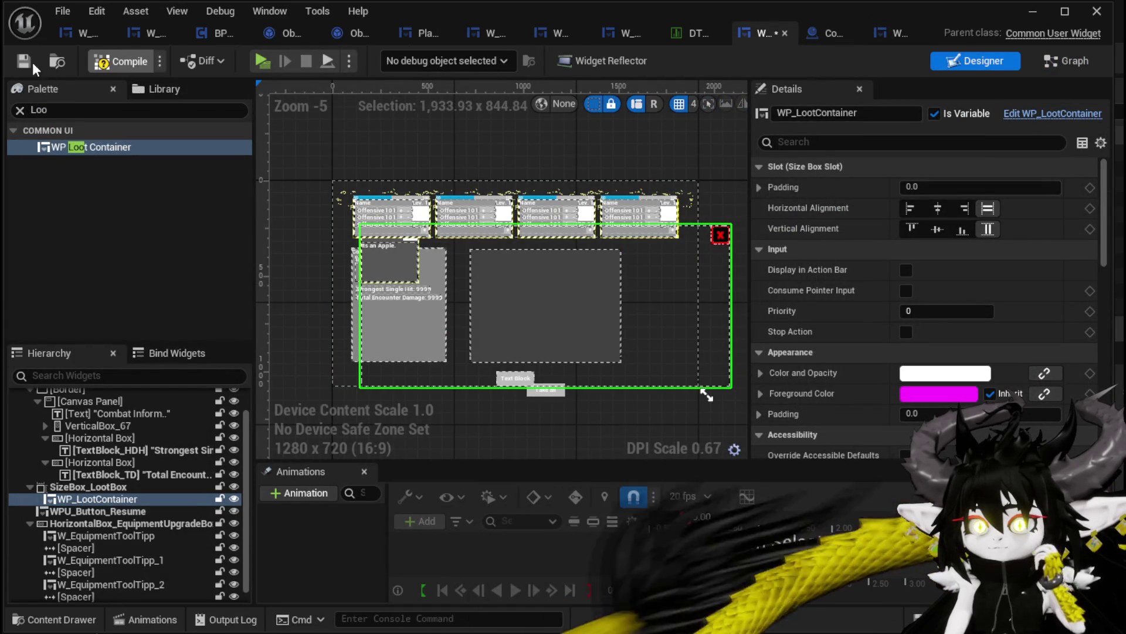
click(1033, 11)
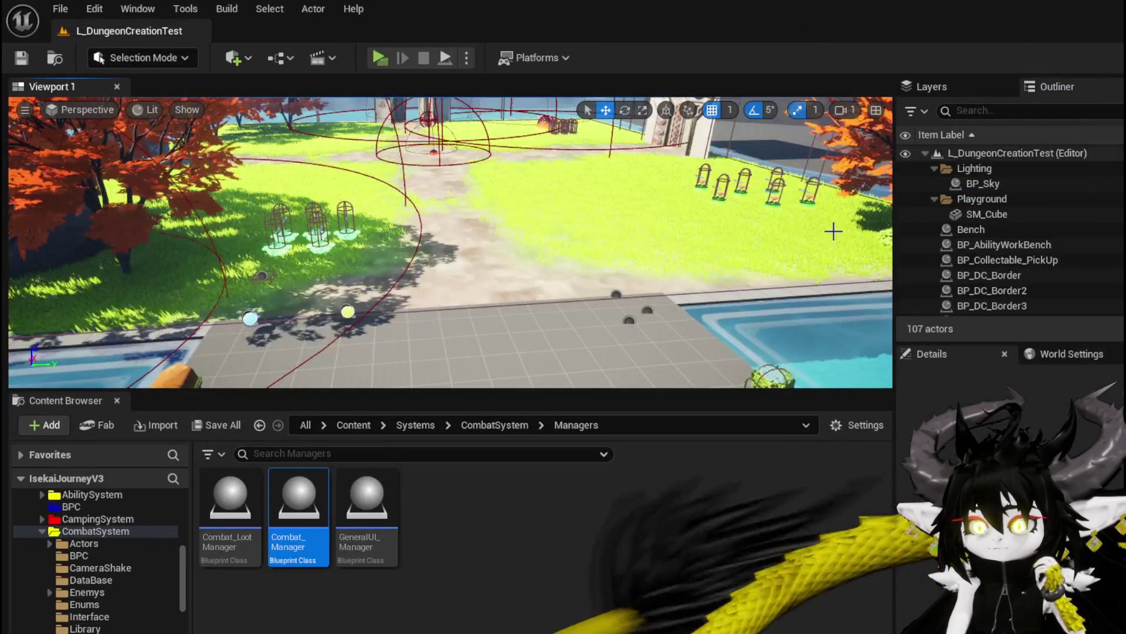
Step: Browse the CombatSystem, EquipmentSystem and InventorySystem UI folders and select the WP_LootContainer widget
click(260, 424)
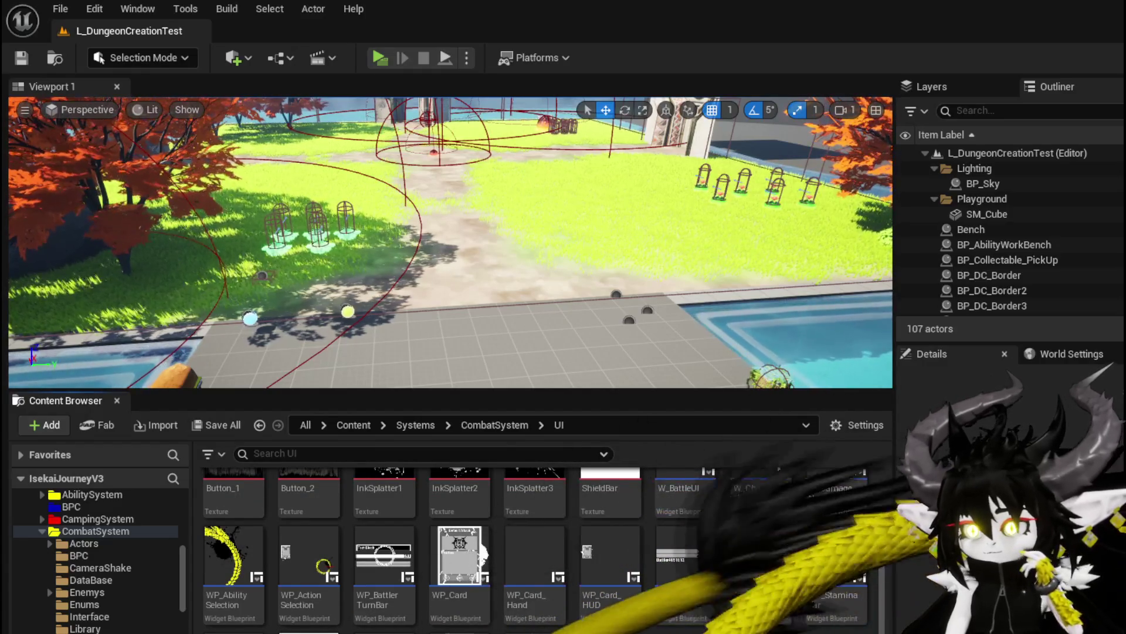
scroll(143, 621, down, 5)
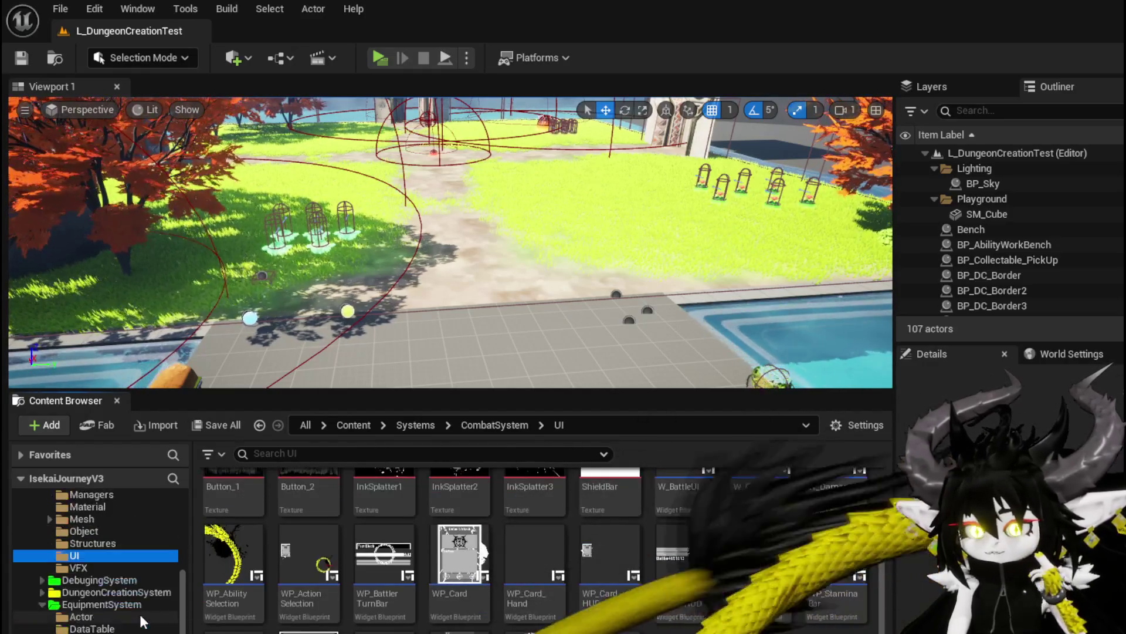
scroll(142, 621, down, 3)
click(143, 628)
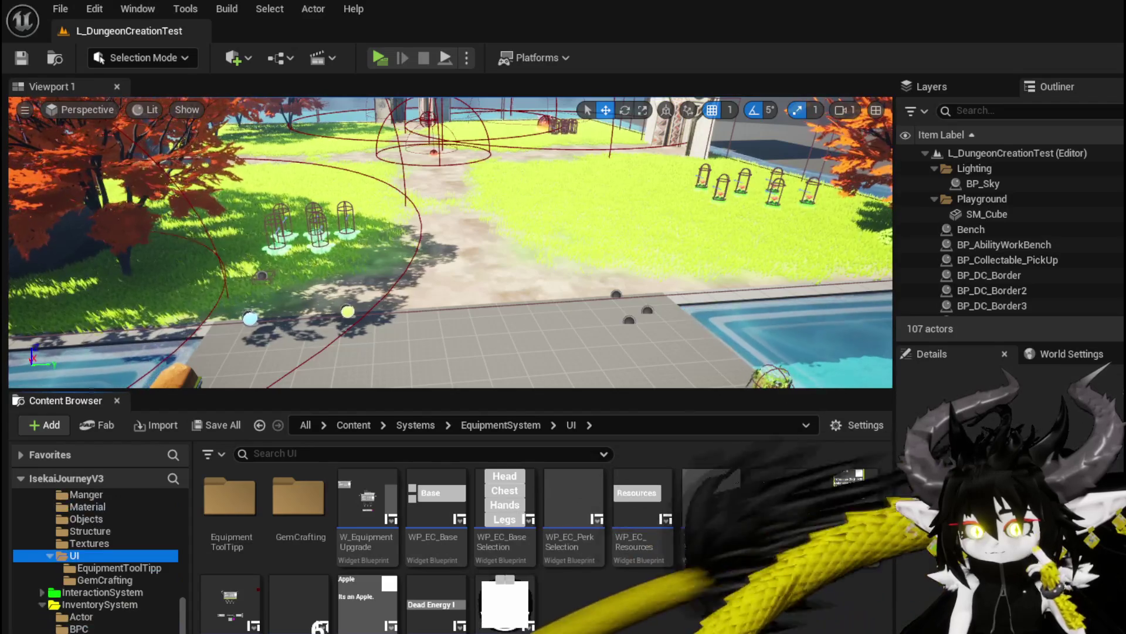
scroll(96, 557, down, 2)
click(100, 531)
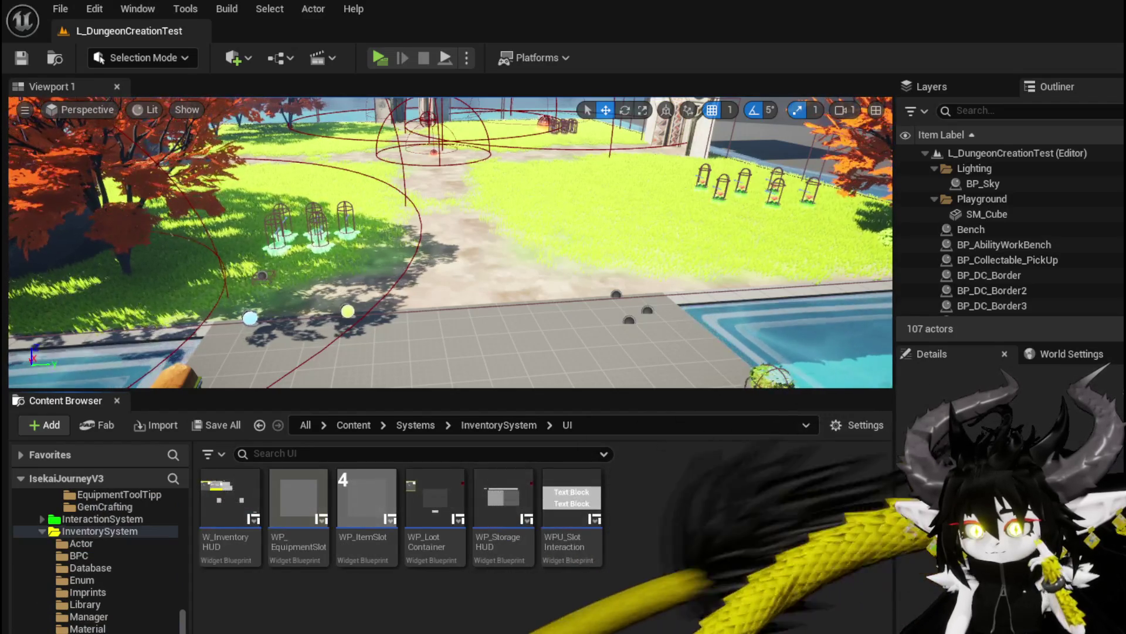
click(433, 510)
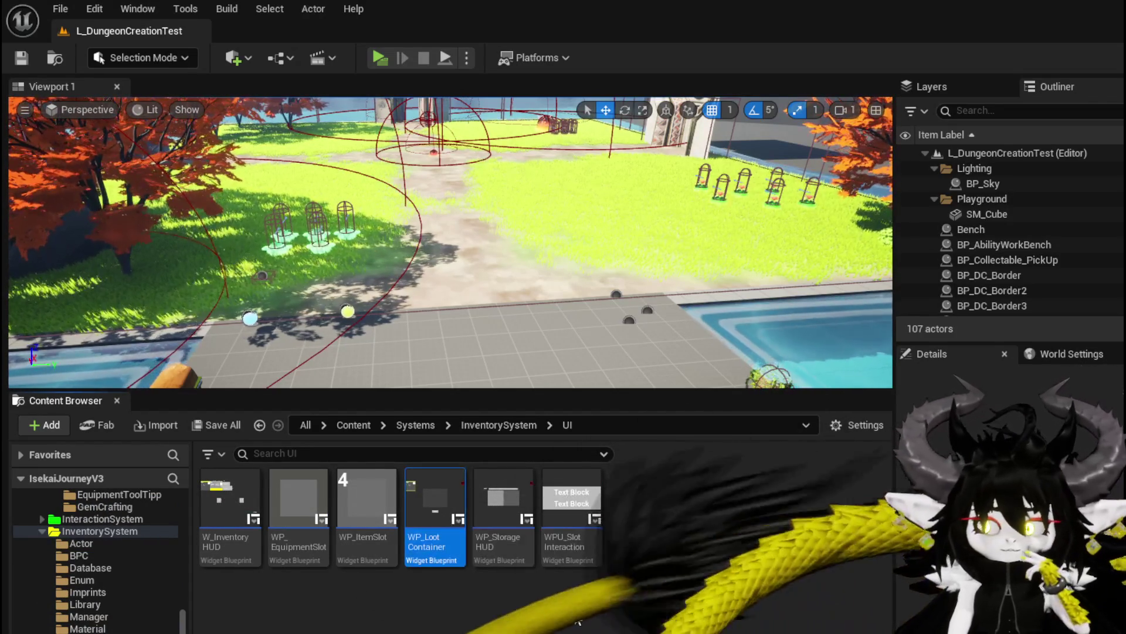
Step: Duplicate WP_LootContainer as WP_LootContainer1 and move the copy into the CombatSystem UI folder
right_click(431, 514)
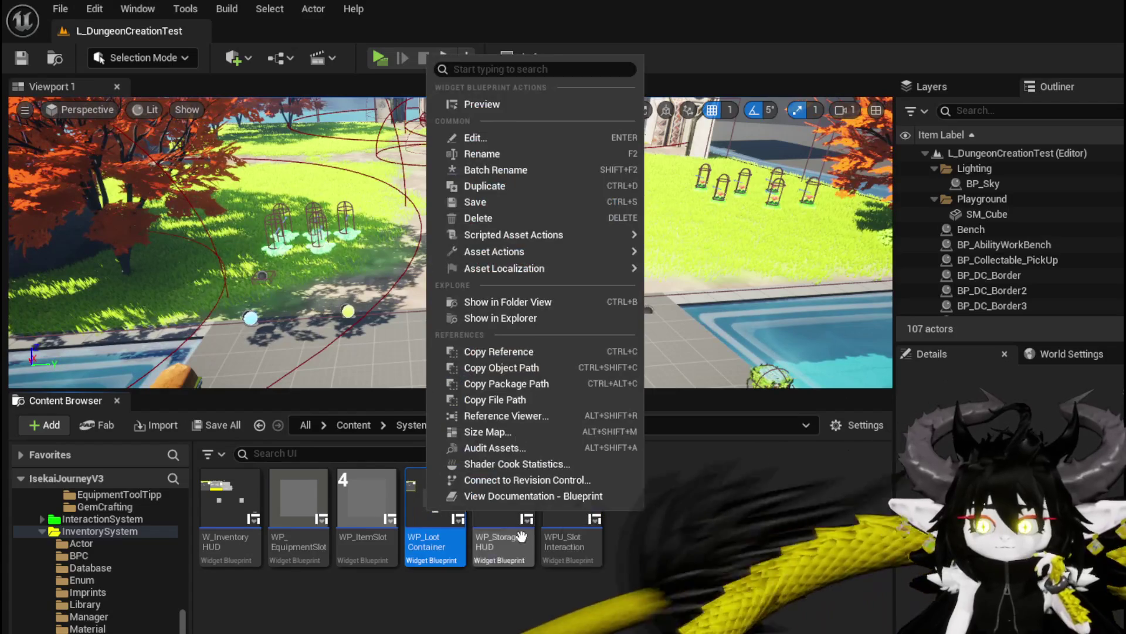
click(539, 187)
key(Return)
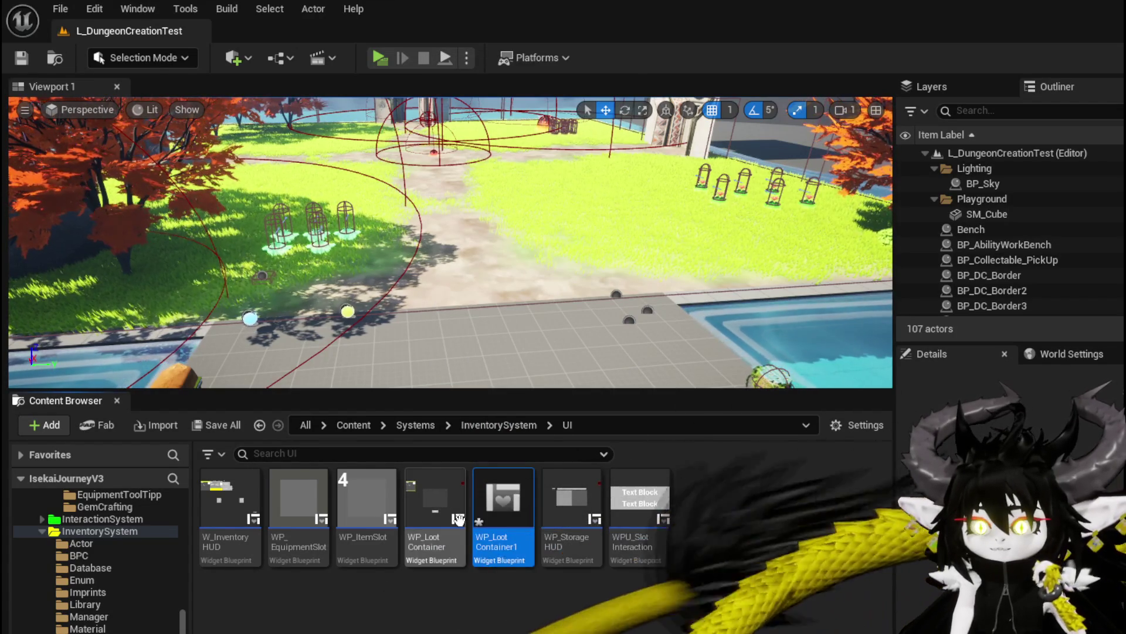
mouse_move(504, 504)
mouse_down()
mouse_move(105, 590)
mouse_move(97, 580)
mouse_move(142, 578)
mouse_move(136, 611)
mouse_move(96, 625)
mouse_up()
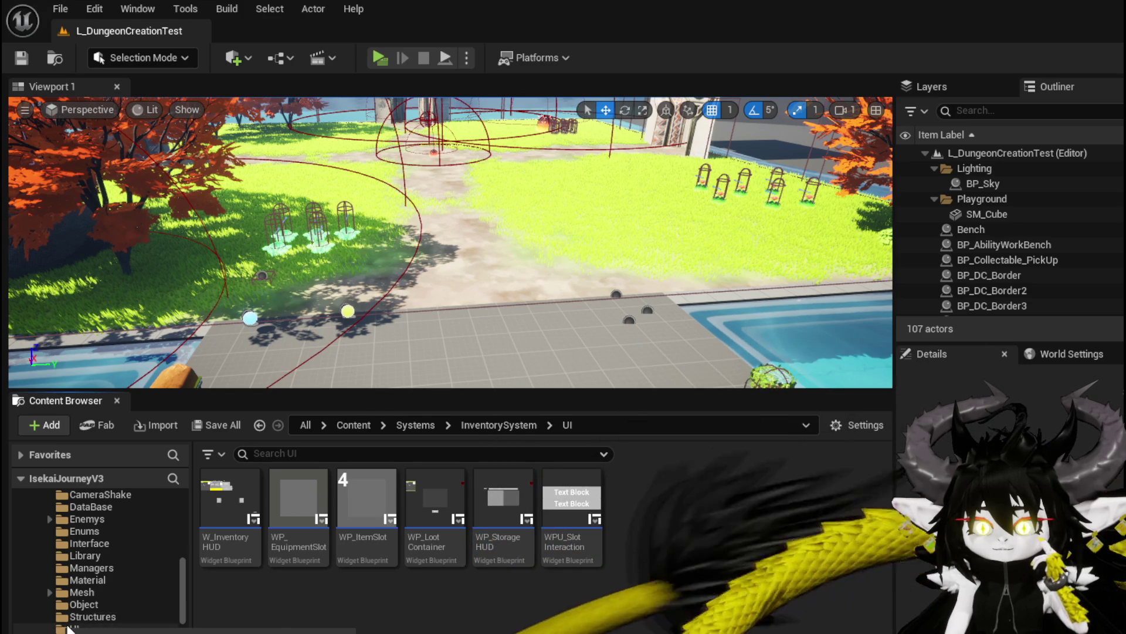
click(97, 627)
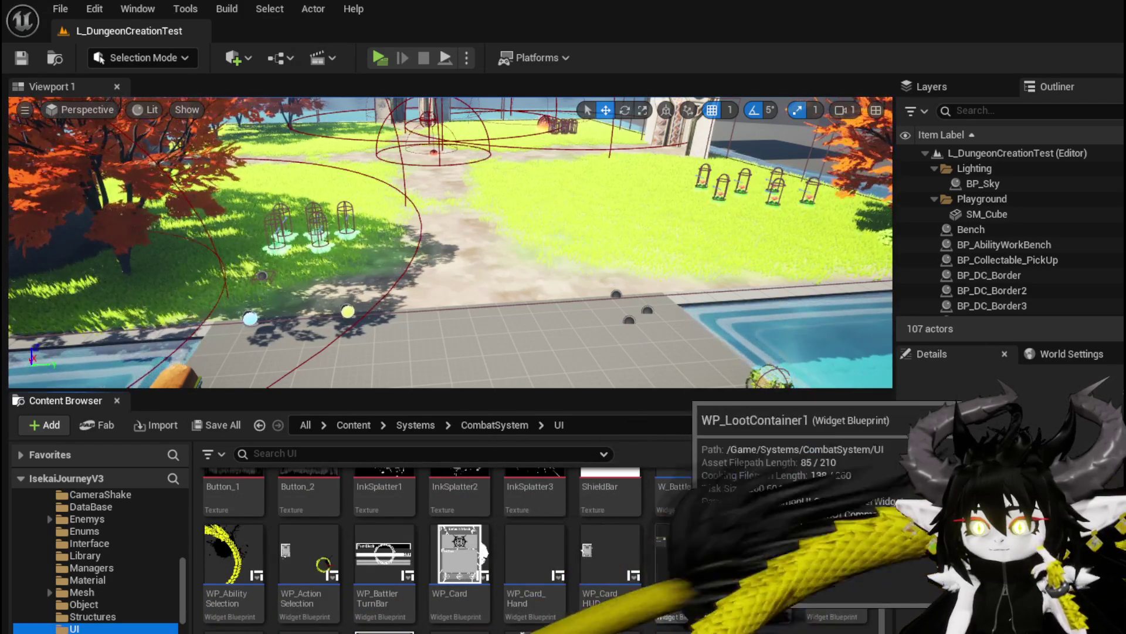
Step: Rename the copy to WP_VS_Container and open it in the widget designer
right_click(698, 563)
click(781, 260)
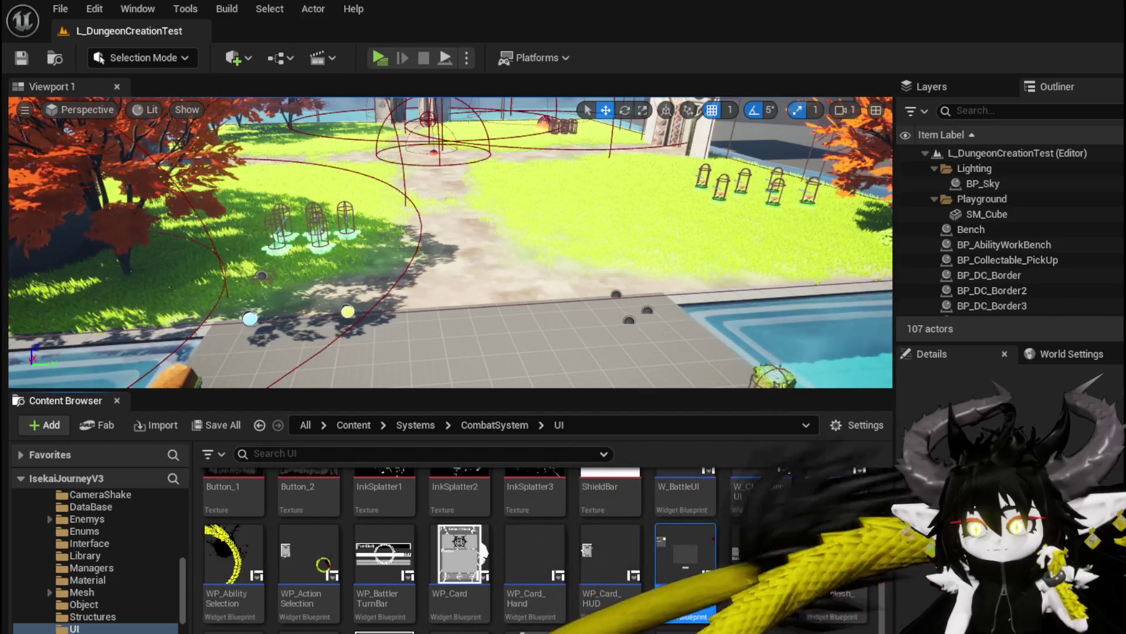
key(ctrl+a)
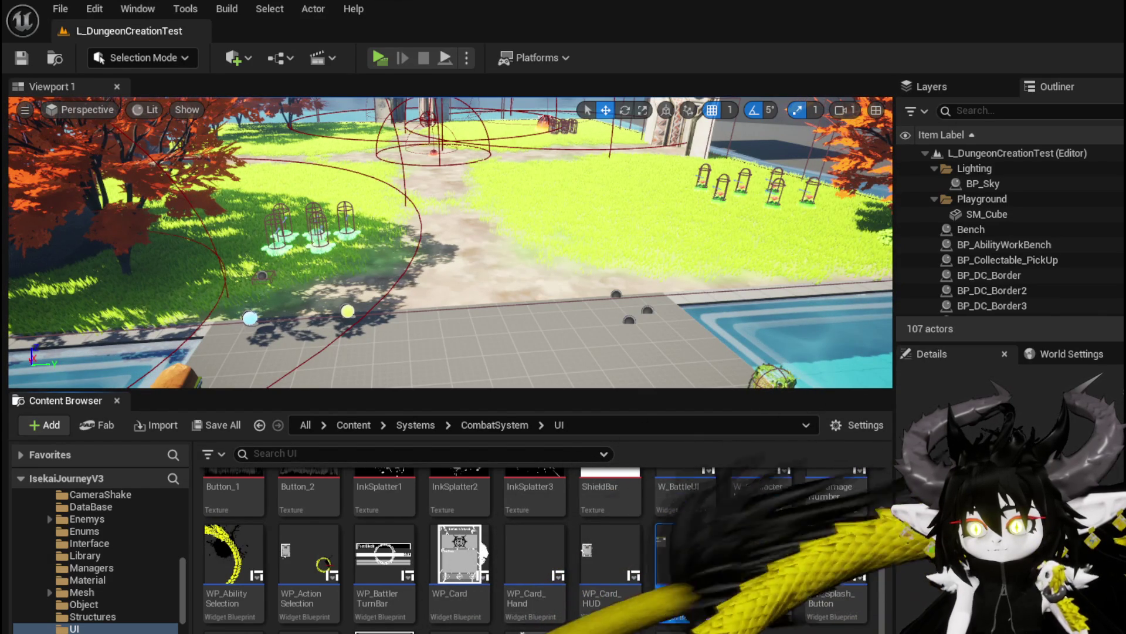
text(V)
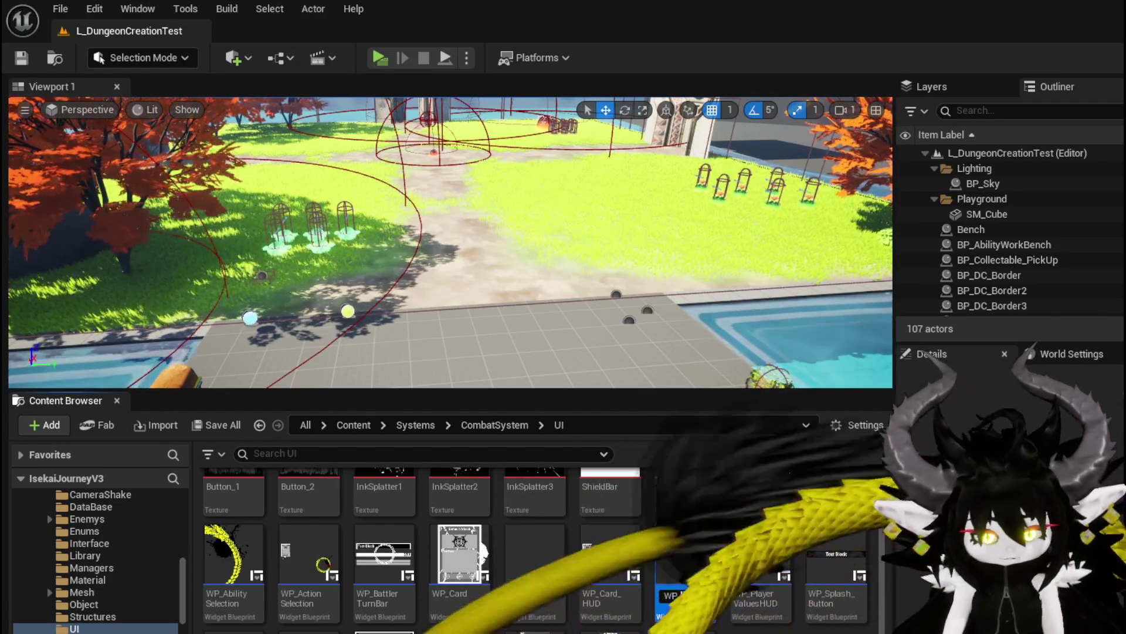
text(S_Co)
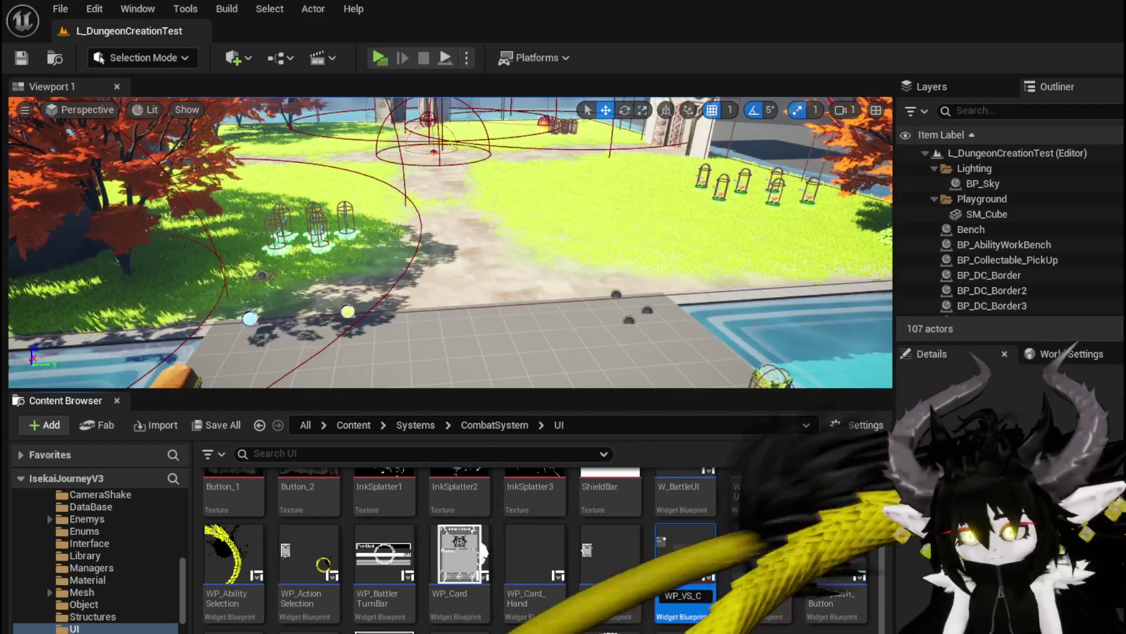
key(Return)
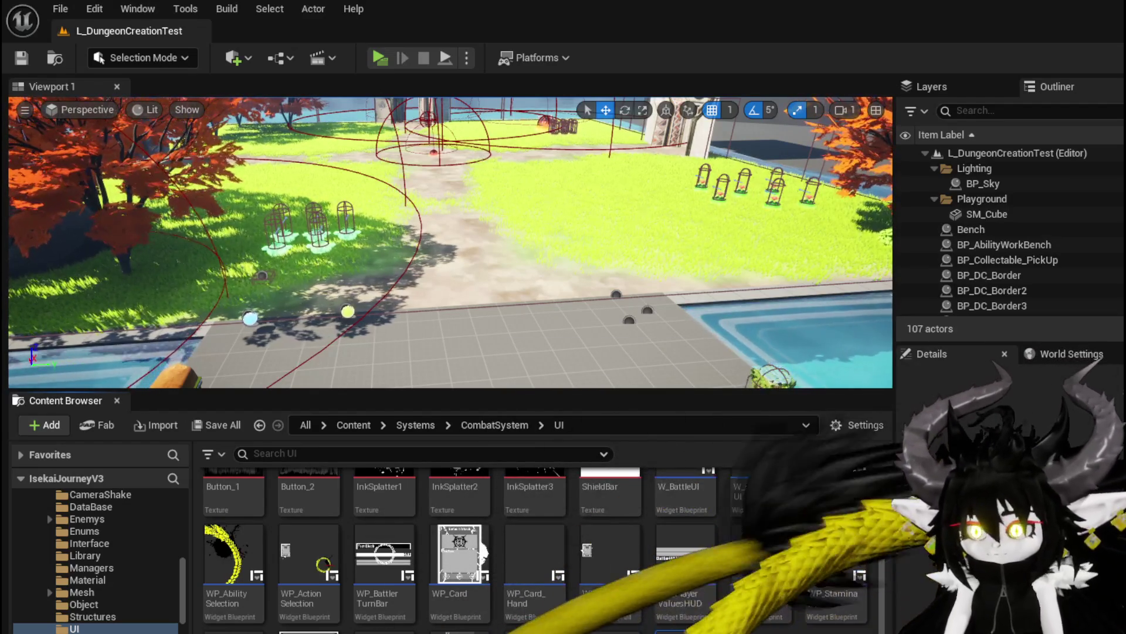
key(alt+Tab)
click(384, 332)
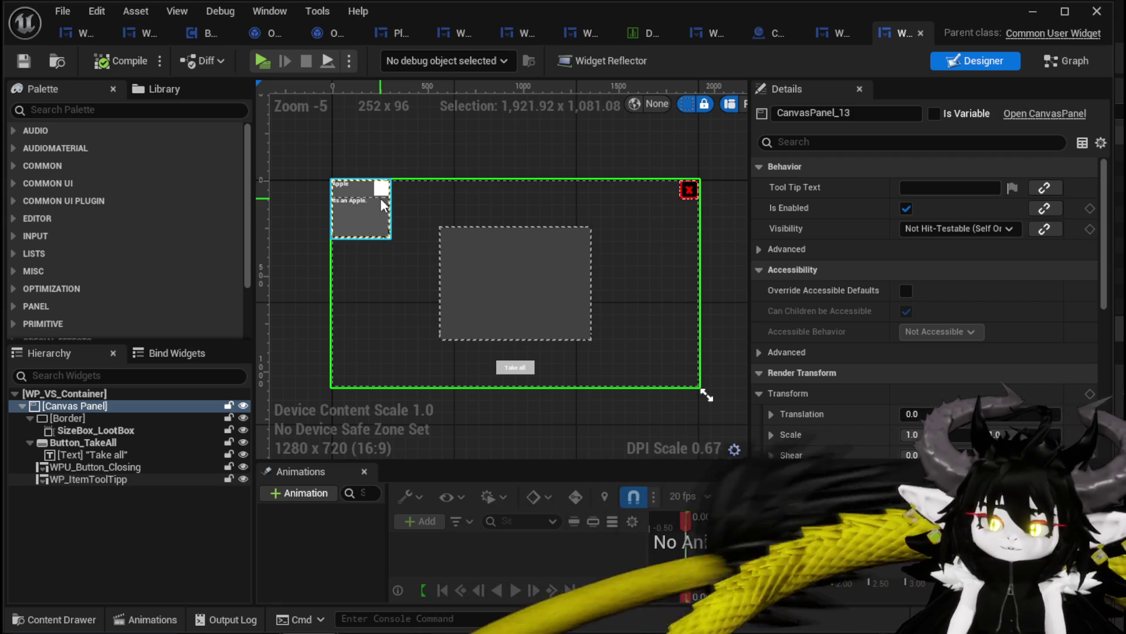
Step: Bring up the Replace With options for WP_VS_Container's root Canvas Panel
right_click(60, 406)
mouse_move(126, 586)
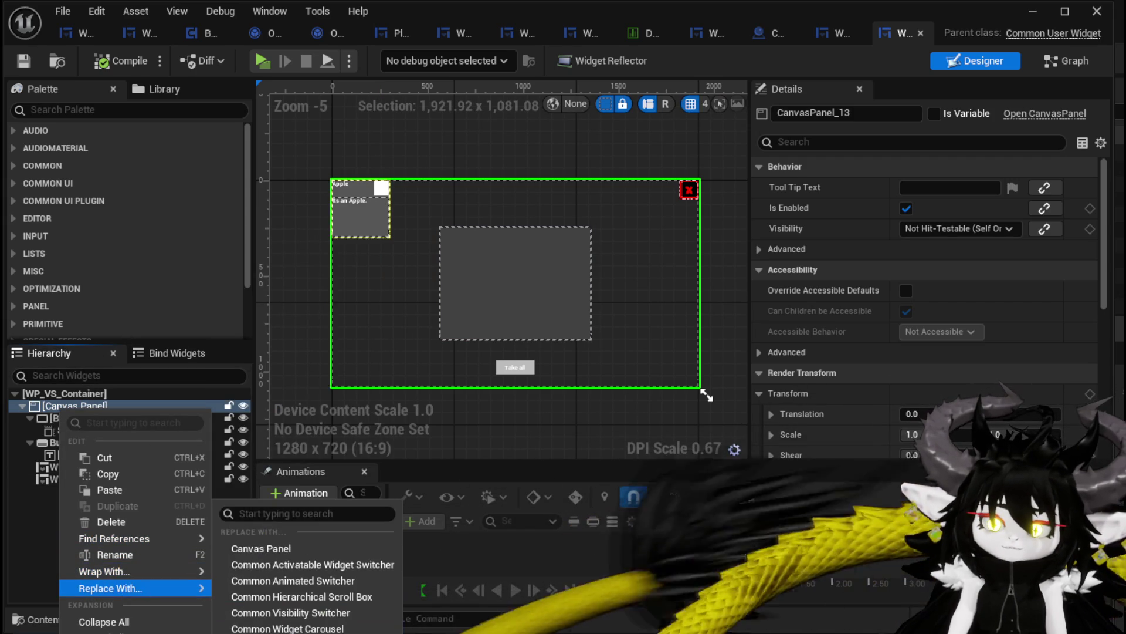
Step: Replace the root Canvas Panel with an Overlay and make the Border fill it horizontally and vertically
click(264, 628)
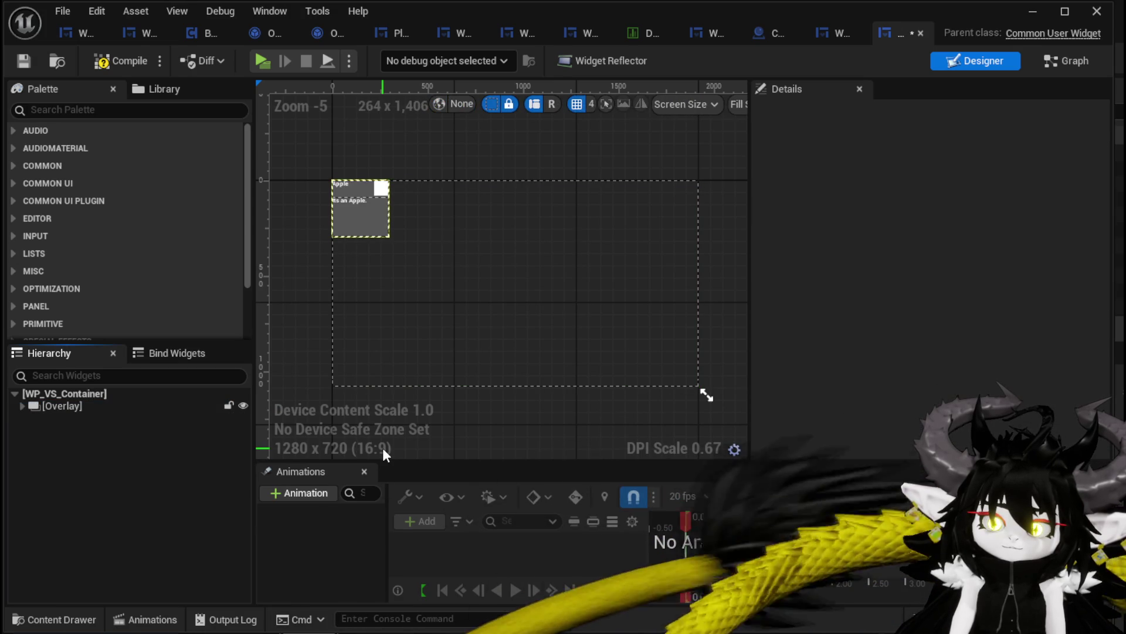
click(17, 406)
scroll(398, 333, down, 4)
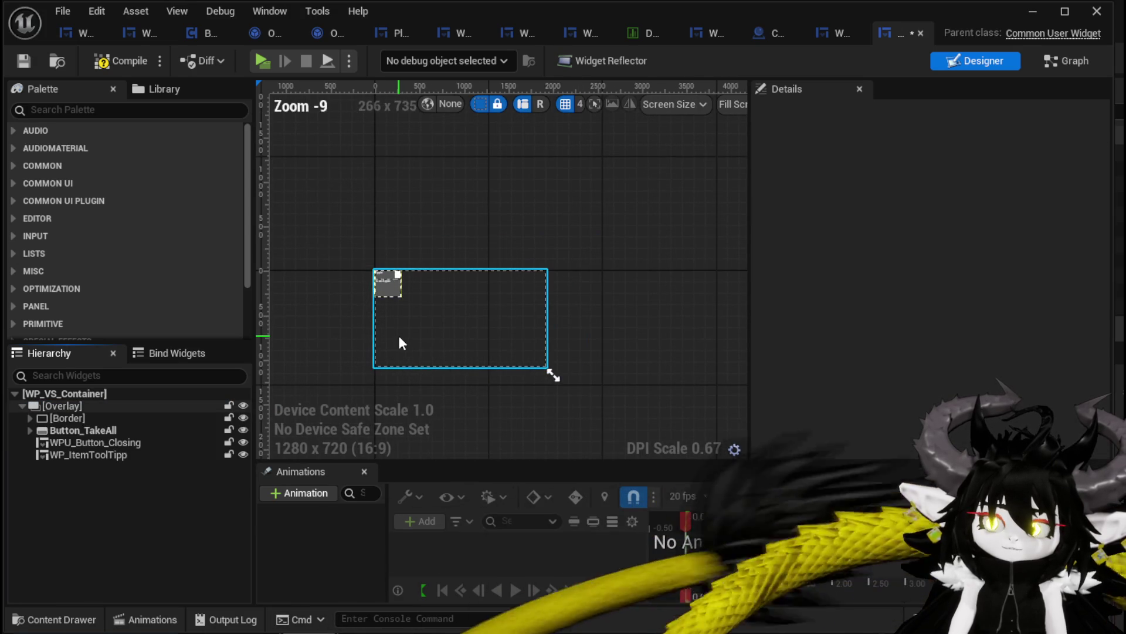
scroll(398, 333, up, 5)
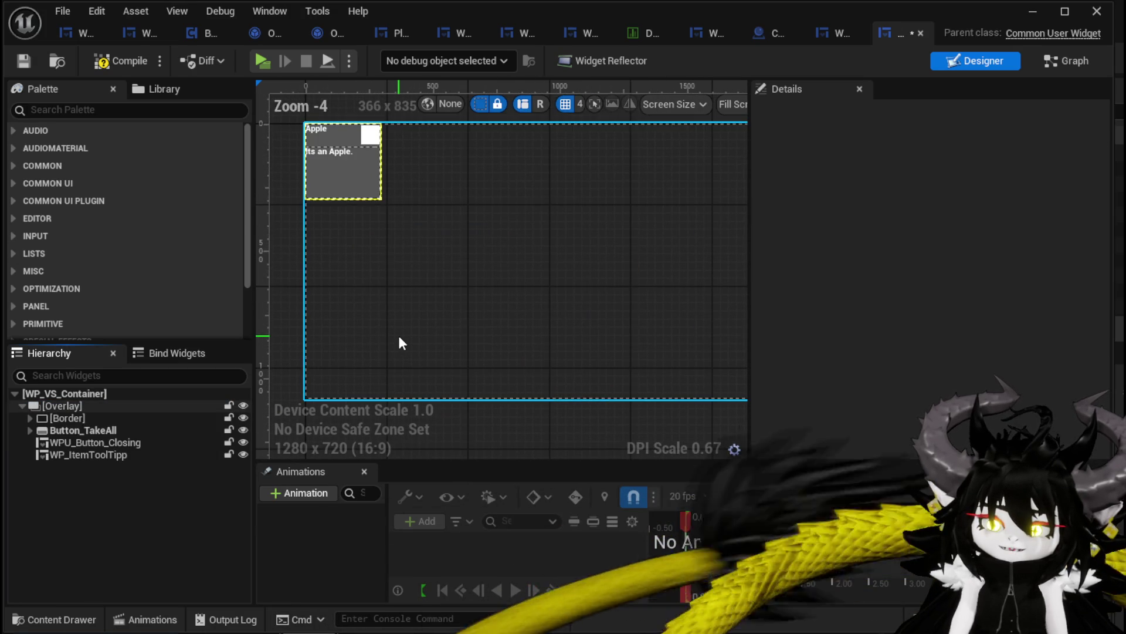
scroll(352, 349, down, 2)
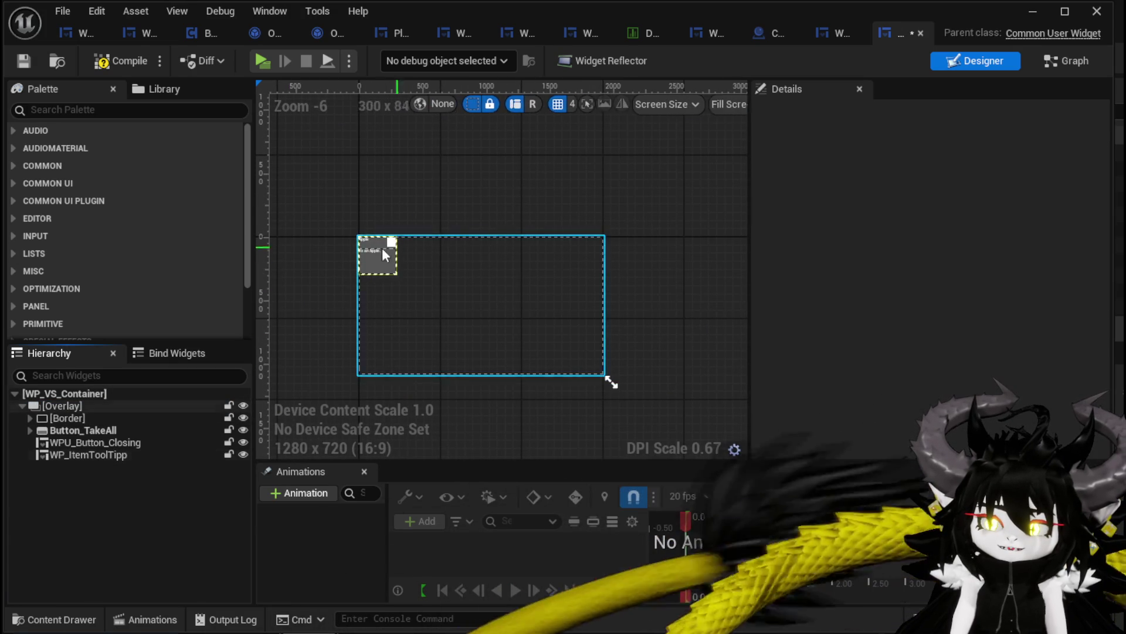
click(64, 405)
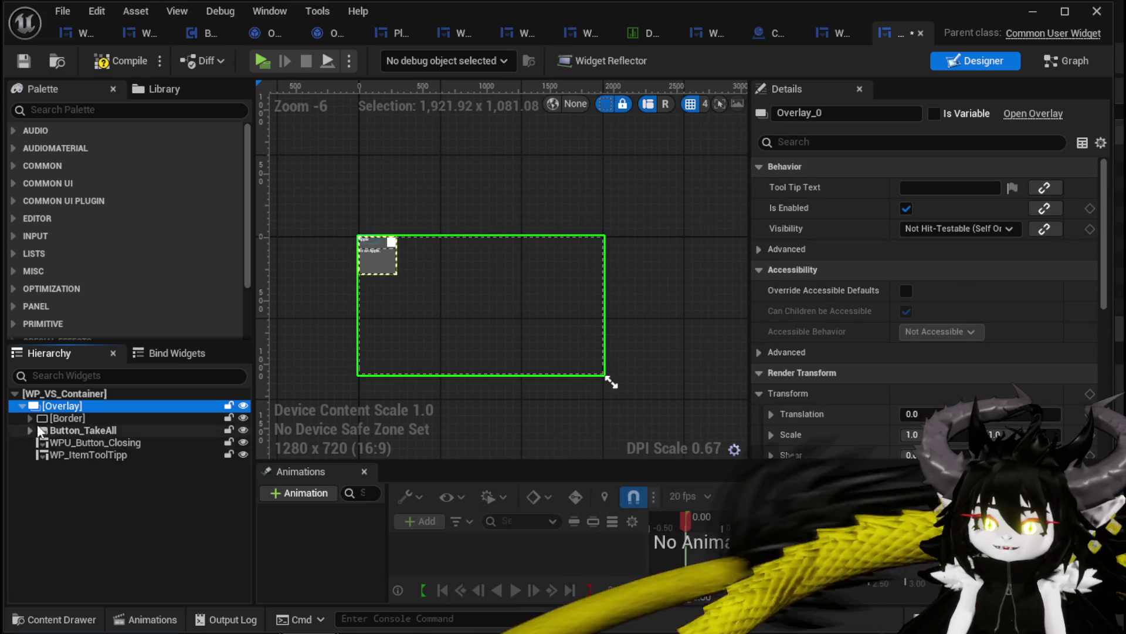
click(85, 419)
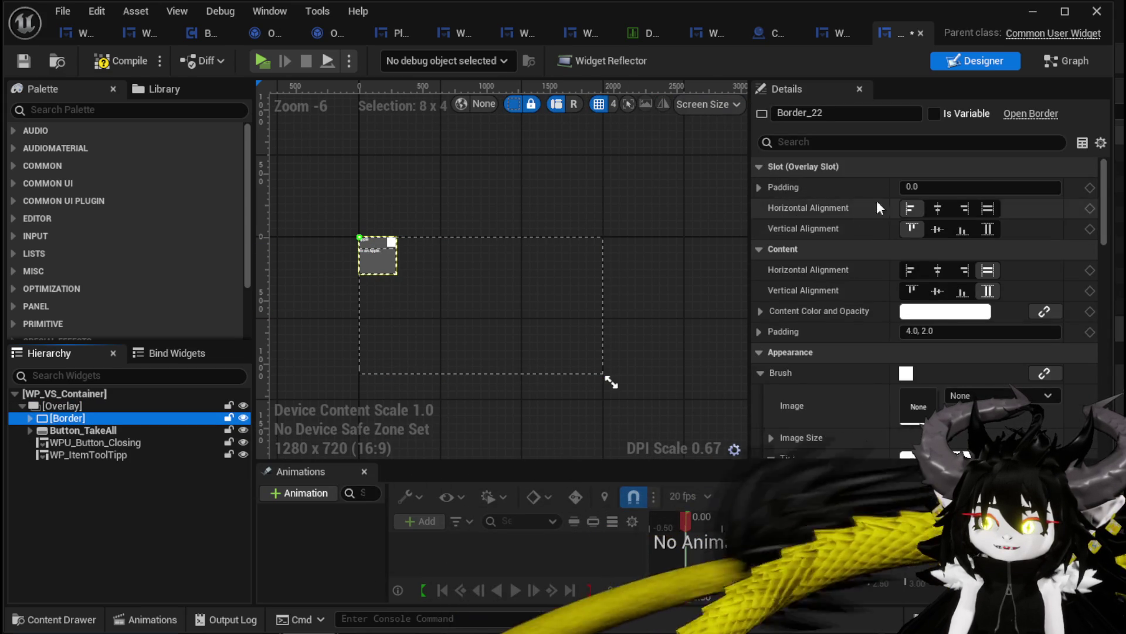
click(988, 208)
click(988, 228)
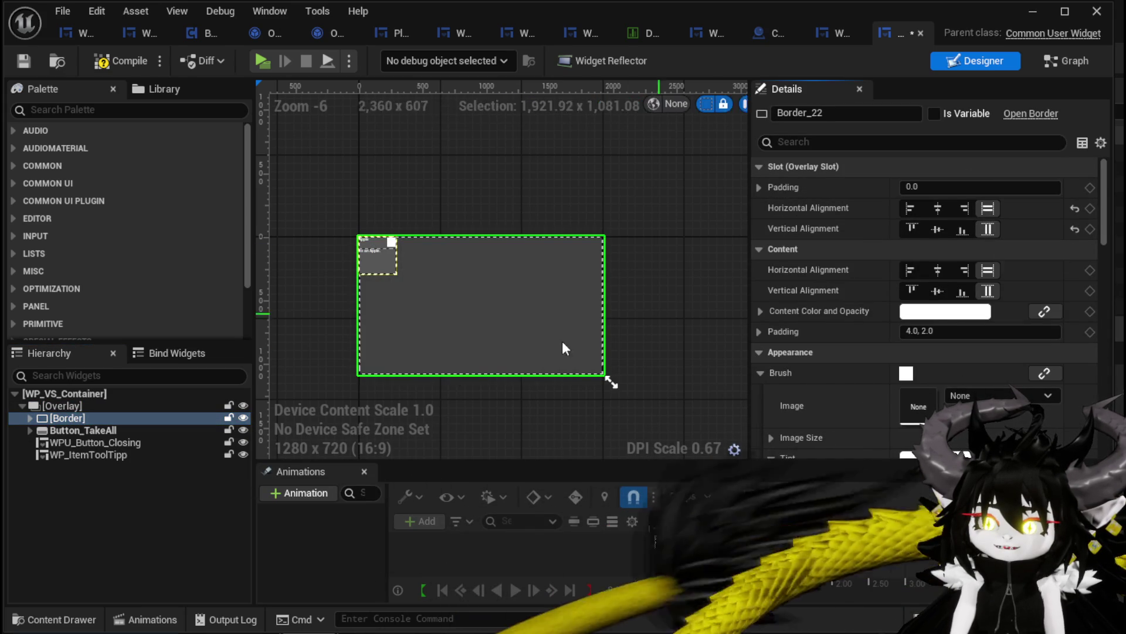
Step: Review the Overlay's child widgets and delete WPU_Button_Closing
click(122, 429)
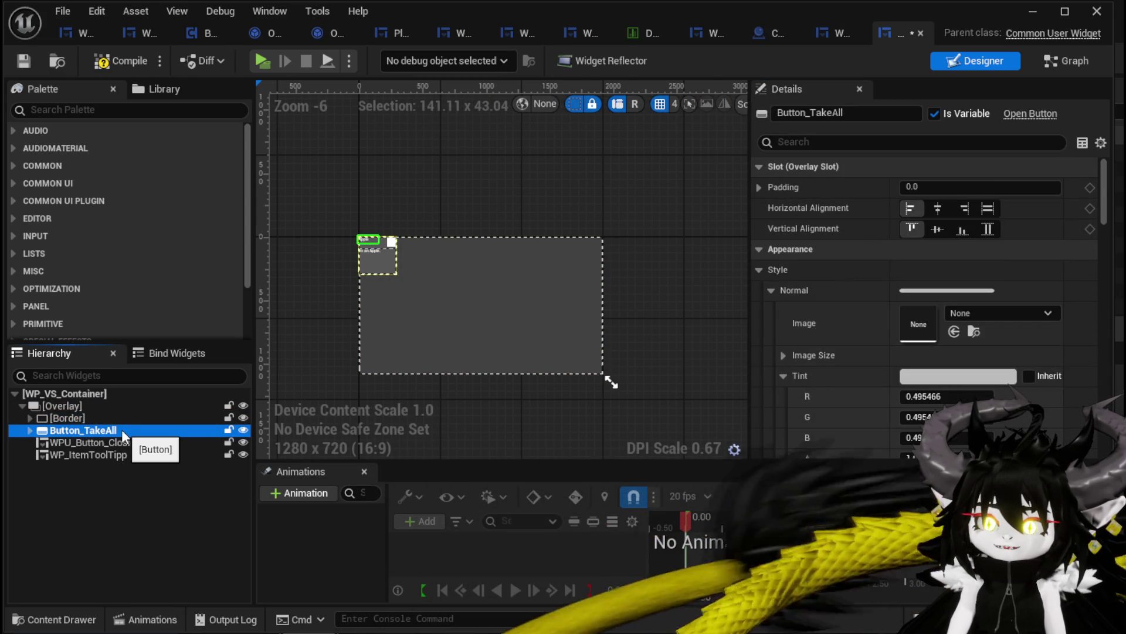
click(106, 453)
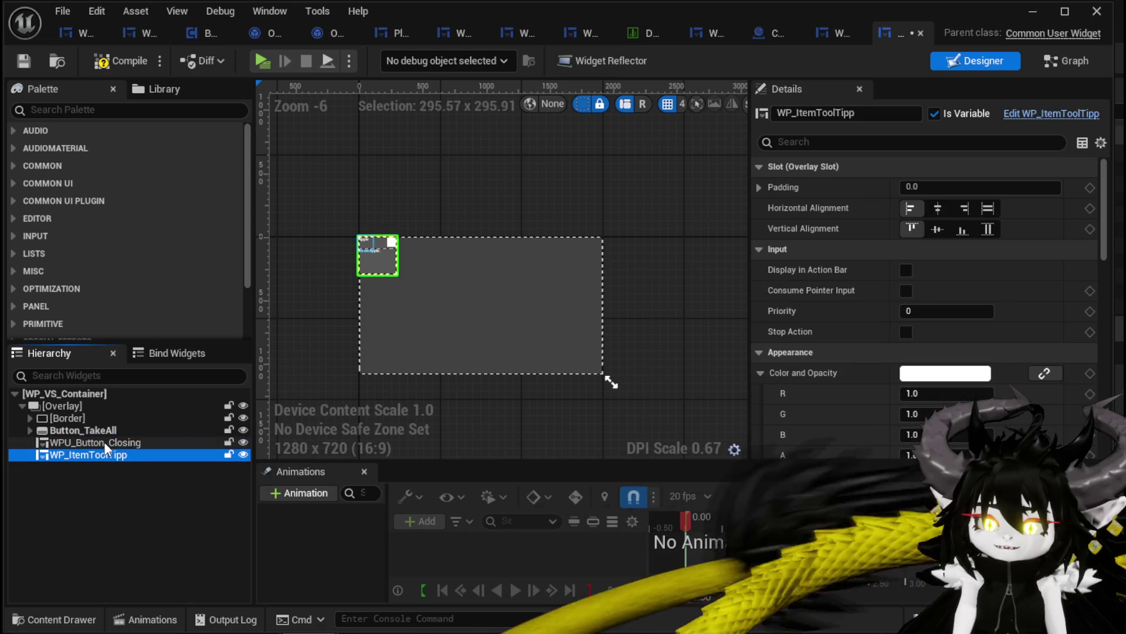
click(104, 441)
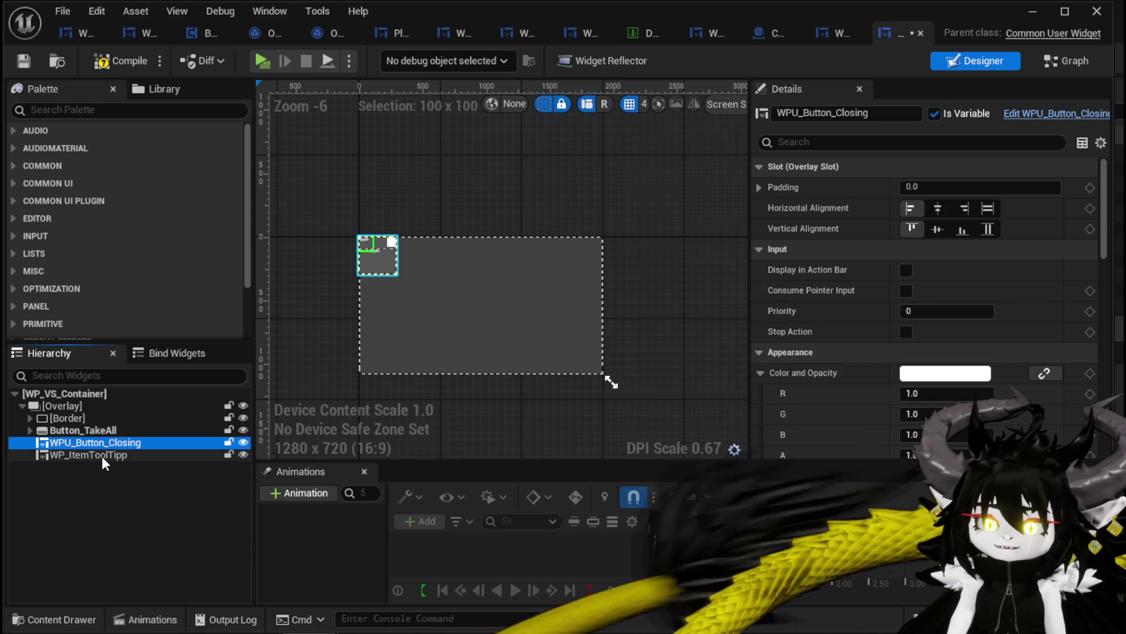
click(101, 456)
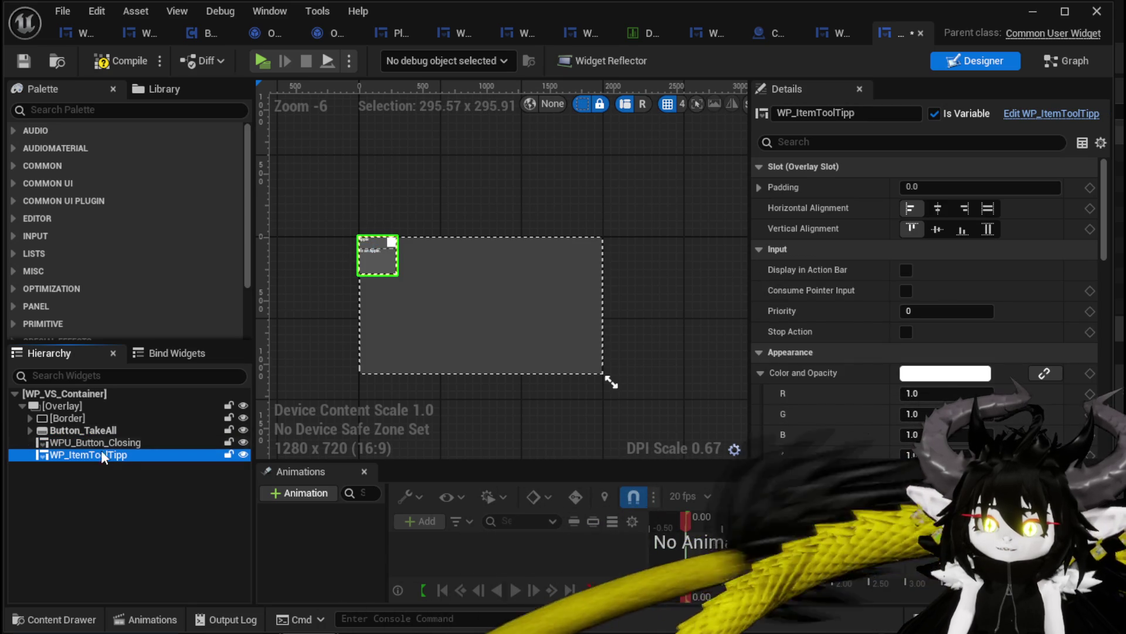
click(100, 445)
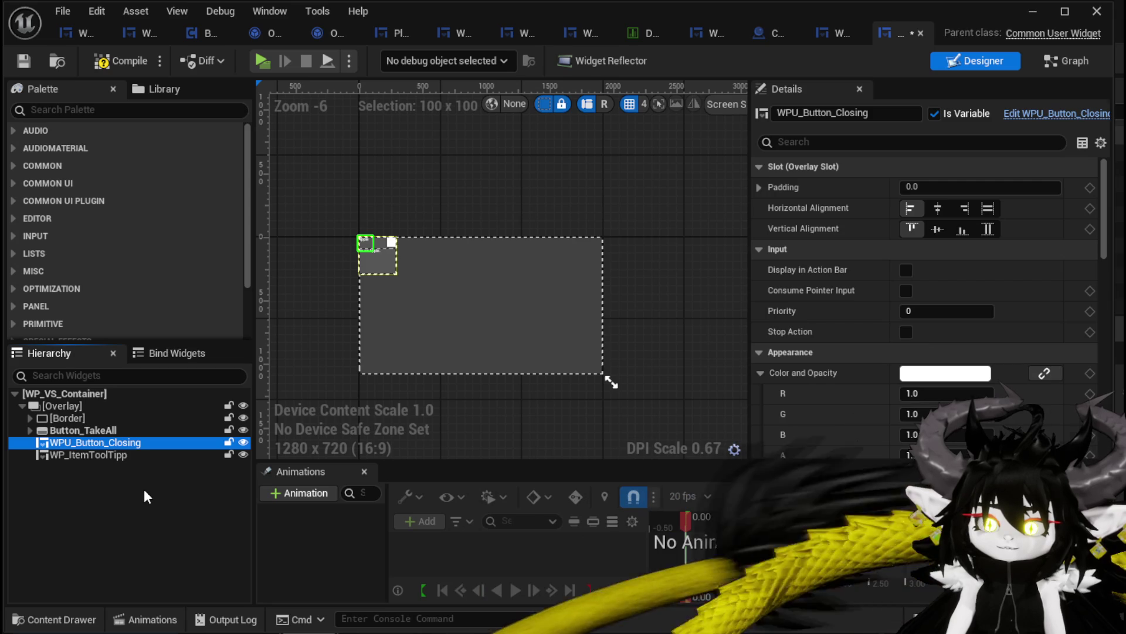
key(Delete)
click(109, 465)
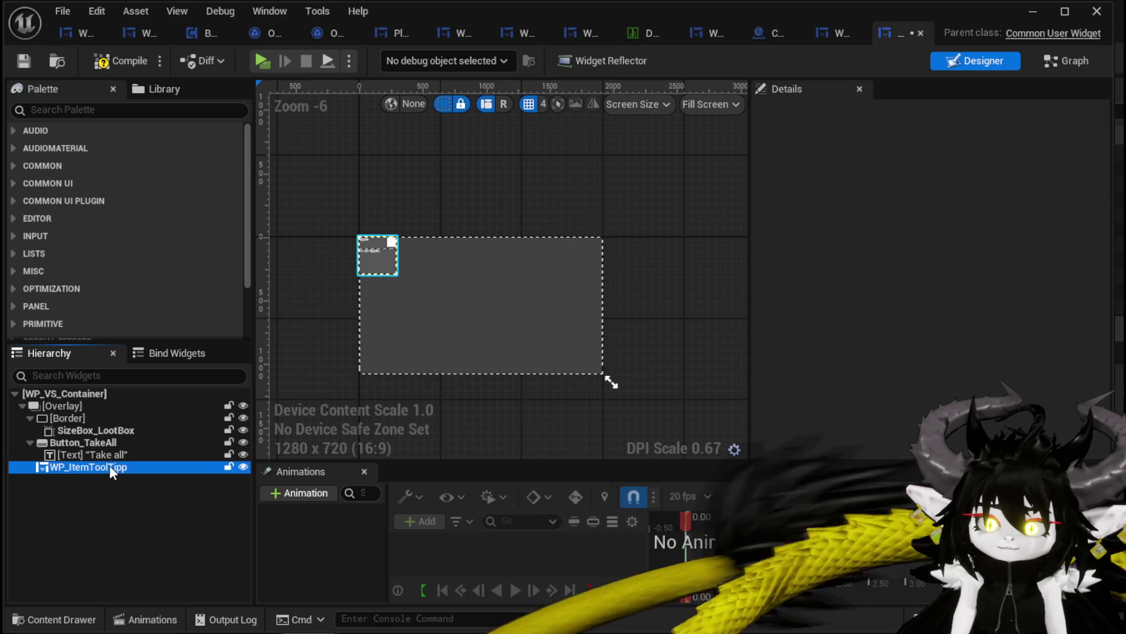
Step: Delete Button_TakeAll, leaving SizeBox_LootBox and WP_ItemToolTipp in the Overlay
click(103, 444)
key(Delete)
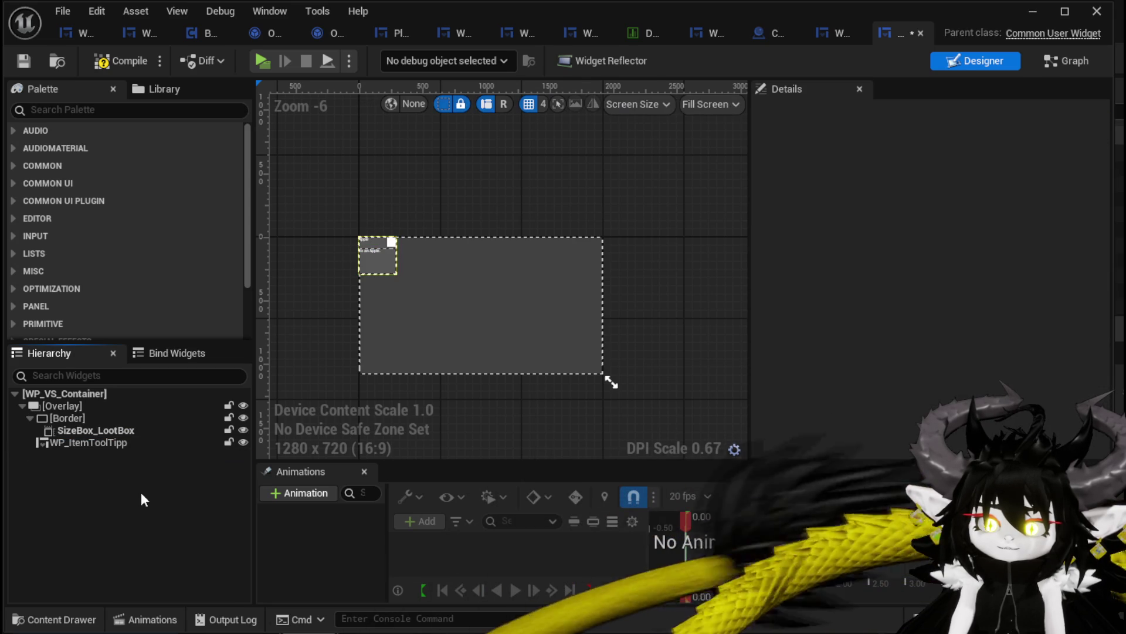
click(83, 431)
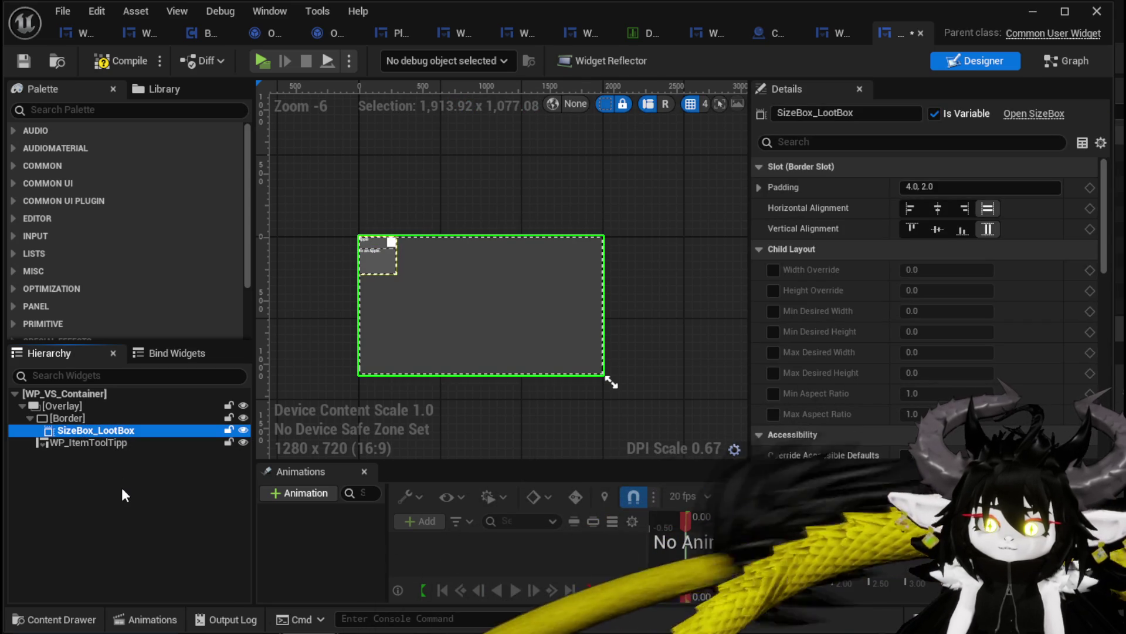
key(Up)
key(Up)
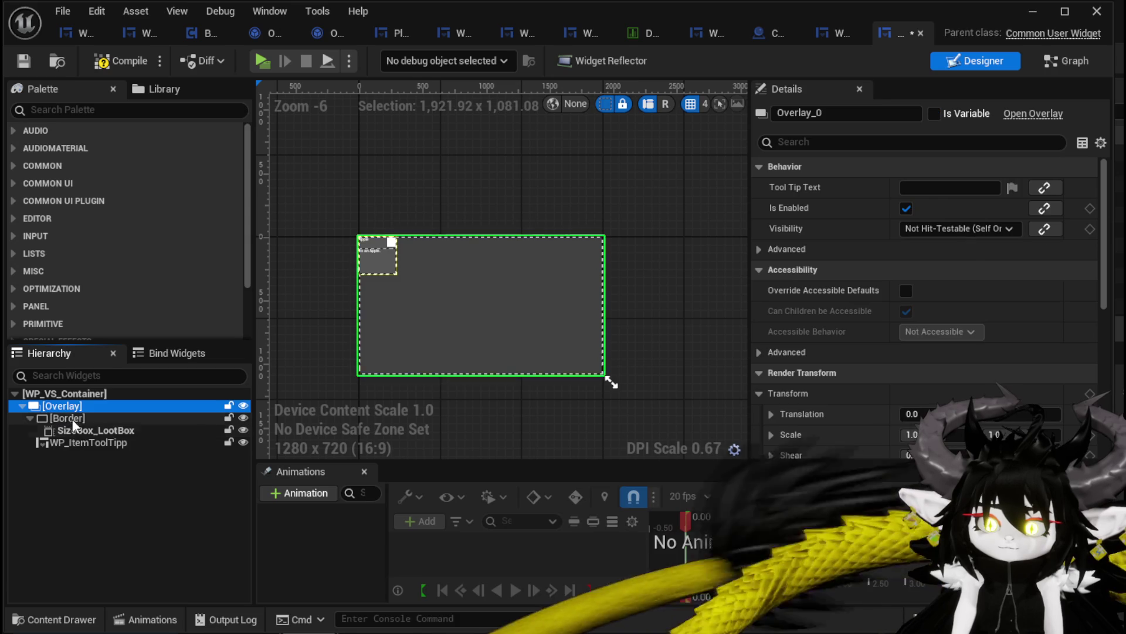
key(Down)
key(Down)
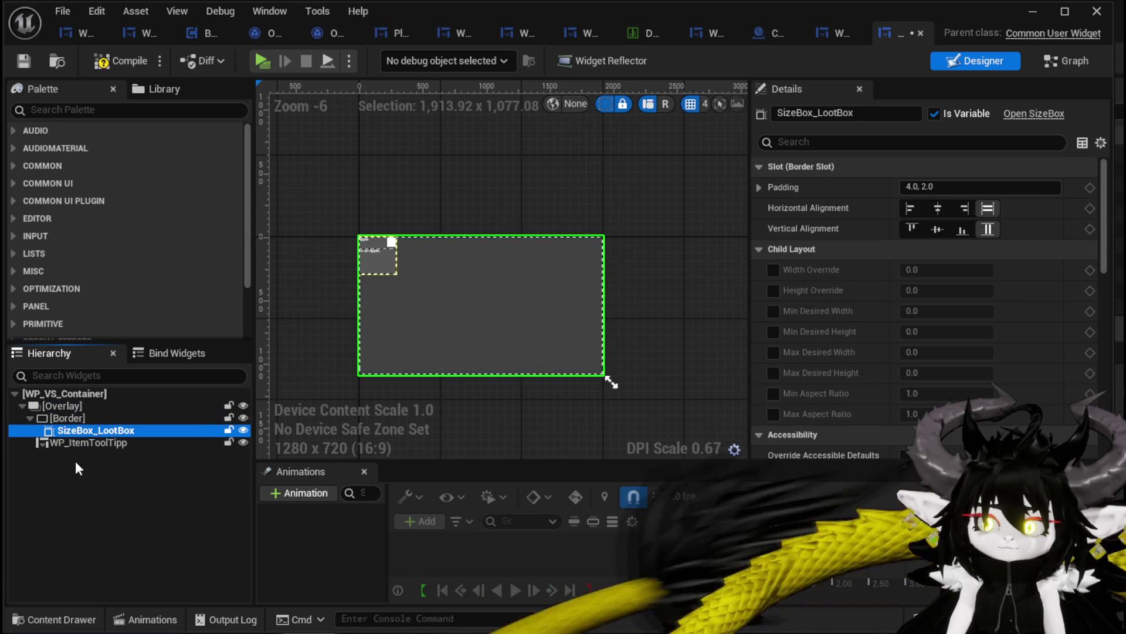
click(76, 445)
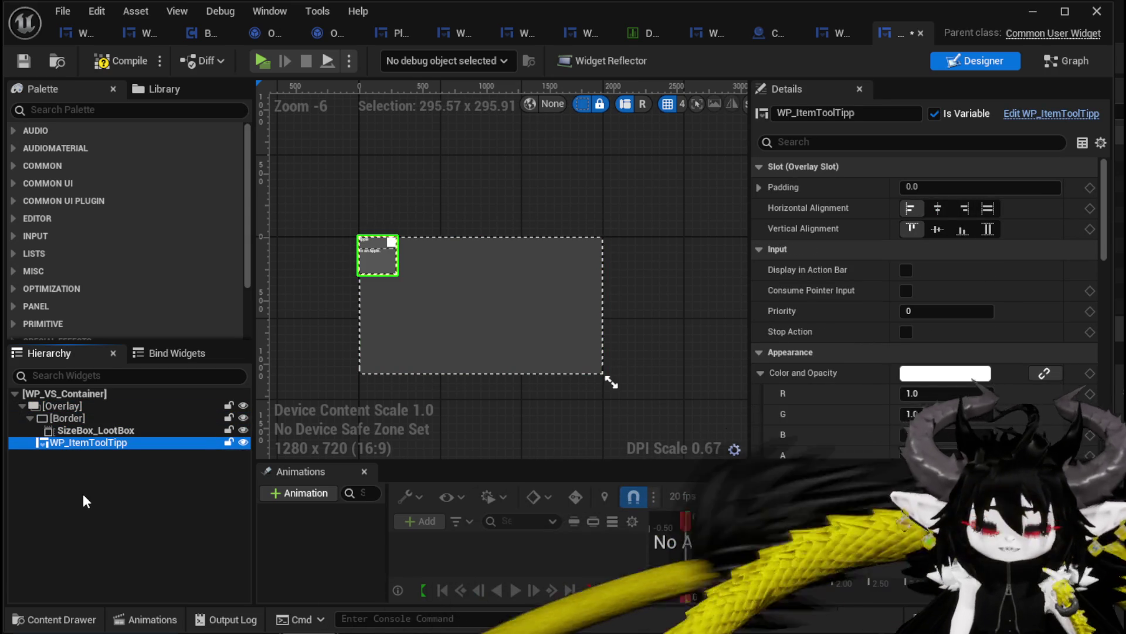
click(100, 508)
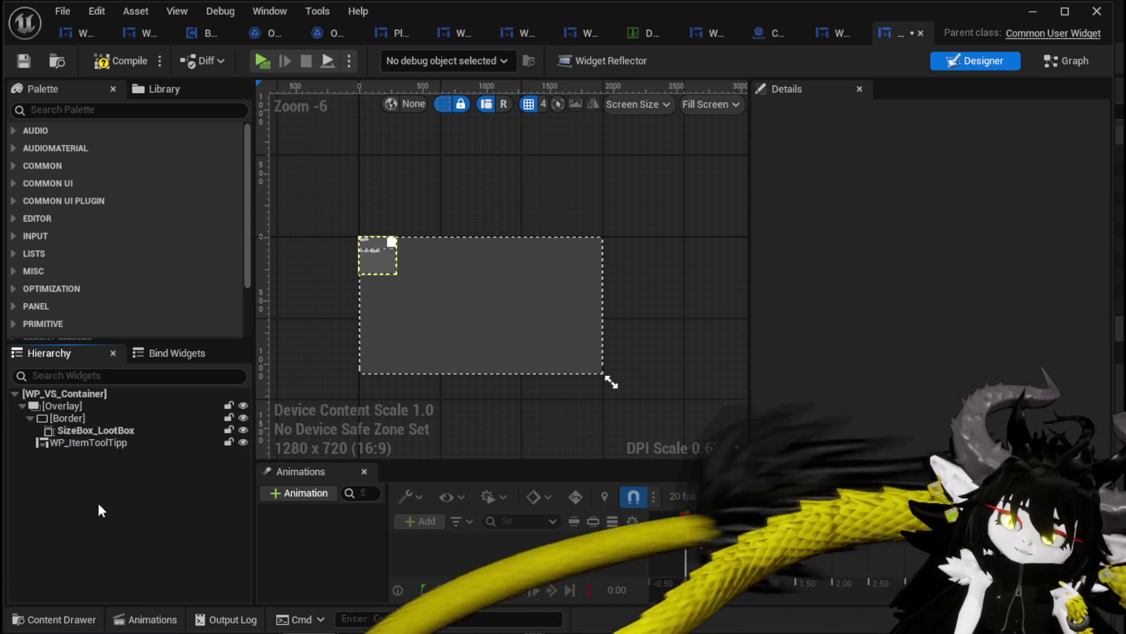
Step: Compile WP_VS_Container and go back to WP_VictoryUI
click(117, 61)
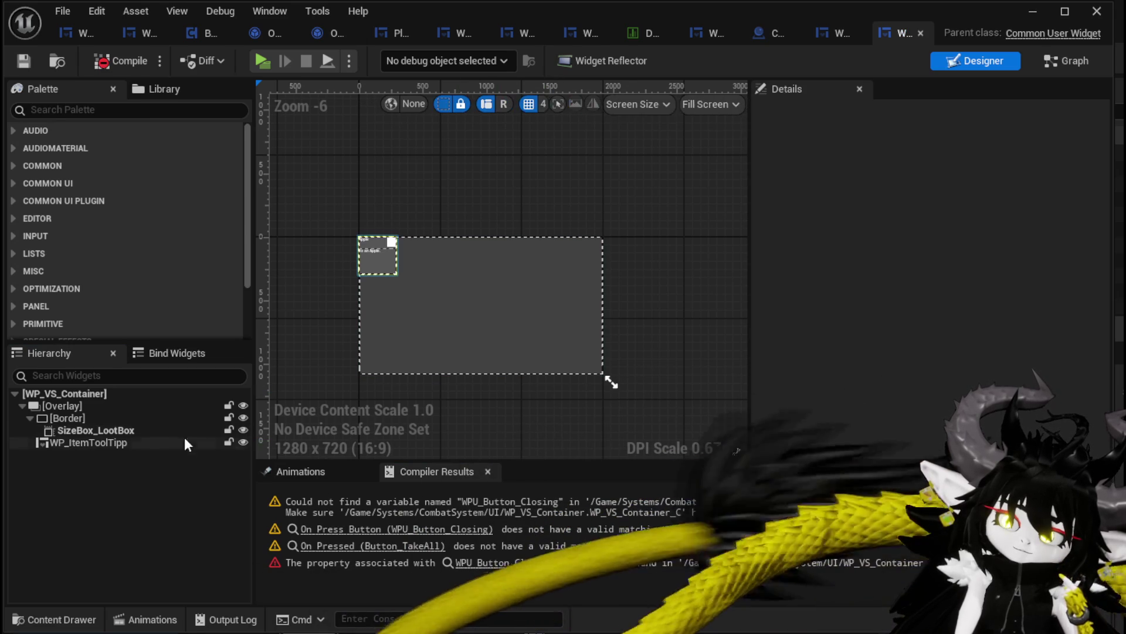
click(117, 442)
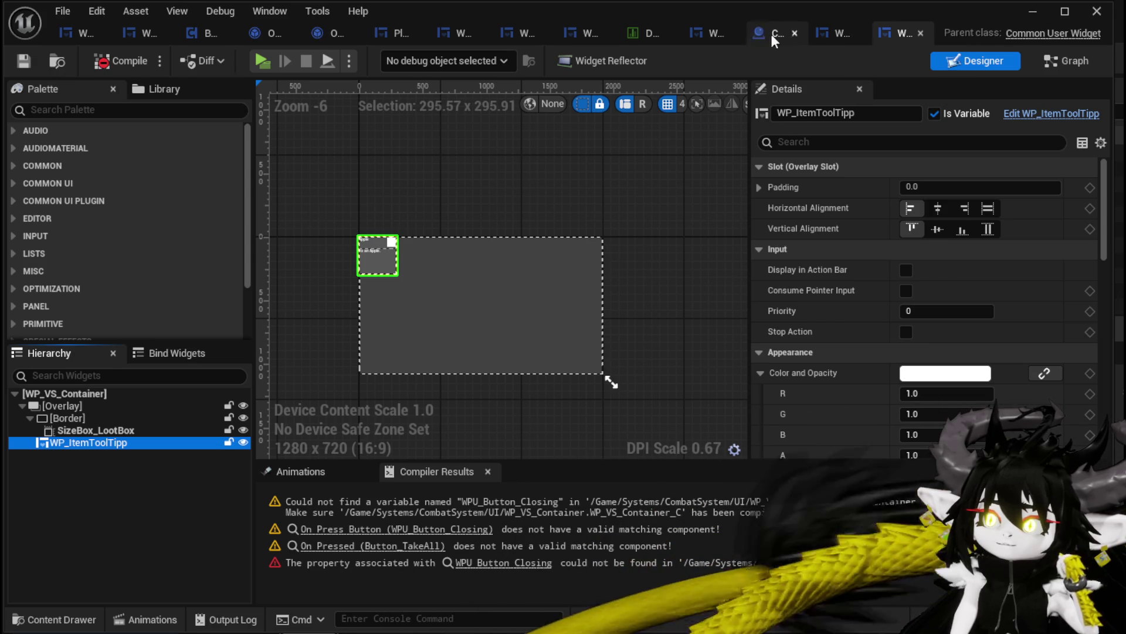
click(718, 34)
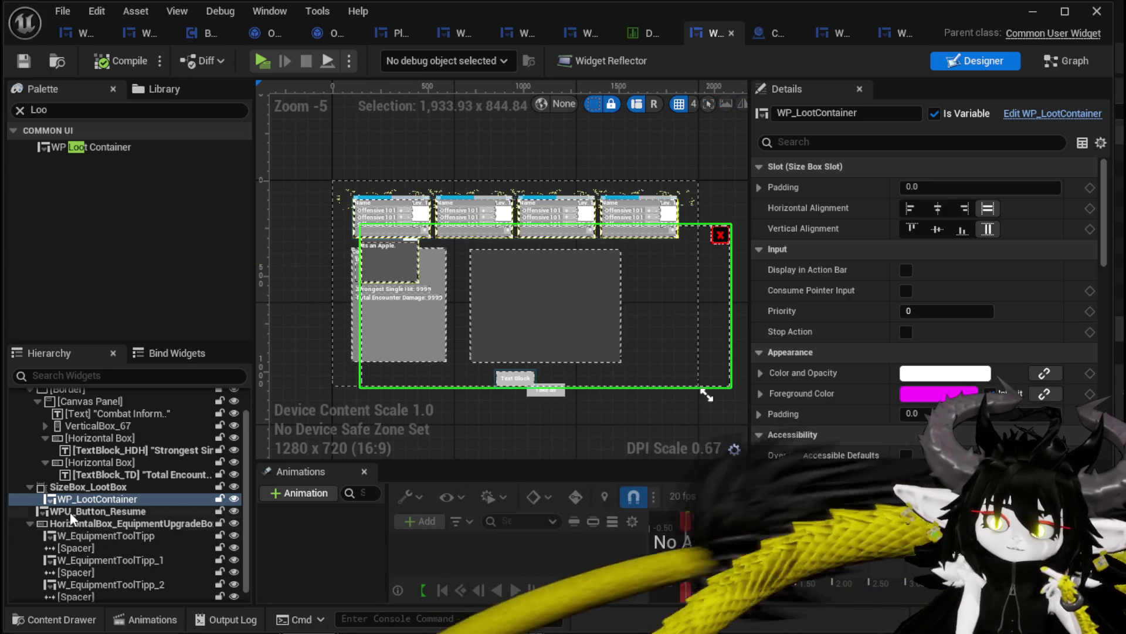
Step: Swap WP_LootContainer for WP VS Container inside SizeBox_LootBox, then compile and save
key(Delete)
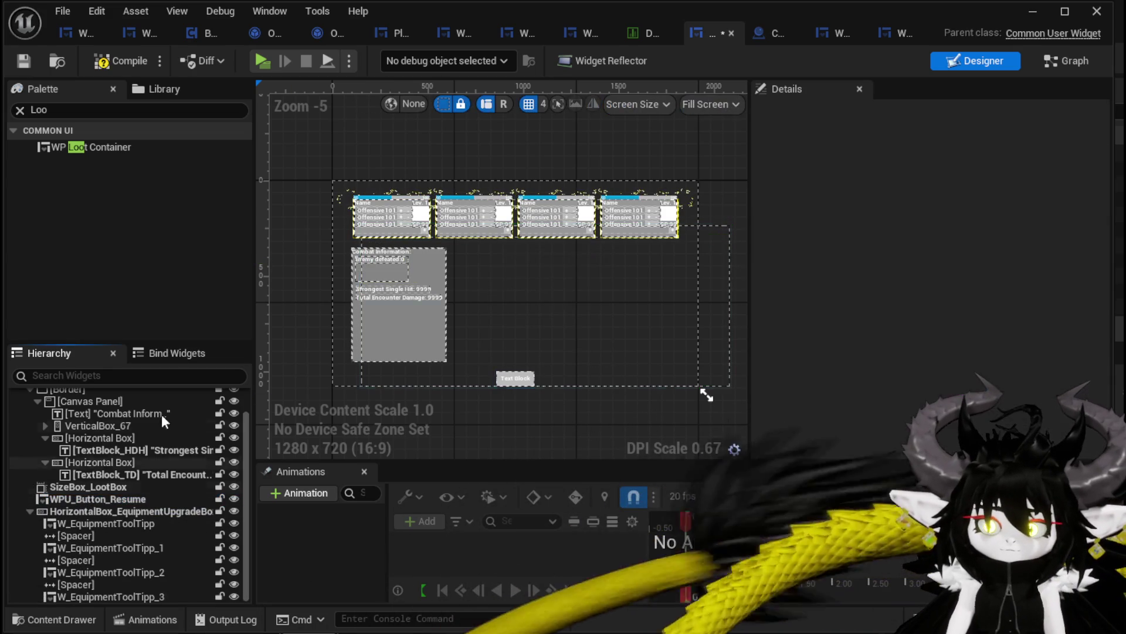
click(77, 110)
text(VS)
mouse_move(104, 147)
mouse_down()
mouse_move(349, 266)
mouse_move(507, 272)
mouse_up()
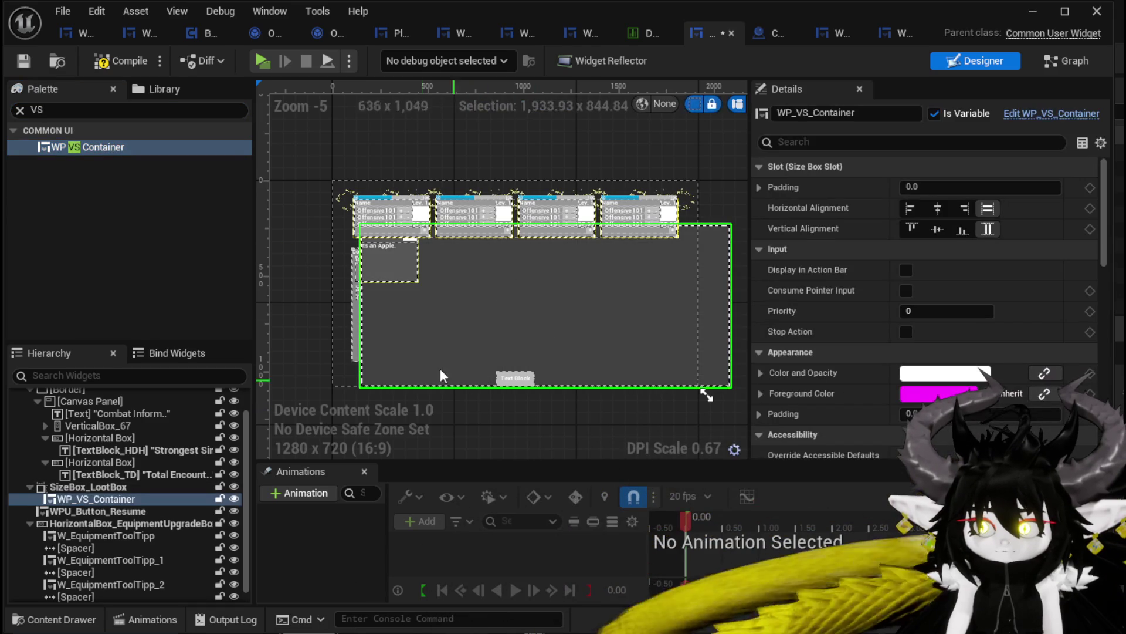
click(120, 61)
key(ctrl+s)
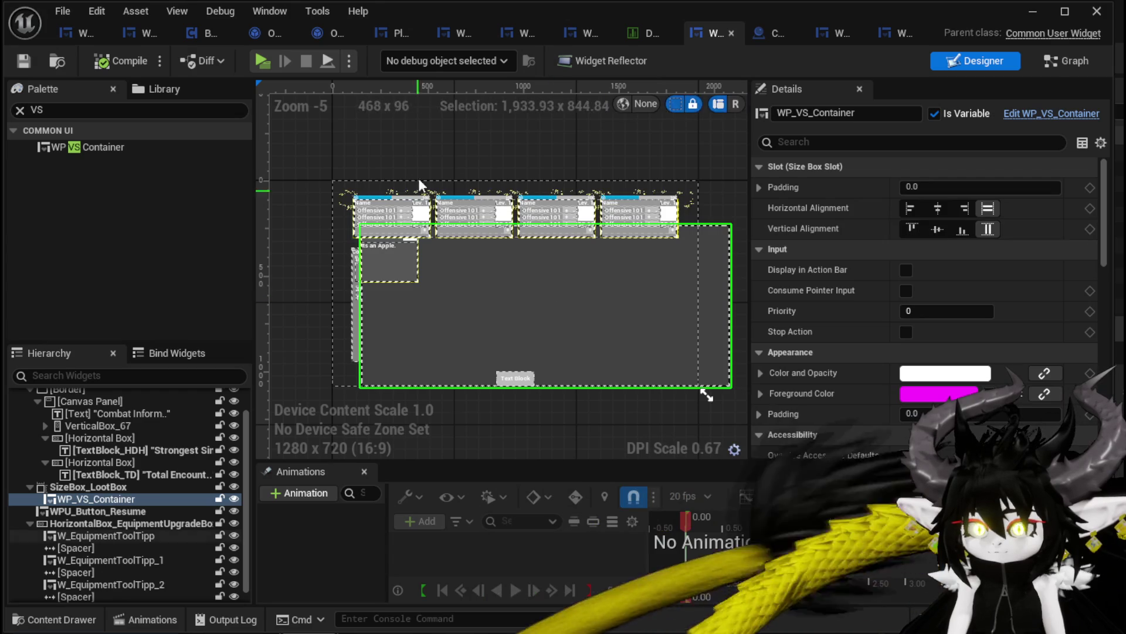
Step: Resize SizeBox_LootBox to 1141.14 × 572.57 at position 274.27, 110.11 and compile
click(88, 486)
drag(360, 304, 456, 304)
mouse_move(591, 223)
mouse_down()
mouse_move(587, 264)
mouse_move(584, 246)
mouse_up()
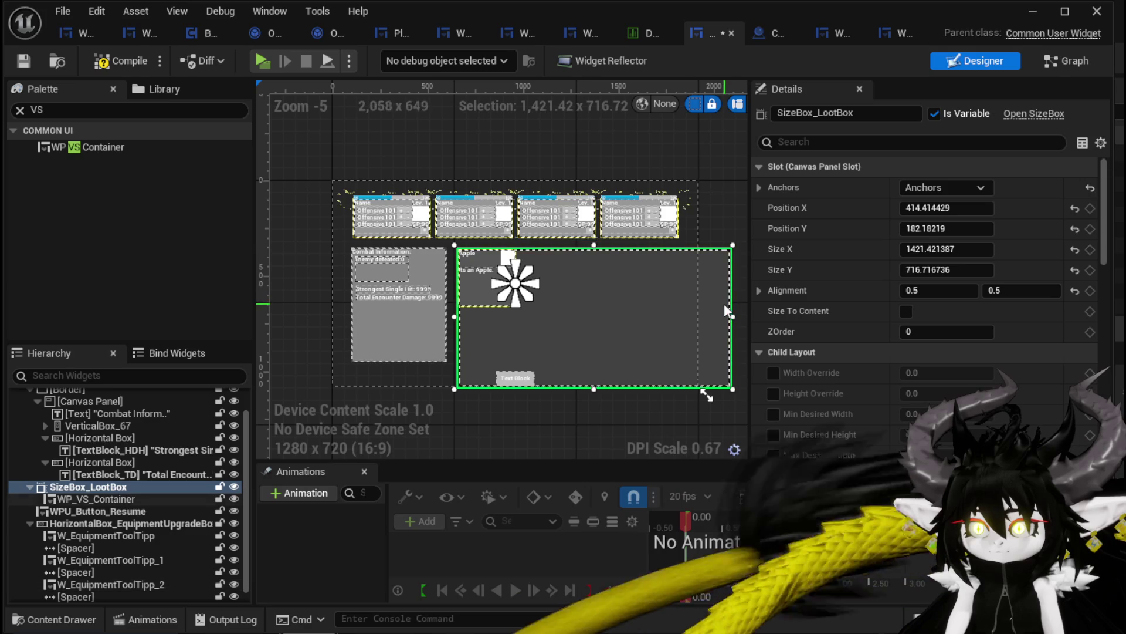
drag(732, 312, 679, 314)
mouse_move(580, 387)
mouse_down()
mouse_move(570, 389)
mouse_move(572, 360)
mouse_up()
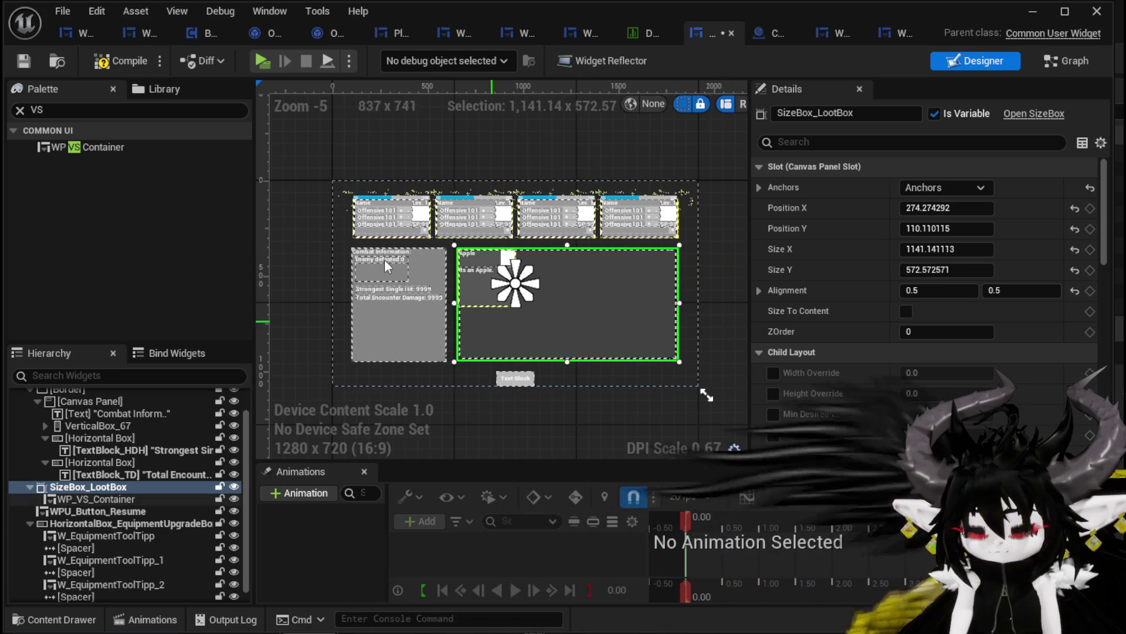
click(24, 61)
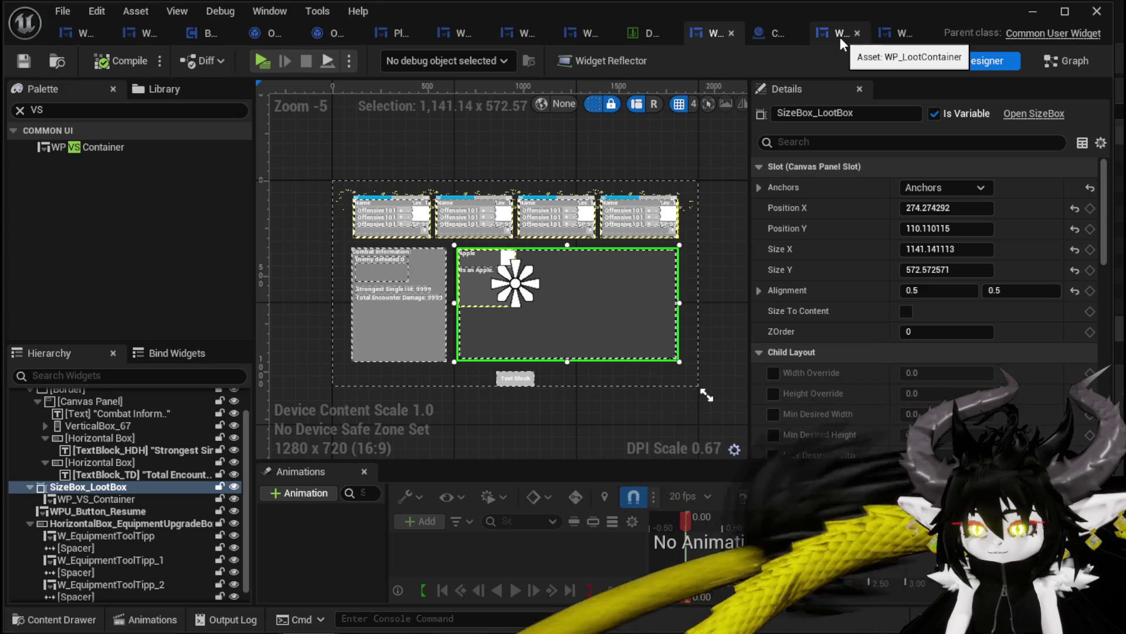
Step: Delete every node in WP_VS_Container's EventGraph and compile
click(891, 36)
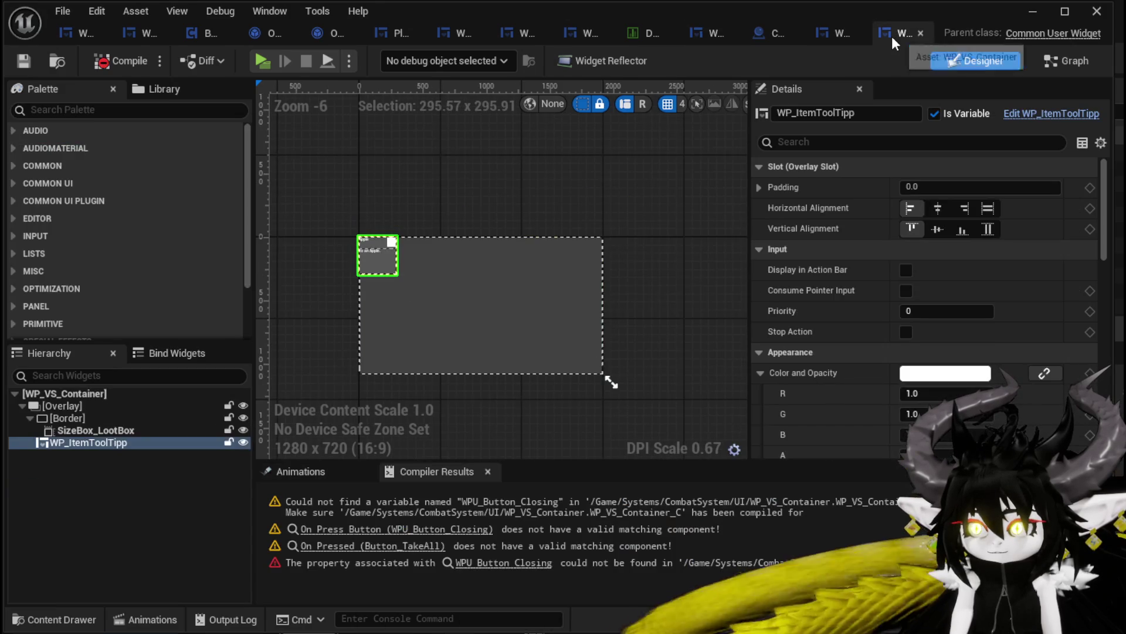
click(126, 431)
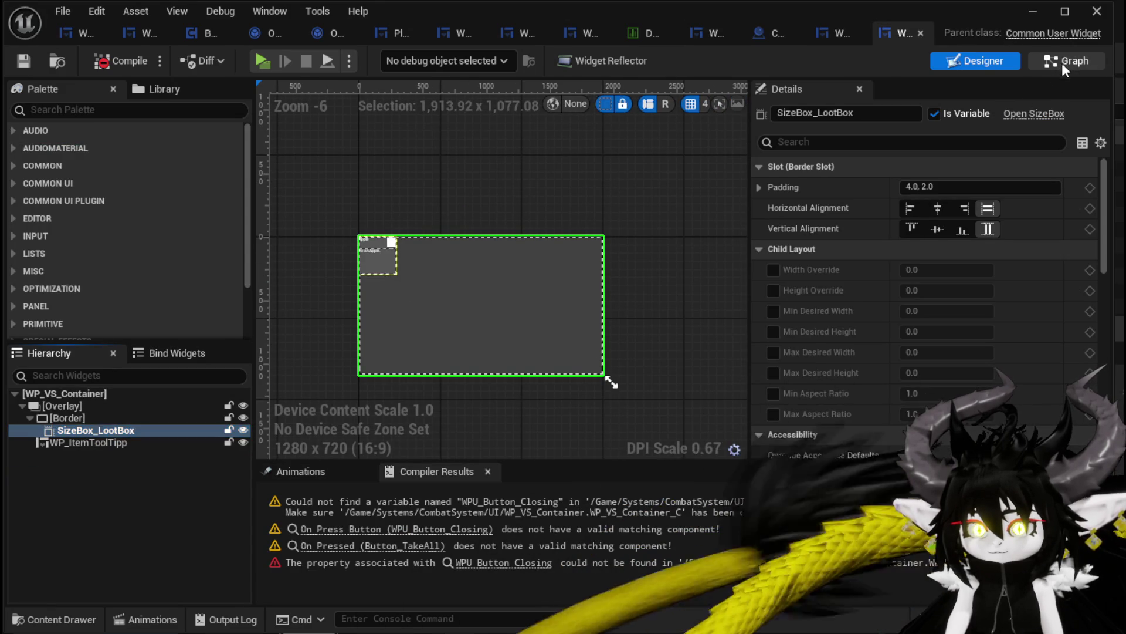
click(1062, 62)
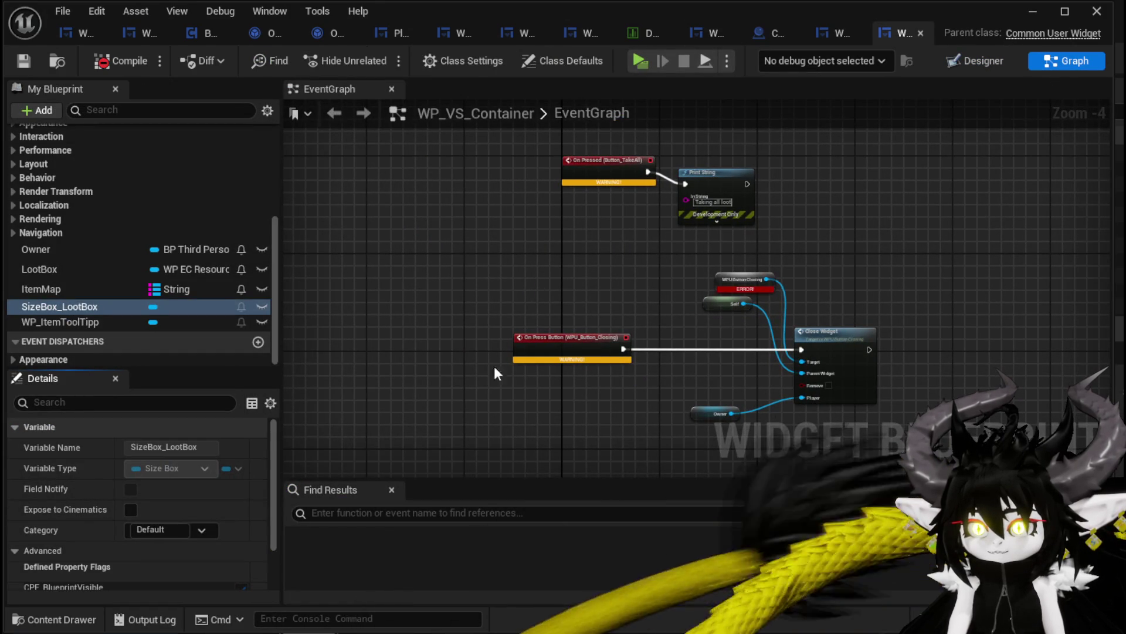
drag(445, 463, 917, 150)
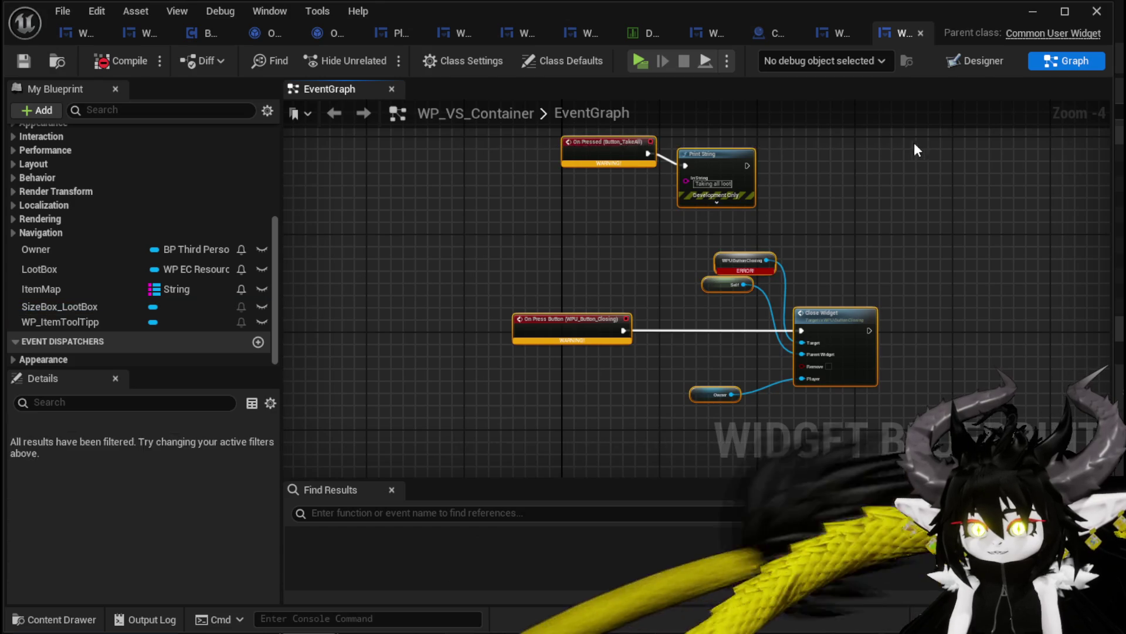
key(Delete)
scroll(837, 320, down, 4)
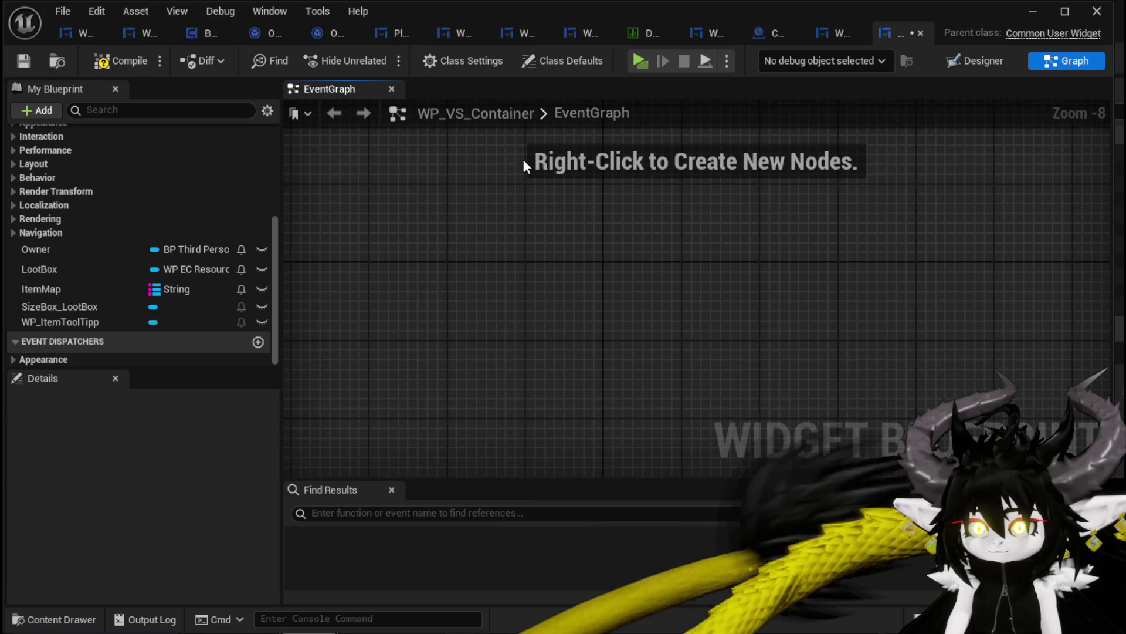
click(120, 60)
click(22, 64)
Step: Open WP_VS_Container's FillLootBox function, then compare it with WP_LootContainer's version
scroll(162, 179, up, 3)
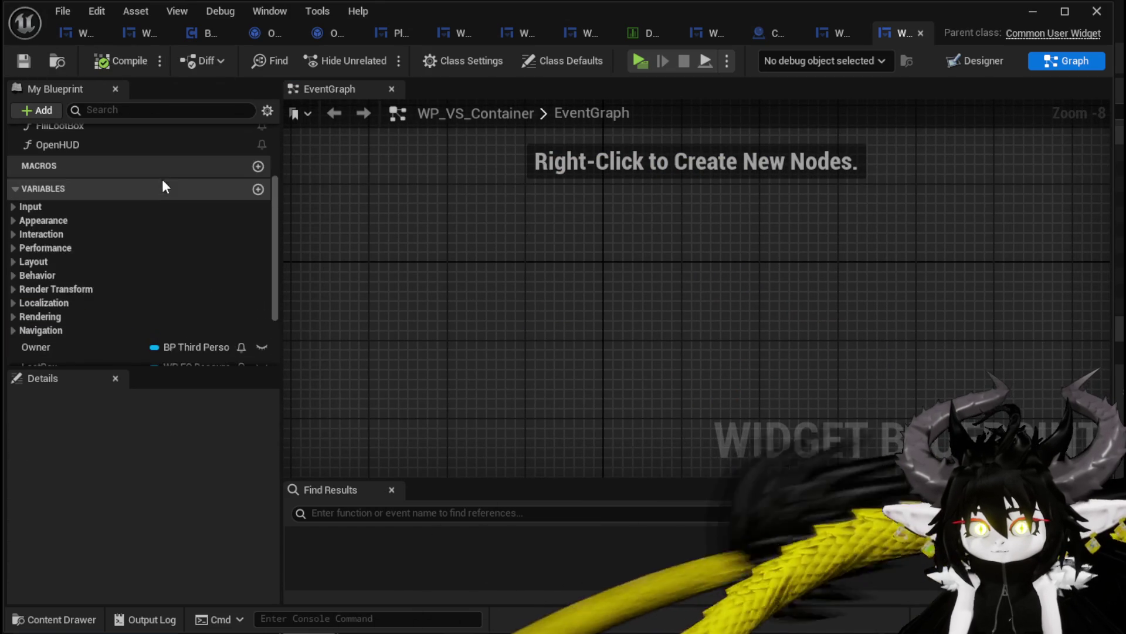
scroll(165, 186, up, 3)
click(113, 223)
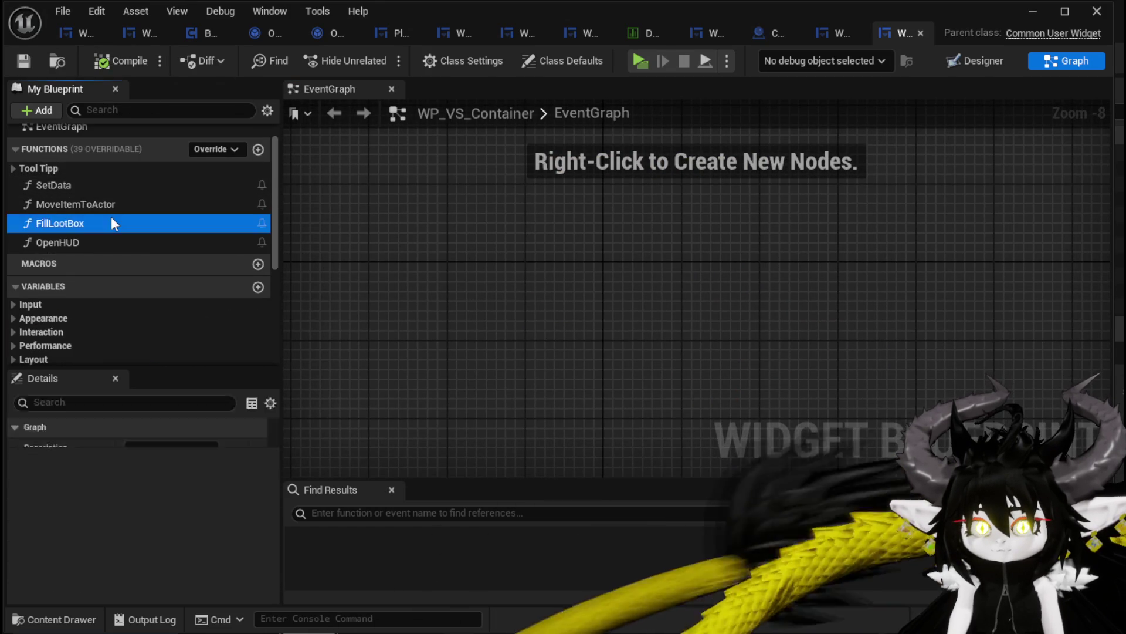
double_click(111, 218)
mouse_move(417, 422)
mouse_down()
mouse_move(533, 322)
mouse_move(871, 167)
mouse_up()
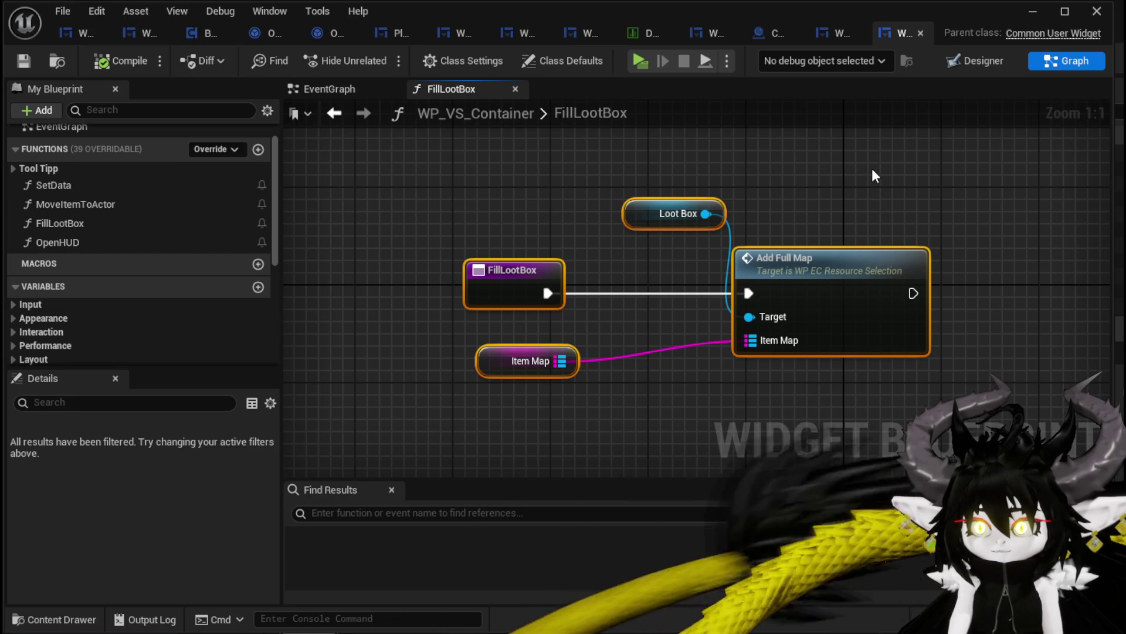
click(482, 157)
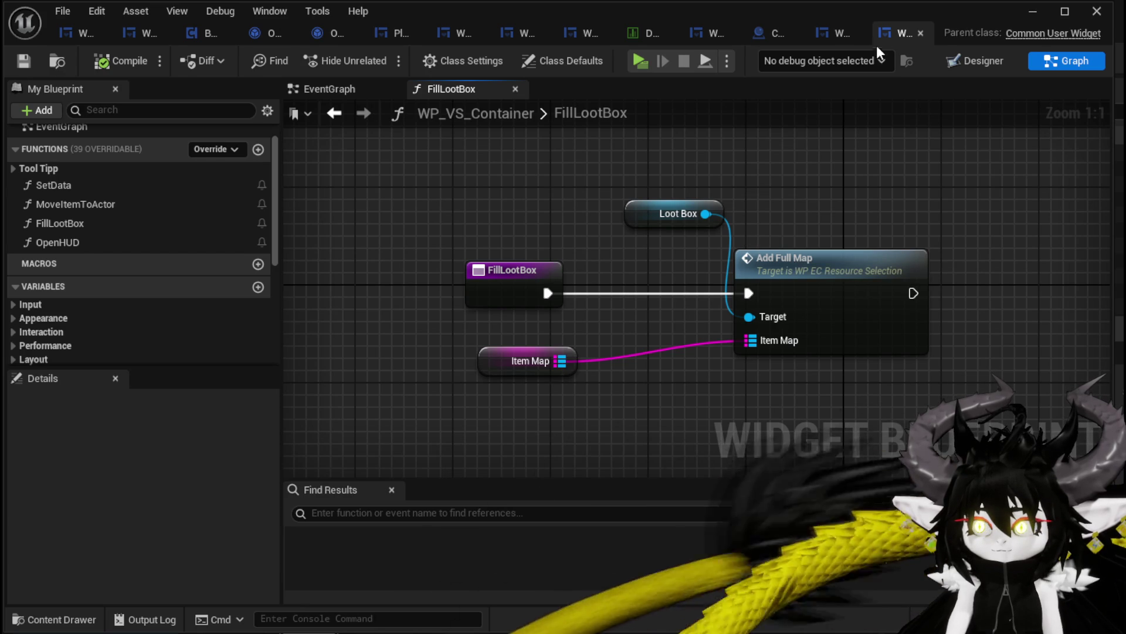
click(840, 43)
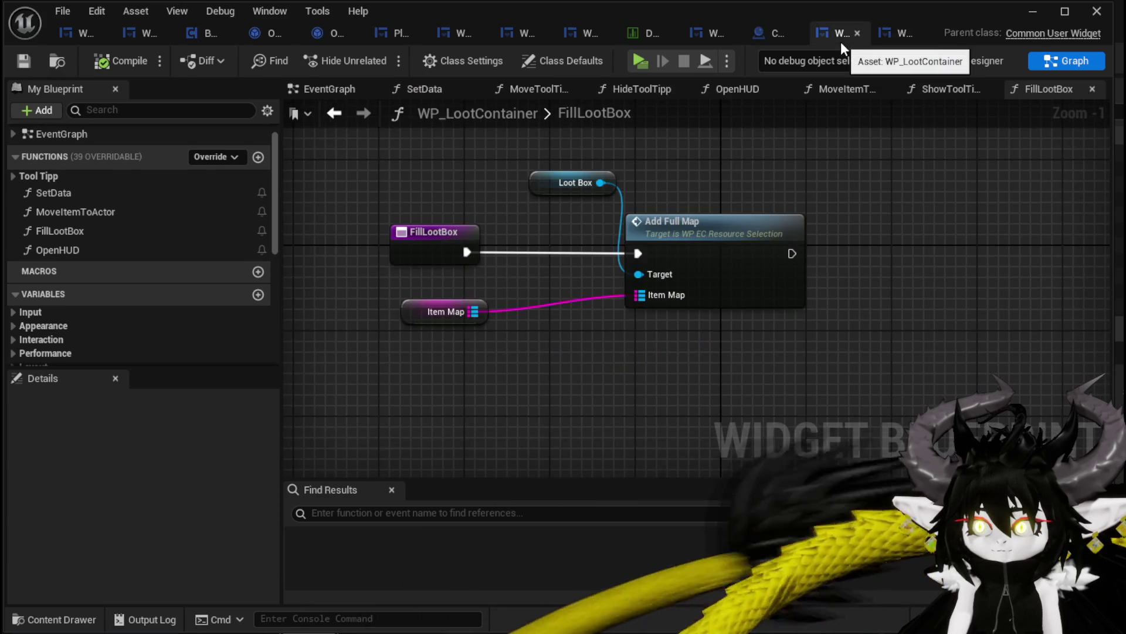
Step: Remove the BPC Loot Container and Build Container nodes from Combat_Manager's BuildVictoryScreen graph
click(755, 43)
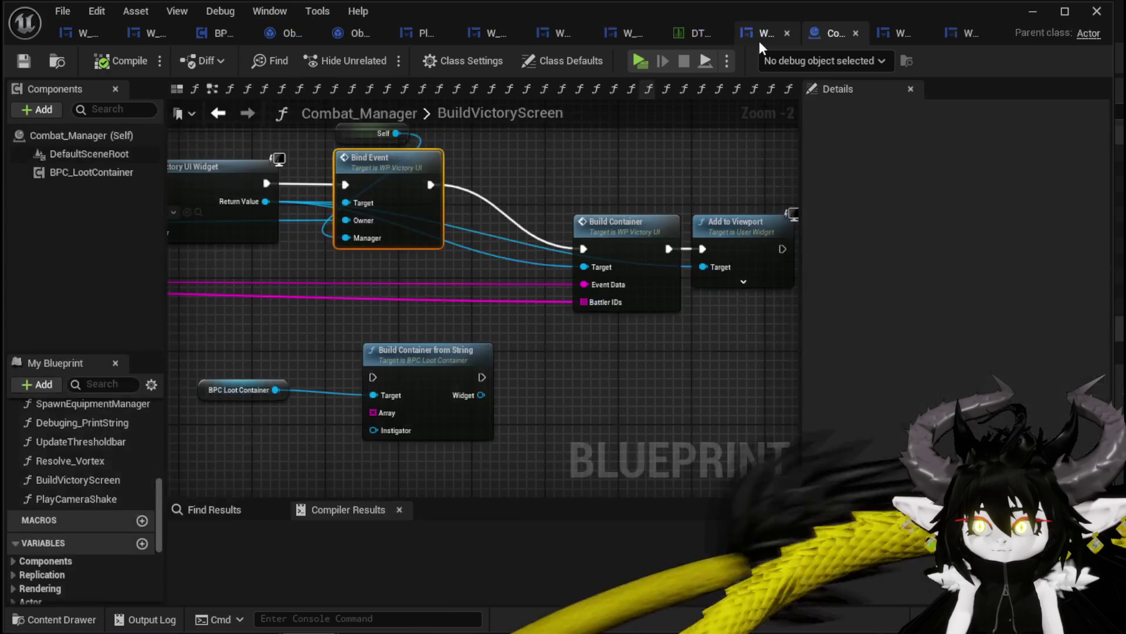
drag(529, 175, 684, 286)
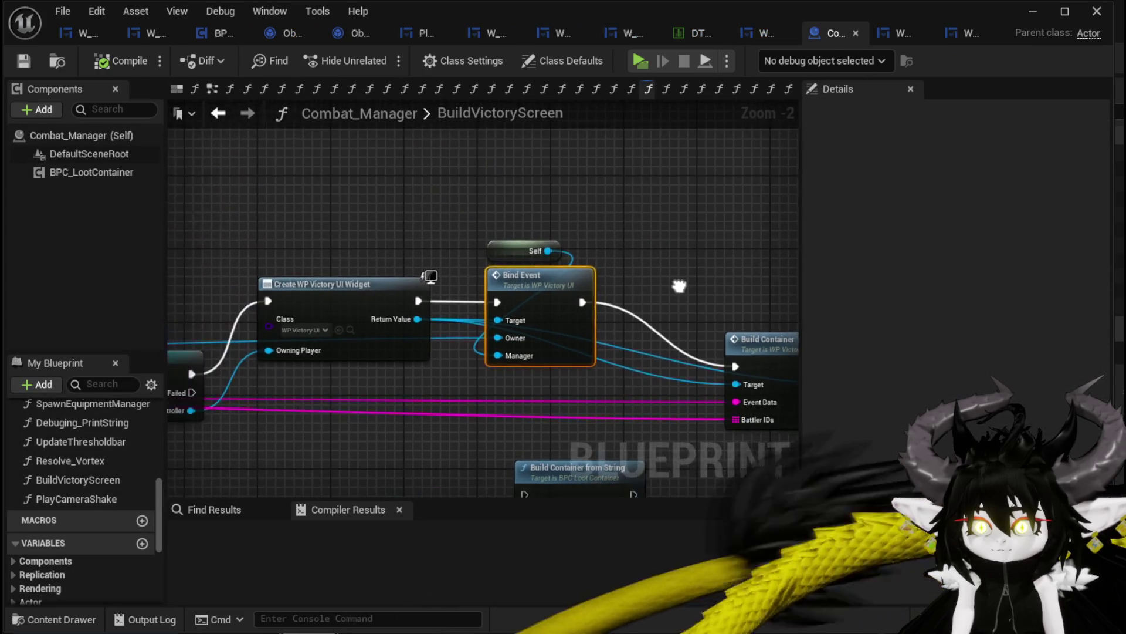
scroll(410, 194, down, 3)
drag(411, 193, 681, 153)
scroll(421, 227, up, 3)
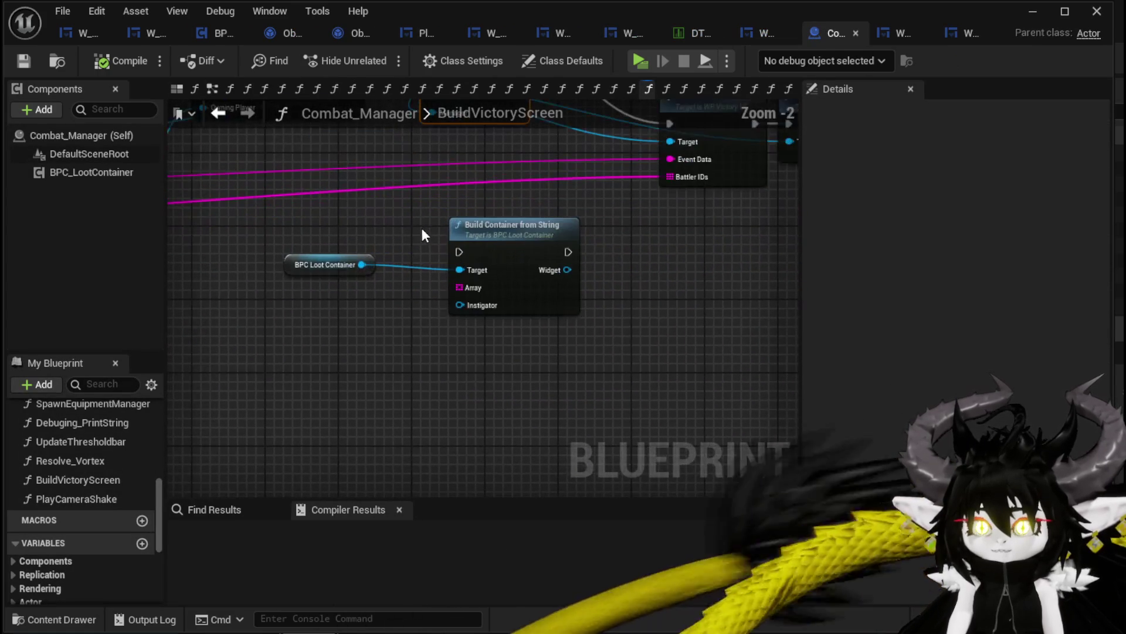
drag(348, 259, 593, 364)
key(Delete)
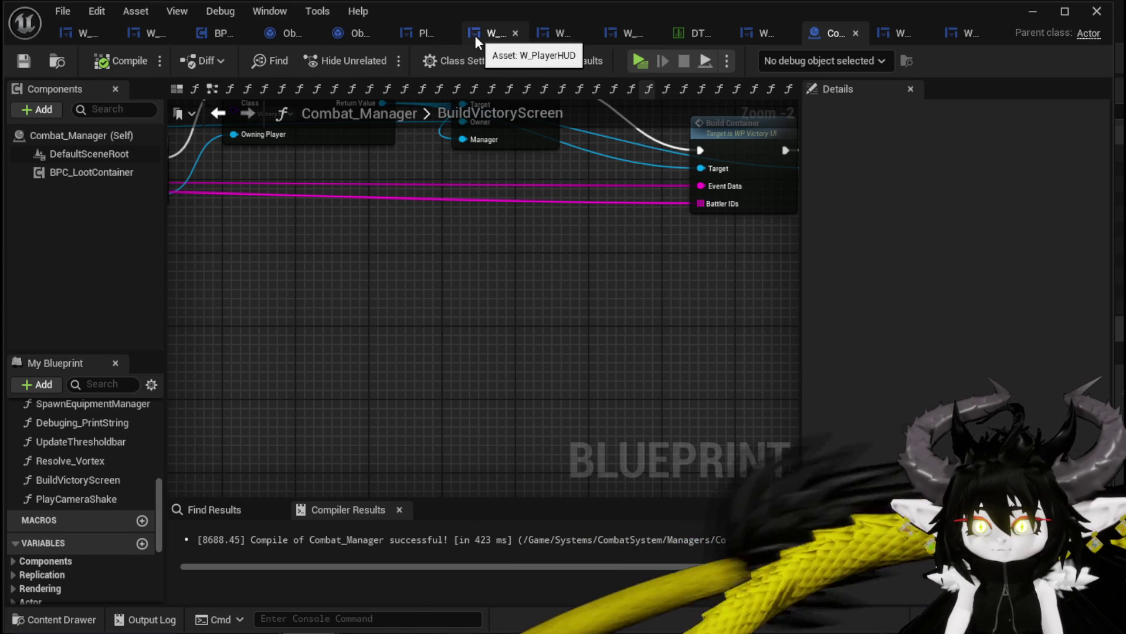
click(752, 33)
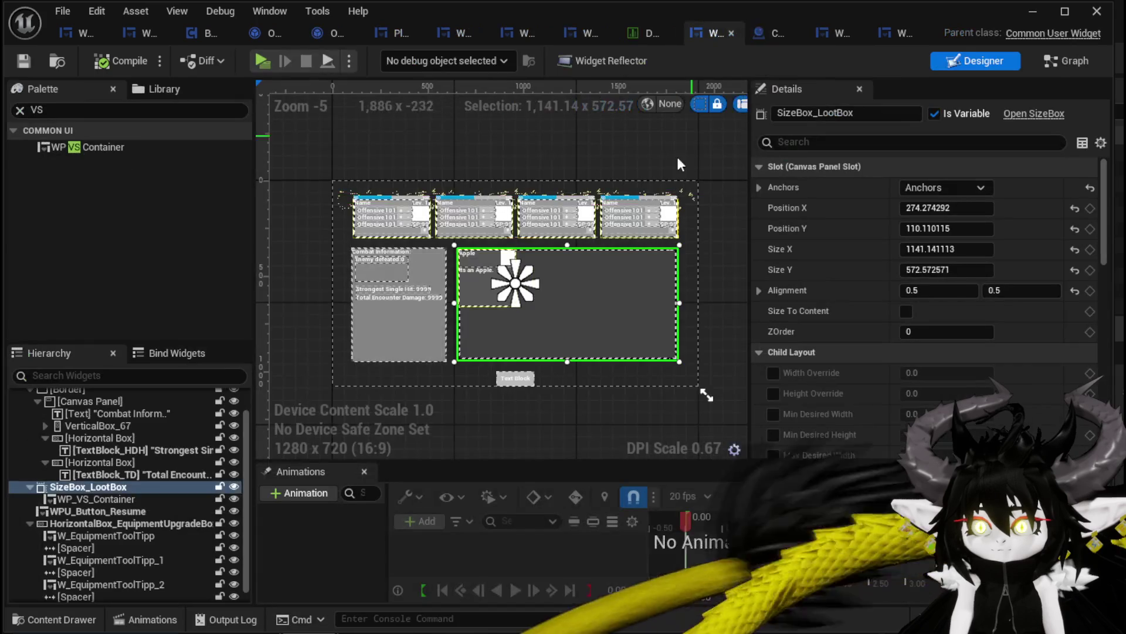
Step: Open WP_VictoryUI's BuildContainer graph and look over its Loot Map and entry nodes
click(1067, 60)
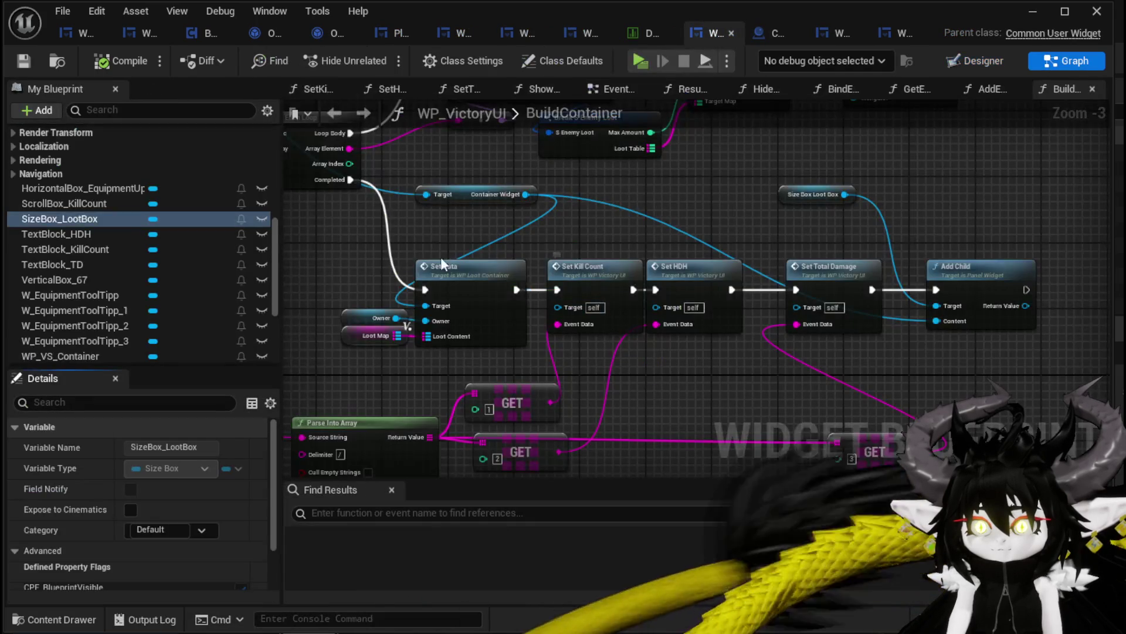
mouse_move(901, 200)
mouse_down()
mouse_move(837, 402)
mouse_move(813, 381)
mouse_up()
click(950, 226)
drag(912, 361, 875, 188)
mouse_move(622, 251)
mouse_down()
mouse_move(627, 228)
mouse_move(723, 214)
mouse_move(544, 257)
mouse_up()
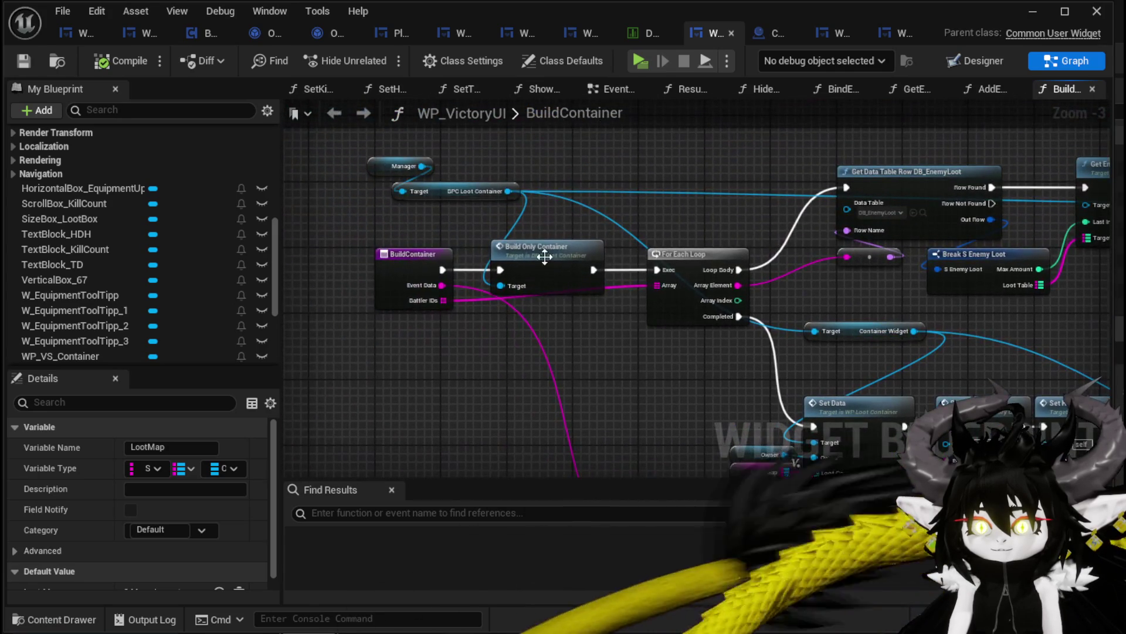
click(405, 230)
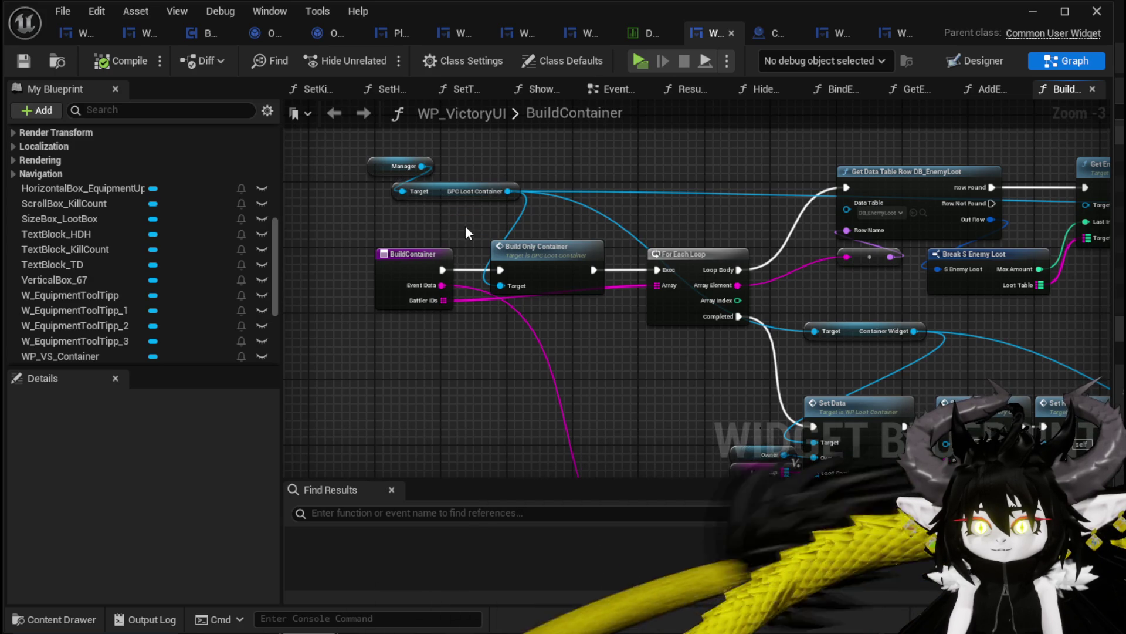
drag(466, 226, 522, 247)
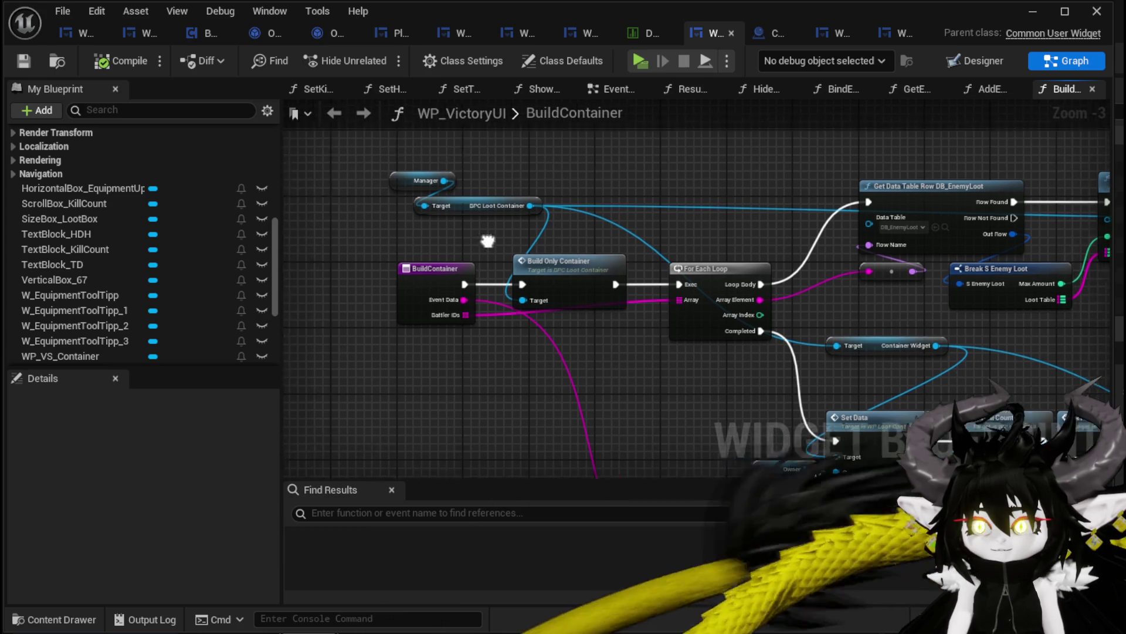
scroll(194, 234, down, 2)
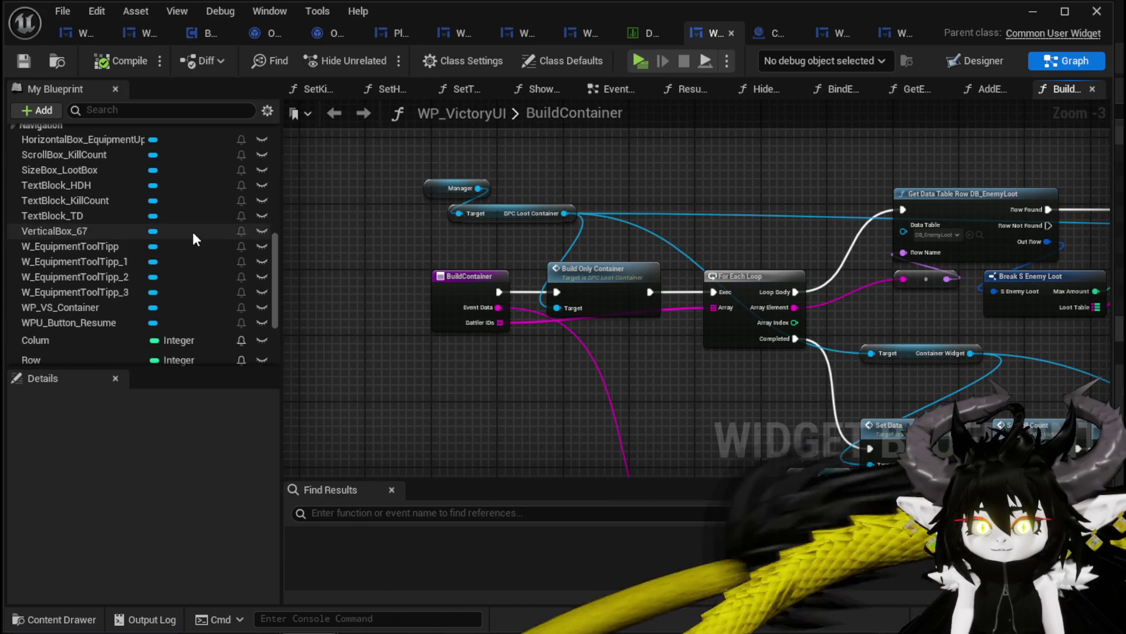
Step: Add a WP VS Container getter and wire it into Add Child's Content input
click(153, 306)
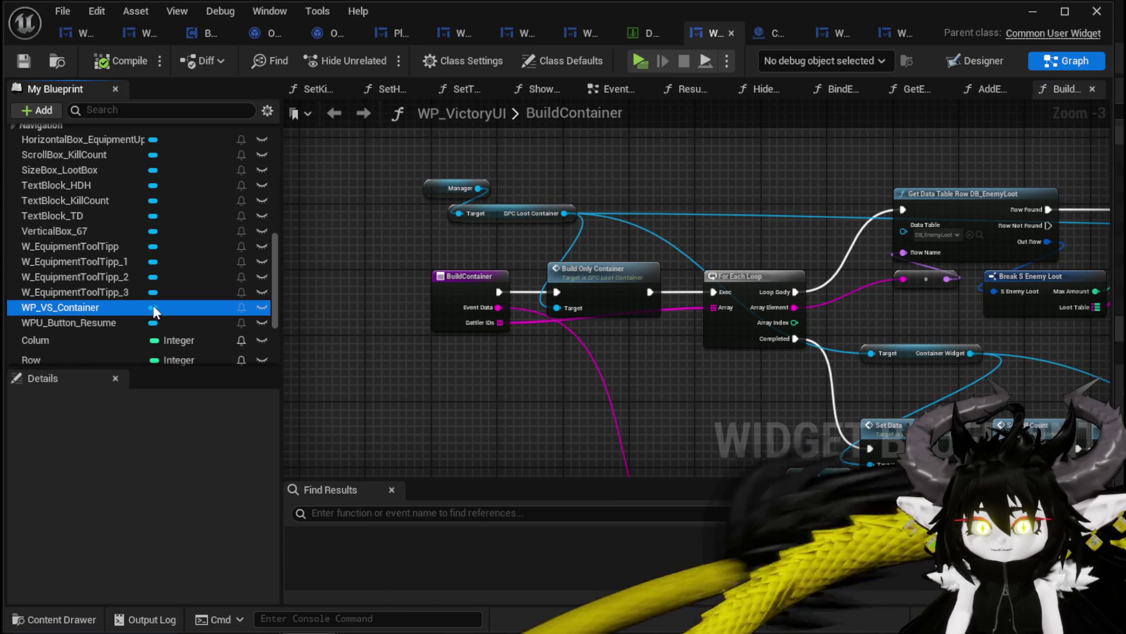
drag(709, 206, 645, 159)
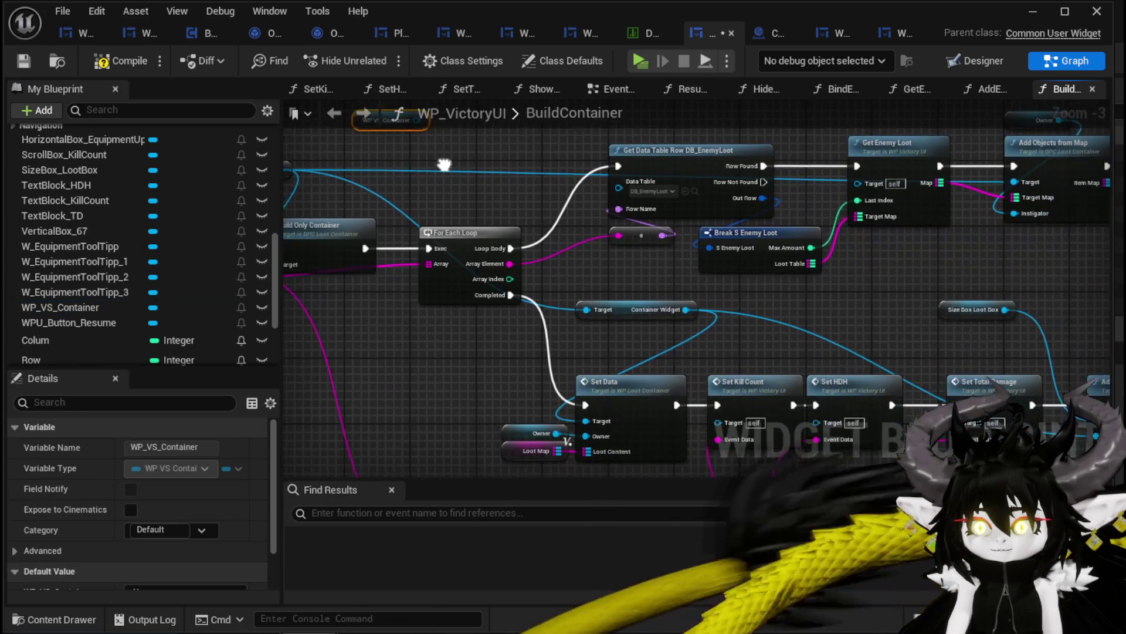
mouse_move(828, 149)
mouse_down()
mouse_move(657, 211)
mouse_move(564, 225)
mouse_up()
mouse_move(669, 216)
mouse_down()
mouse_move(893, 324)
mouse_move(907, 350)
mouse_move(925, 195)
mouse_move(815, 197)
mouse_move(1089, 212)
mouse_up()
mouse_move(885, 232)
mouse_down()
mouse_move(571, 261)
mouse_move(487, 286)
mouse_move(584, 333)
mouse_move(529, 215)
mouse_move(522, 391)
mouse_move(716, 353)
mouse_up()
mouse_move(632, 420)
mouse_down()
mouse_move(352, 246)
mouse_move(494, 388)
mouse_up()
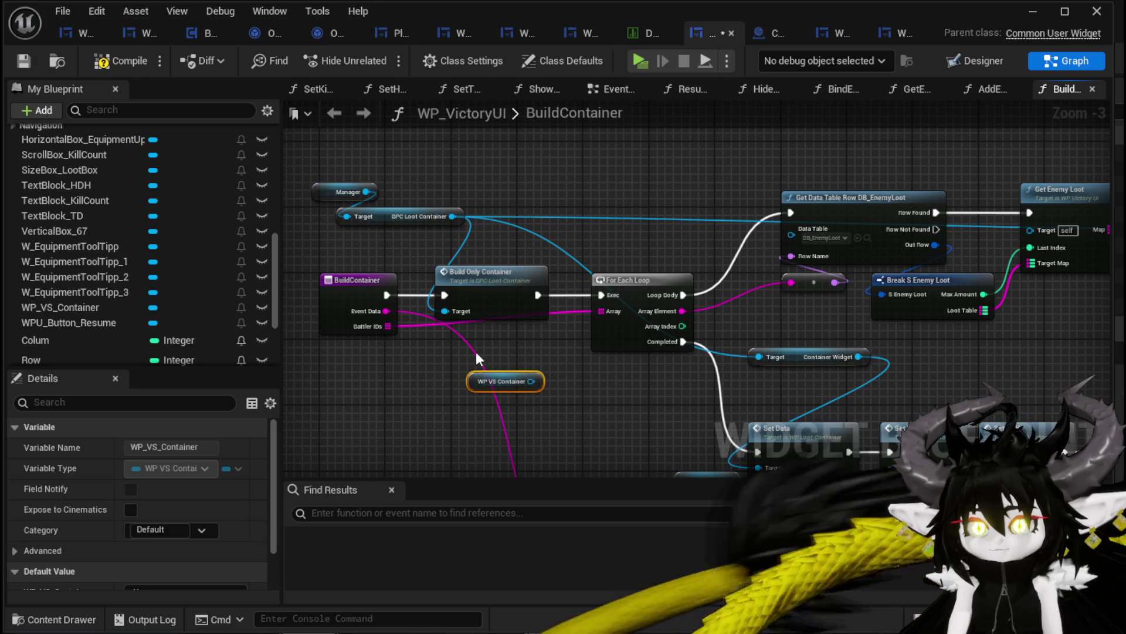
Step: Open the Build Only Container function definition in BPC_LootContainer
click(493, 271)
mouse_move(492, 271)
mouse_down()
mouse_move(478, 233)
mouse_move(487, 237)
mouse_up()
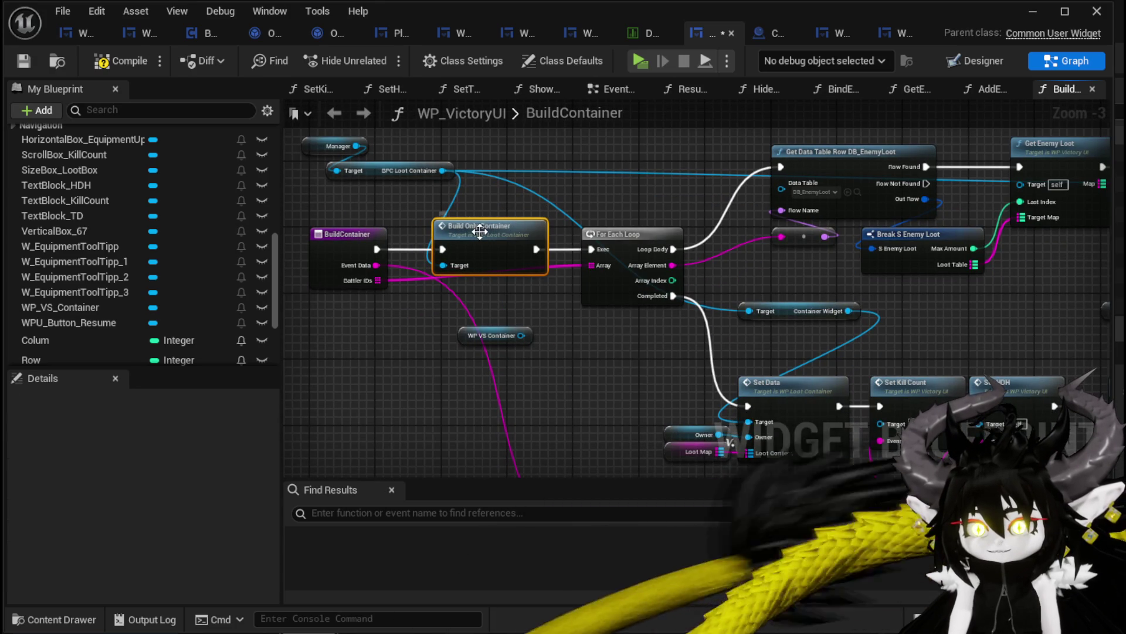
double_click(480, 232)
mouse_move(574, 222)
mouse_down()
mouse_move(446, 259)
mouse_move(347, 212)
mouse_move(112, 205)
mouse_move(529, 233)
mouse_move(382, 251)
mouse_move(531, 257)
mouse_up()
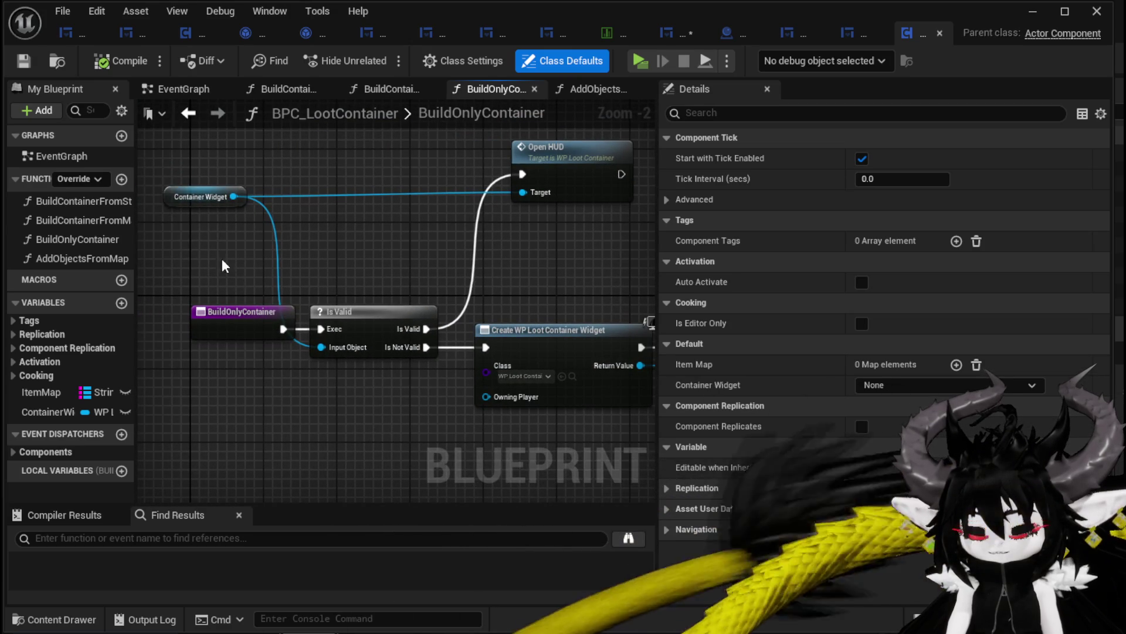
Step: Unhook Build Only Container so BuildContainer feeds For Each Loop directly
click(195, 114)
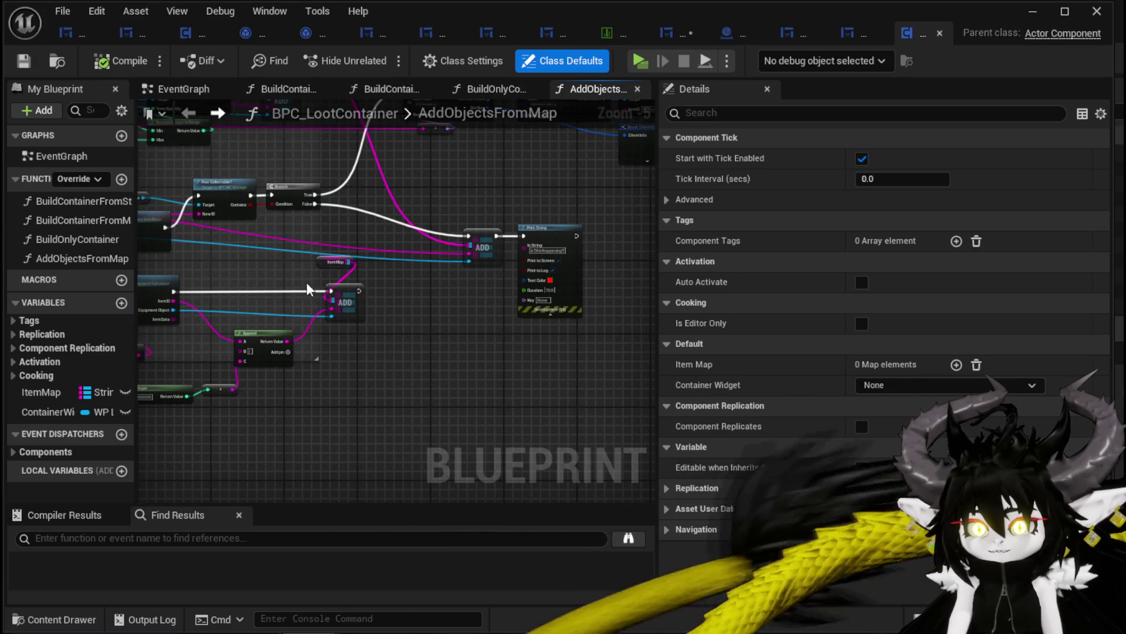
click(798, 34)
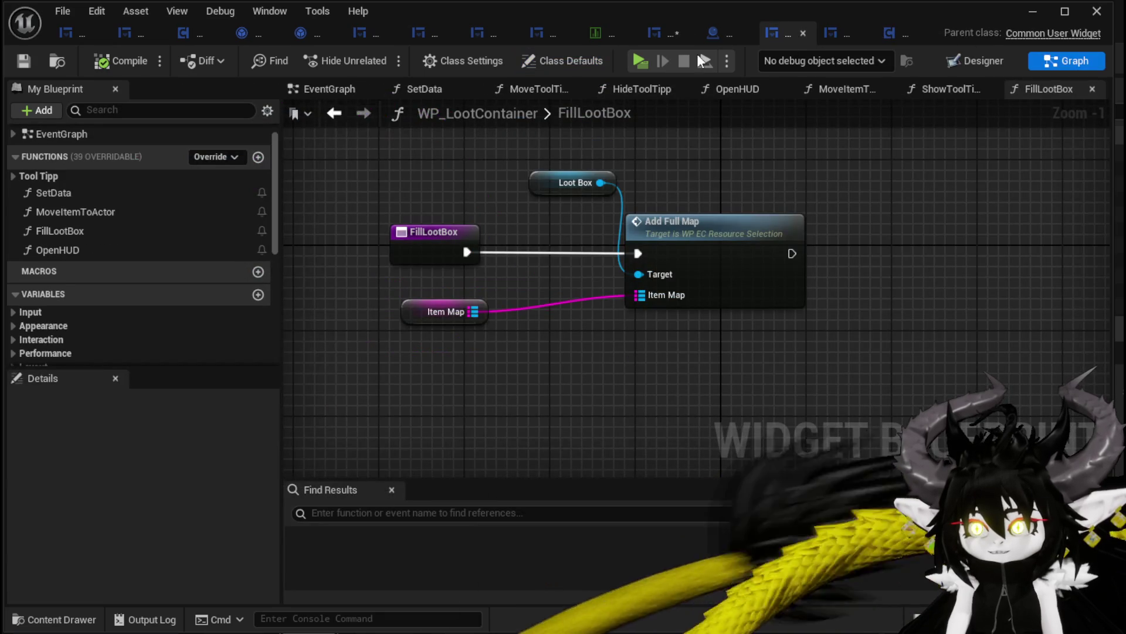
click(668, 33)
mouse_move(382, 247)
mouse_down()
mouse_move(586, 245)
mouse_move(542, 249)
mouse_move(565, 152)
mouse_up()
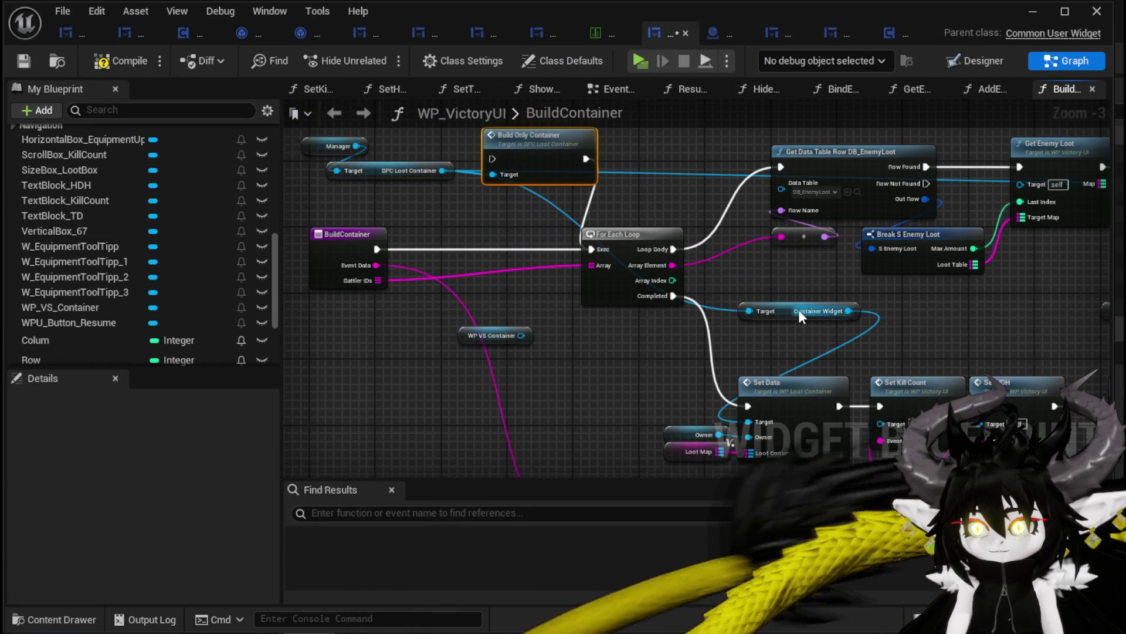
Step: Rearrange the Container Widget and Set Data nodes, then compile WP_VictoryUI
drag(801, 316, 621, 387)
drag(705, 245, 478, 308)
click(483, 238)
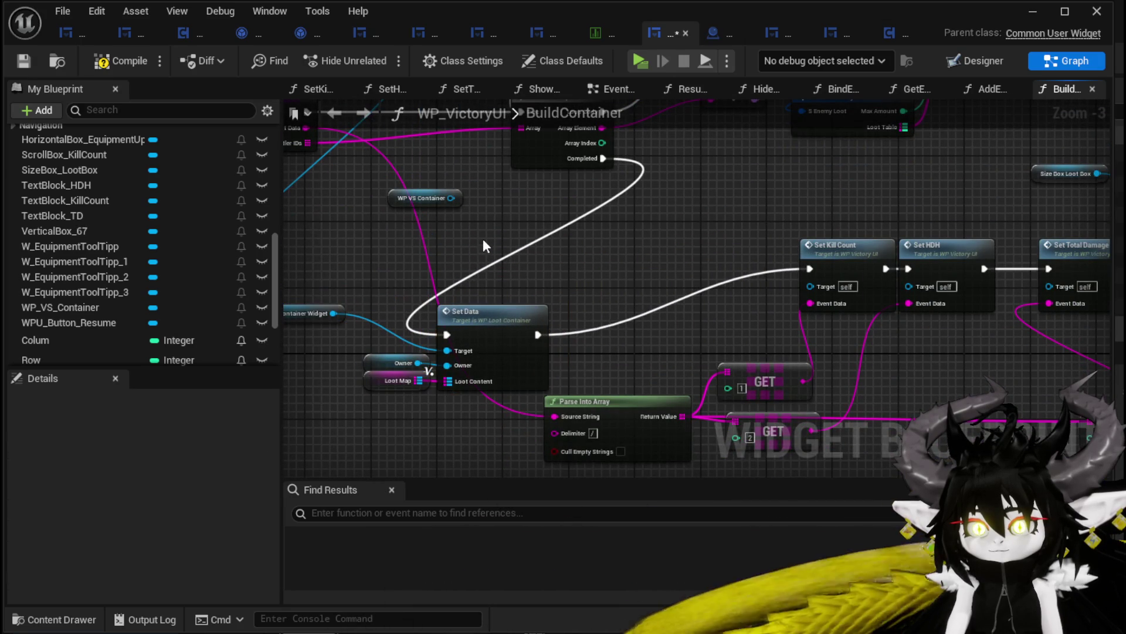
click(112, 69)
click(16, 62)
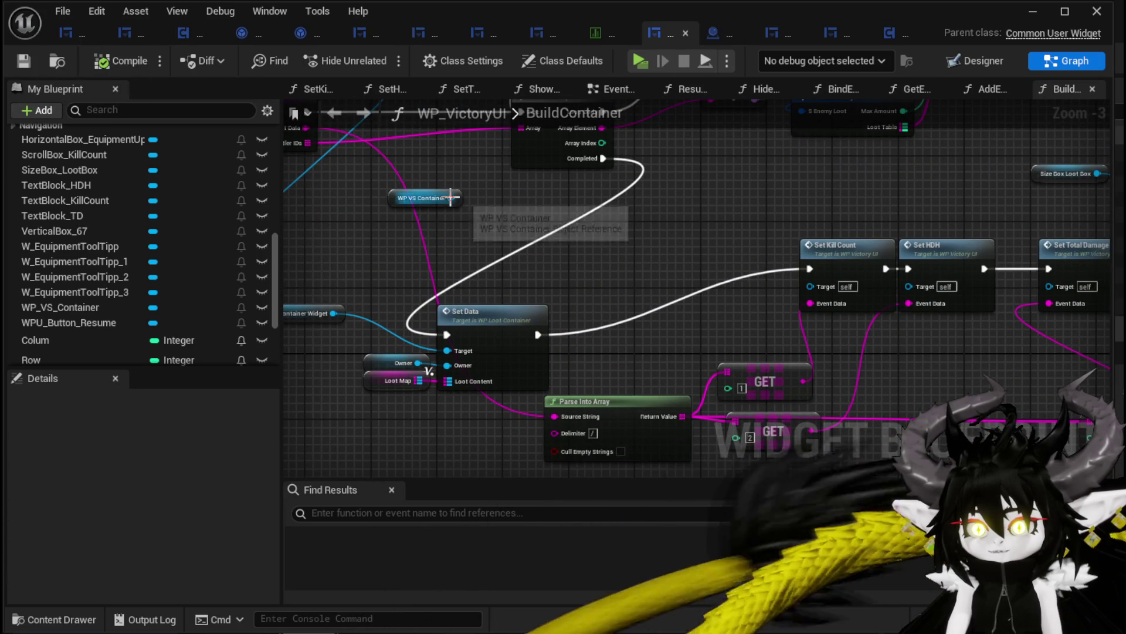
Step: Add a Fill Loot Box call on WP VS Container and open its function graph
drag(451, 197, 564, 253)
text(Fi)
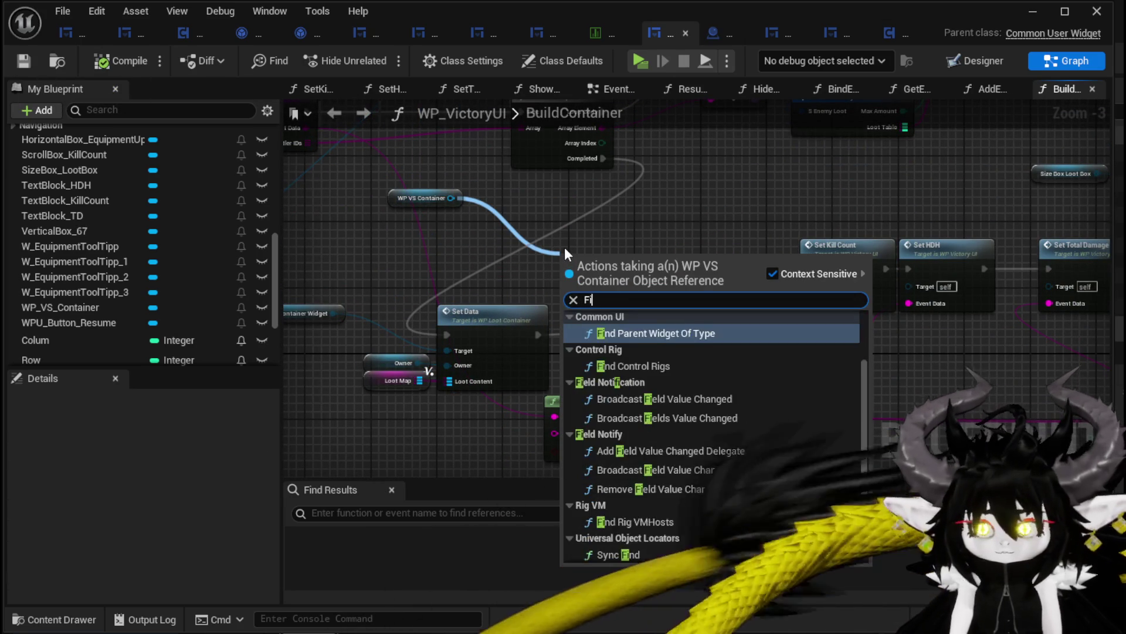
text(ll)
click(643, 319)
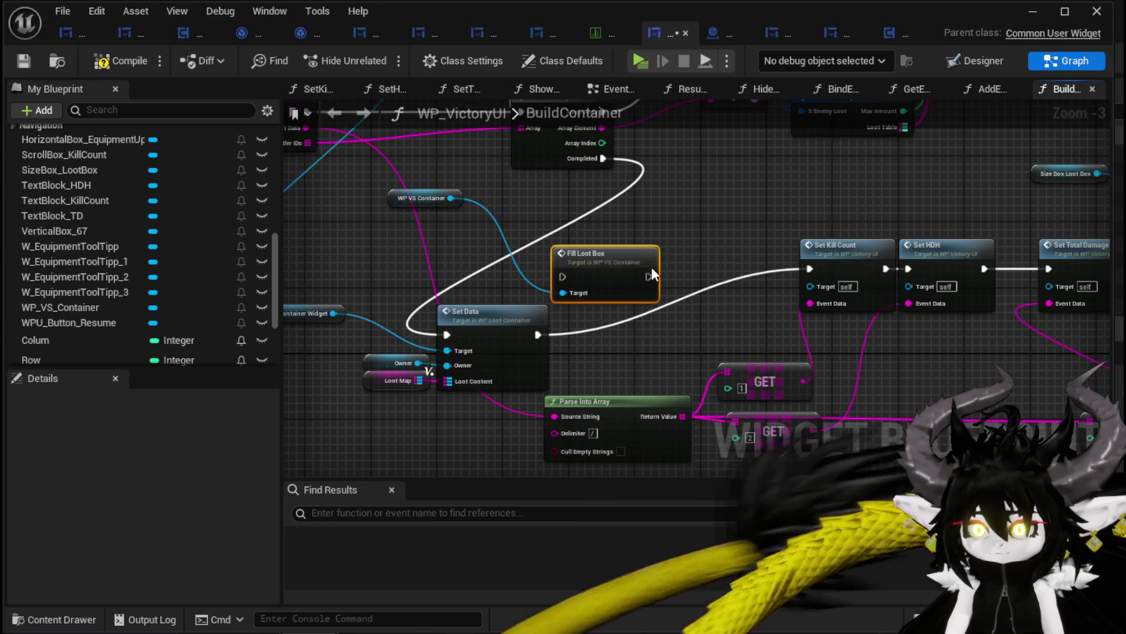
drag(651, 267, 702, 250)
double_click(698, 230)
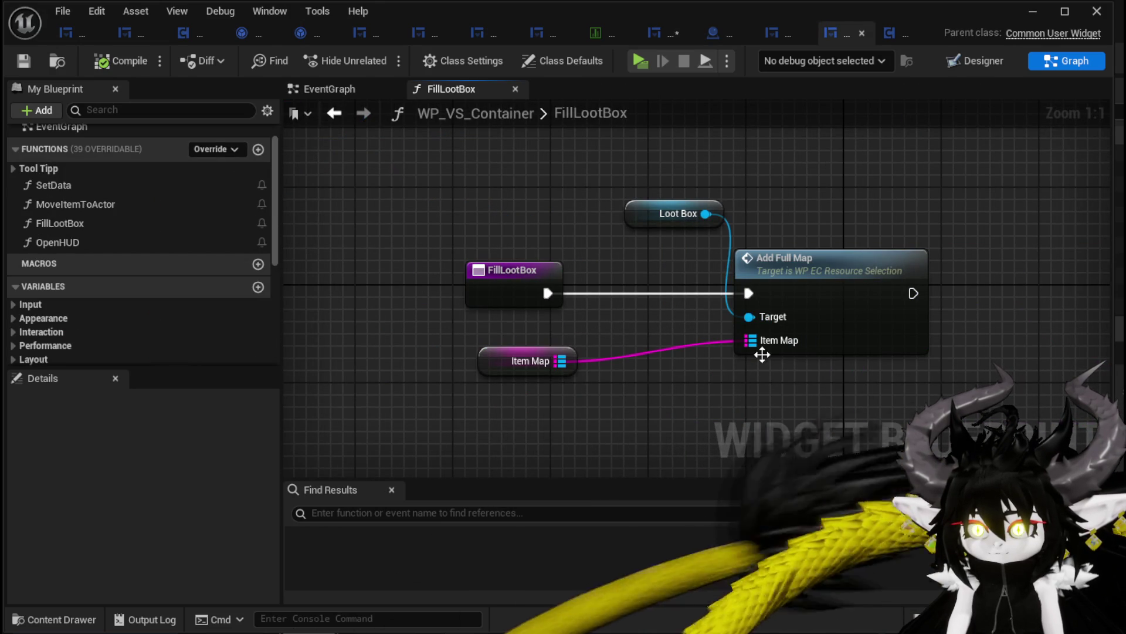
Step: Make Item Map an input of FillLootBox, delete the unused getter, and compile
mouse_move(751, 340)
mouse_down()
mouse_move(522, 308)
mouse_move(519, 293)
mouse_up()
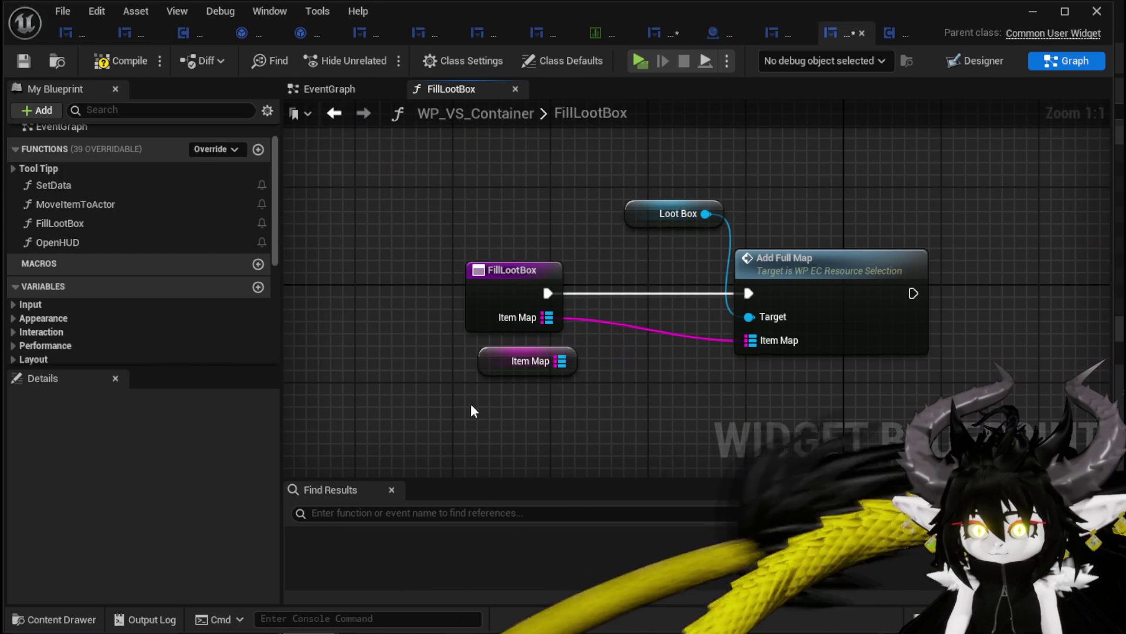
click(525, 360)
key(Delete)
click(114, 61)
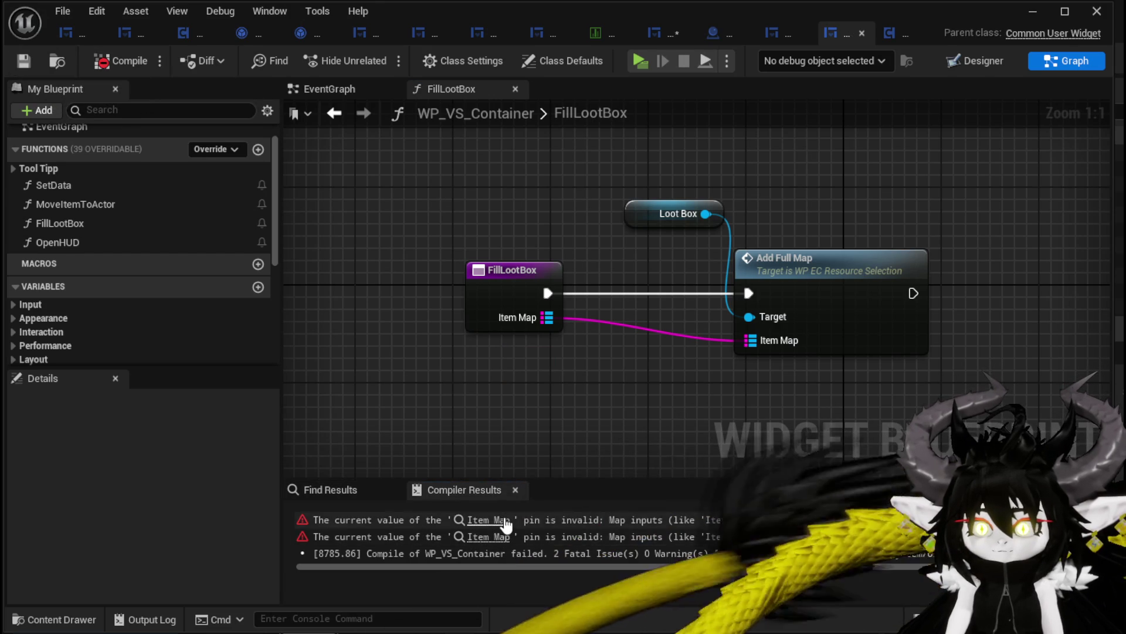
Step: In SetData, feed the Loot Content map into the Fill Loot Box call
click(506, 524)
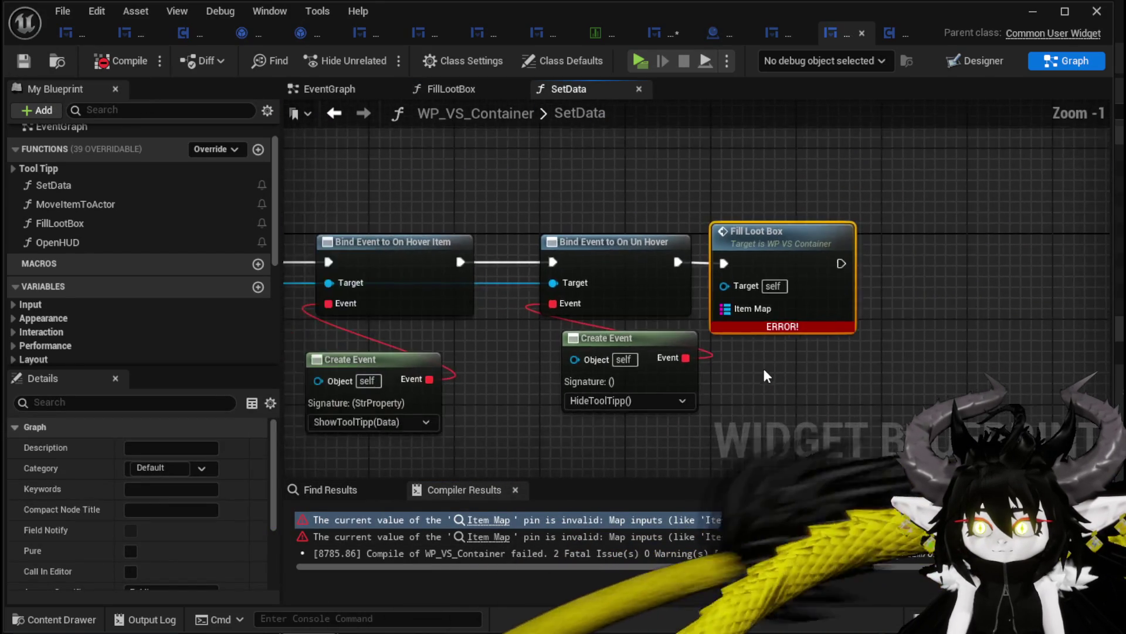
scroll(763, 375, down, 2)
drag(625, 332, 1073, 316)
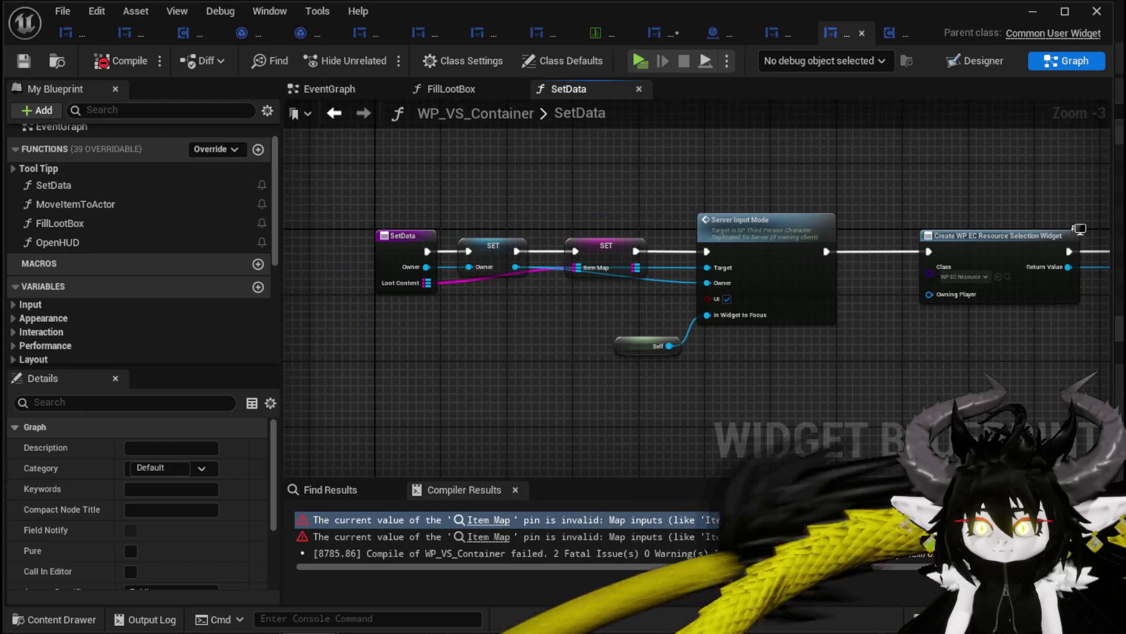
mouse_move(1079, 229)
mouse_down()
mouse_move(827, 246)
mouse_move(603, 311)
mouse_up()
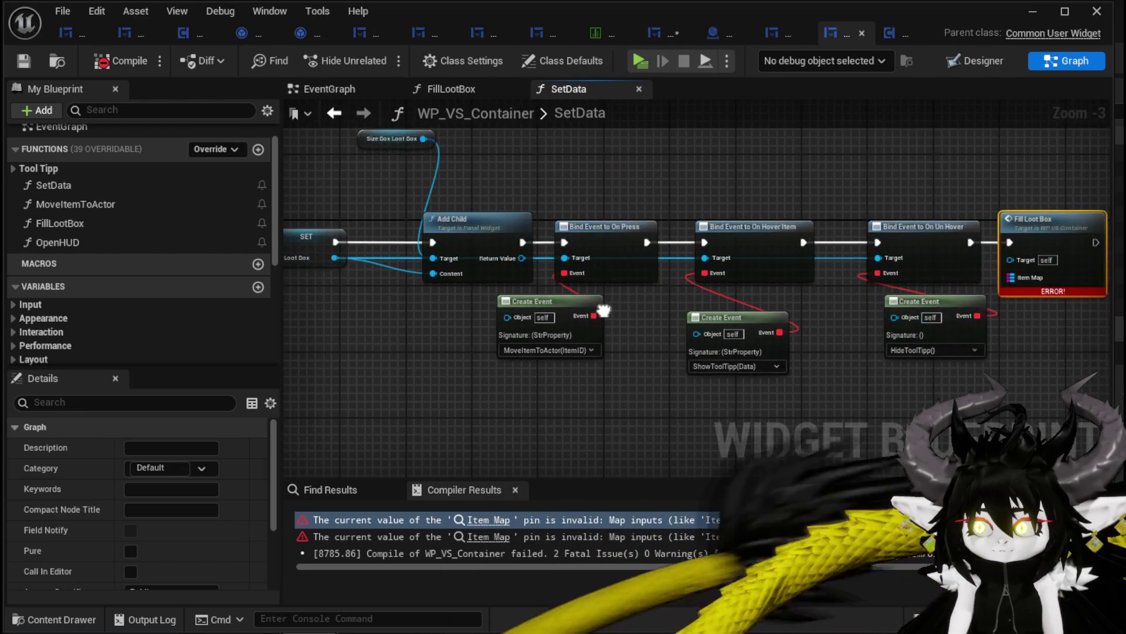
mouse_move(1023, 276)
mouse_down()
mouse_move(290, 282)
mouse_move(551, 281)
mouse_move(803, 258)
mouse_move(783, 288)
mouse_move(410, 328)
mouse_move(802, 359)
mouse_move(460, 350)
mouse_move(423, 290)
mouse_up()
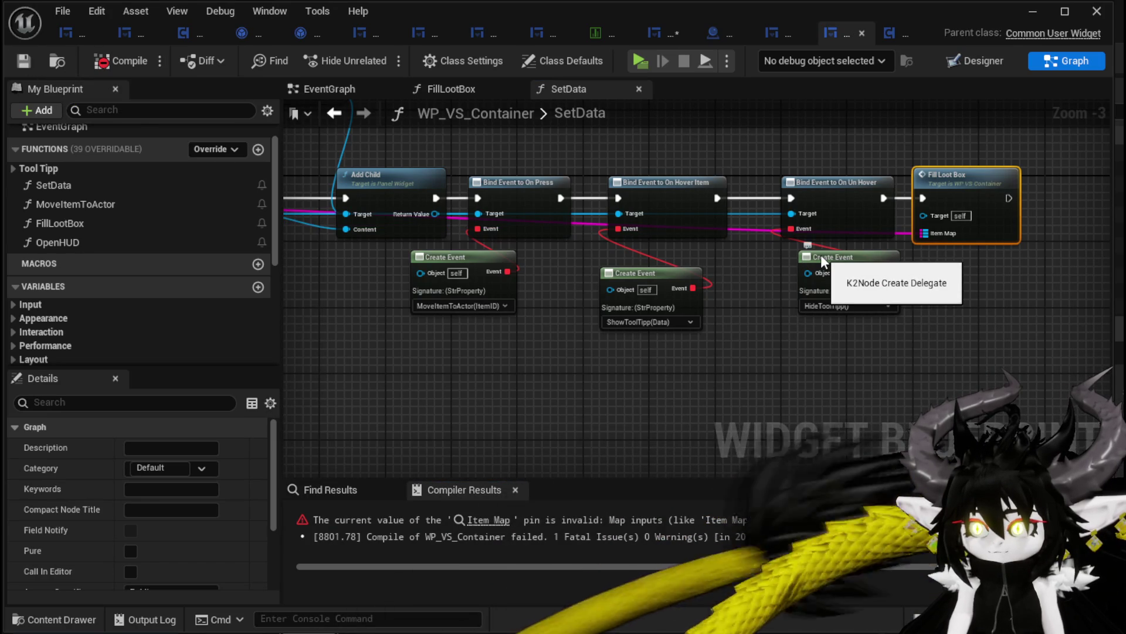
Step: Connect the ItemMap getter to Fill Loot Box in MoveItemToActor and recompile error-free
click(488, 519)
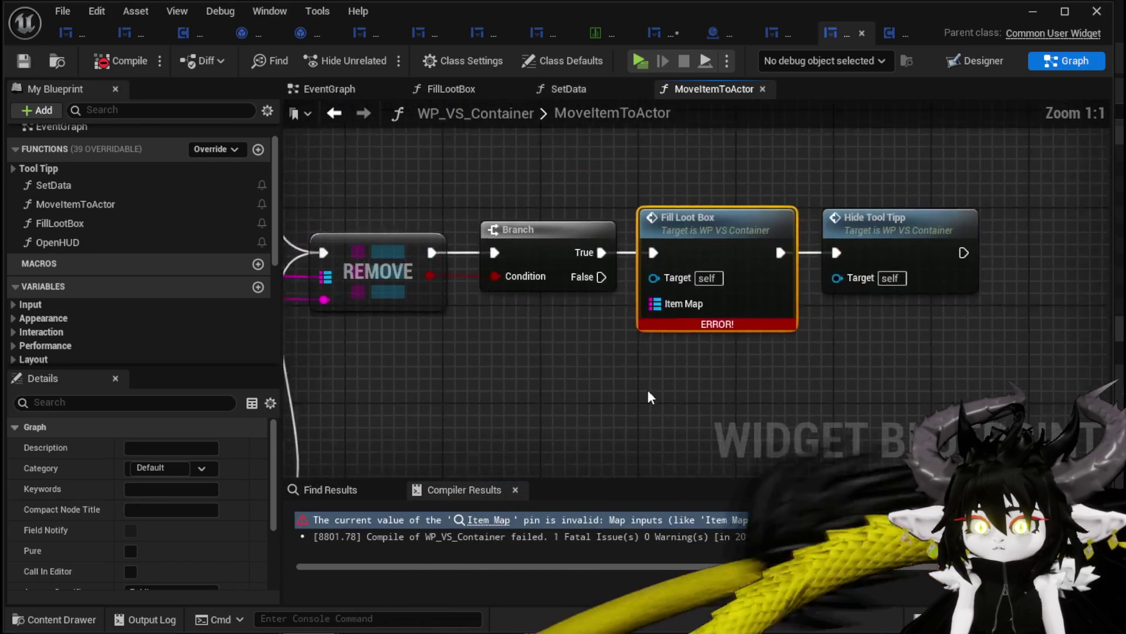
scroll(560, 367, down, 4)
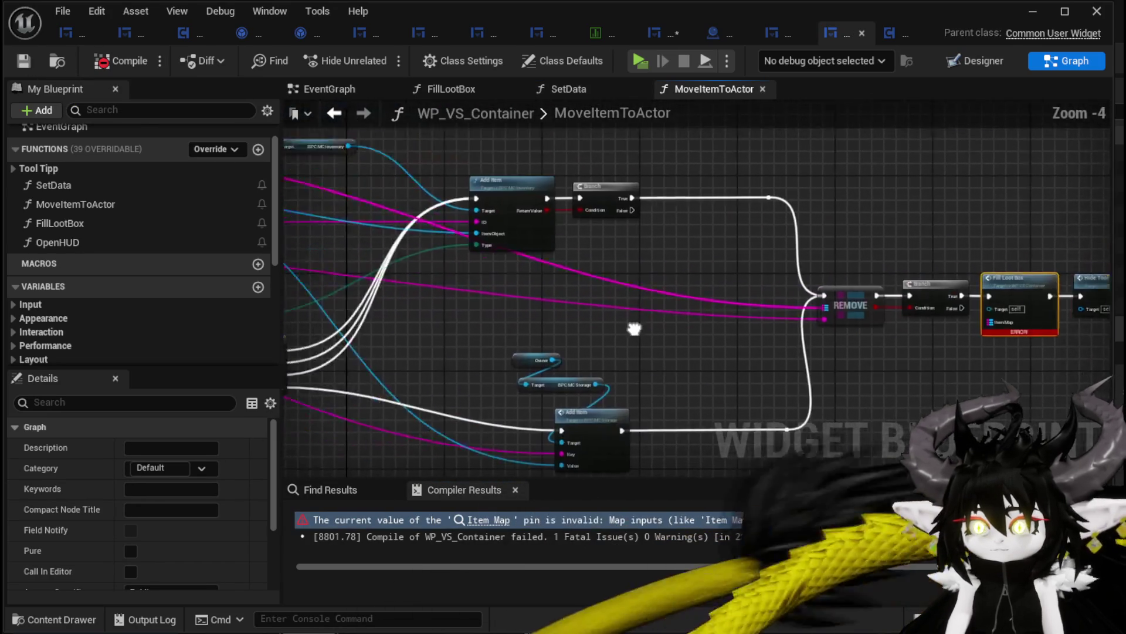
mouse_move(956, 323)
mouse_down()
mouse_move(598, 297)
mouse_move(604, 284)
mouse_move(698, 300)
mouse_up()
drag(294, 170, 449, 208)
click(358, 176)
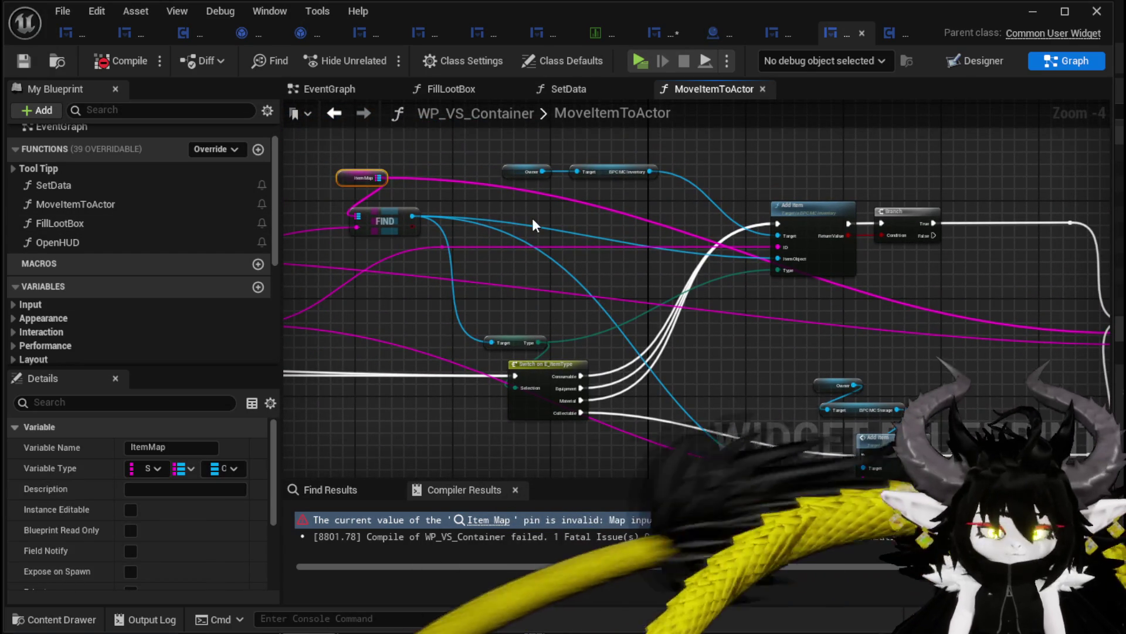
mouse_move(640, 252)
mouse_down()
mouse_move(395, 239)
mouse_move(733, 266)
mouse_up()
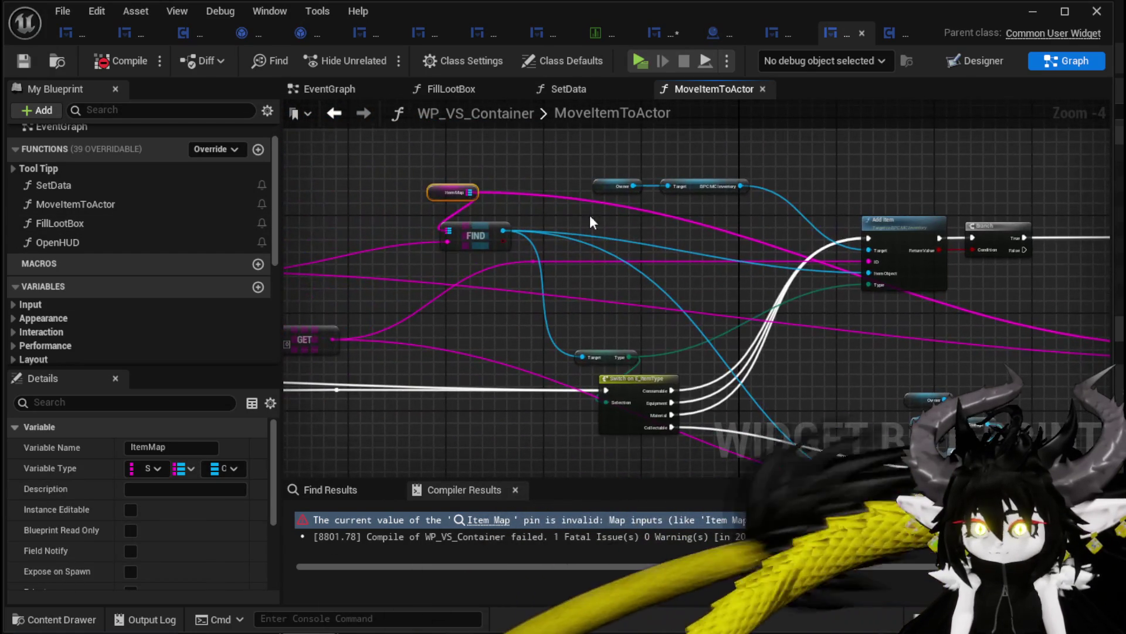
mouse_move(450, 185)
mouse_down()
mouse_move(655, 247)
mouse_move(804, 367)
mouse_move(874, 339)
mouse_move(746, 357)
mouse_move(769, 351)
mouse_move(780, 329)
mouse_move(844, 324)
mouse_up()
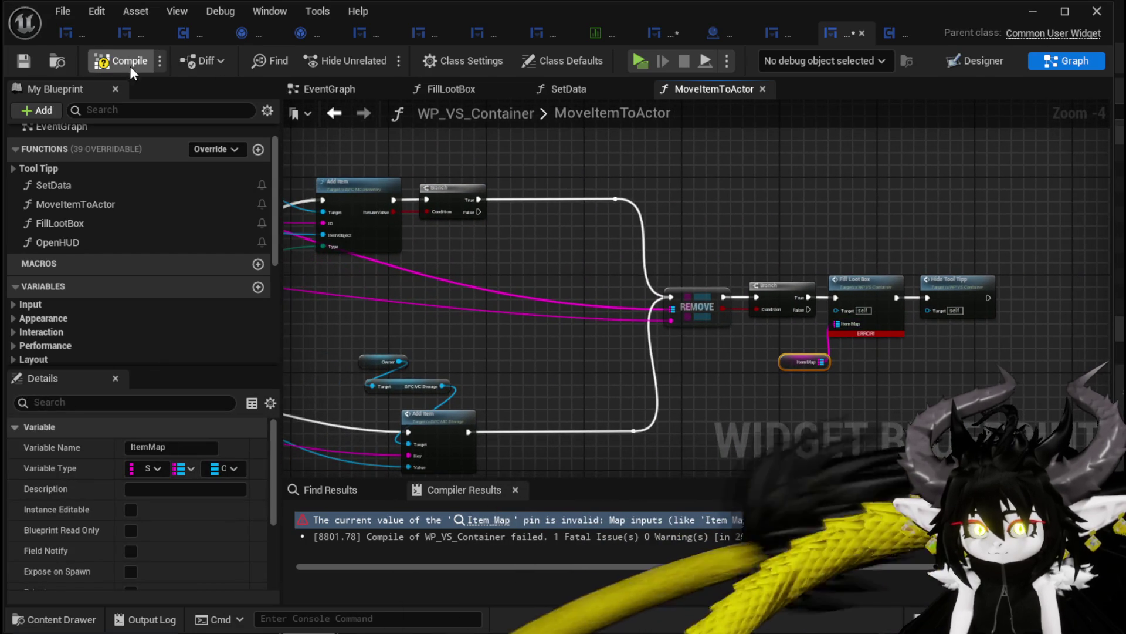
click(23, 61)
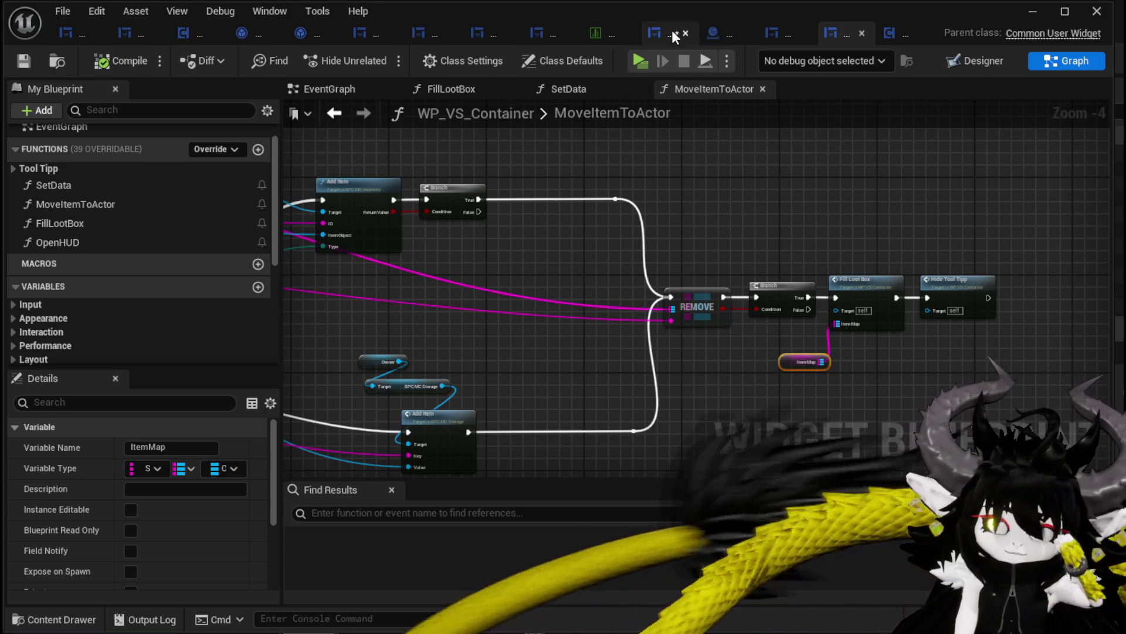
click(668, 32)
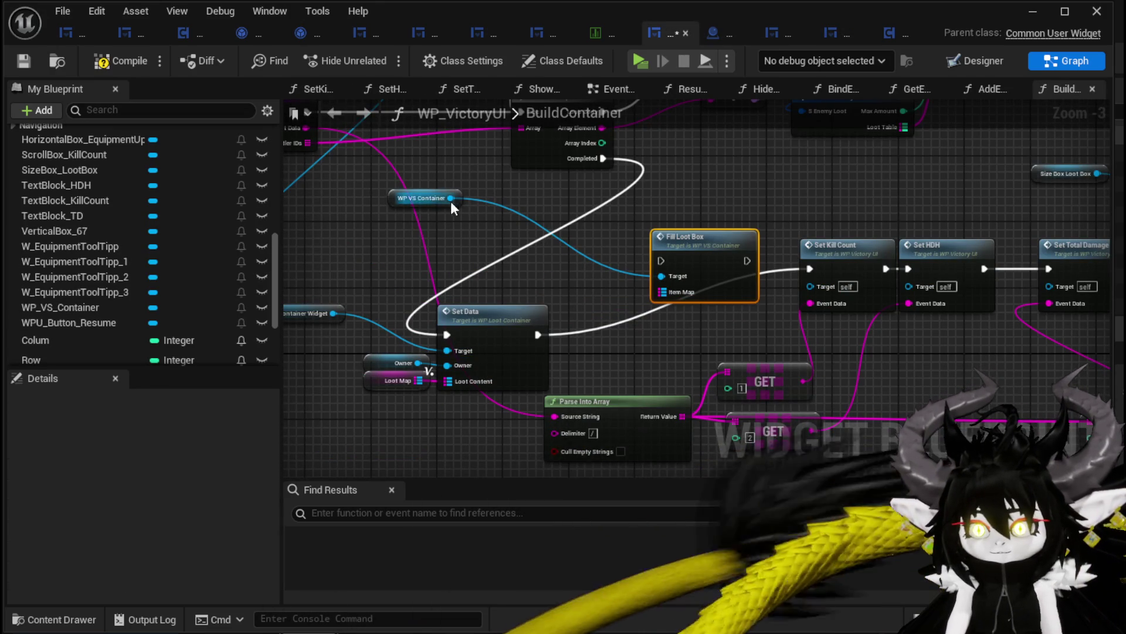
Step: Replace Fill Loot Box with a Set Data call on WP VS Container, run after the loop completes
drag(451, 199, 505, 235)
text(Set Dat)
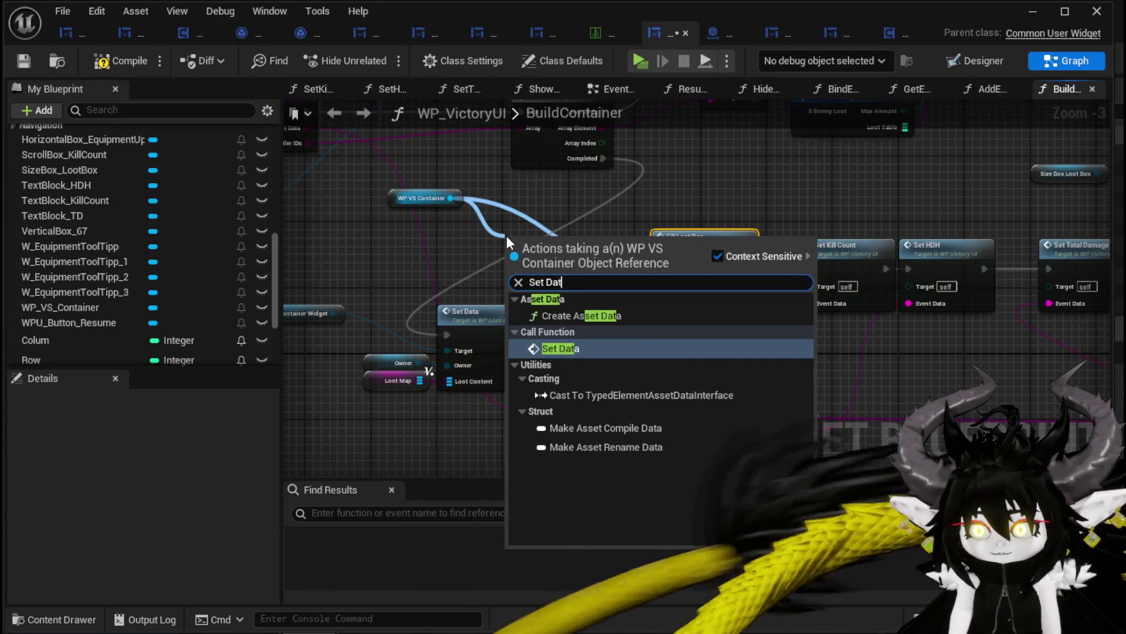
click(575, 351)
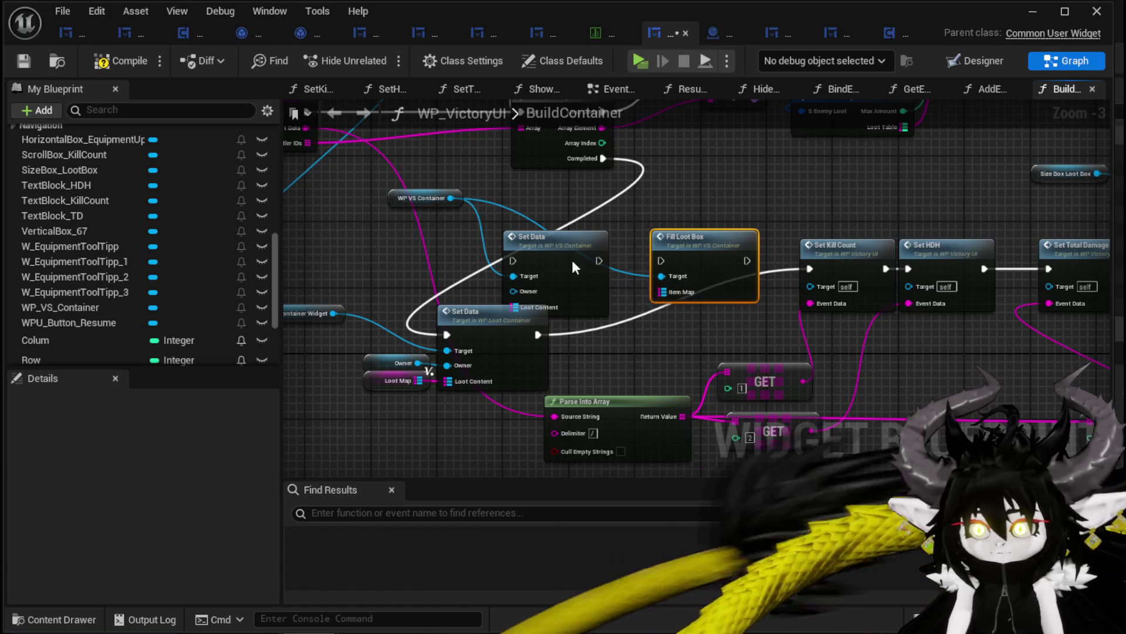
key(Delete)
drag(571, 260, 679, 267)
mouse_move(603, 159)
mouse_down()
mouse_move(630, 273)
mouse_move(616, 267)
mouse_up()
drag(603, 158, 618, 271)
mouse_move(660, 268)
mouse_down()
mouse_move(710, 259)
mouse_move(810, 270)
mouse_up()
Step: Wire Owner and Loot Map into the new Set Data and delete the old WP Loot Container Set Data
mouse_move(347, 407)
mouse_down()
mouse_move(402, 350)
mouse_move(584, 261)
mouse_move(684, 294)
mouse_up()
drag(600, 289, 670, 306)
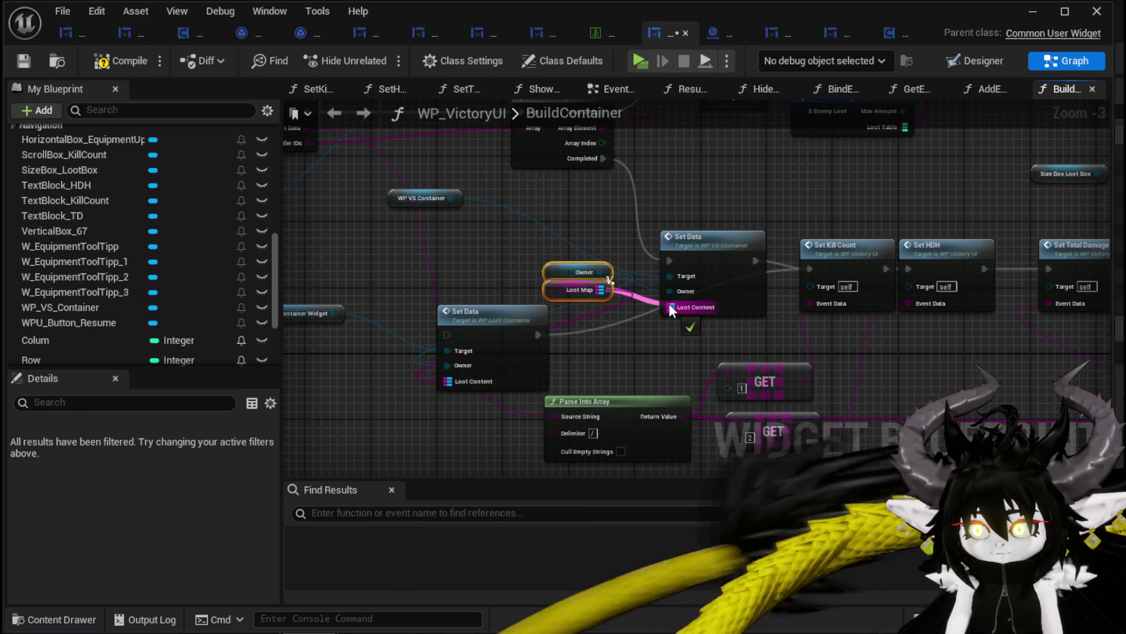
mouse_move(605, 342)
mouse_down()
mouse_move(710, 328)
mouse_move(681, 394)
mouse_move(514, 298)
mouse_move(536, 291)
mouse_up()
click(625, 307)
key(Delete)
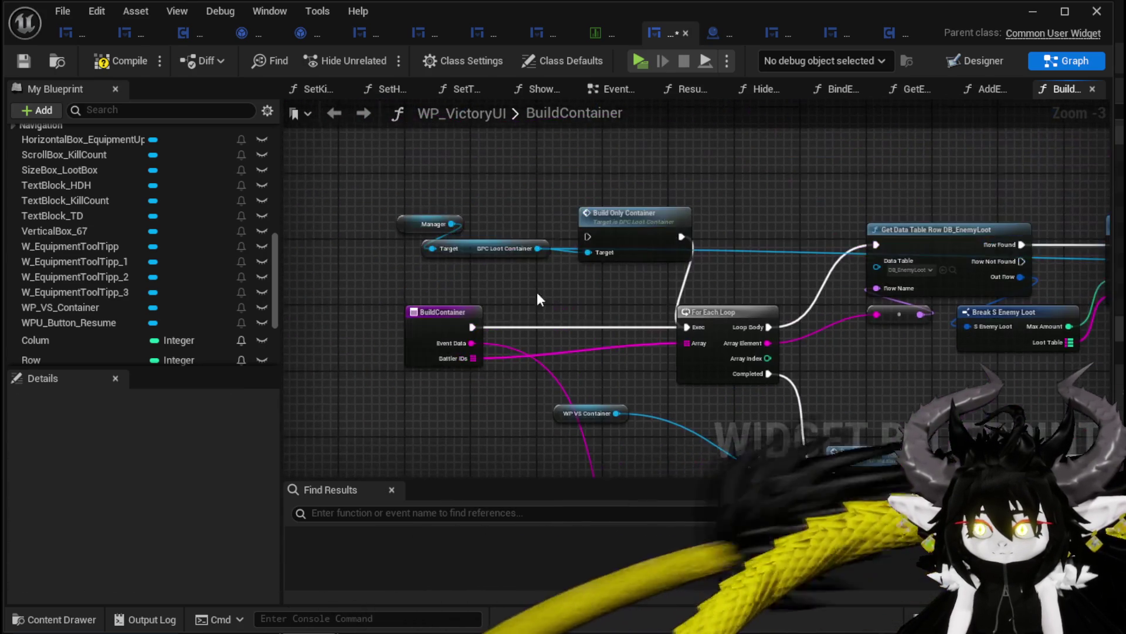
Step: Delete the leftover Size Box Loot Box and Add Child nodes from BuildContainer
drag(805, 232, 345, 224)
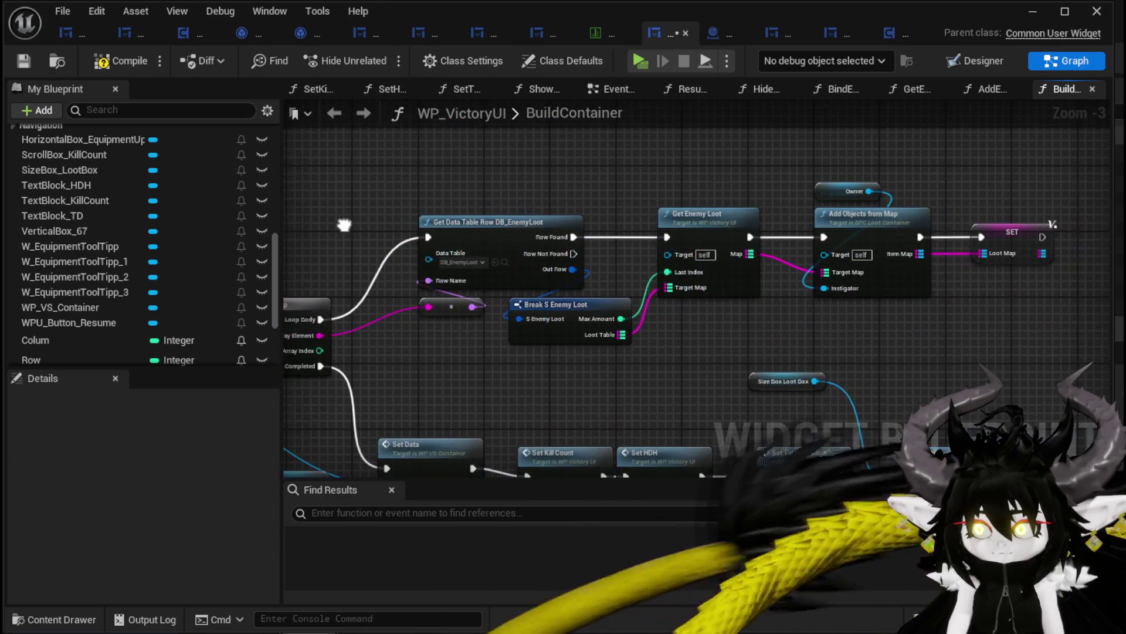
drag(445, 173, 1002, 305)
mouse_move(920, 369)
mouse_down()
mouse_move(789, 154)
mouse_move(836, 220)
mouse_up()
drag(684, 196, 745, 255)
key(Delete)
mouse_move(625, 444)
mouse_down()
mouse_move(642, 375)
mouse_move(712, 305)
mouse_move(569, 320)
mouse_up()
drag(403, 291, 516, 293)
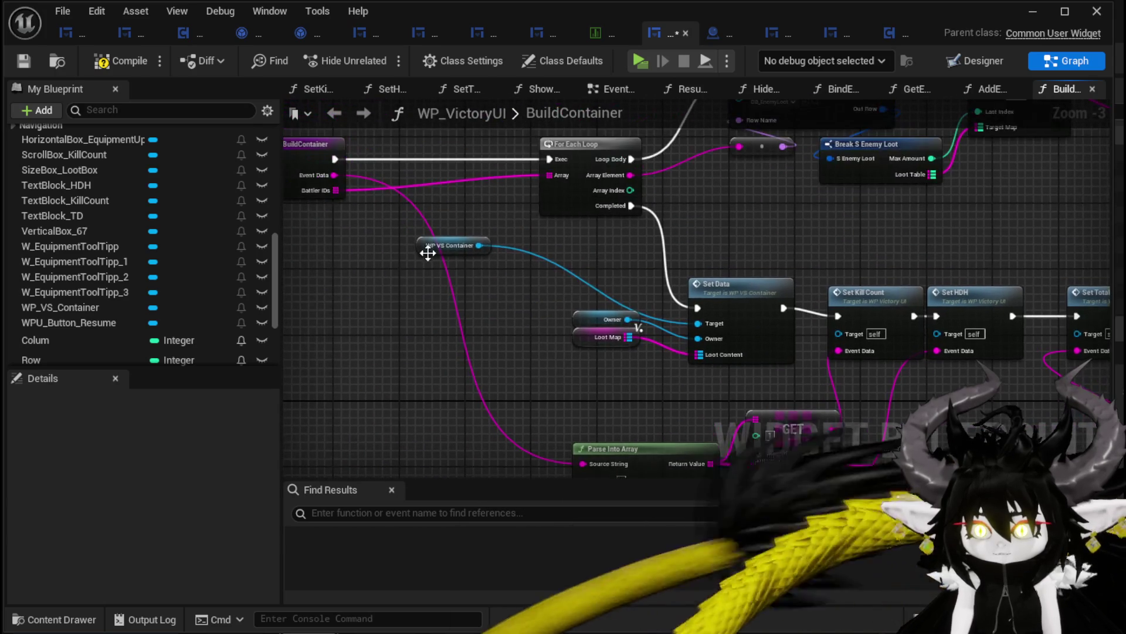
click(564, 291)
click(547, 367)
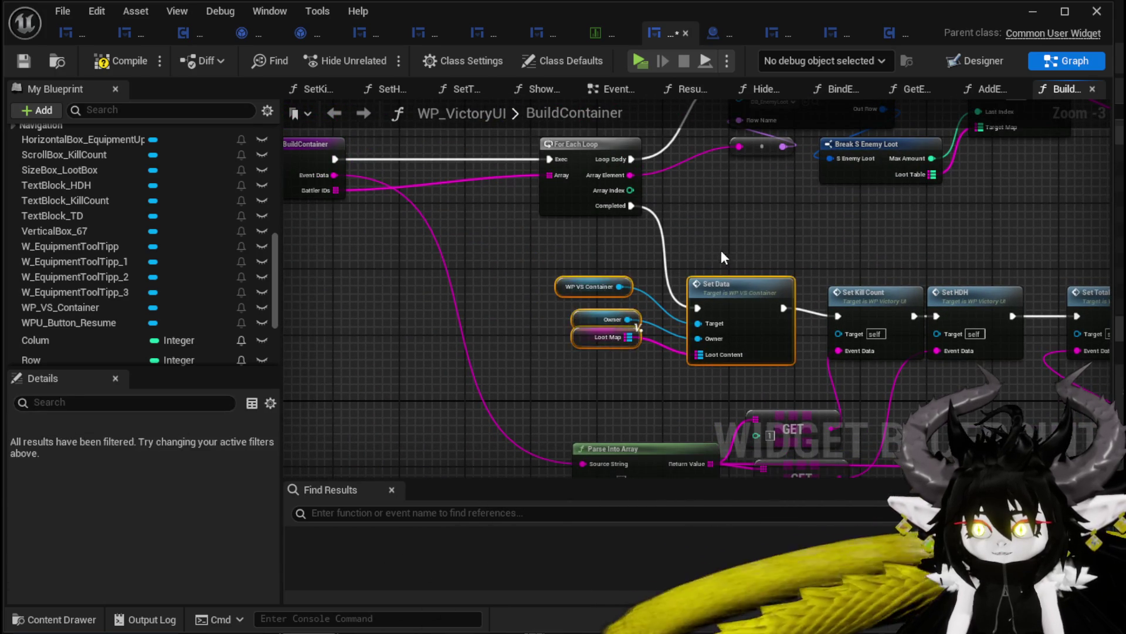
Step: Compile WP_VictoryUI and locate the Add Objects from Map error
click(116, 62)
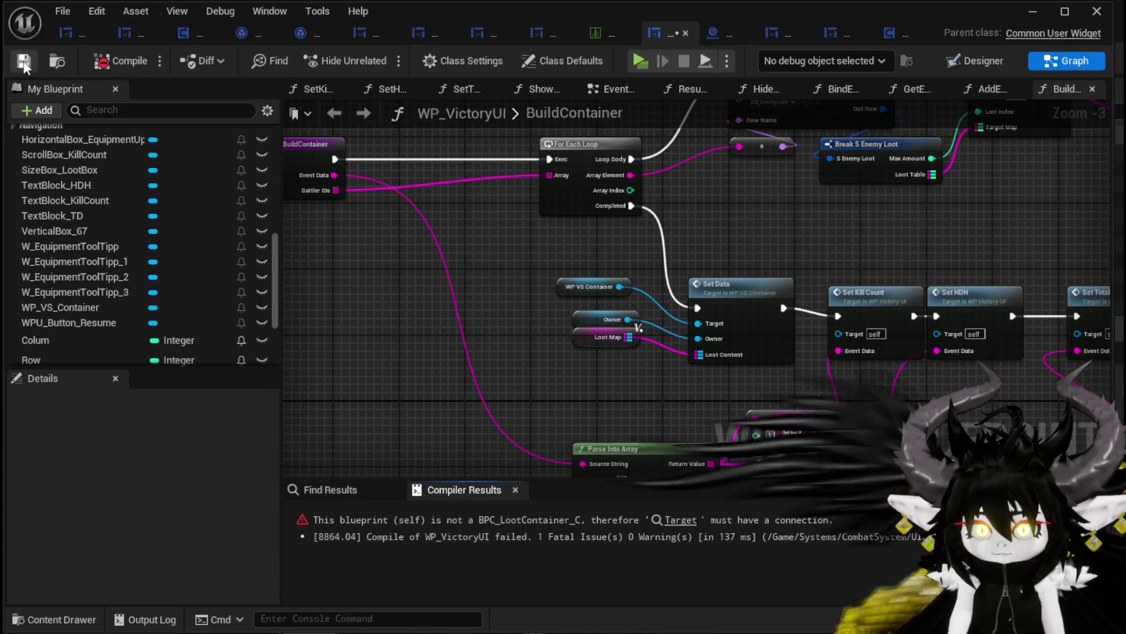
click(680, 520)
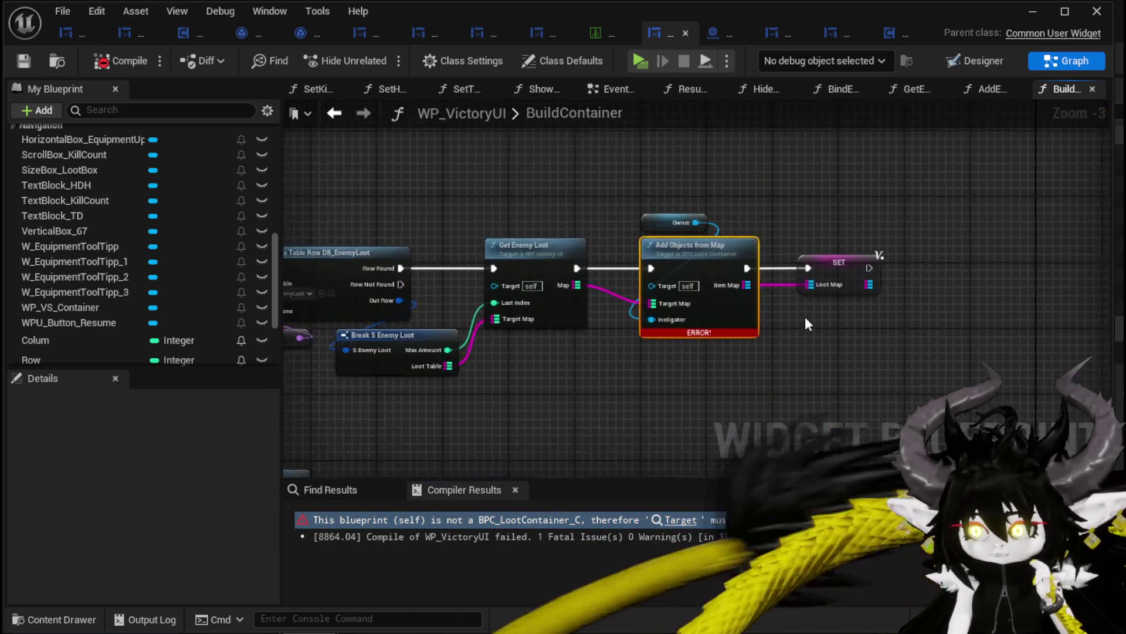
scroll(608, 393, down, 2)
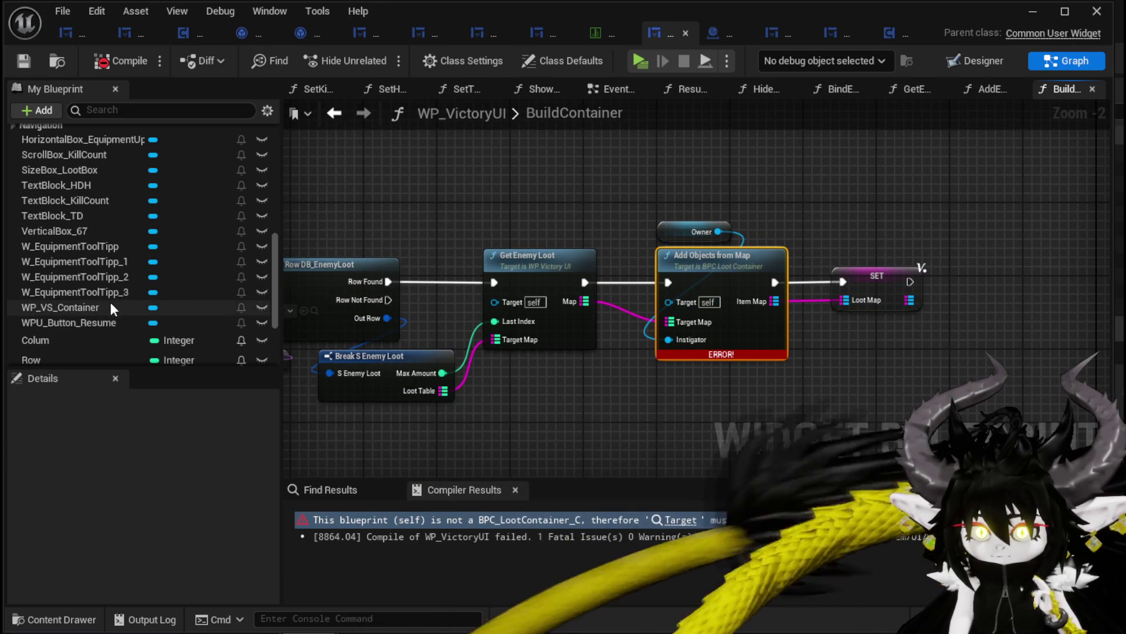
Step: Get the Manager variable and connect its BPC Loot Container to Add Objects from Map's Target
scroll(111, 303, up, 2)
scroll(142, 297, down, 5)
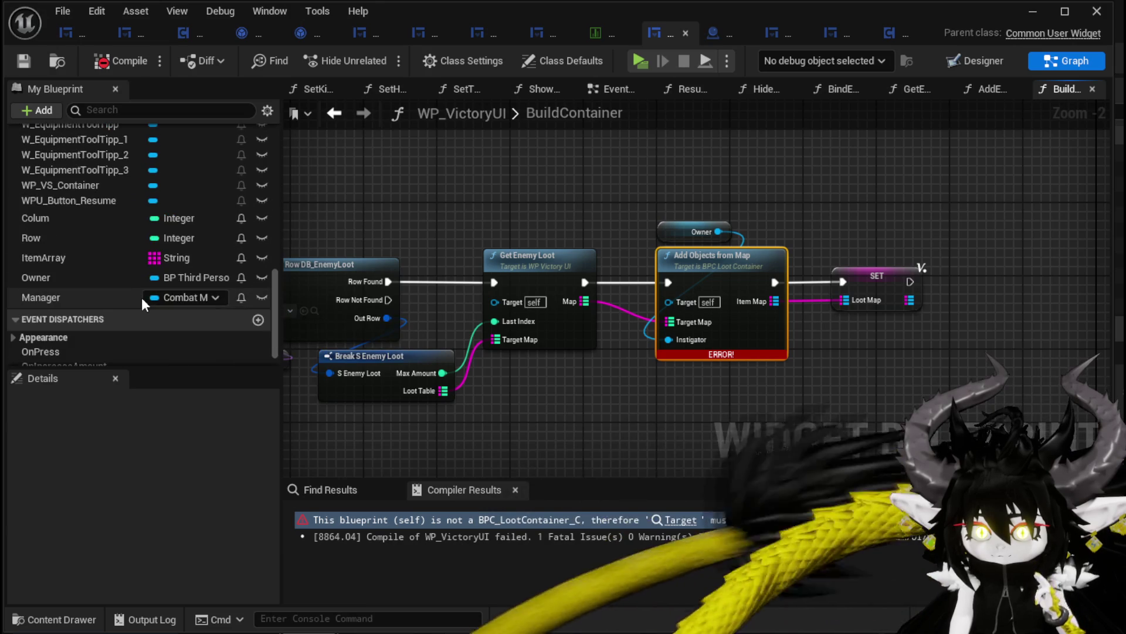
mouse_move(76, 296)
mouse_down()
mouse_move(557, 172)
mouse_move(643, 294)
mouse_move(669, 301)
mouse_up()
click(628, 210)
click(550, 240)
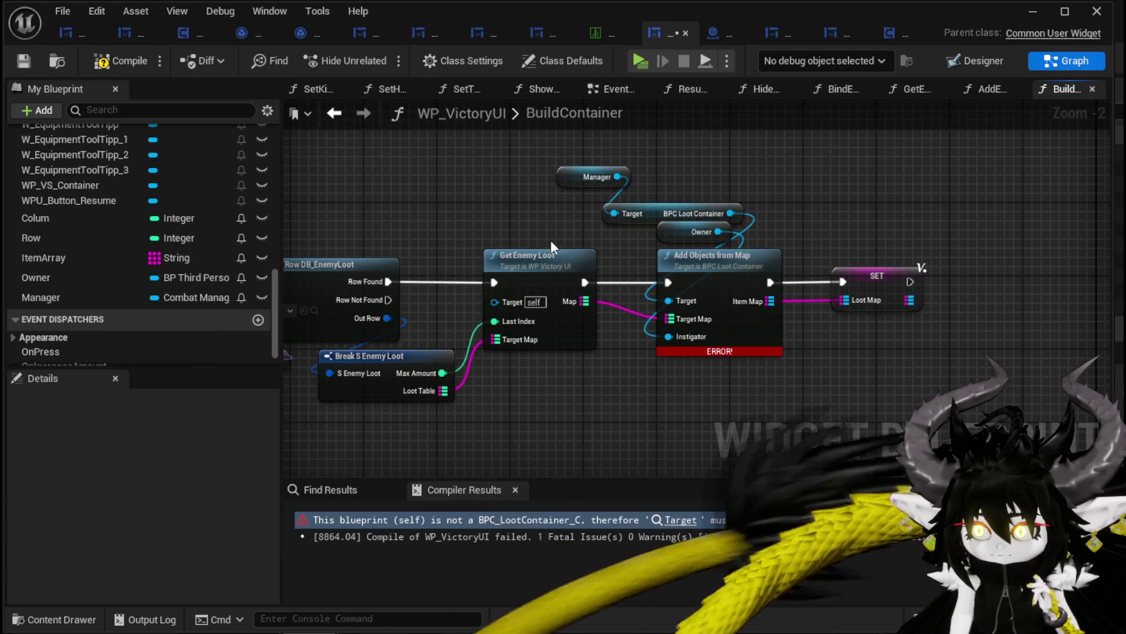
drag(601, 234, 657, 160)
drag(645, 205, 554, 187)
Step: Recompile WP_VictoryUI without errors and minimize the Blueprint editor
click(623, 154)
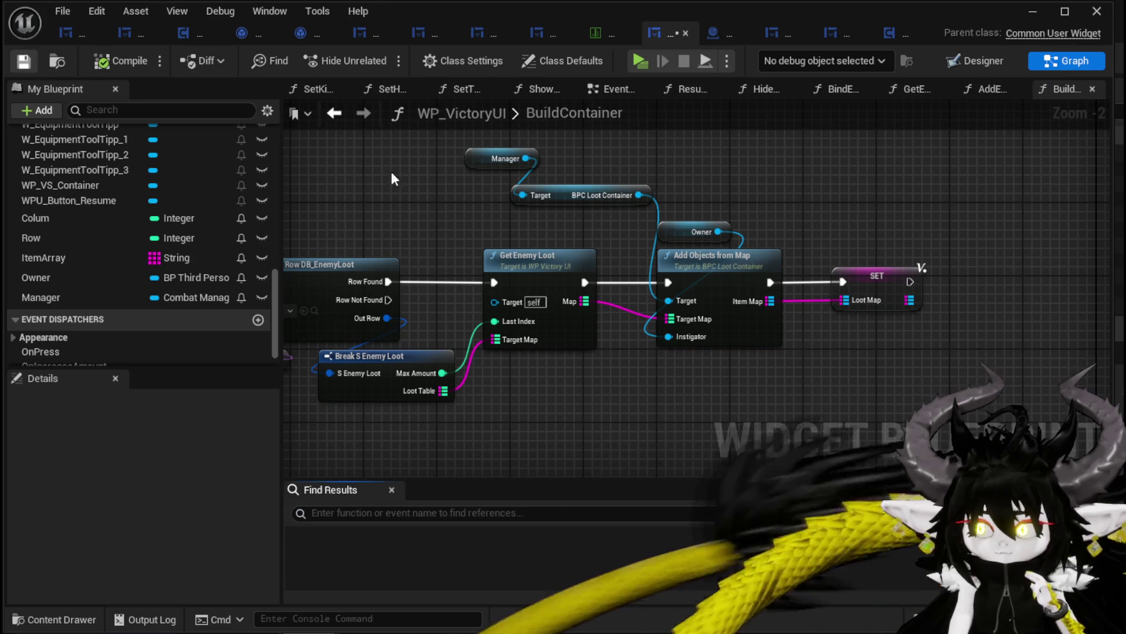
scroll(394, 178, down, 3)
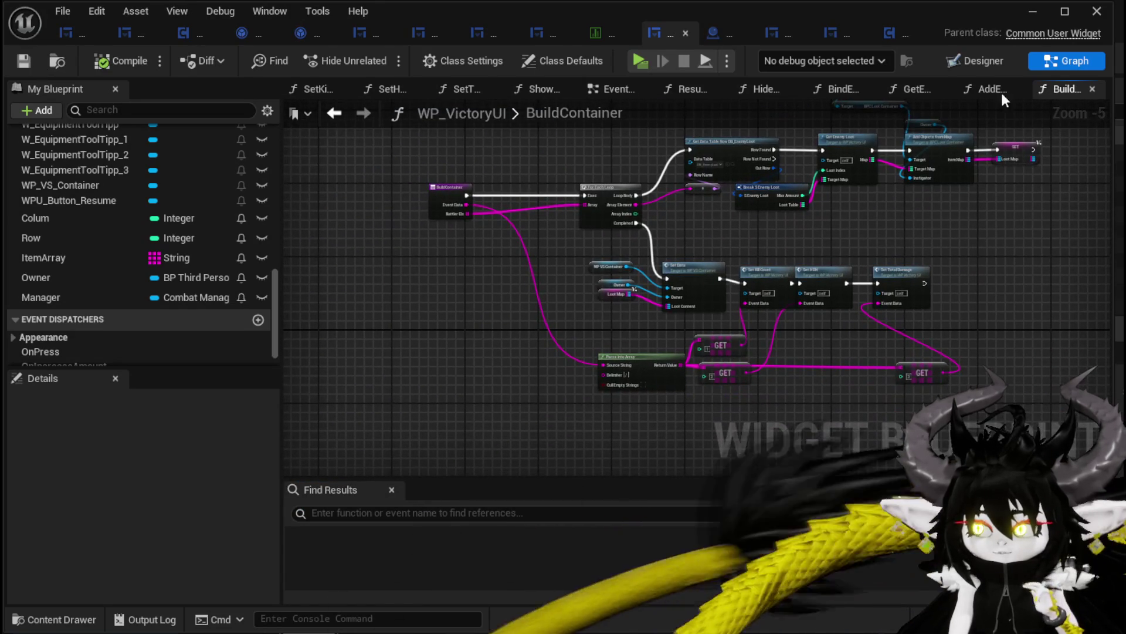
click(1034, 11)
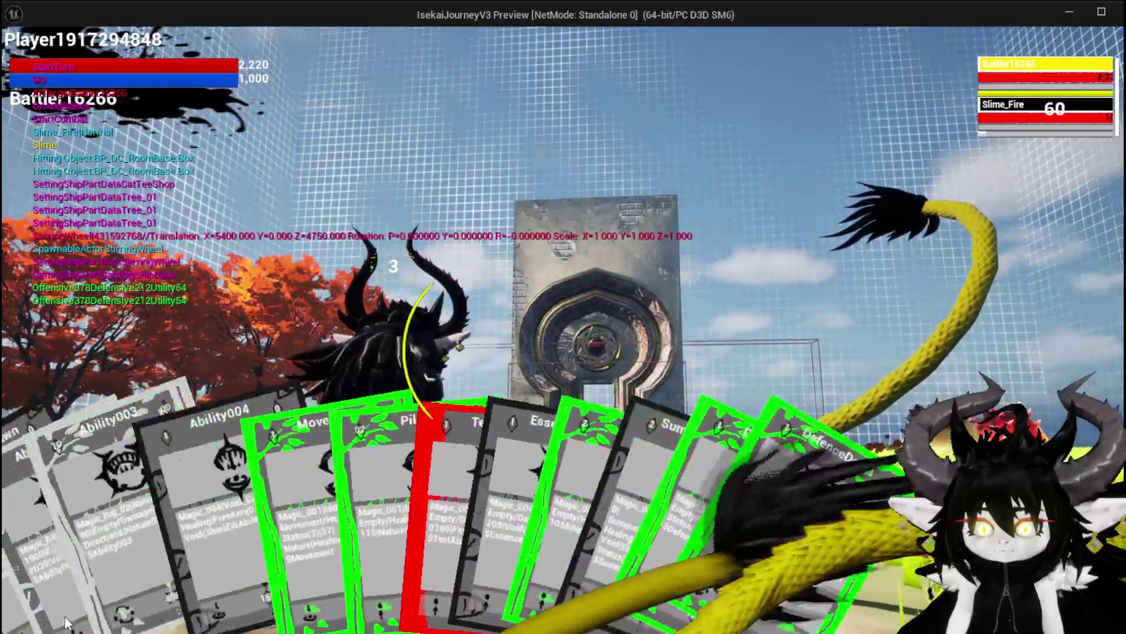
Step: Win the battle with a card and move the Fire Fluid and Essence loot into the inventory
click(62, 593)
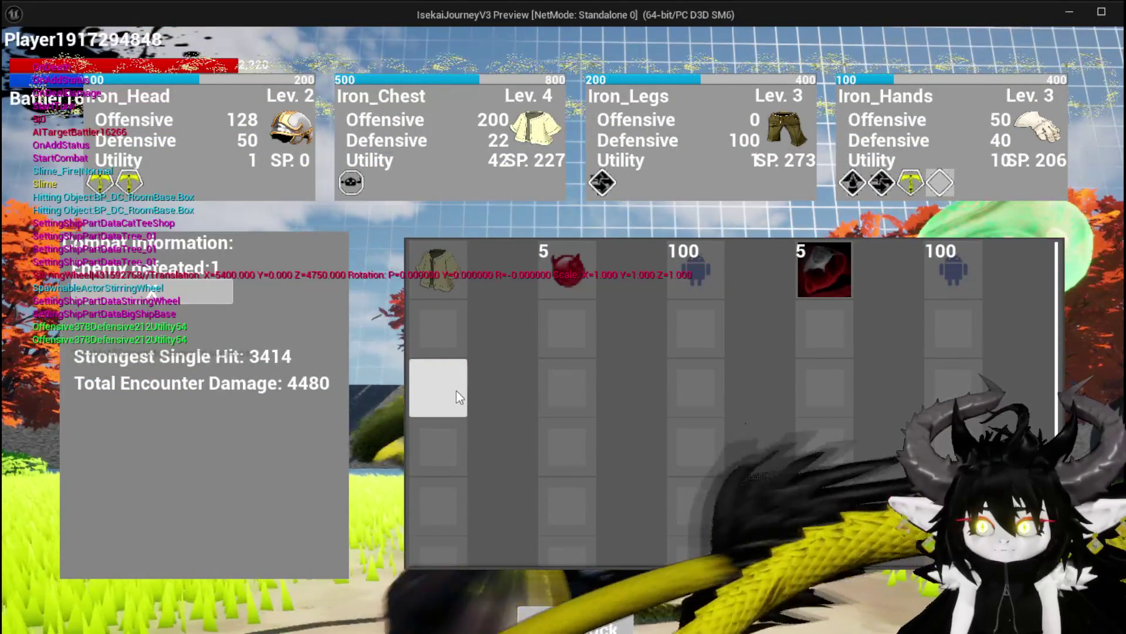
mouse_move(446, 294)
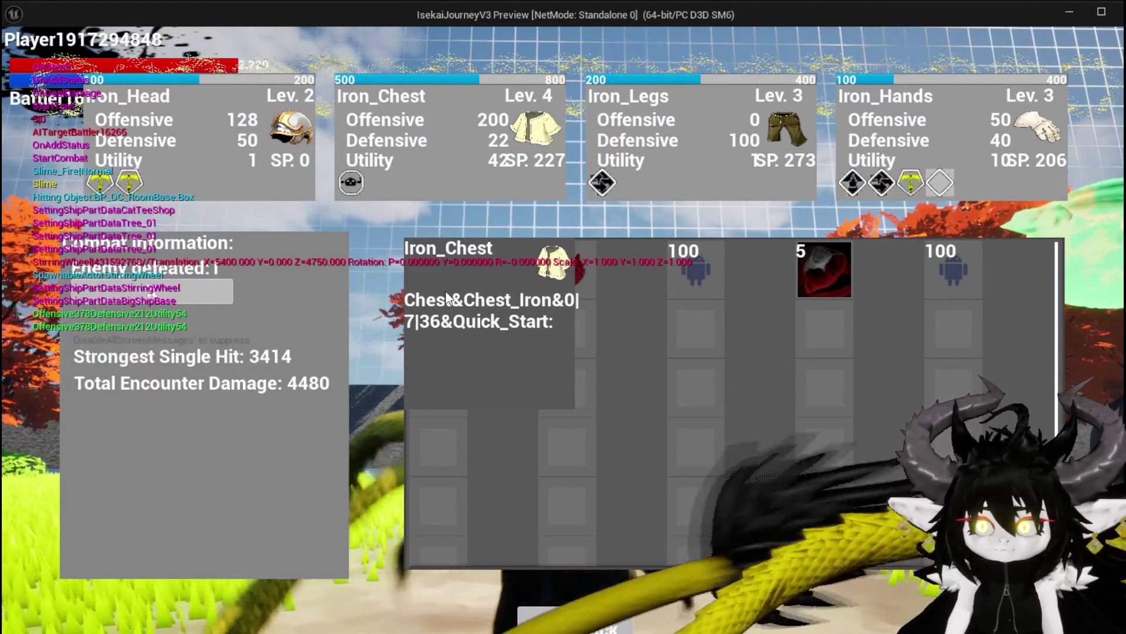
mouse_move(584, 287)
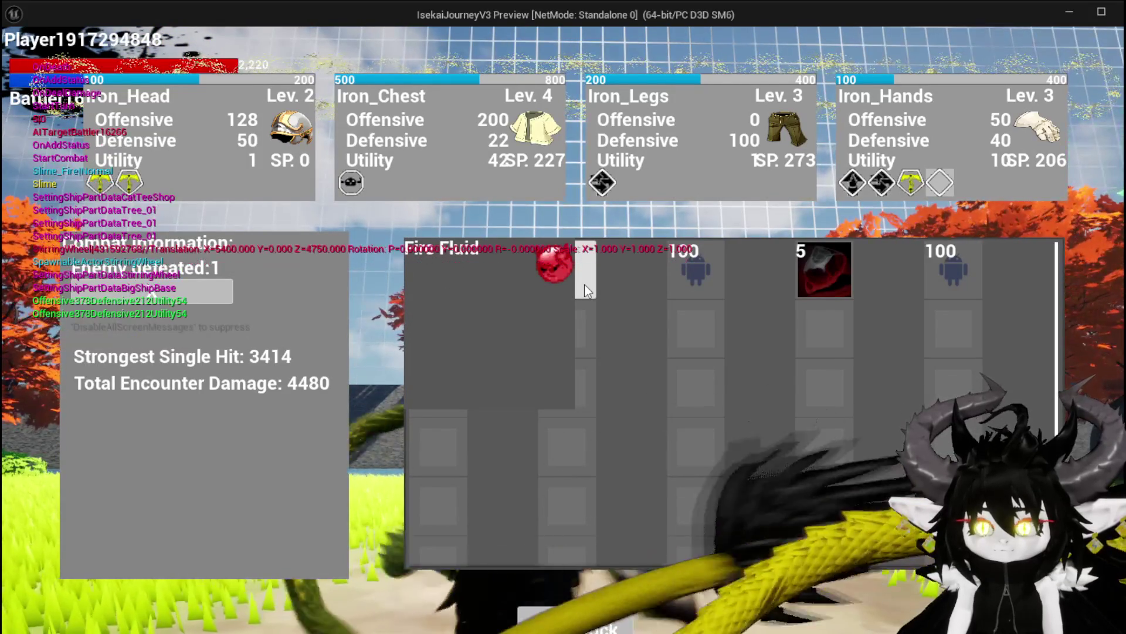
click(584, 284)
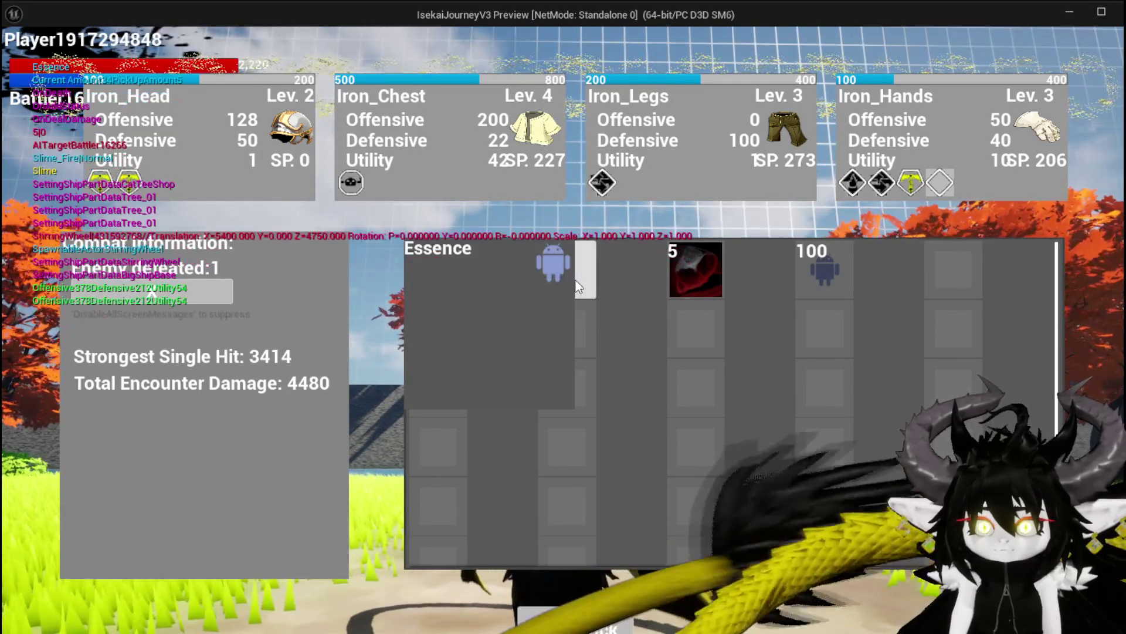
click(578, 279)
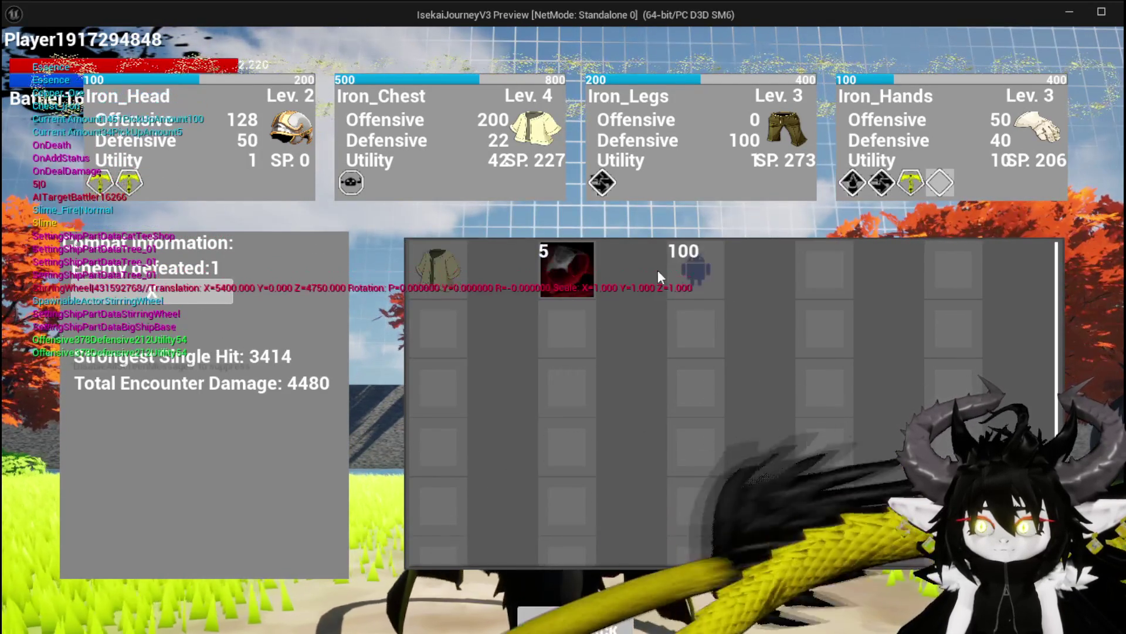
Step: Look over the remaining victory loot box and stop the play session
mouse_move(581, 274)
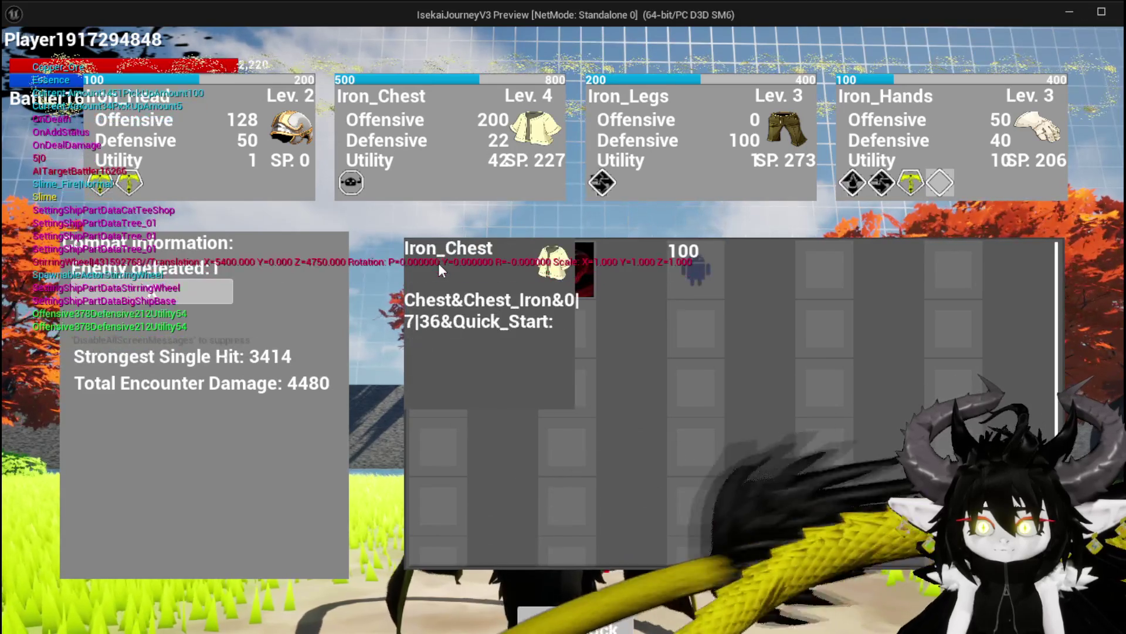
mouse_move(427, 265)
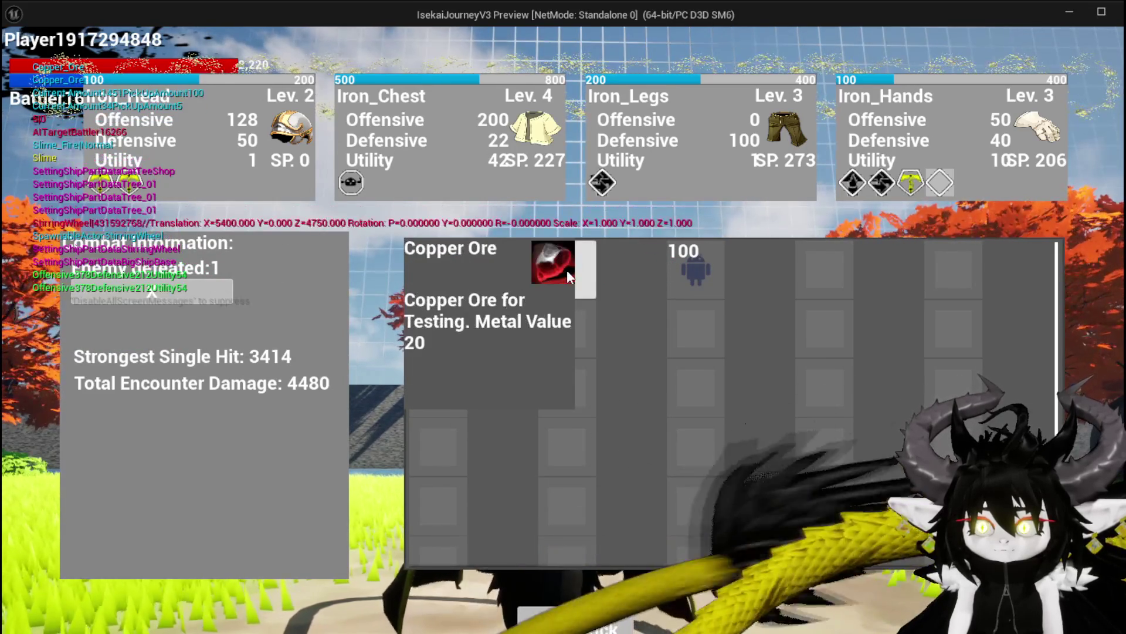
mouse_move(676, 273)
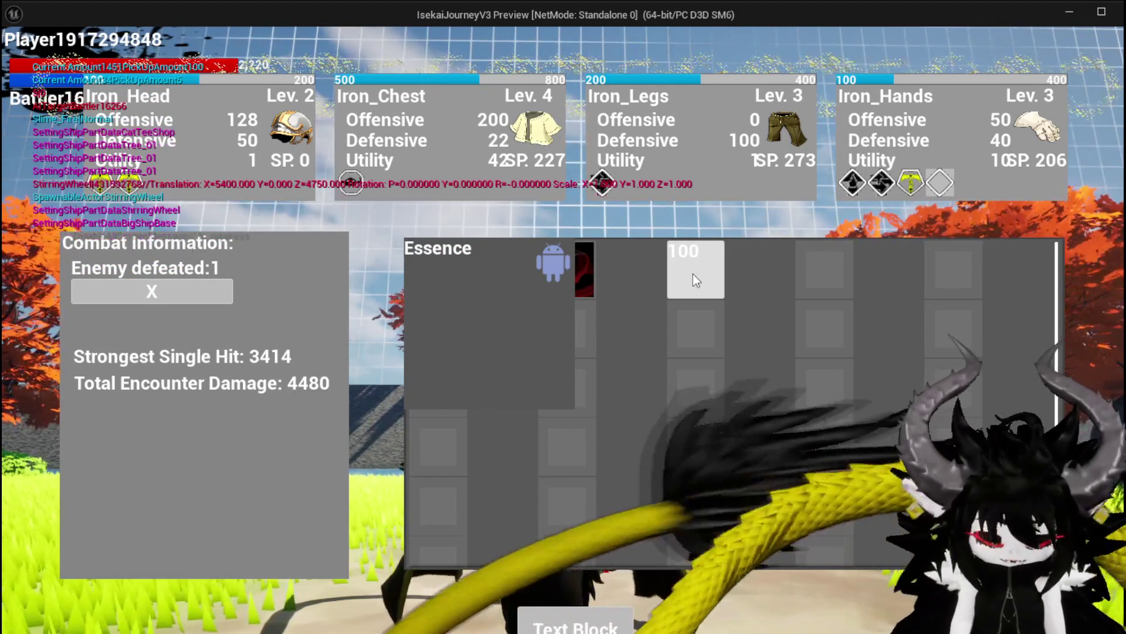
key(Escape)
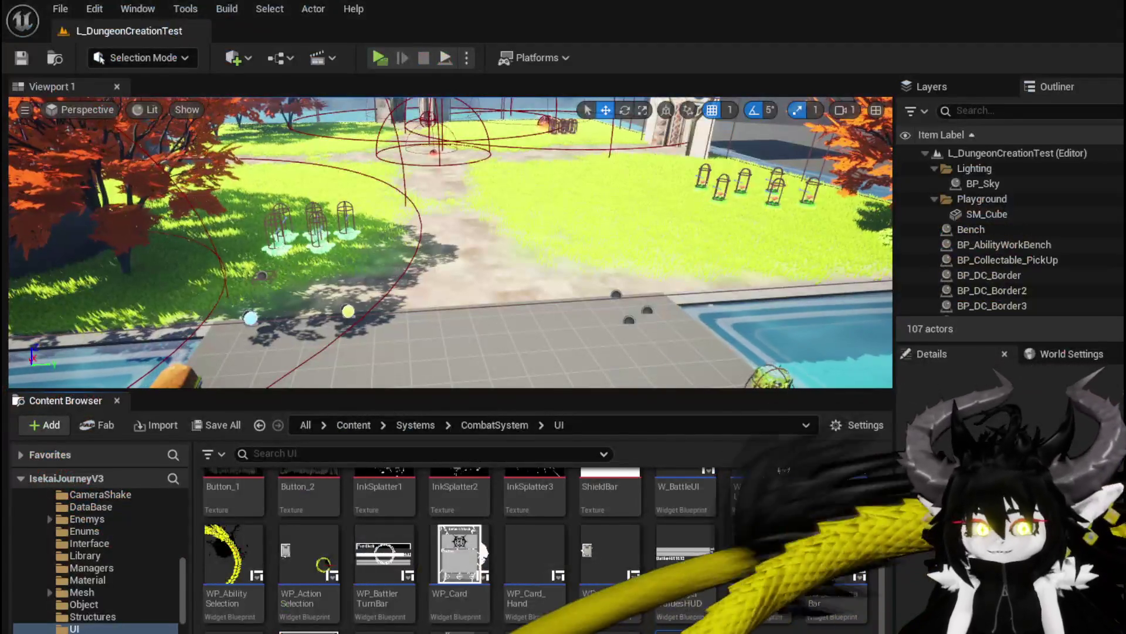
Step: Start a new play session and check the Materials inventory before fighting
click(372, 58)
key(i)
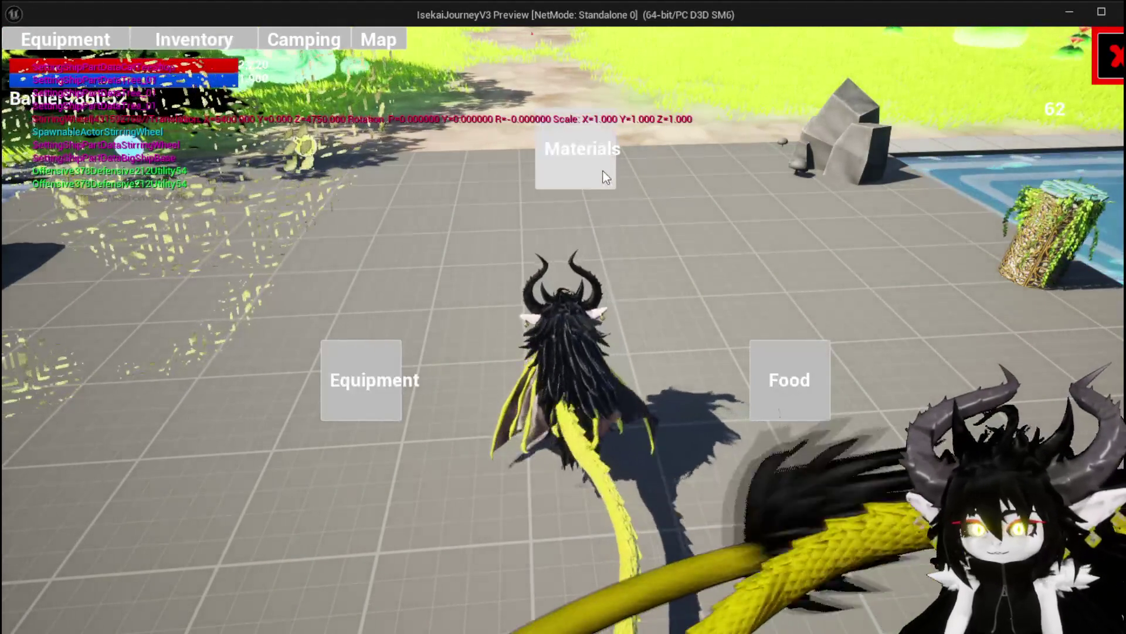
click(603, 170)
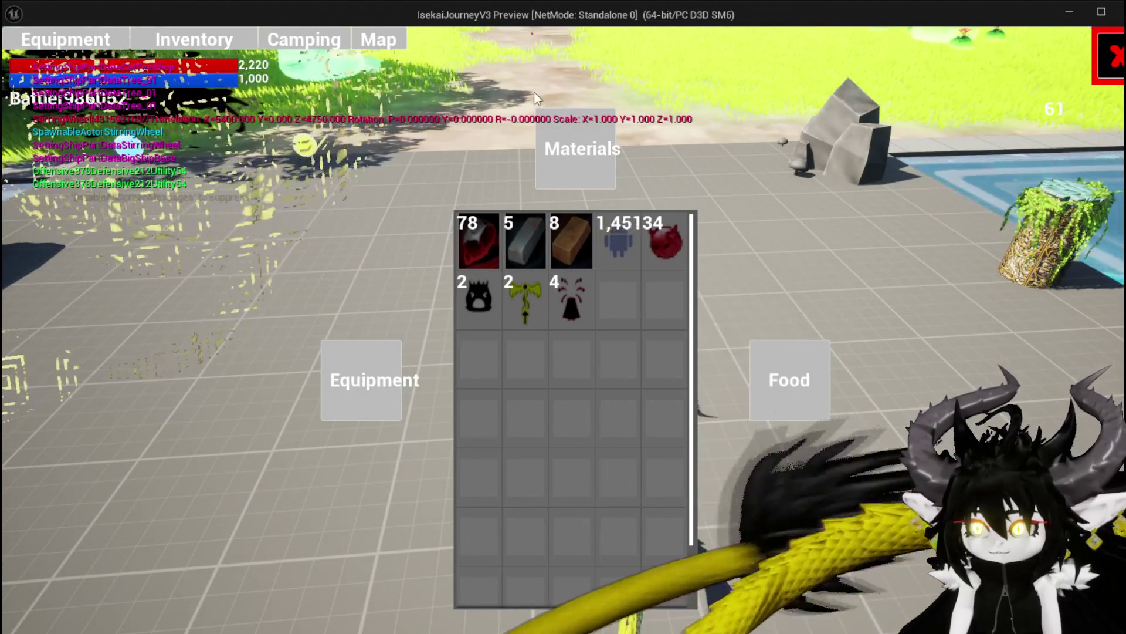
key(Escape)
Step: Attack Slime_Fire and defeat it by casting the SummonSpawn card
key(space)
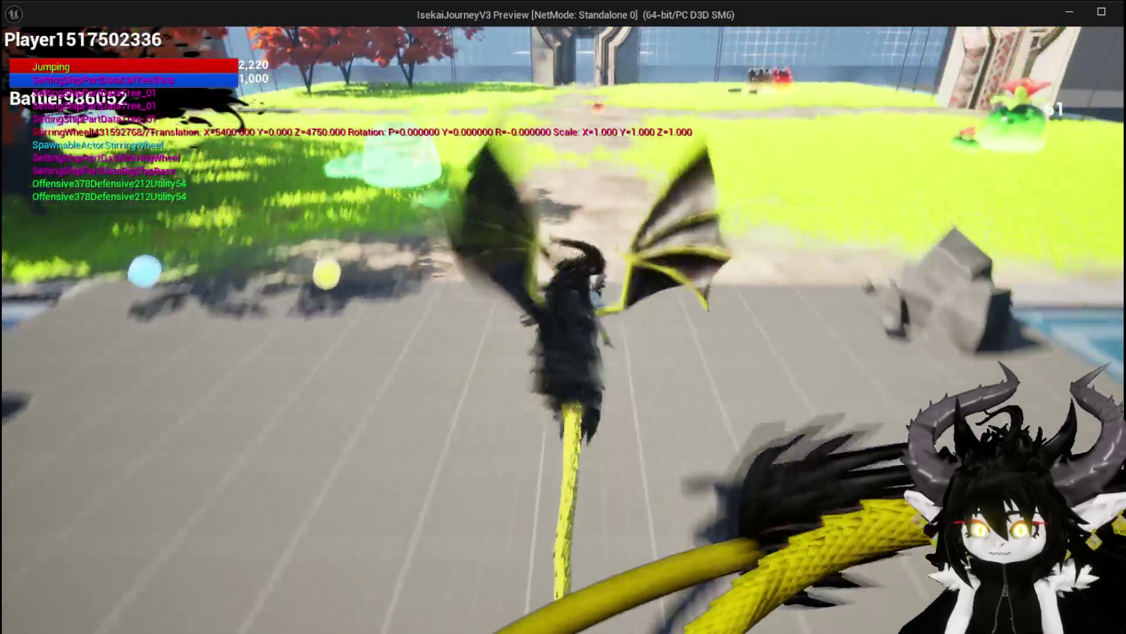
key(w)
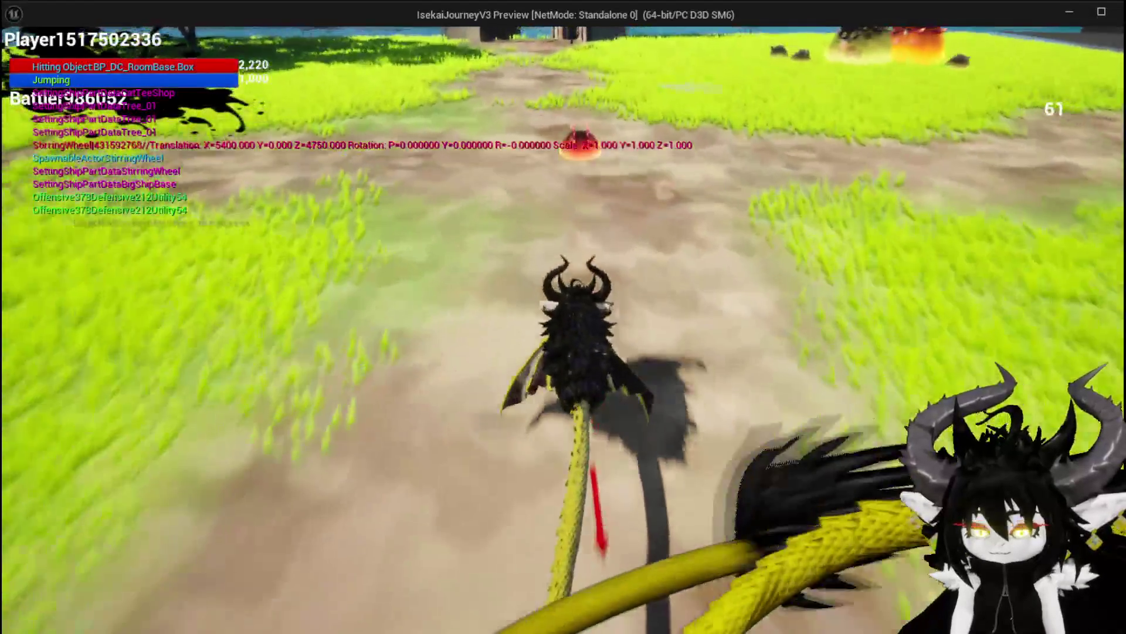
key(e)
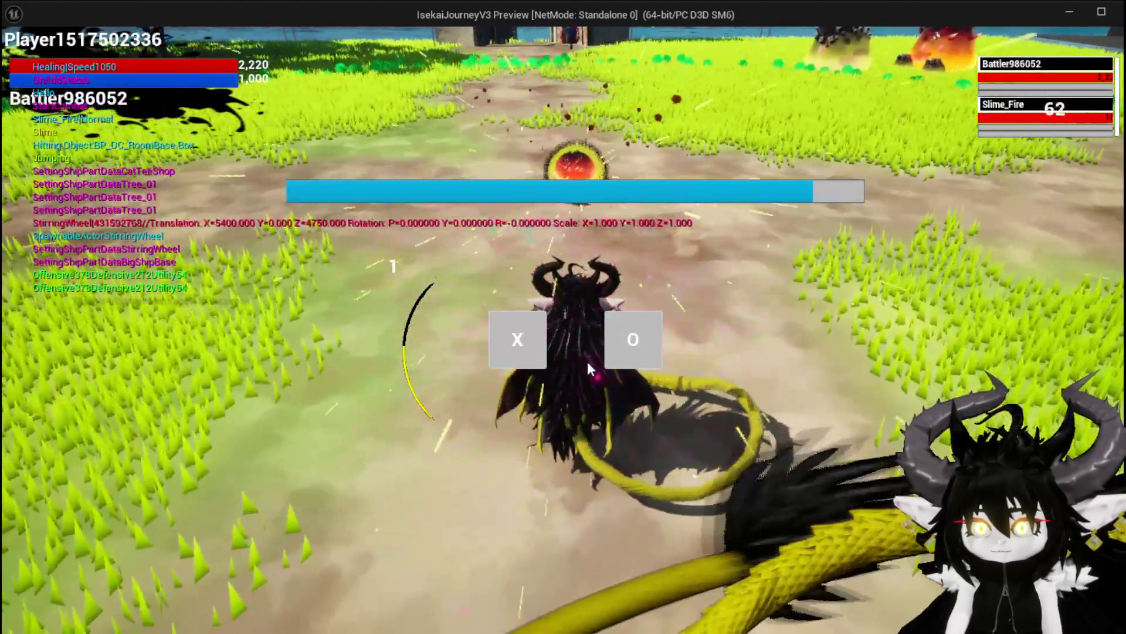
click(516, 339)
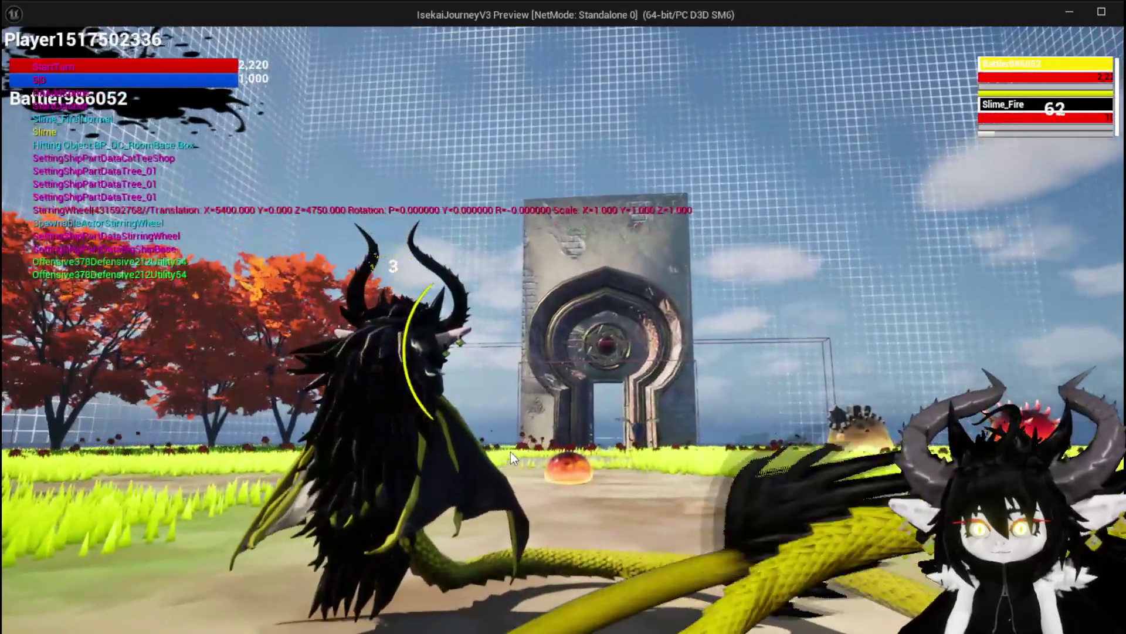
click(135, 545)
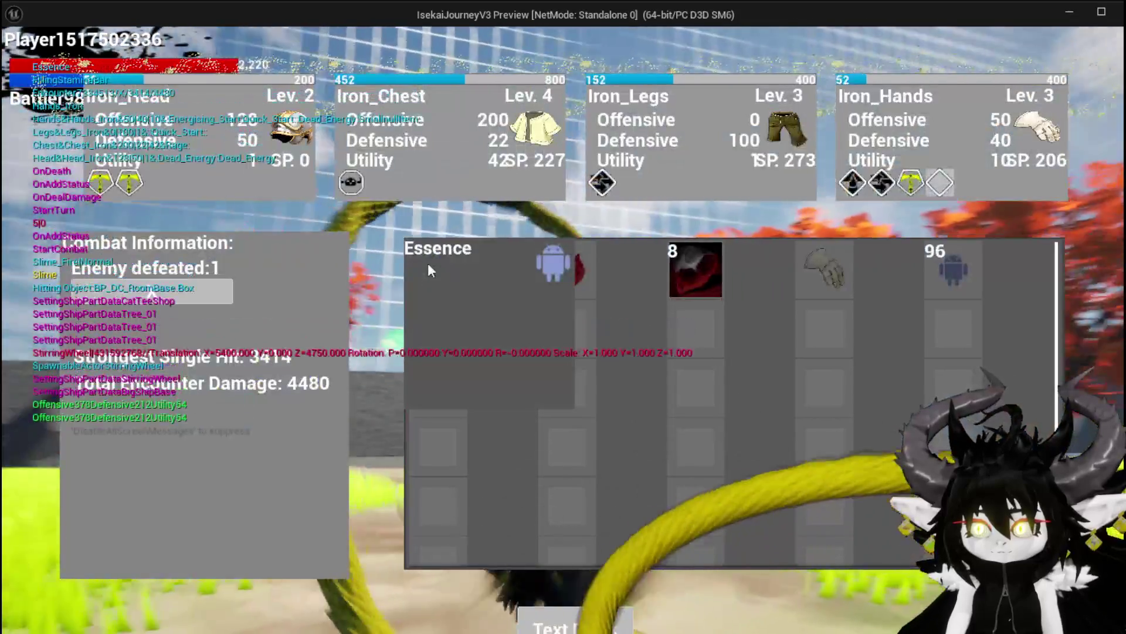
Step: Move the Essence loot into the inventory and confirm it under Materials
click(427, 262)
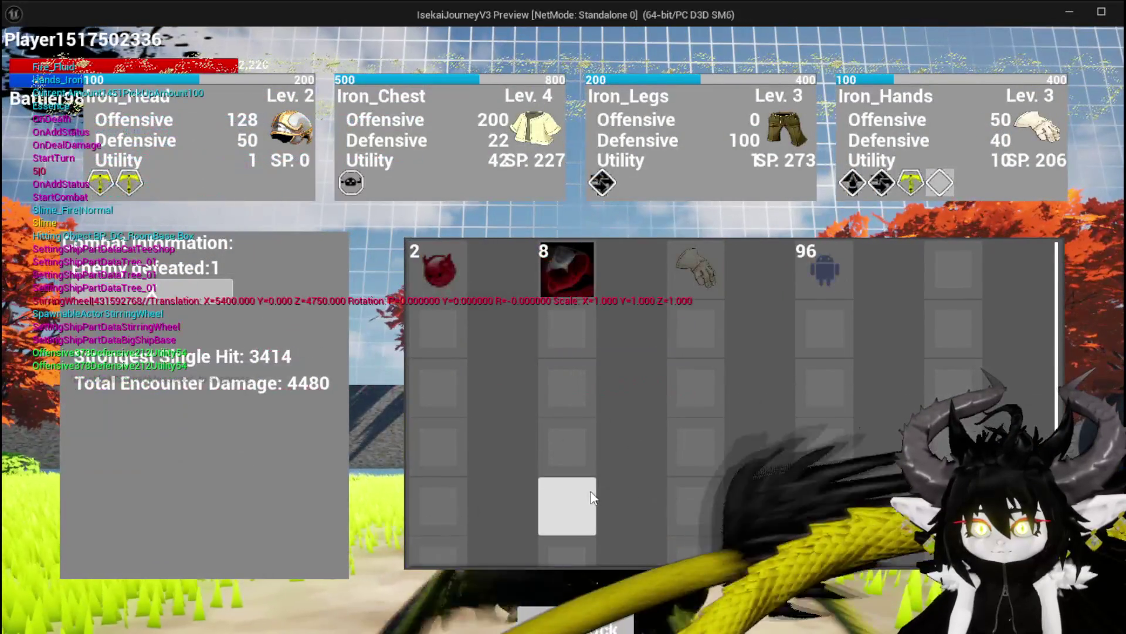
click(575, 623)
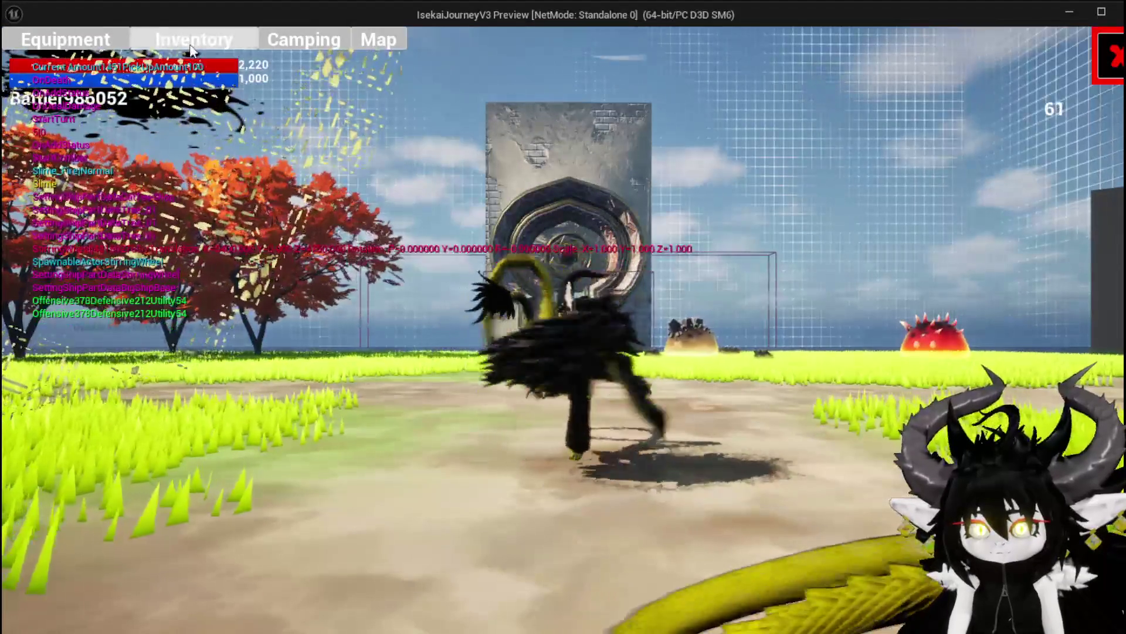
click(191, 41)
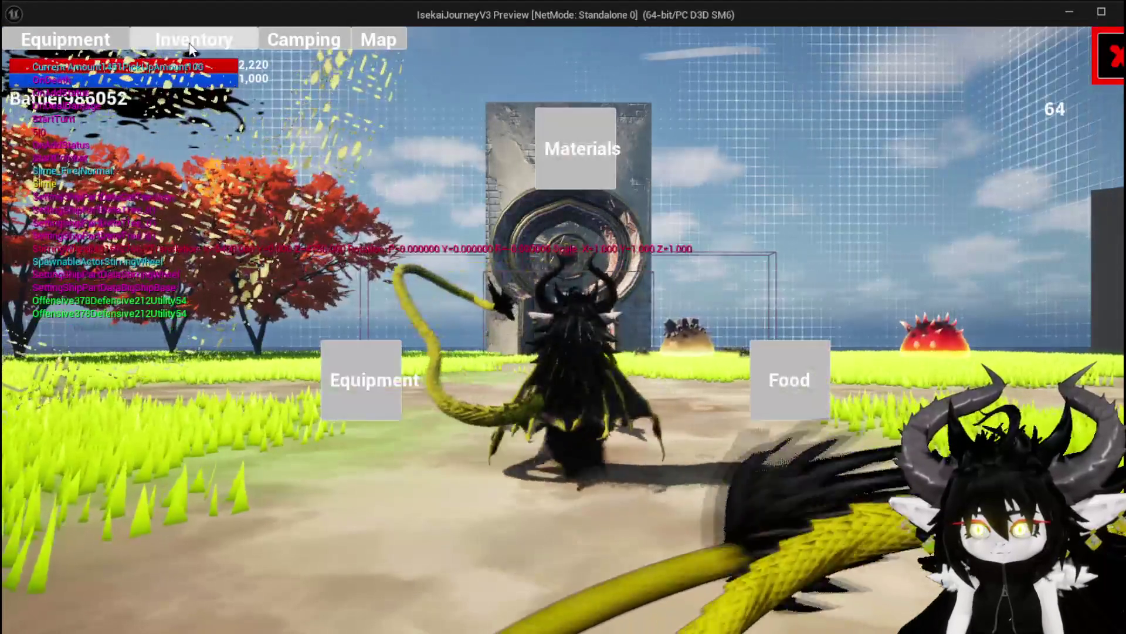
click(551, 139)
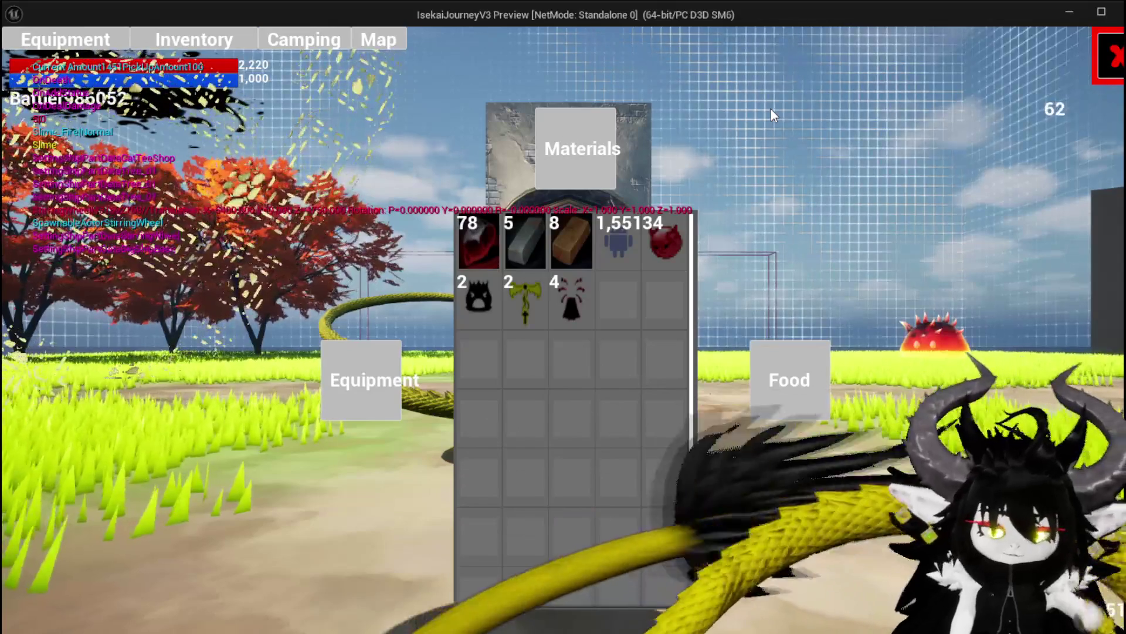
click(1109, 57)
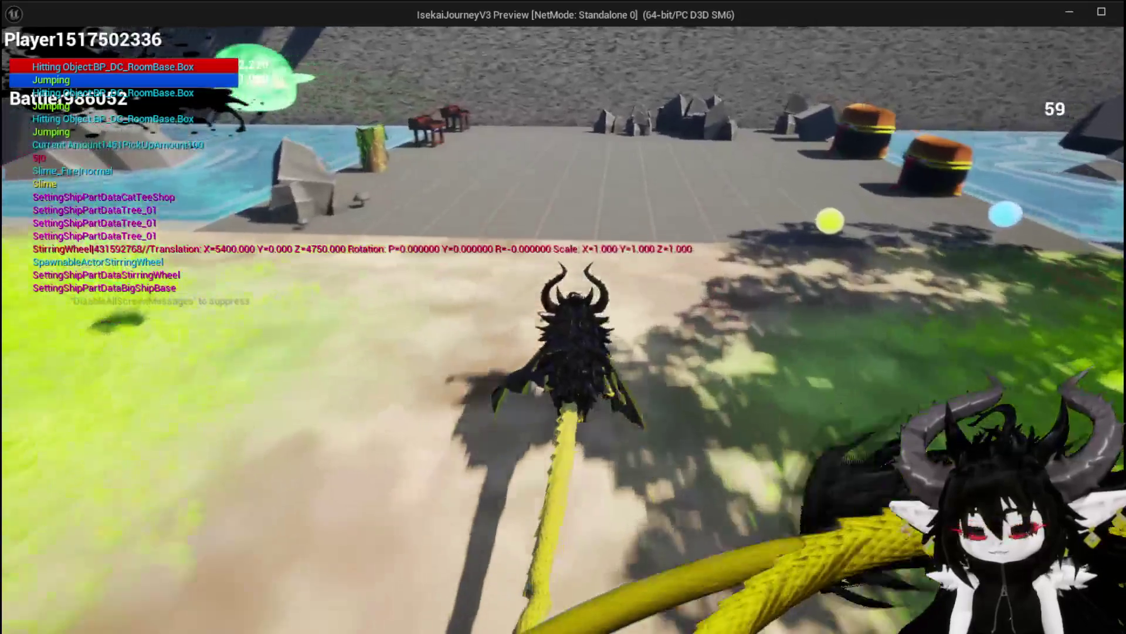
Step: Open the loot chest and inspect its items
key(e)
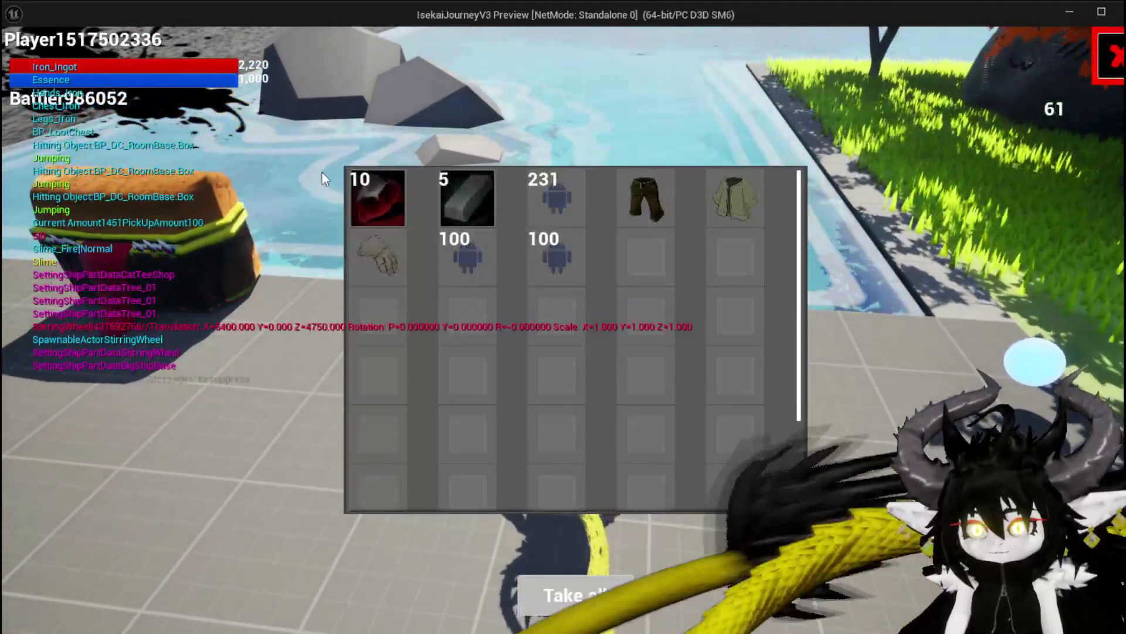
mouse_move(375, 254)
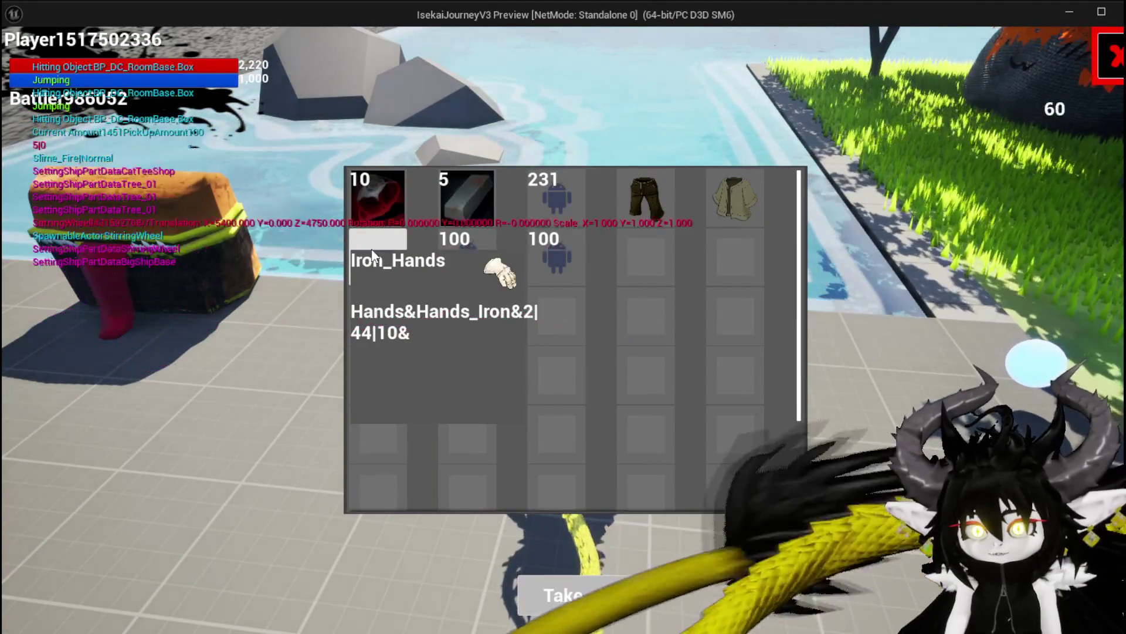
mouse_move(668, 206)
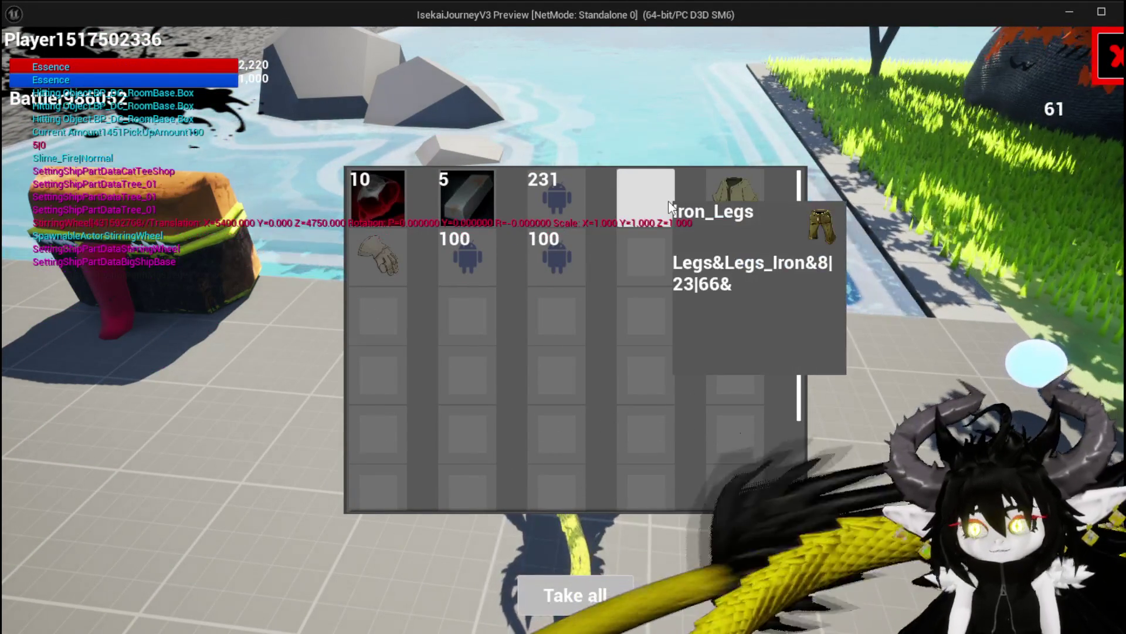
mouse_move(563, 267)
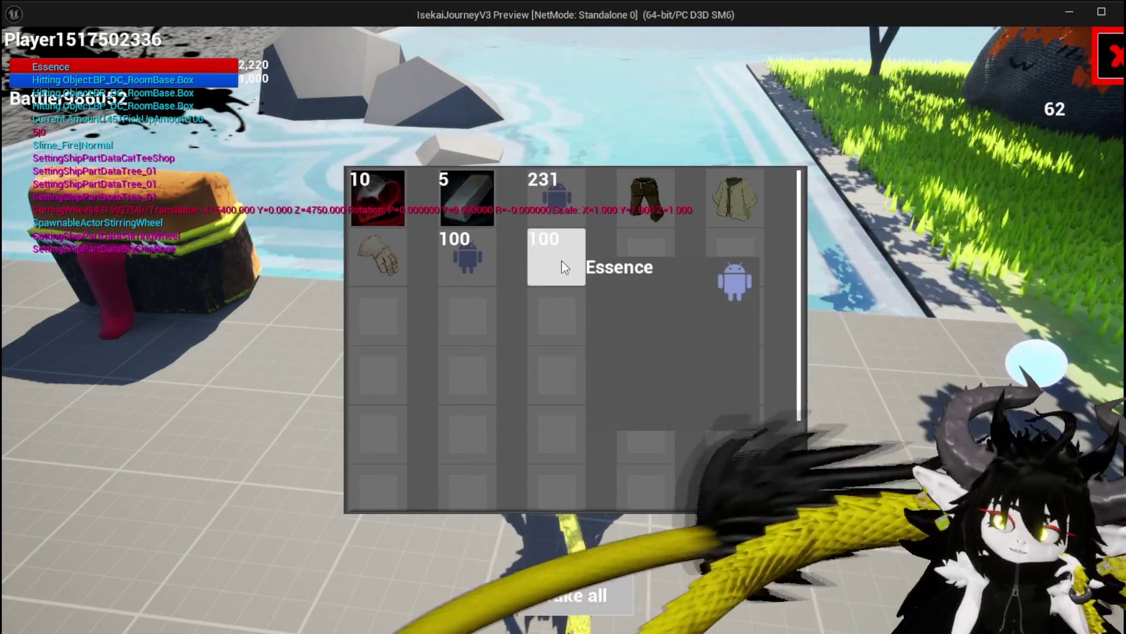
mouse_move(629, 211)
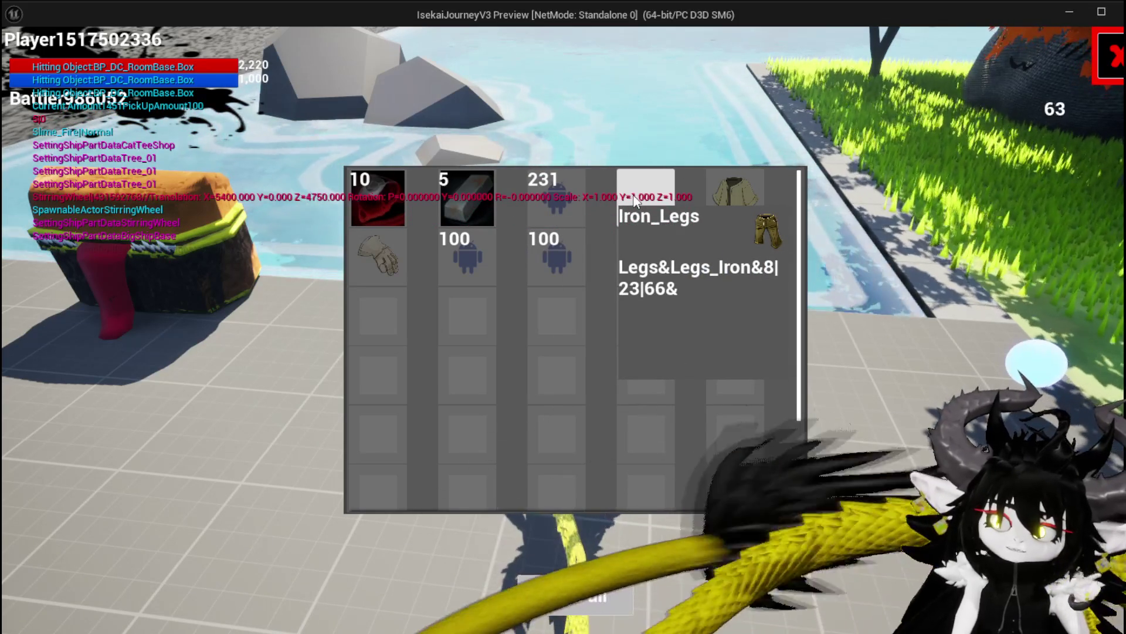
Step: View the Head and Hands equipment lists, then stop the play session
key(i)
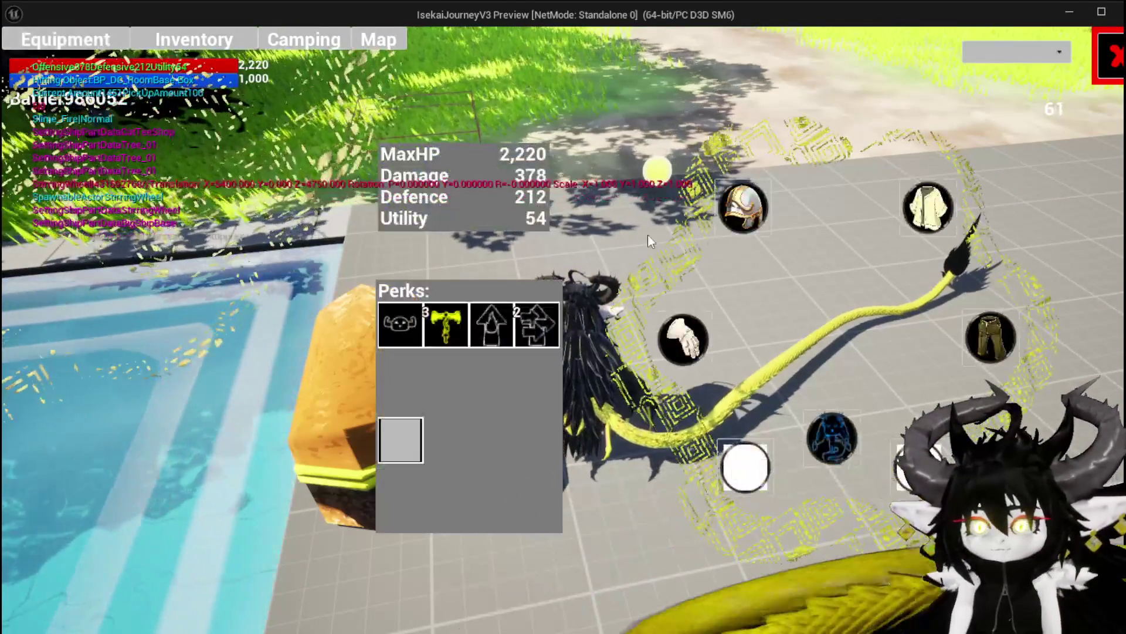
click(729, 222)
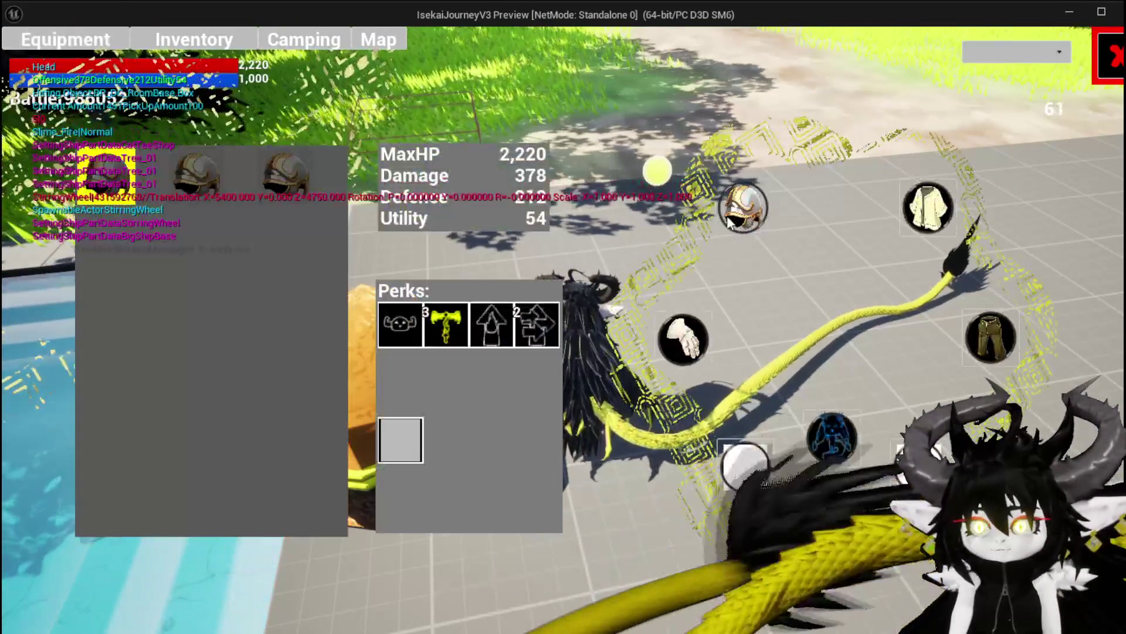
mouse_move(261, 171)
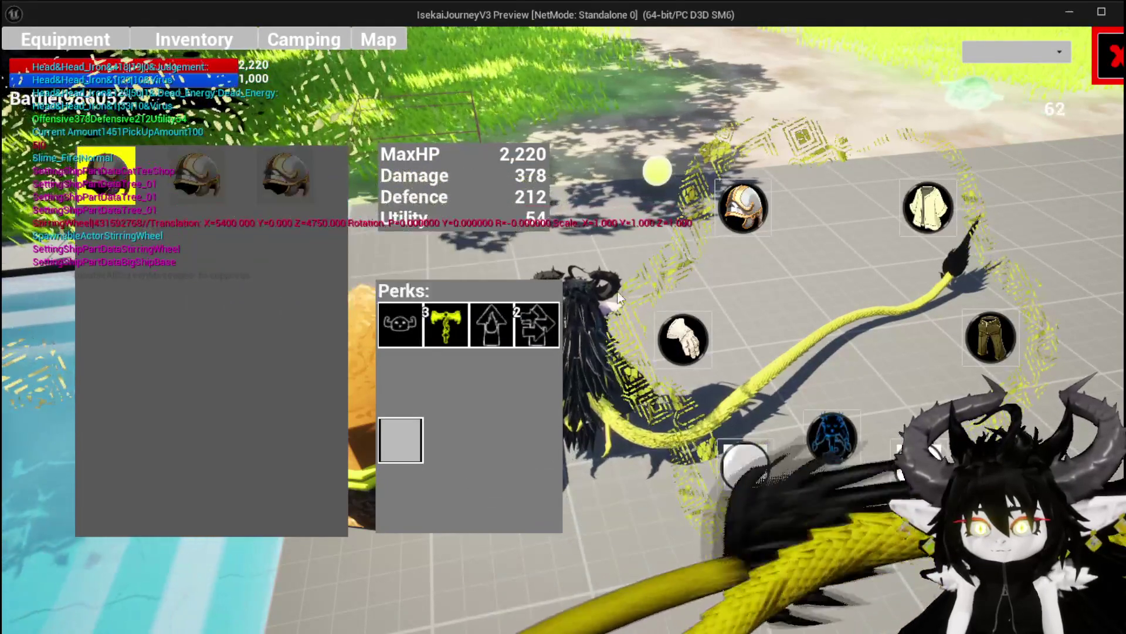
click(682, 339)
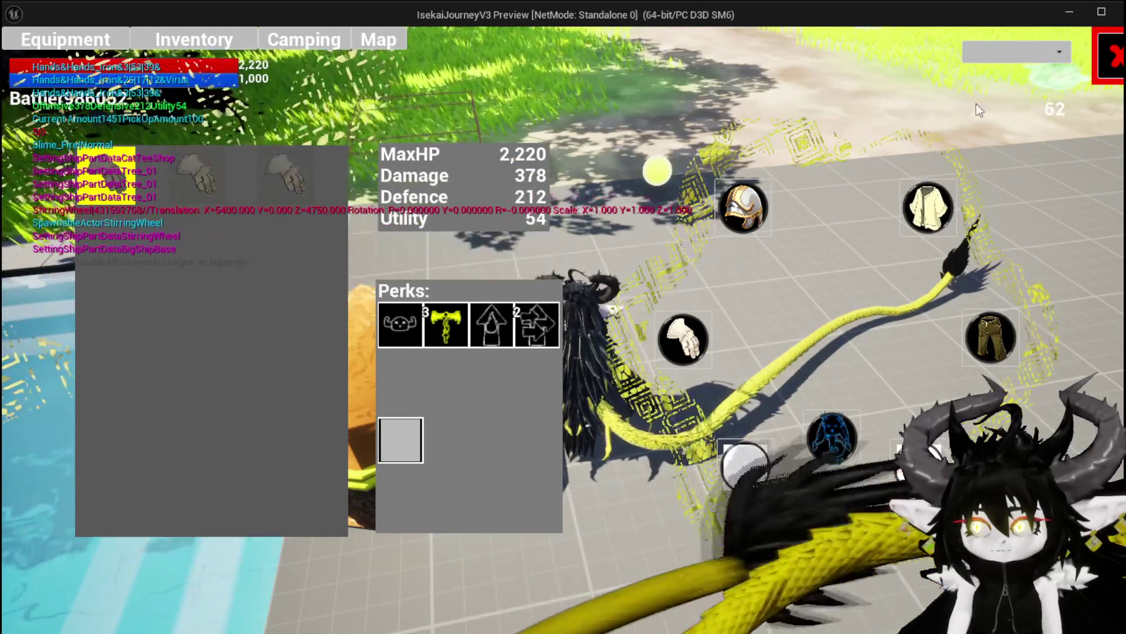
click(1109, 57)
key(Escape)
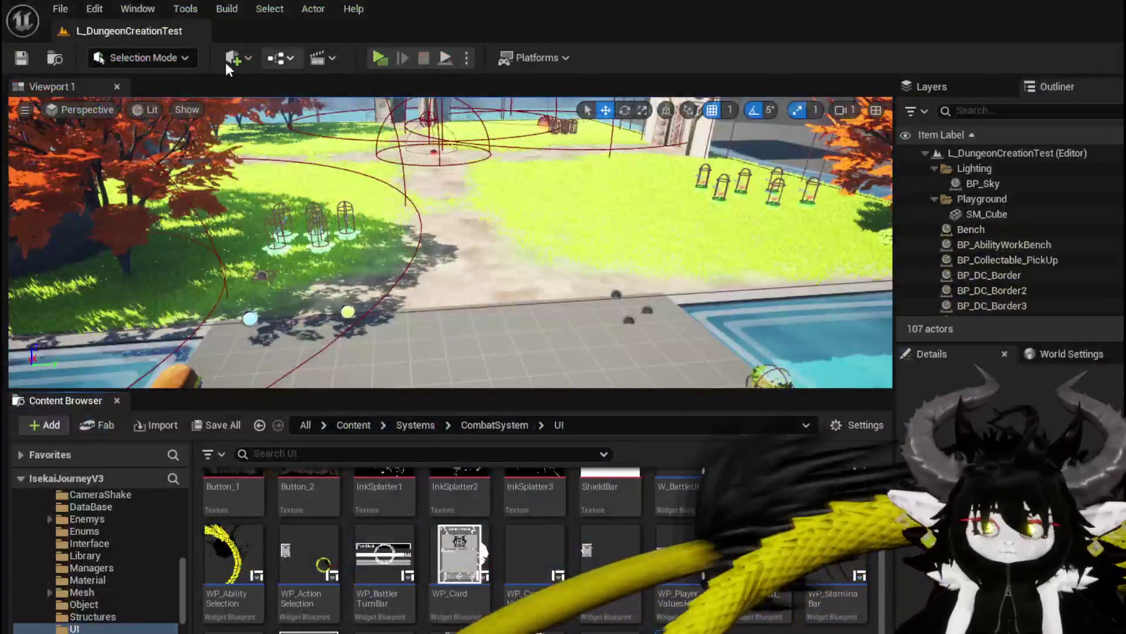
Step: Save all assets, then select WP_ItemToolTipp in WP_VS_Container's Designer and centre its Apple tooltip
key(ctrl+s)
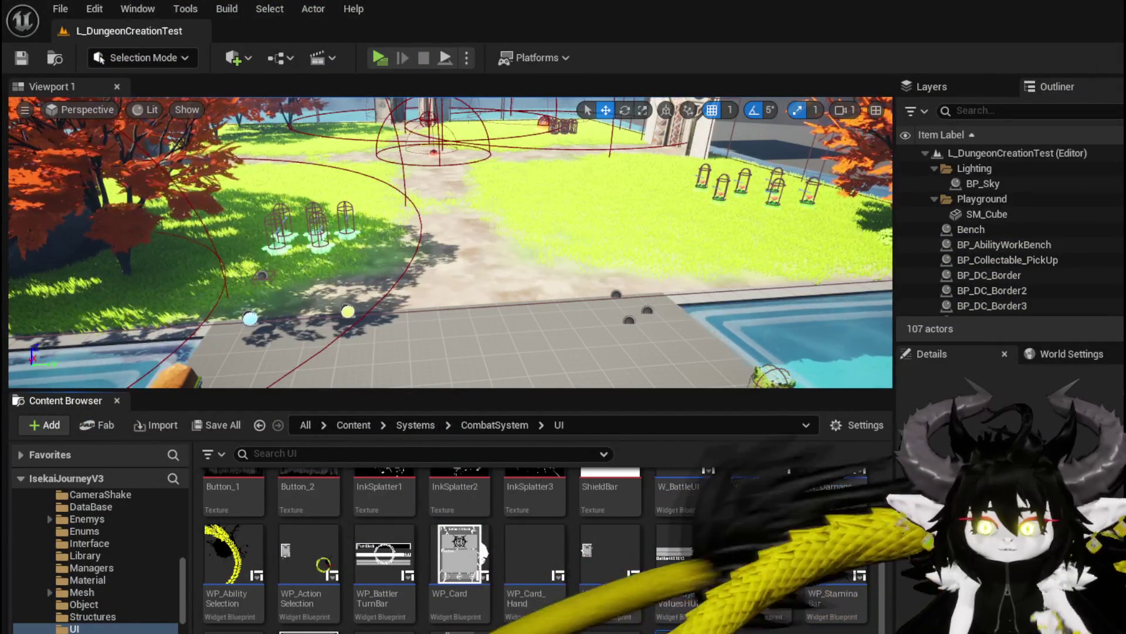
key(alt+Tab)
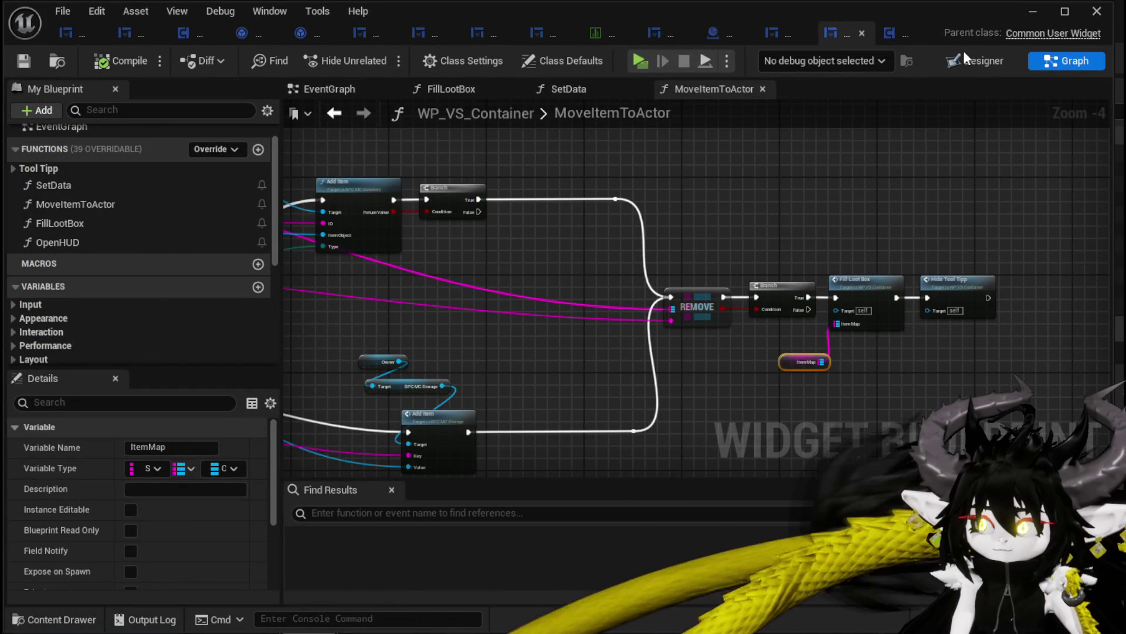
click(976, 60)
click(357, 206)
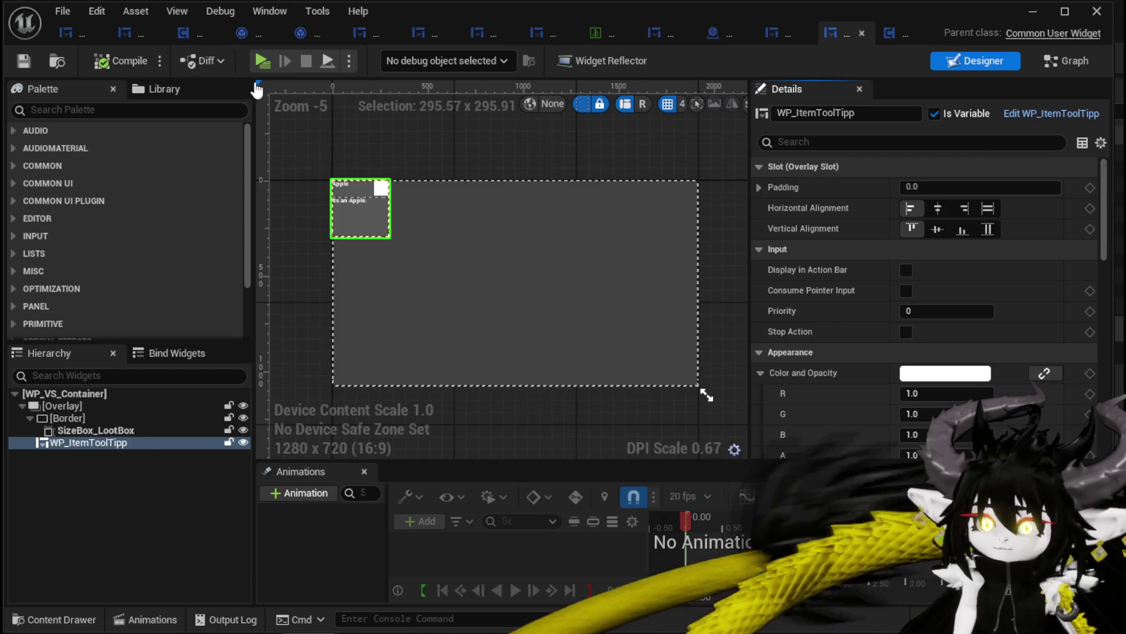
scroll(378, 265, down, 2)
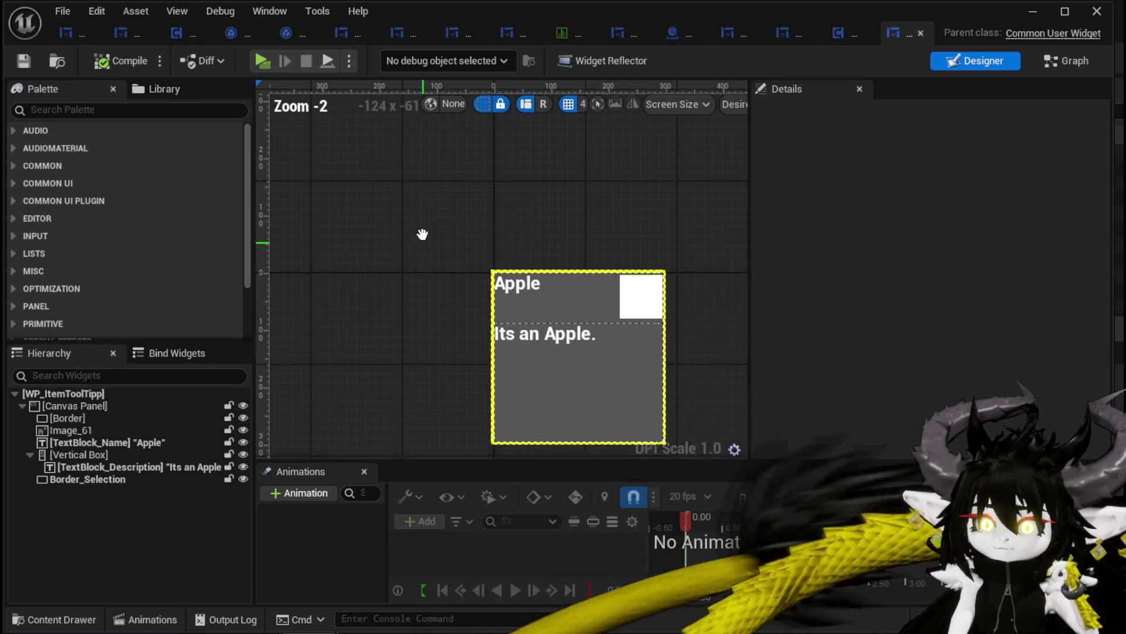
drag(423, 234, 297, 154)
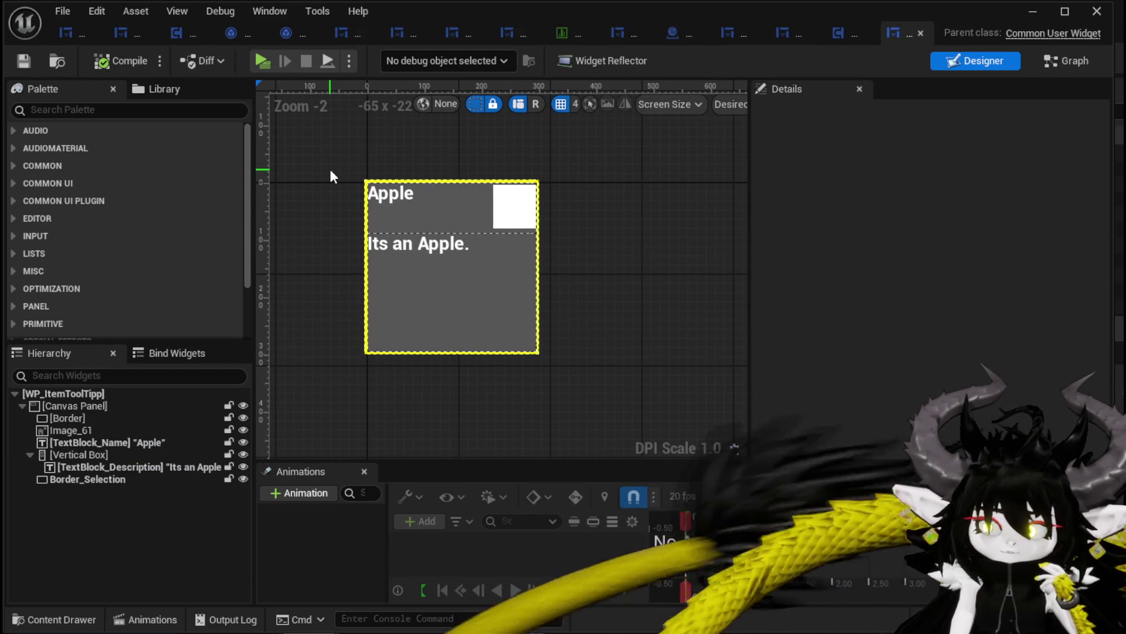
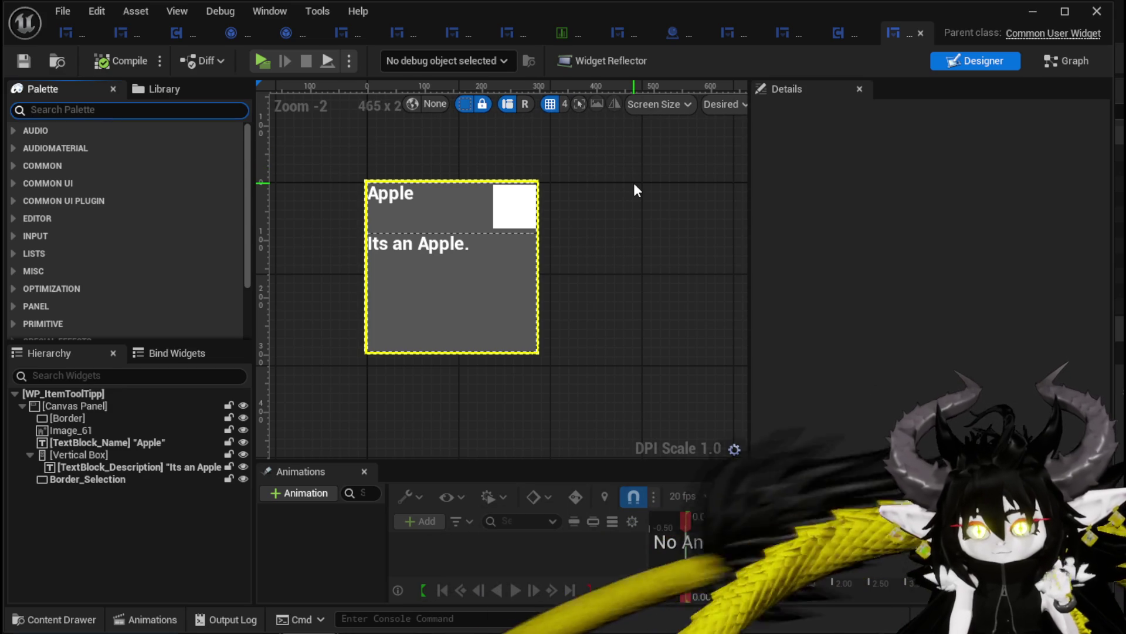
Step: Search the Palette for 'Equ' and drag W_EquipmentToolTipp into the Canvas Panel
text(Equ)
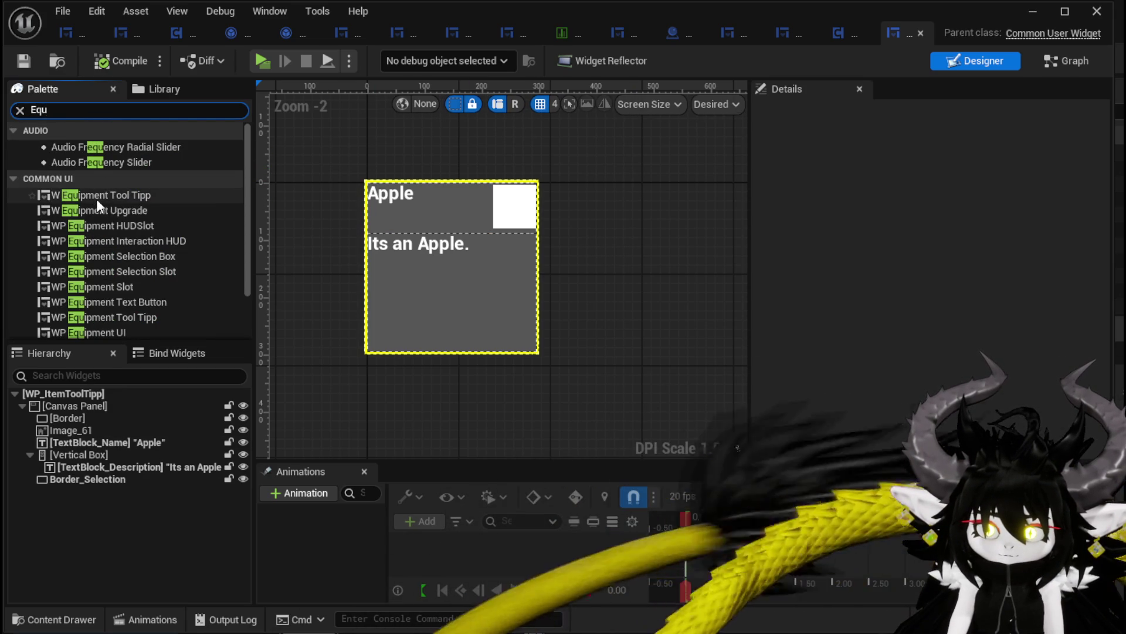
drag(98, 195, 68, 404)
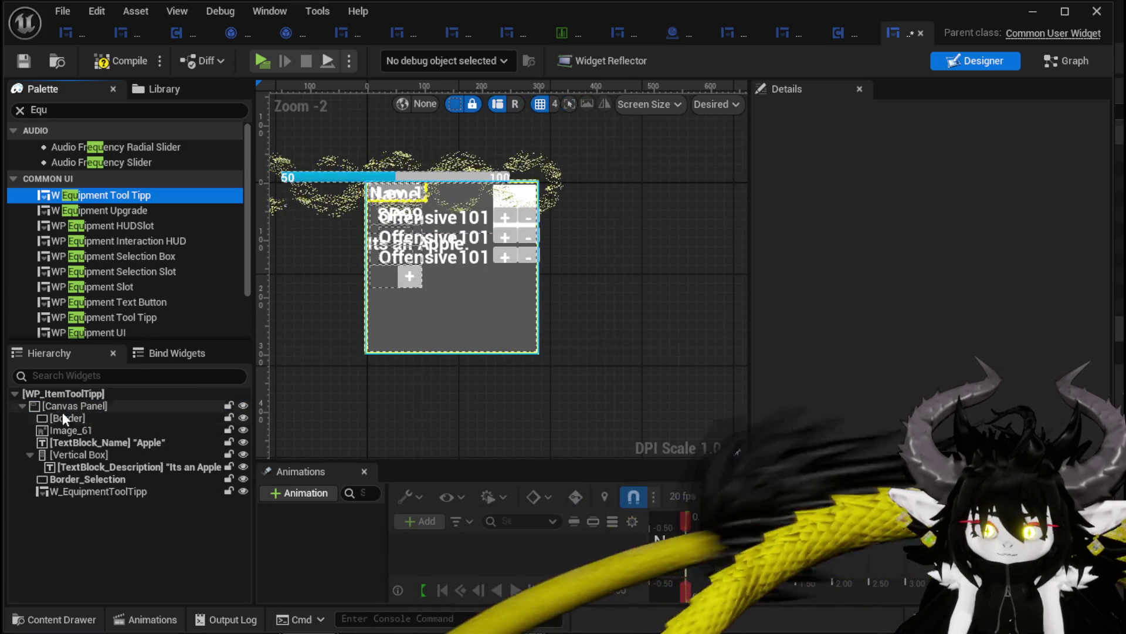
Step: Anchor the W_EquipmentToolTipp widget to stretch across the whole canvas
click(74, 493)
click(938, 188)
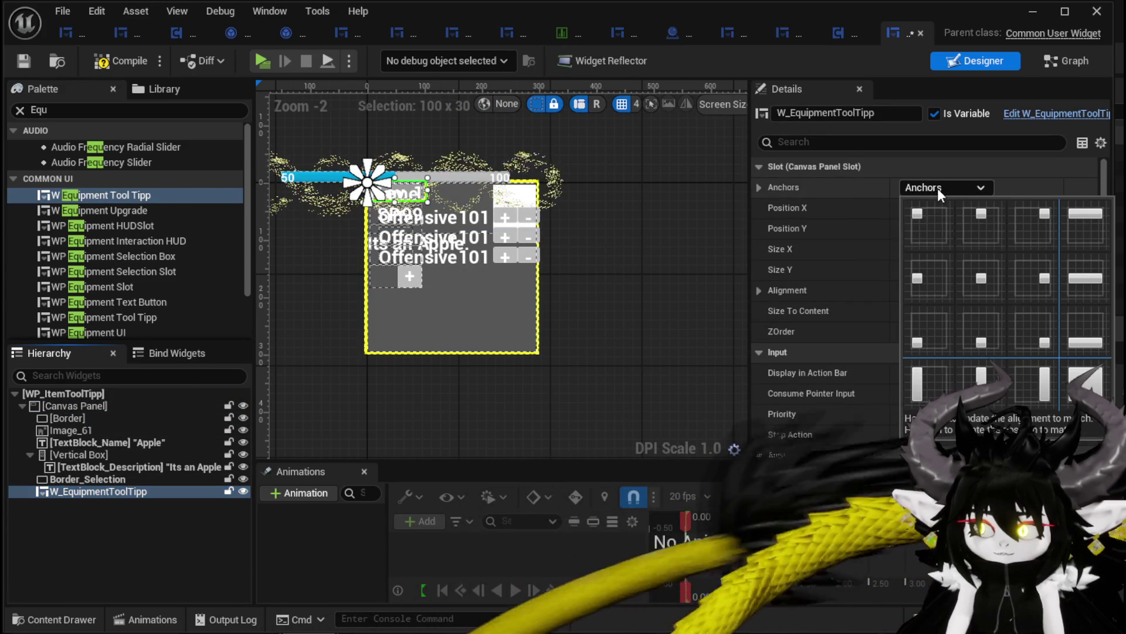
click(1085, 385)
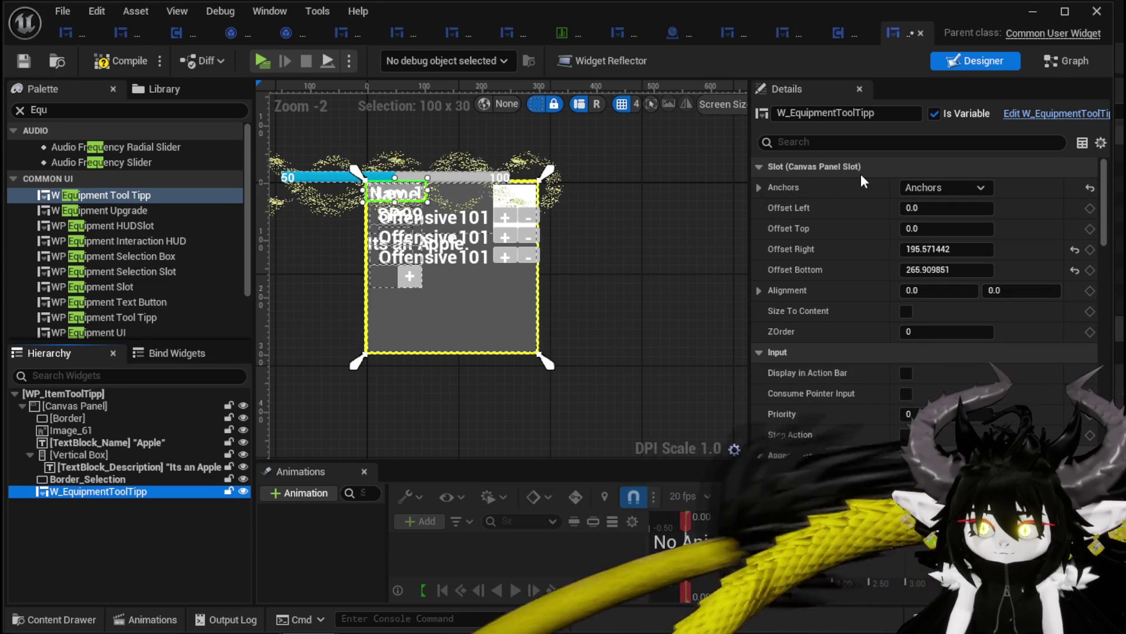
click(932, 188)
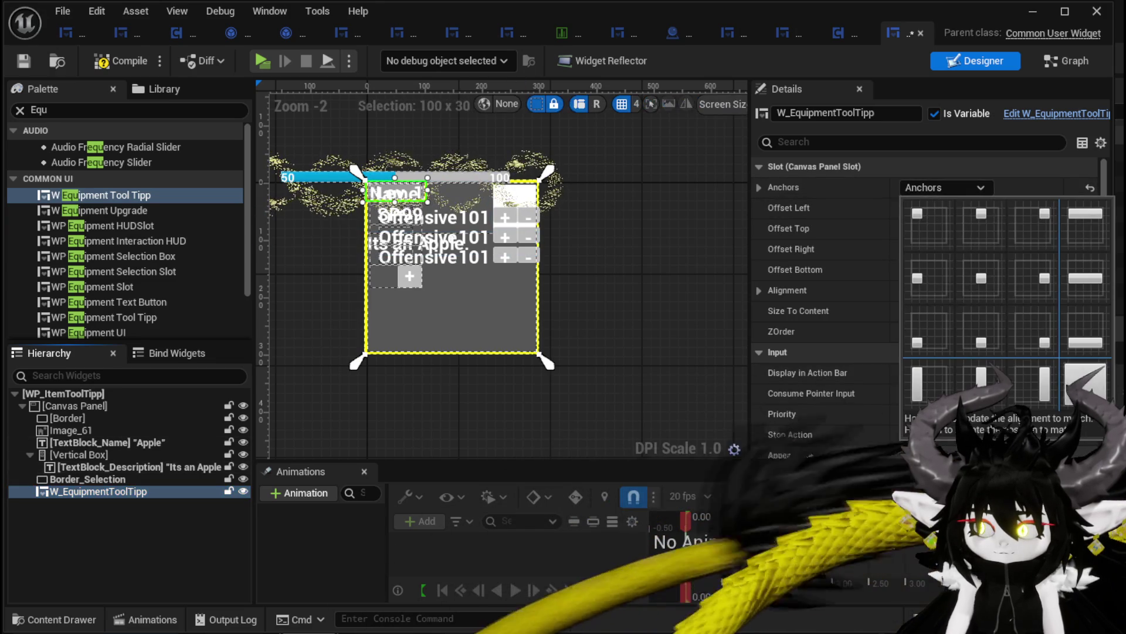
click(933, 188)
click(941, 186)
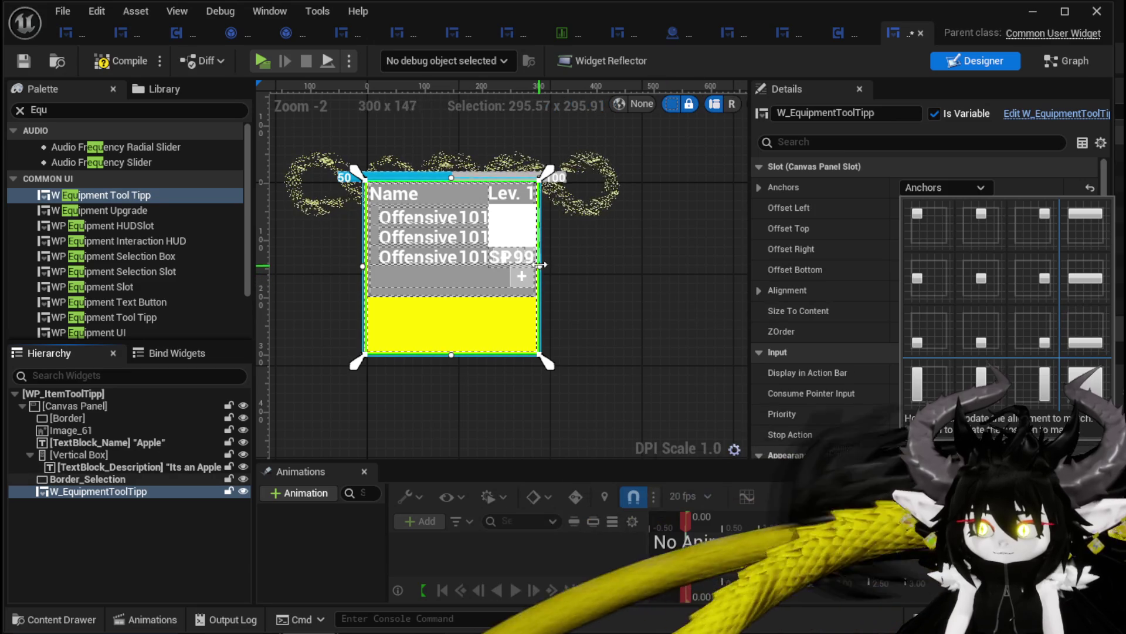
Step: Drag its edges to Offset Right -108 and Offset Bottom 92, then toggle visibility to compare
mouse_move(539, 267)
mouse_down()
mouse_move(660, 272)
mouse_move(599, 279)
mouse_up()
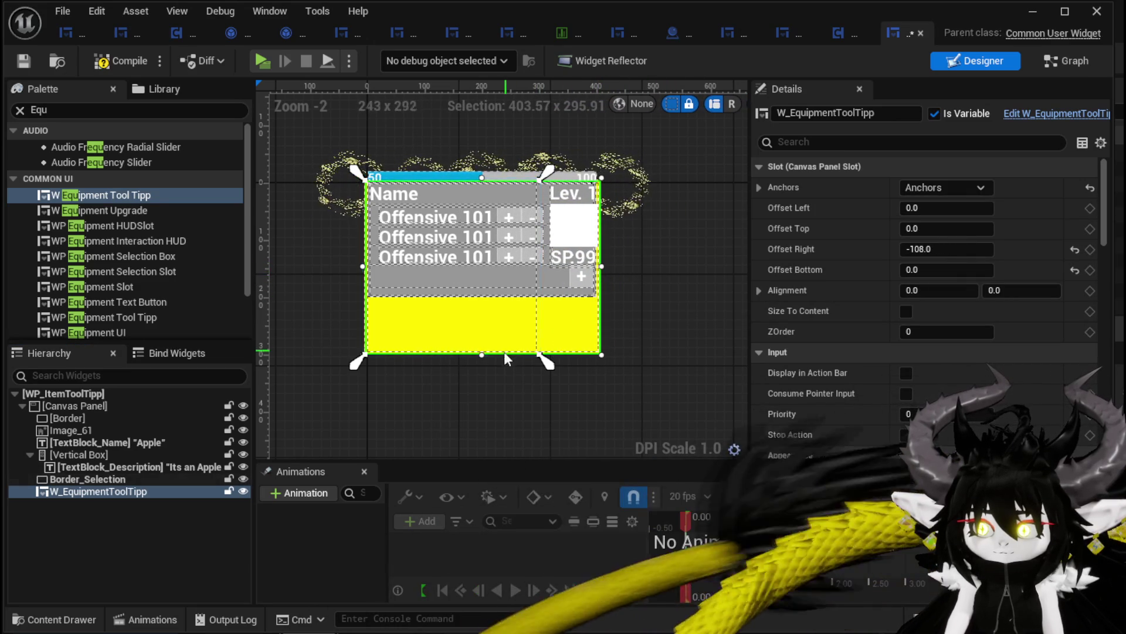
drag(484, 356, 484, 331)
drag(486, 306, 487, 305)
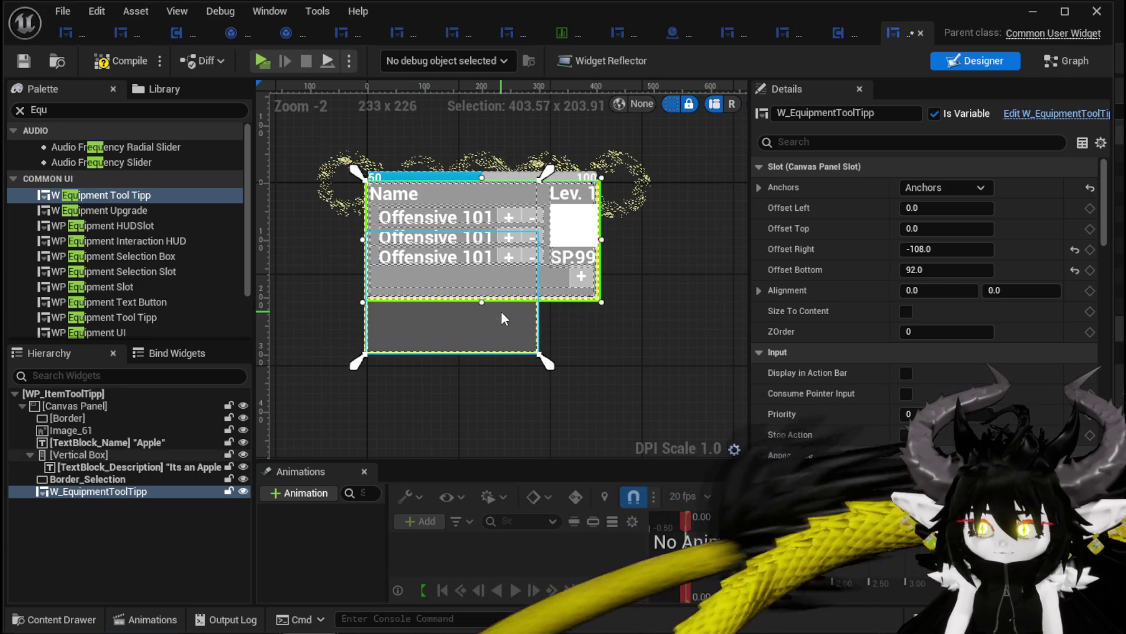
click(950, 188)
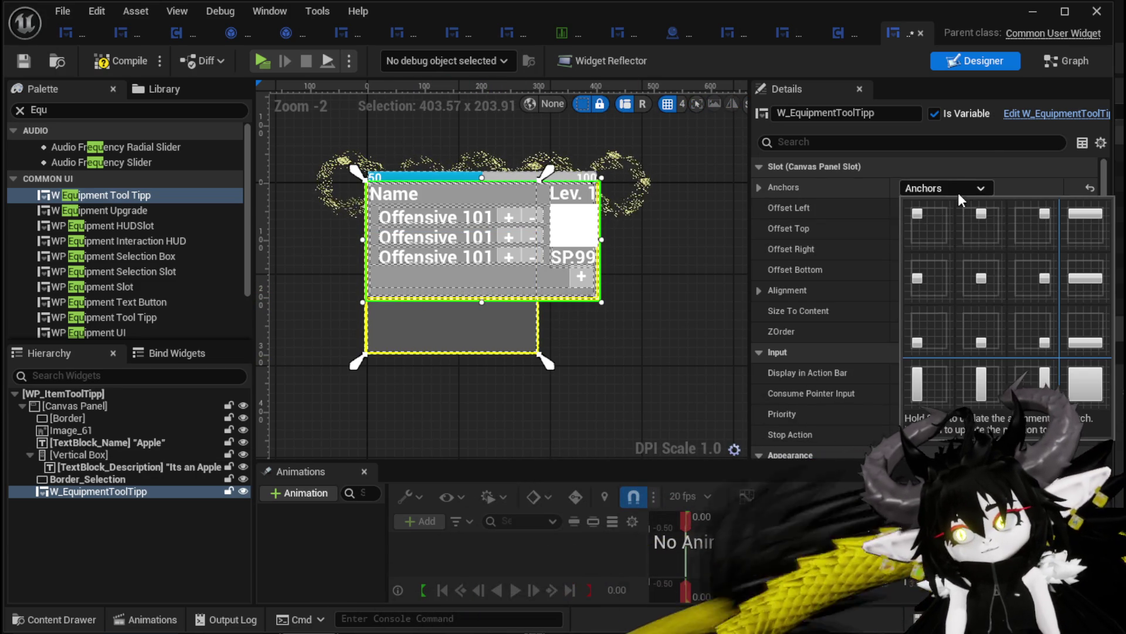
click(978, 245)
key(ctrl+z)
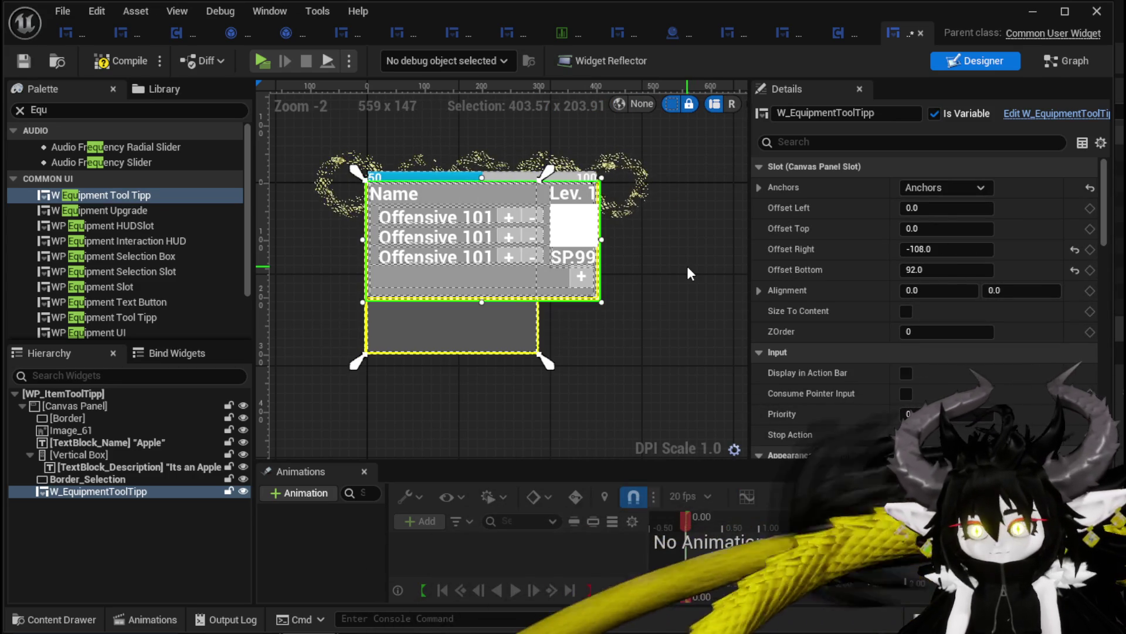
click(242, 492)
click(243, 492)
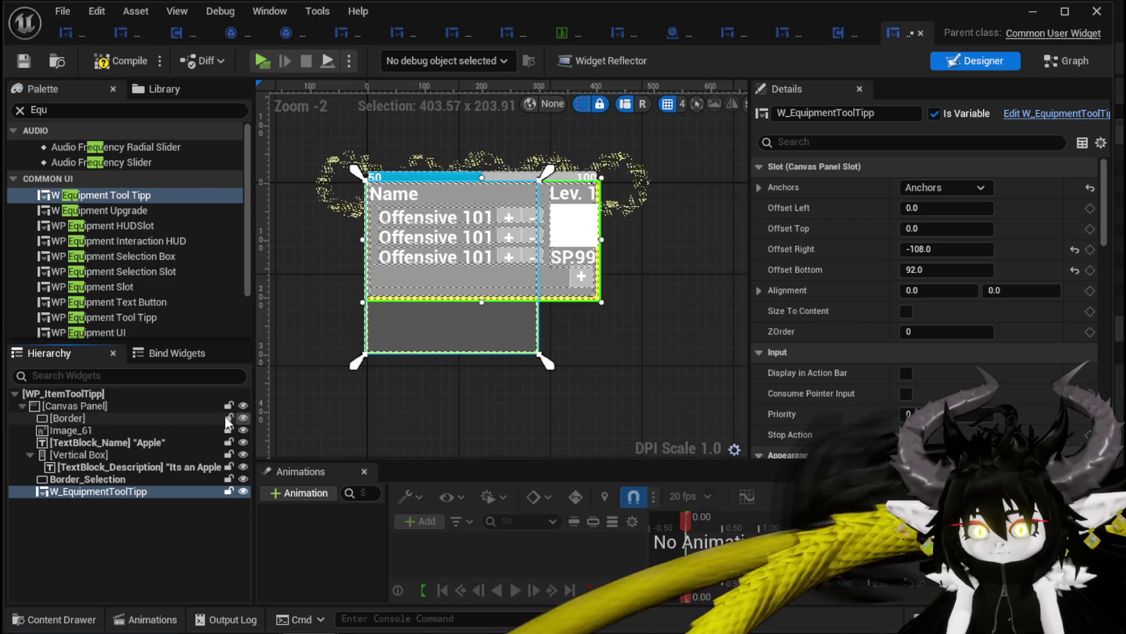
click(154, 416)
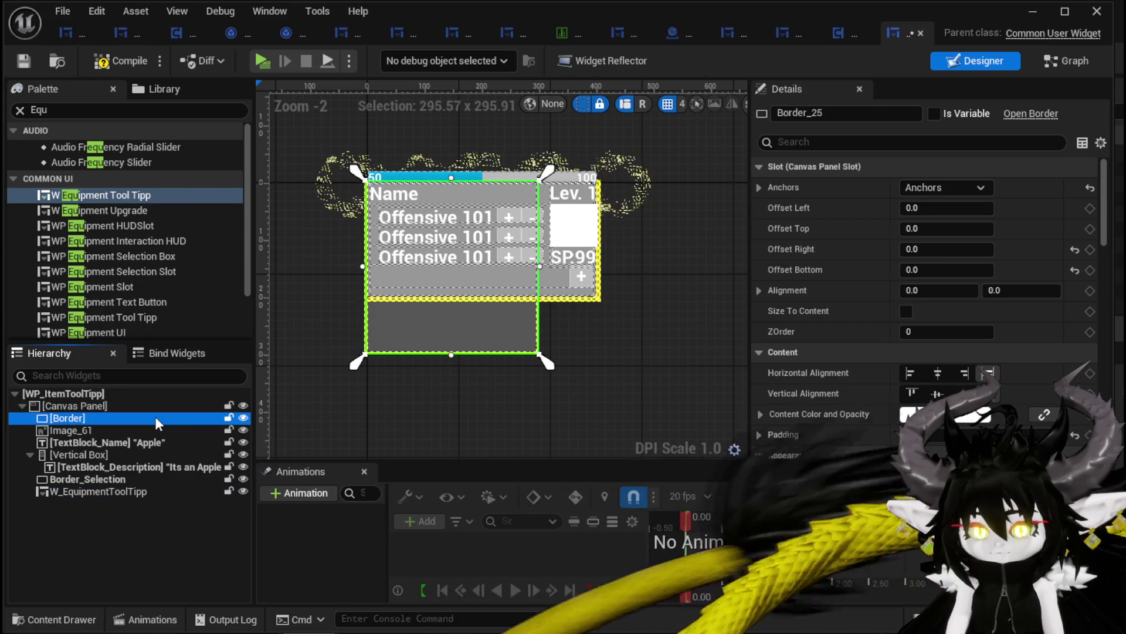
shift+click(99, 480)
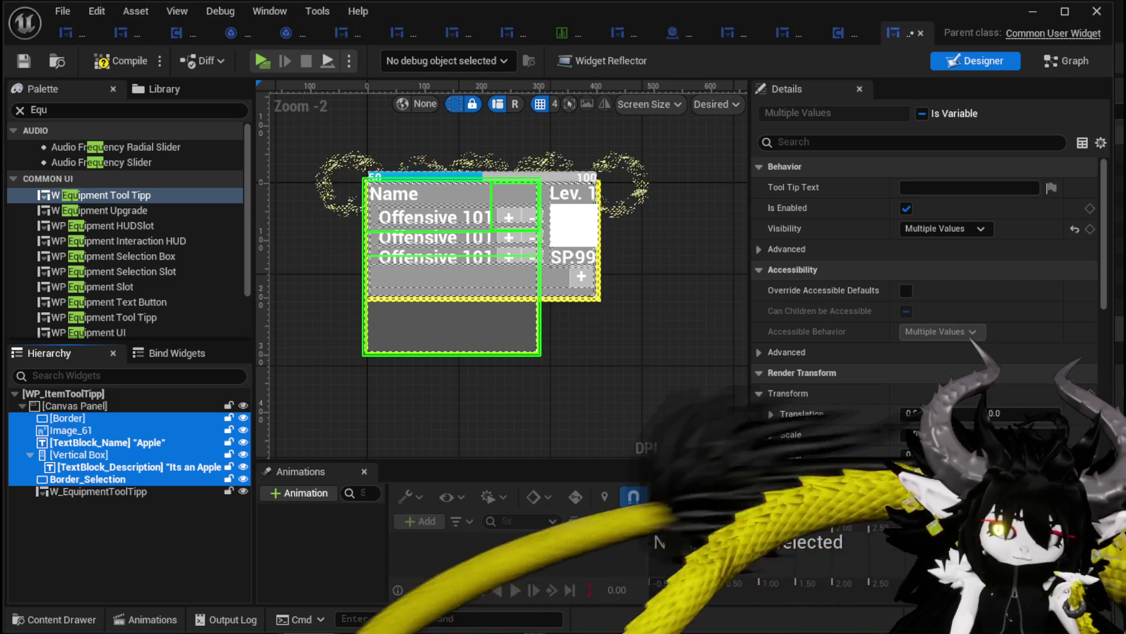
click(502, 354)
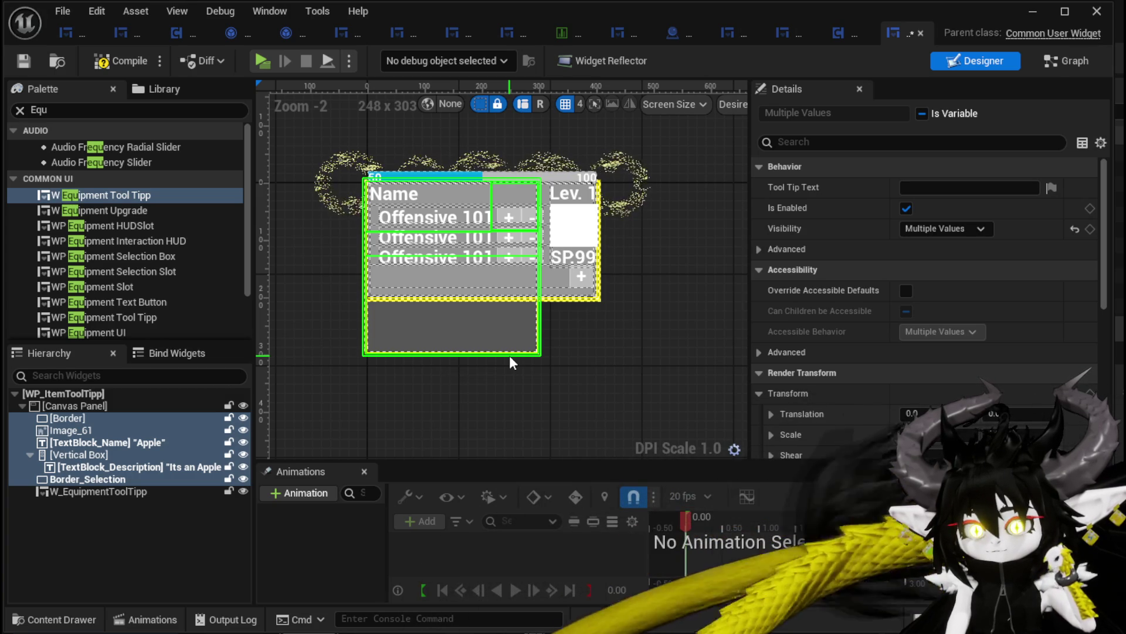
click(711, 305)
Step: In the Graph view, rearrange the SetToolTipp function's entry and Text Block Description nodes
click(1072, 61)
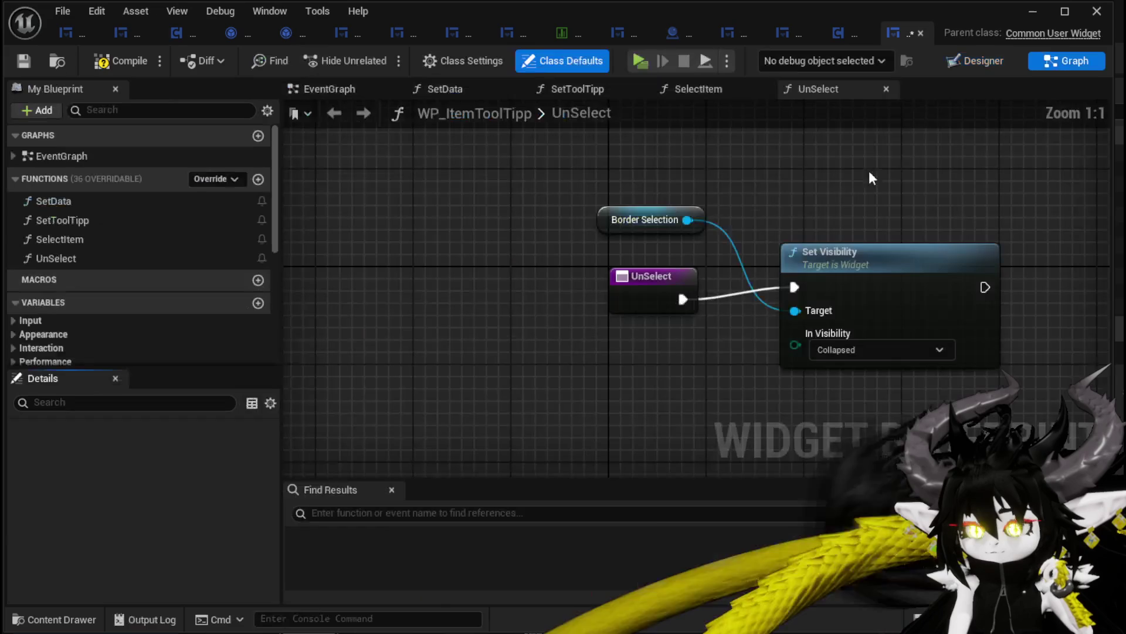
click(112, 221)
double_click(114, 220)
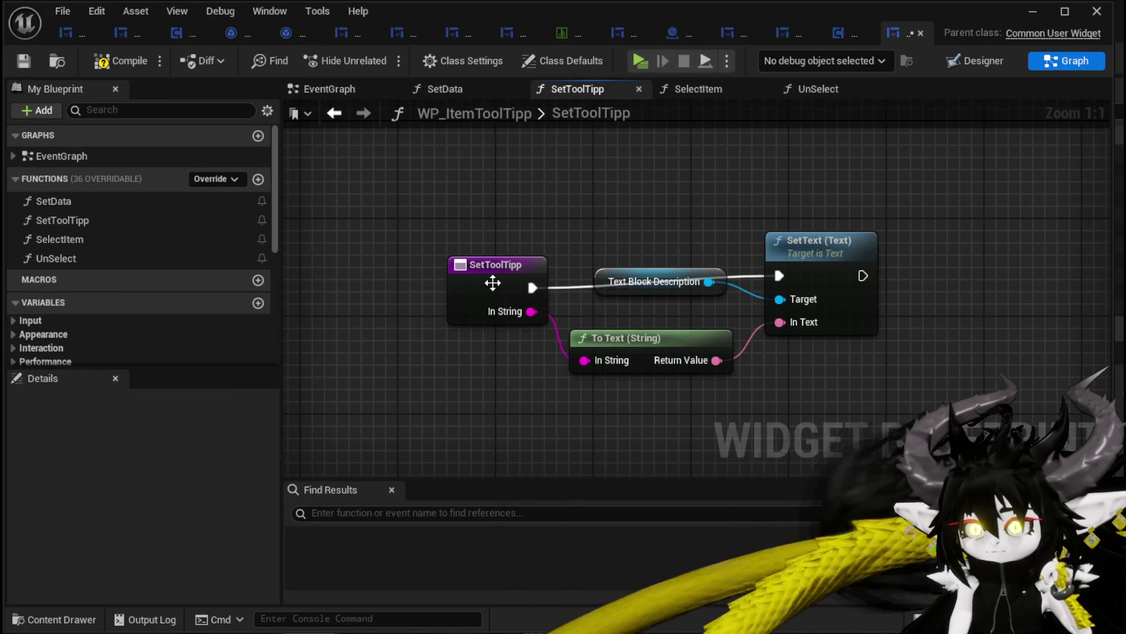
drag(495, 253, 431, 246)
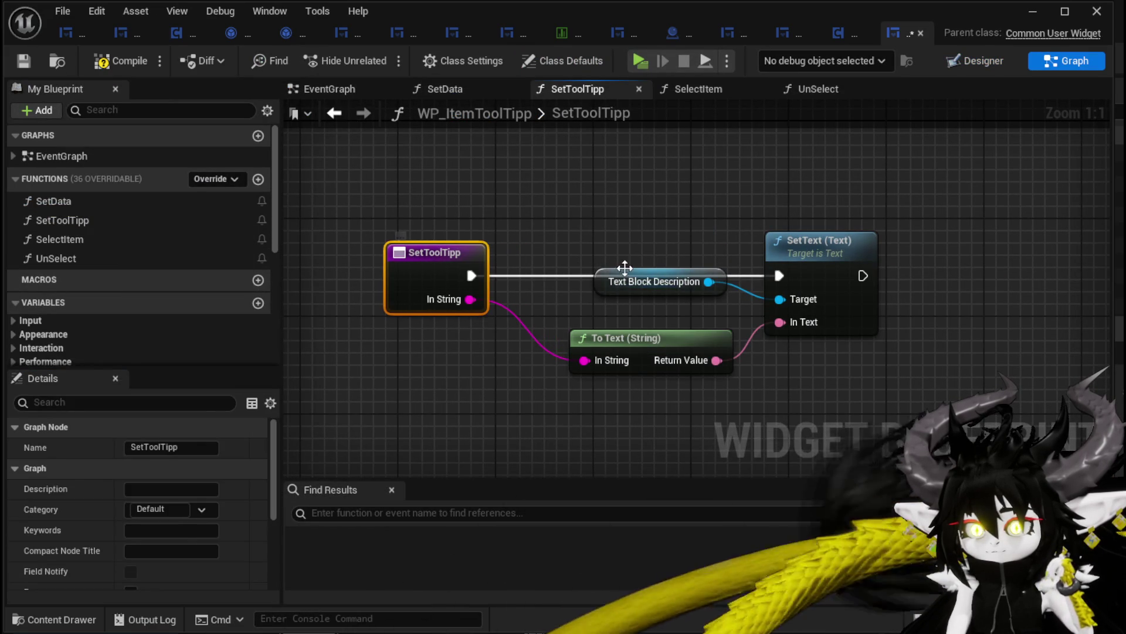
drag(621, 283, 594, 294)
click(572, 246)
Step: Rearrange the SetData function graph nodes and save the widget blueprint
double_click(114, 200)
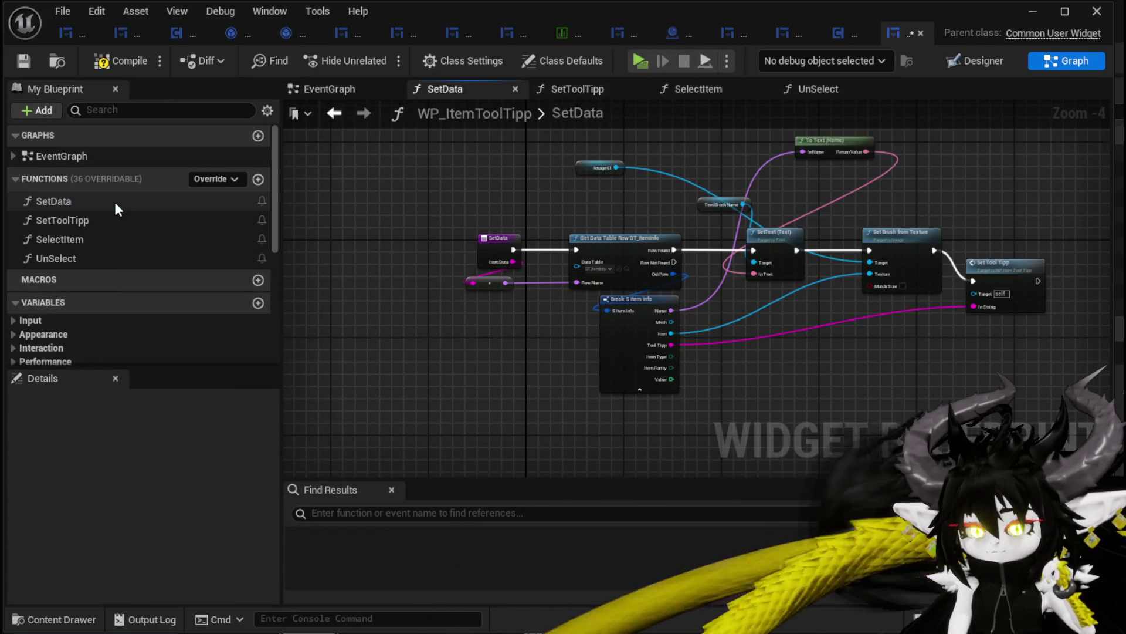
scroll(585, 227, up, 2)
drag(597, 217, 567, 223)
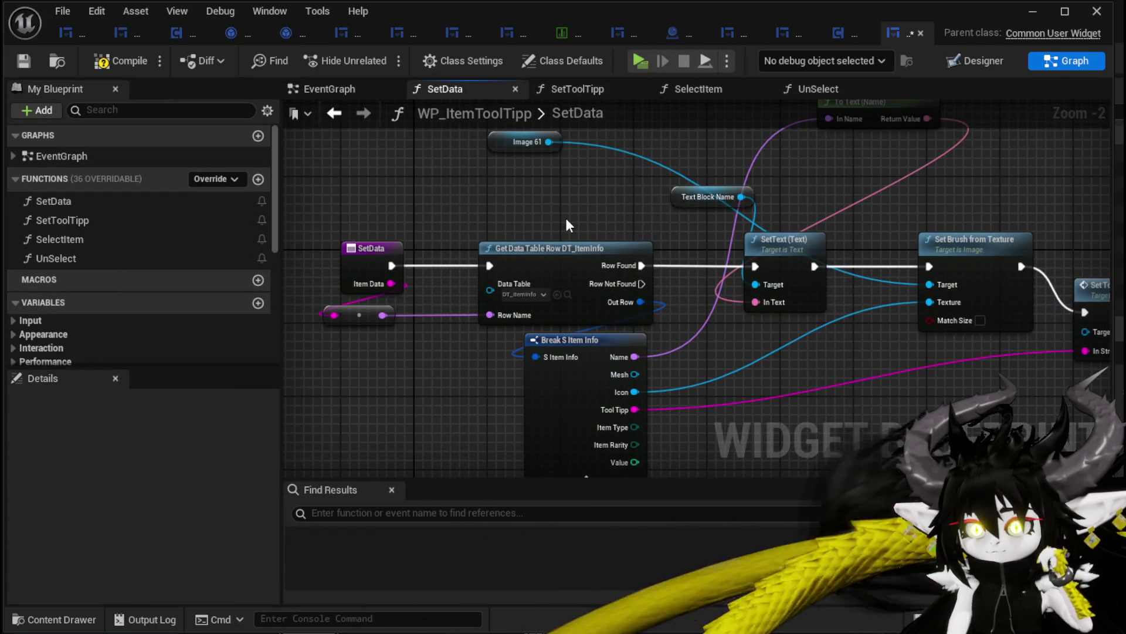
scroll(566, 221, down, 1)
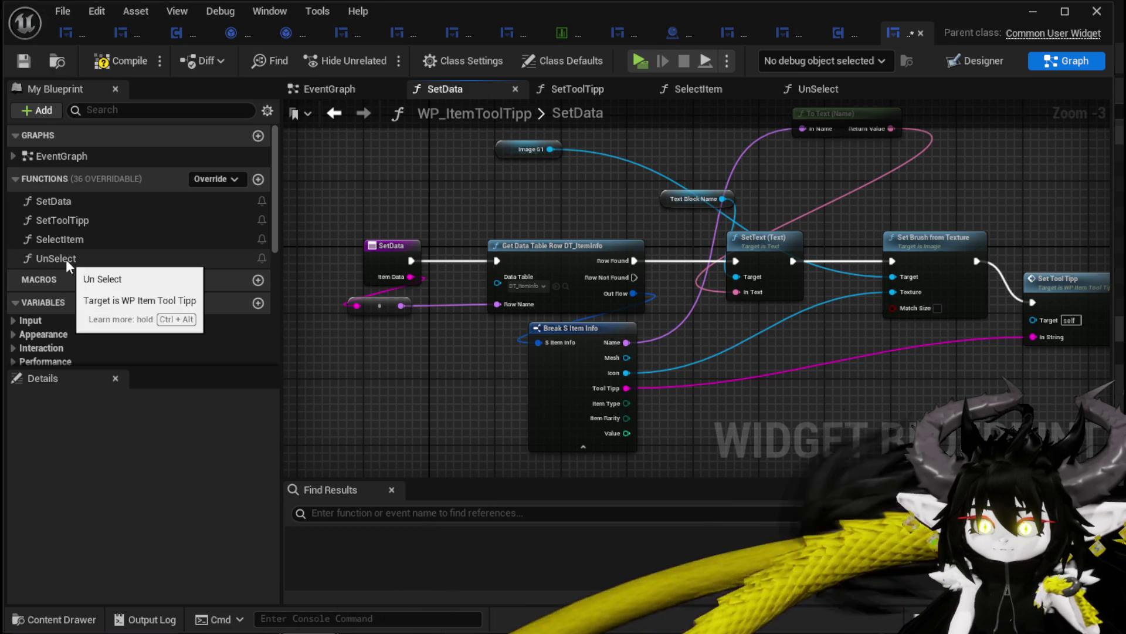
mouse_move(515, 280)
mouse_down()
mouse_move(461, 269)
mouse_move(395, 201)
mouse_move(349, 202)
mouse_move(557, 211)
mouse_up()
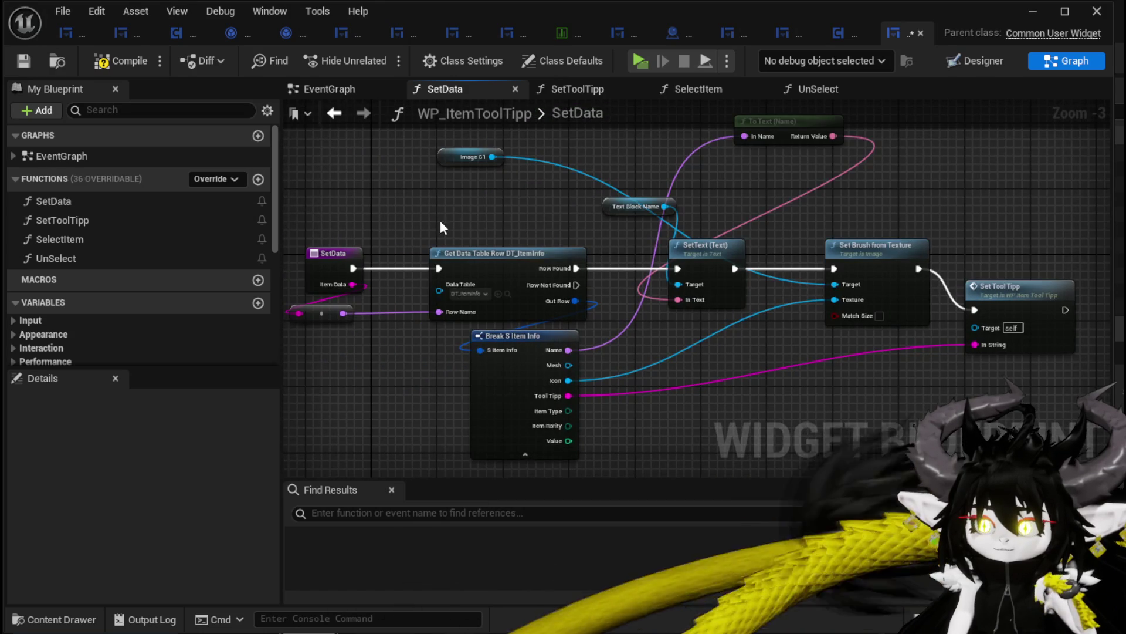
drag(446, 243, 361, 243)
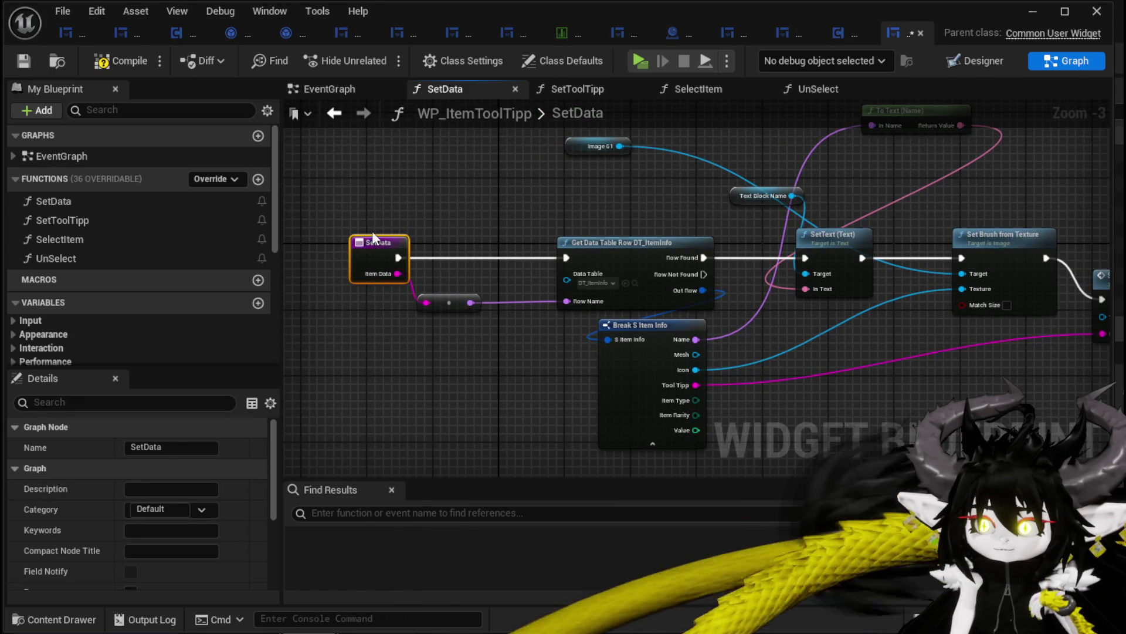
drag(668, 200, 543, 198)
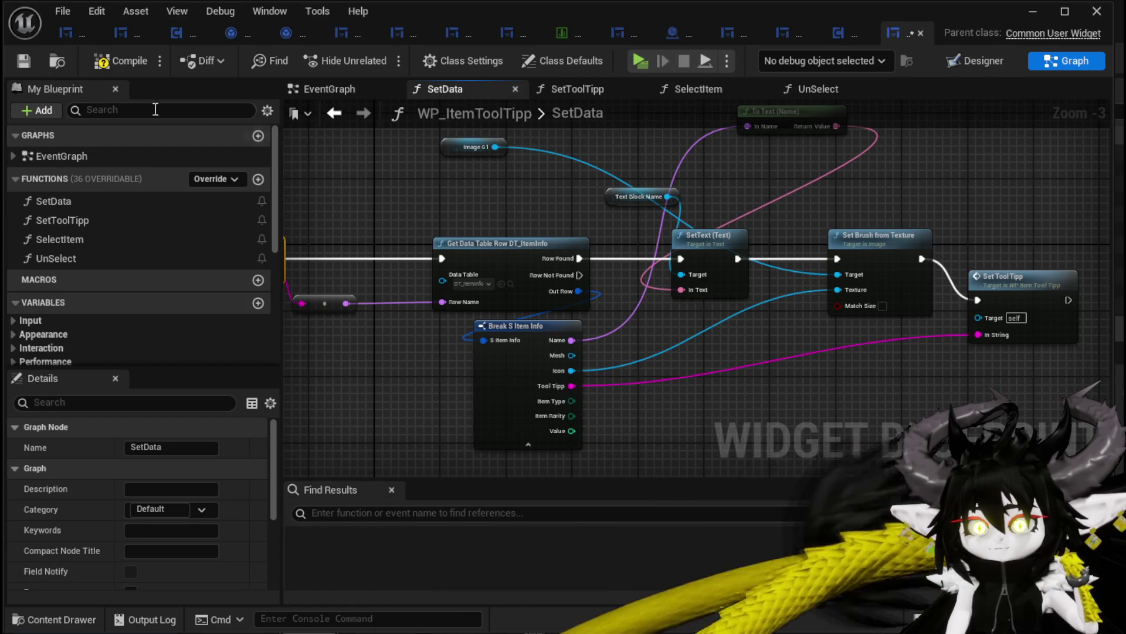
click(23, 58)
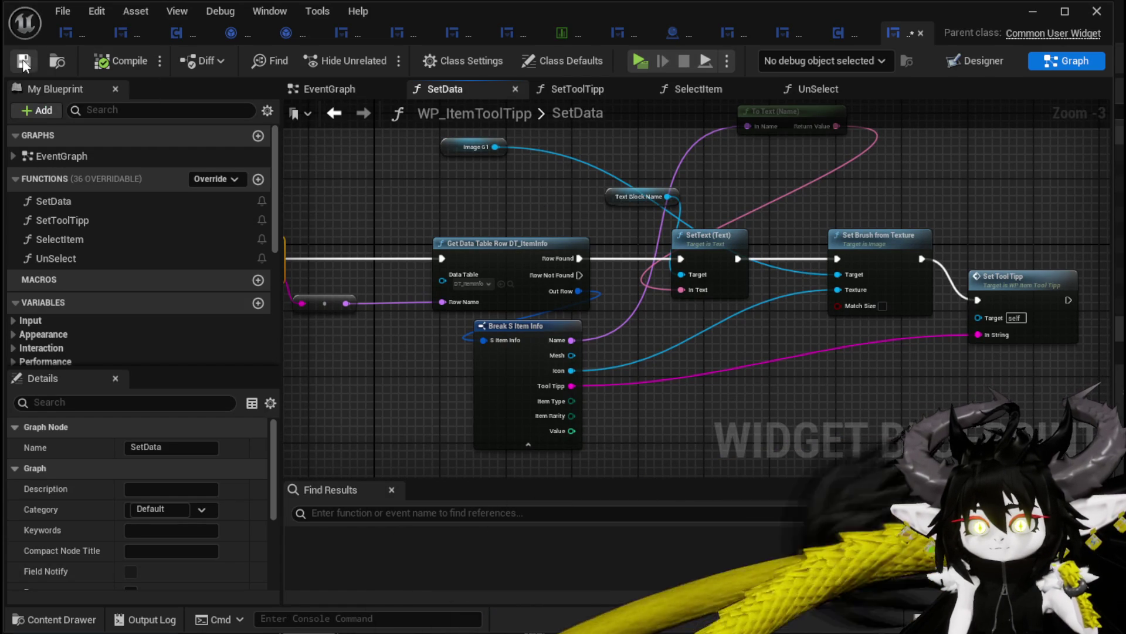
Step: Back in the Designer, delete the W_EquipmentToolTipp widget from the hierarchy
click(955, 65)
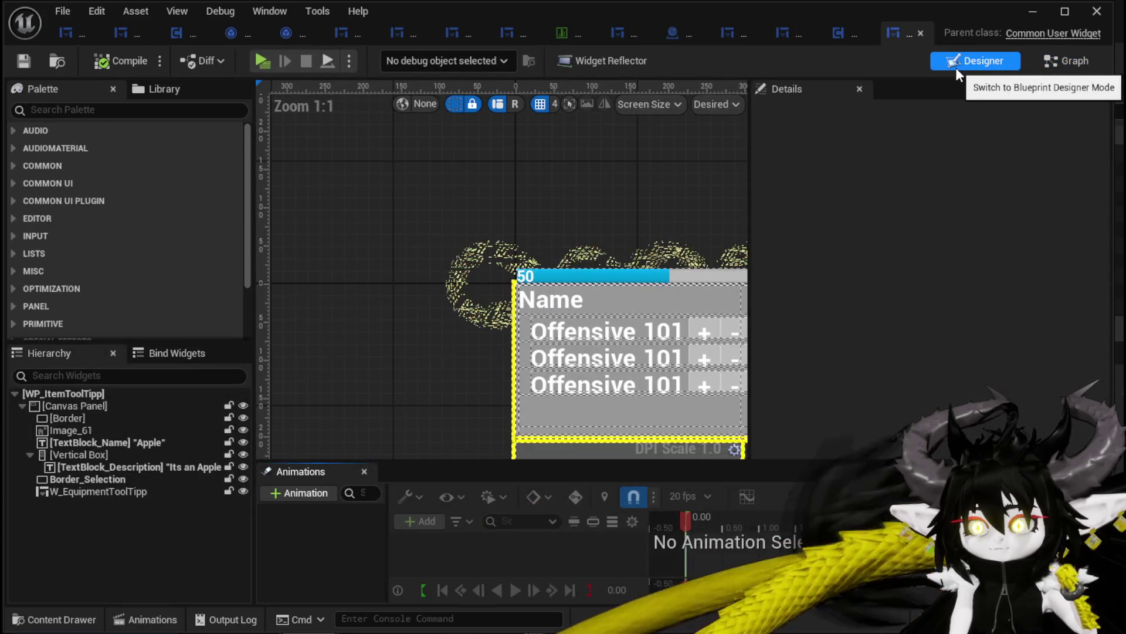
click(92, 491)
scroll(403, 312, down, 3)
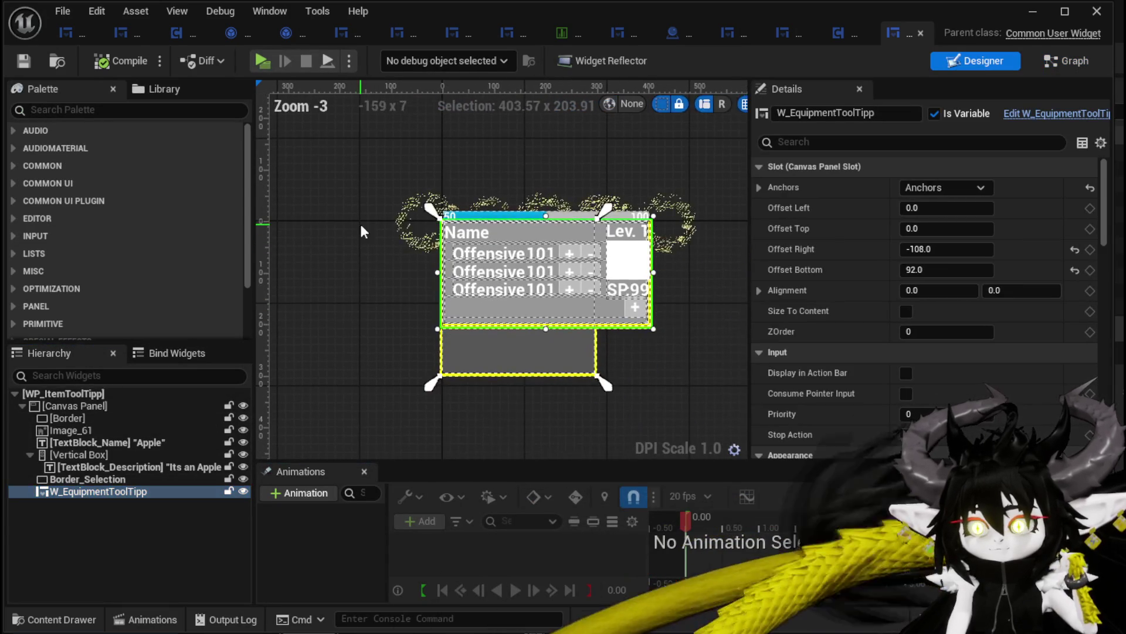
click(103, 506)
click(99, 491)
key(Delete)
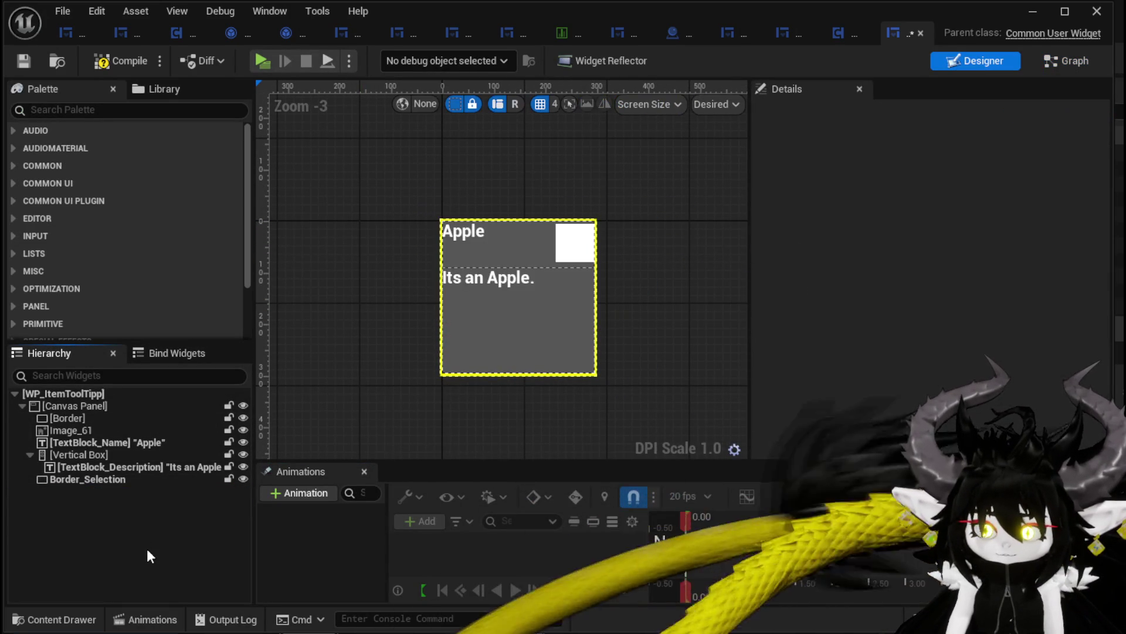
Step: Save the blueprint and select the Border widget in the Hierarchy
click(19, 68)
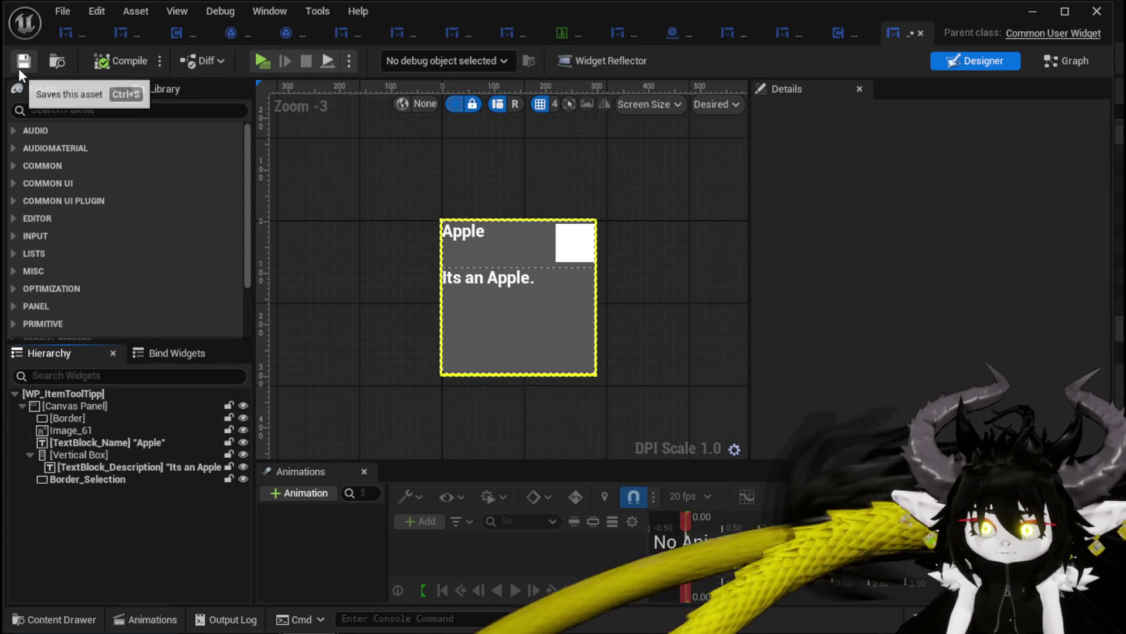
click(63, 417)
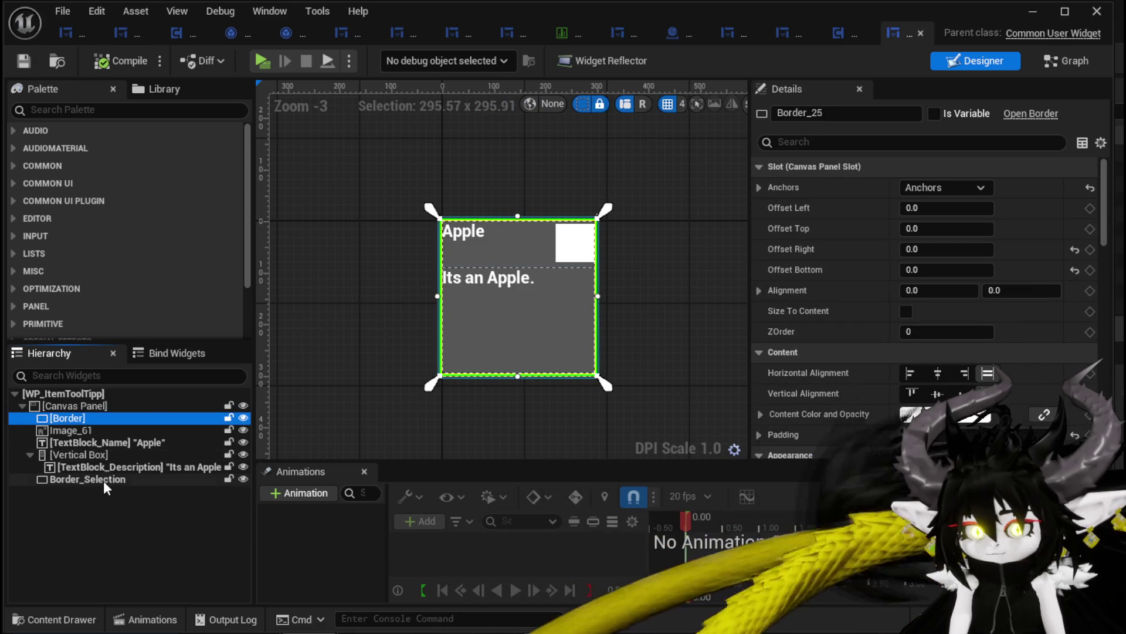
click(54, 404)
click(166, 415)
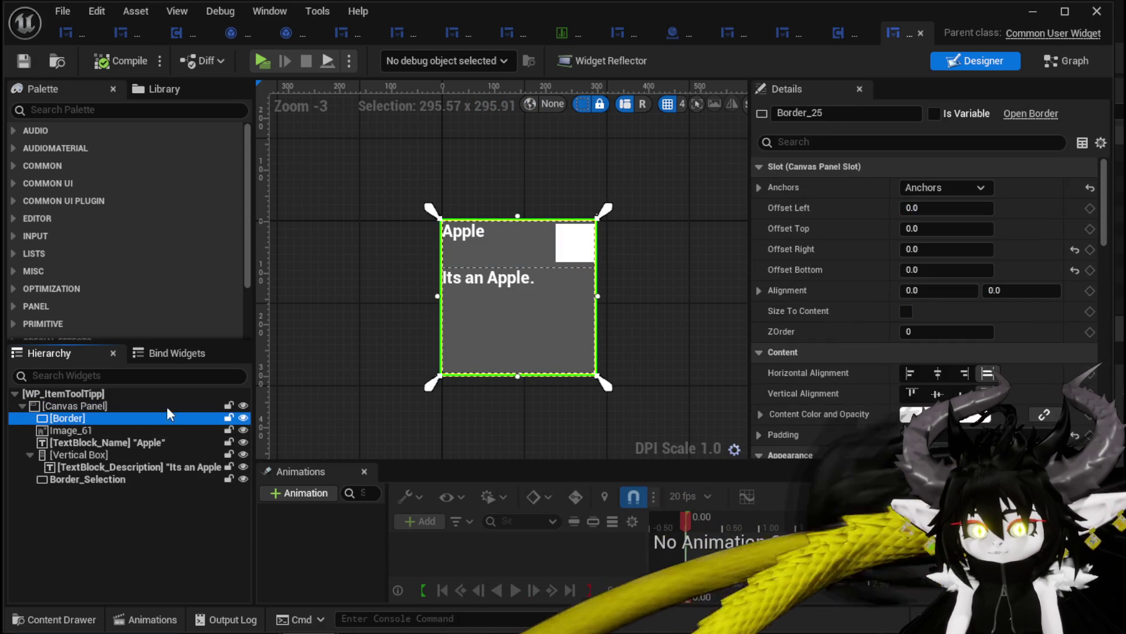
Step: Widen the design canvas by dragging the Details panel splitter to the right
drag(752, 182, 992, 183)
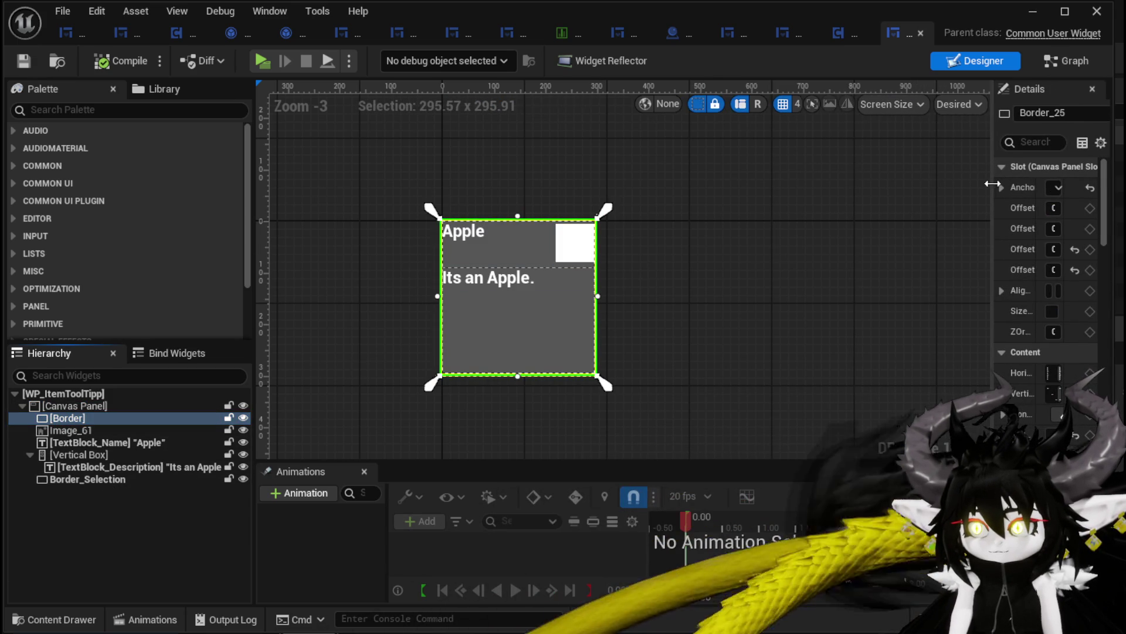
click(959, 104)
click(960, 104)
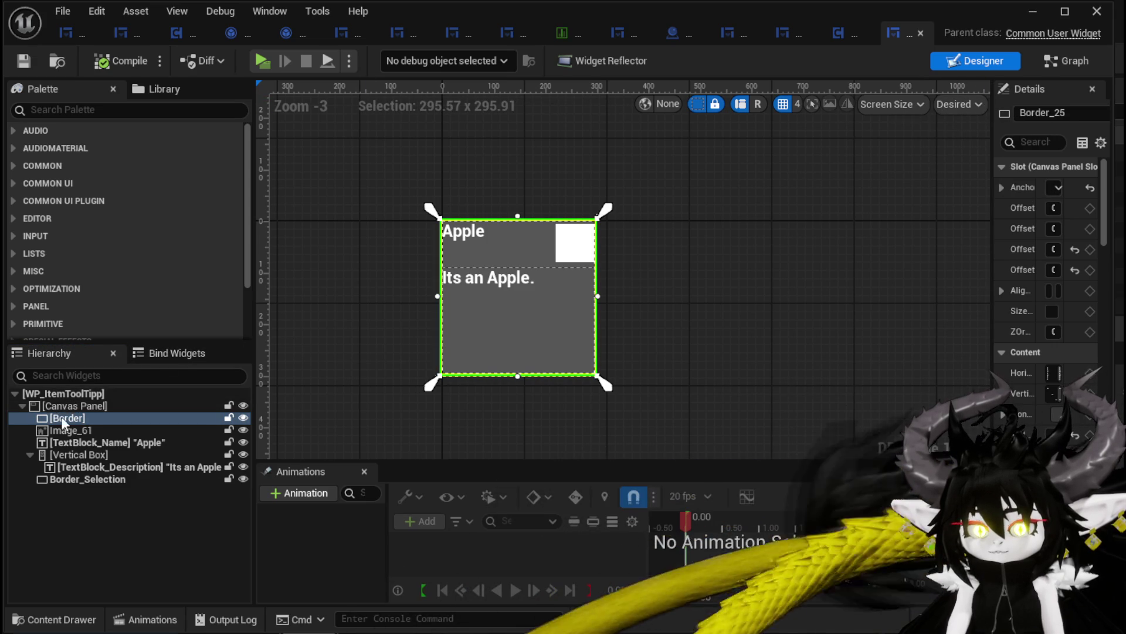
click(959, 107)
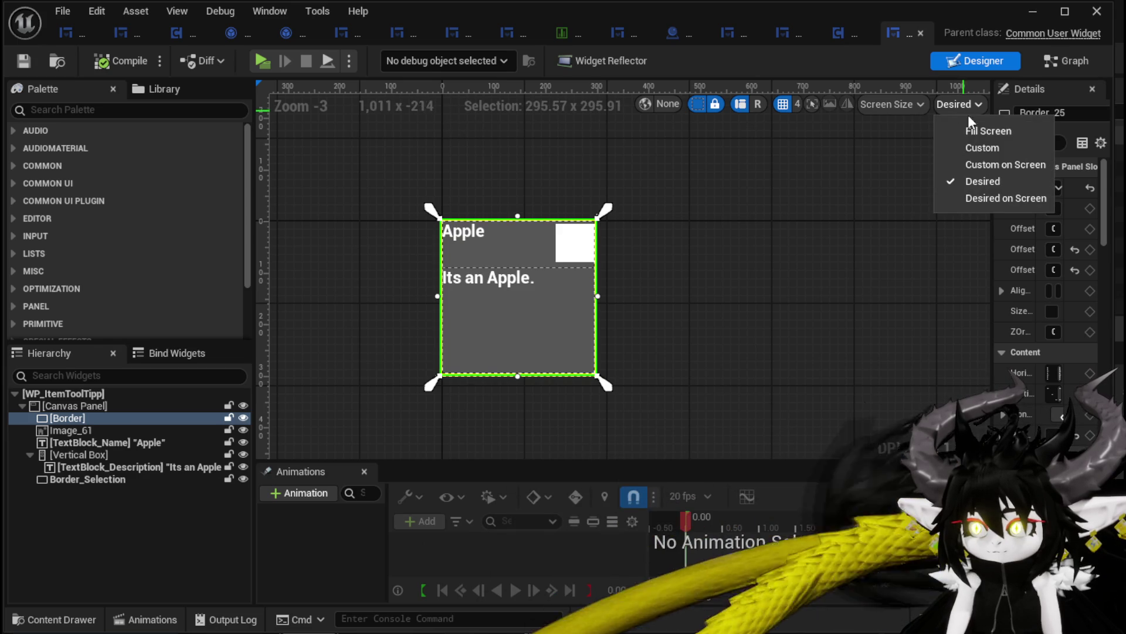
Step: Switch the preview size to Custom with Width 300 and Height 300
click(983, 146)
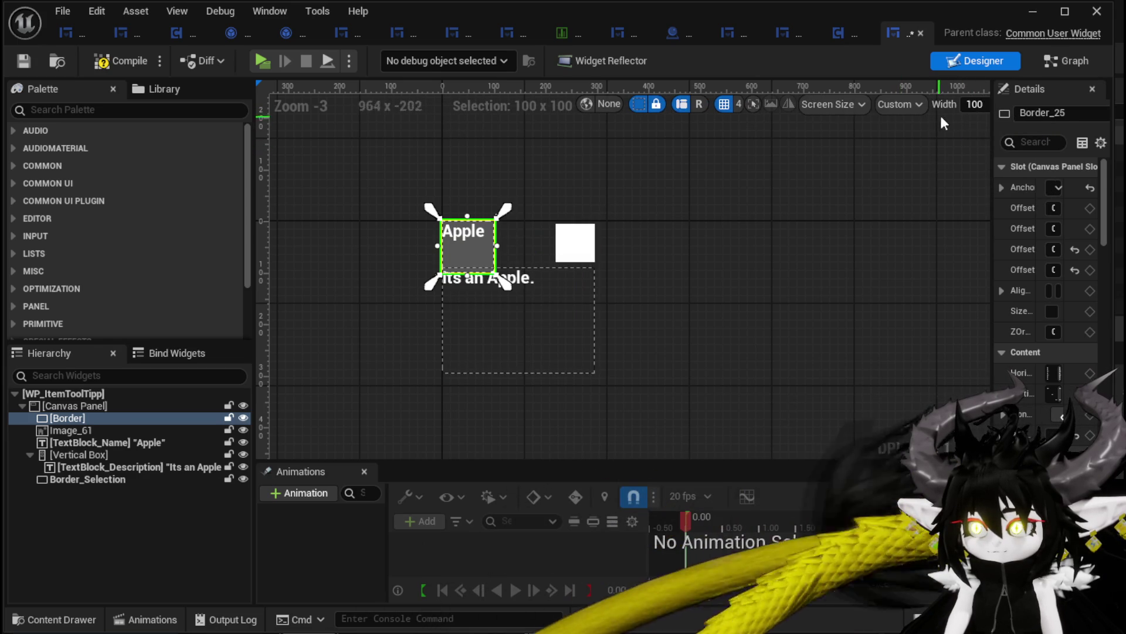
drag(994, 110, 1064, 112)
click(1006, 105)
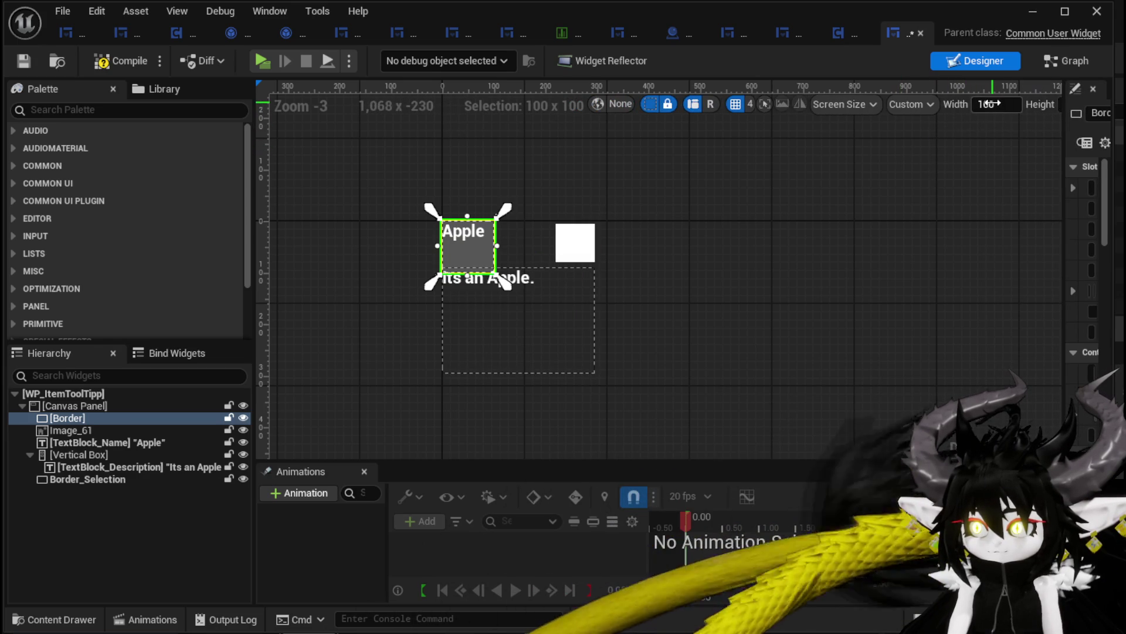
text(20)
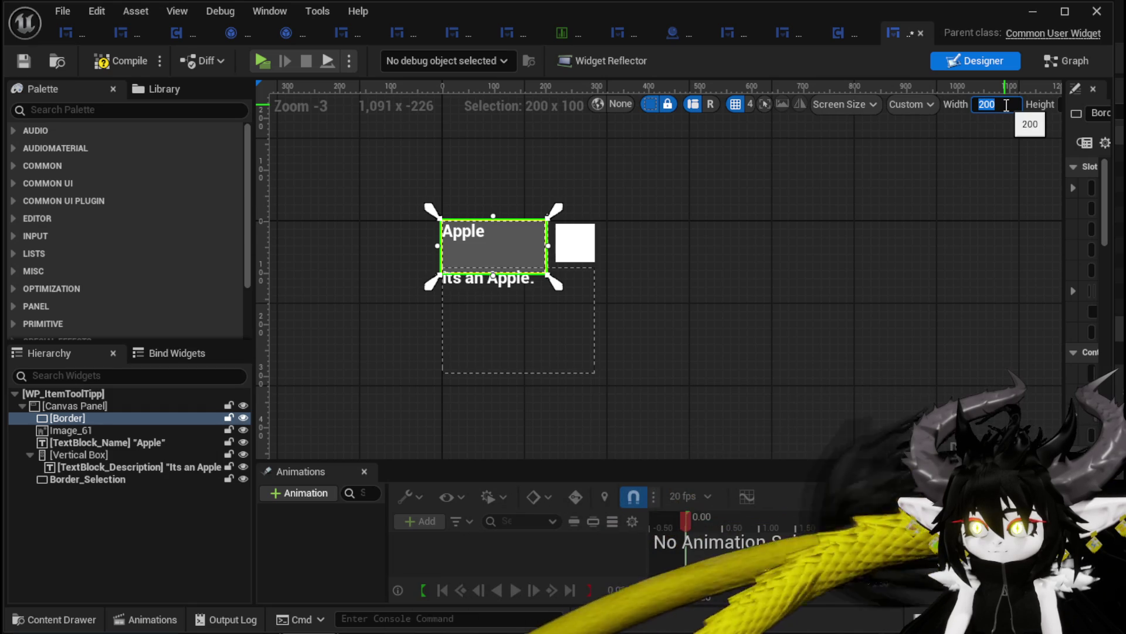
text(300)
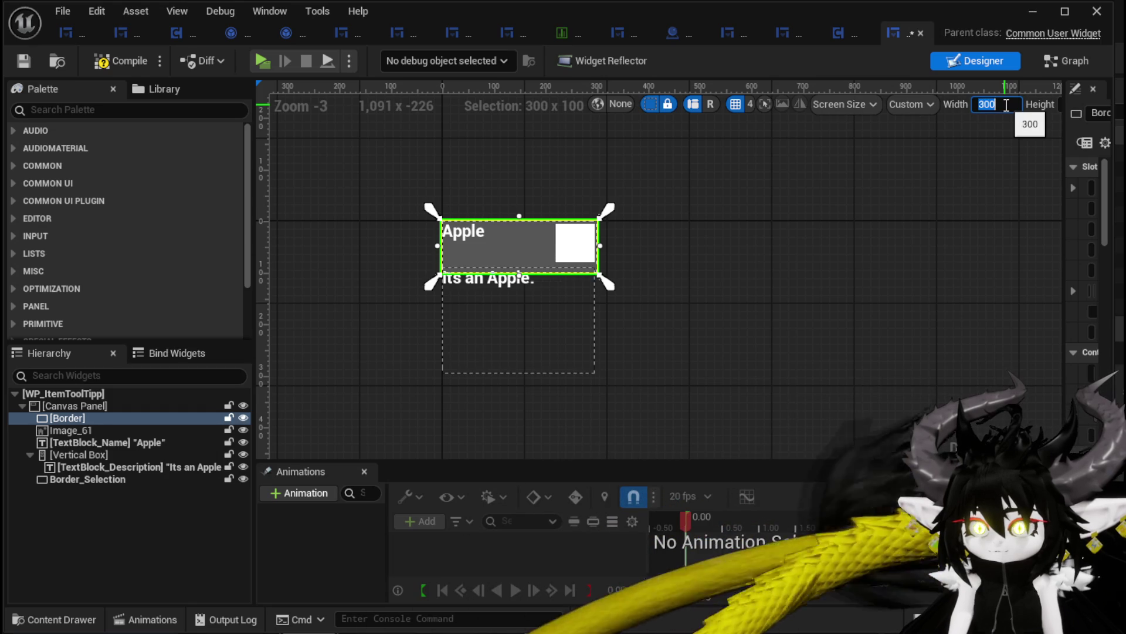
key(Return)
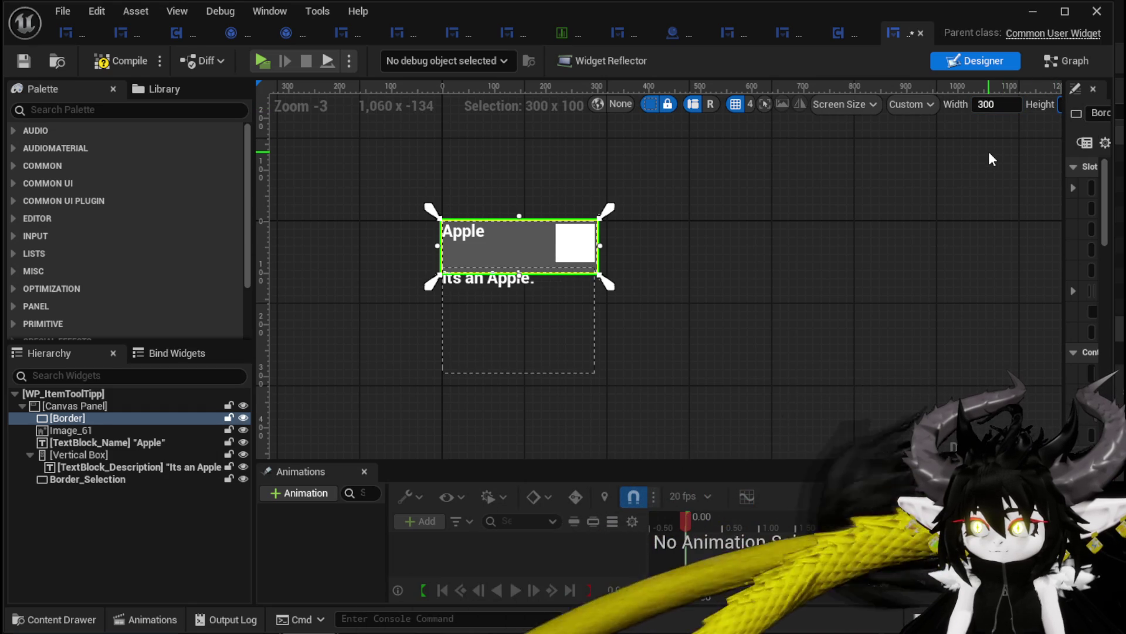
key(Return)
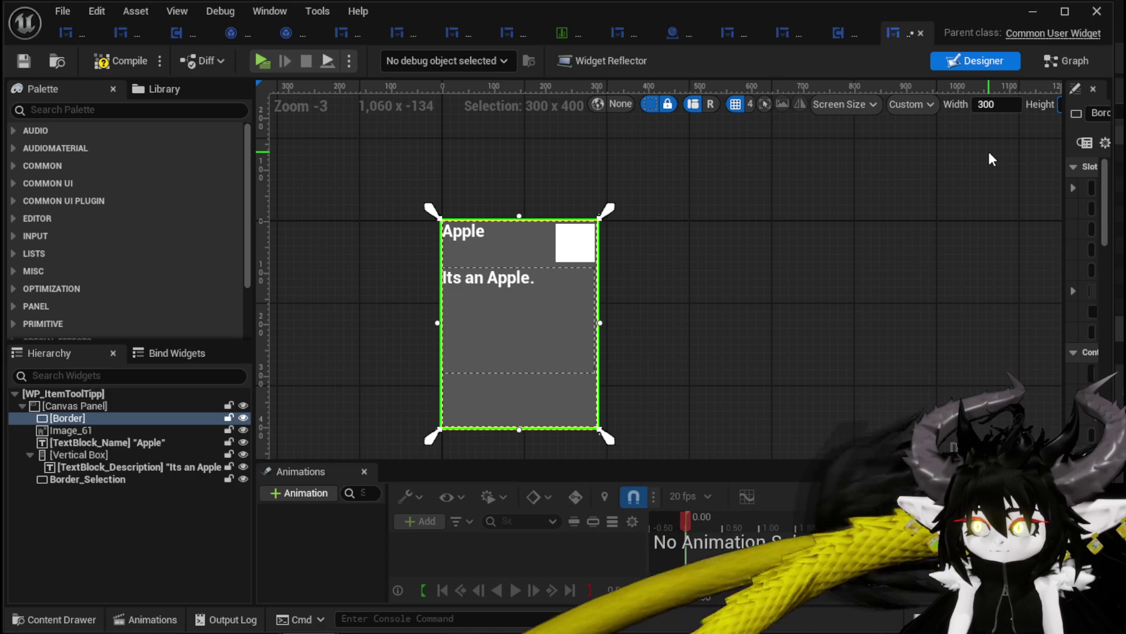
text(300)
key(Return)
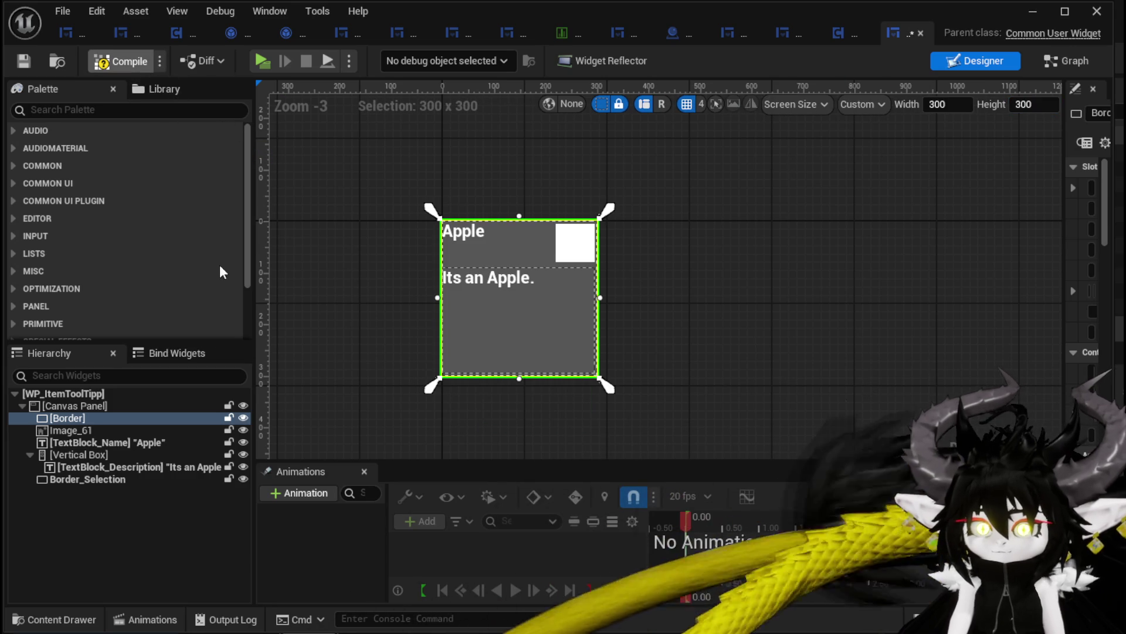
right_click(84, 407)
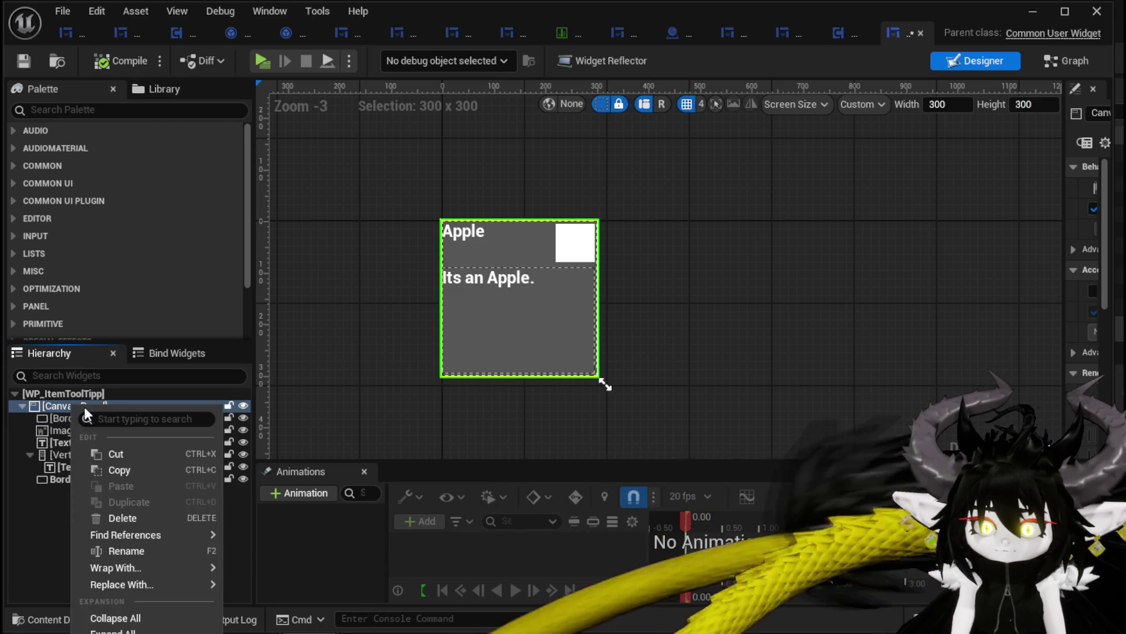
mouse_move(141, 583)
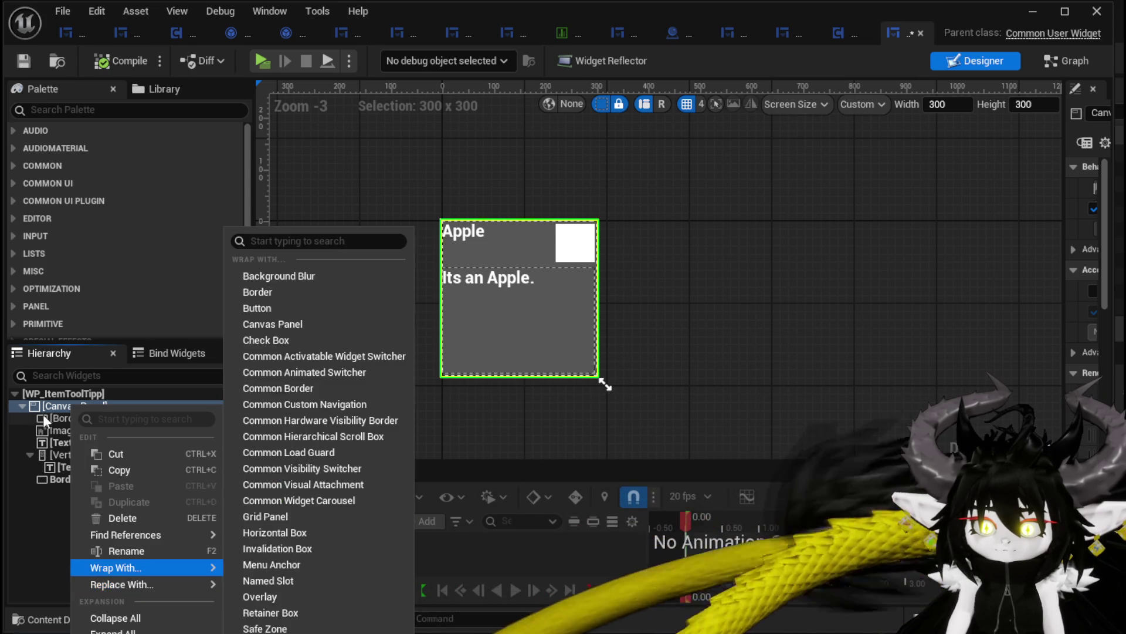
click(23, 406)
double_click(44, 410)
click(47, 418)
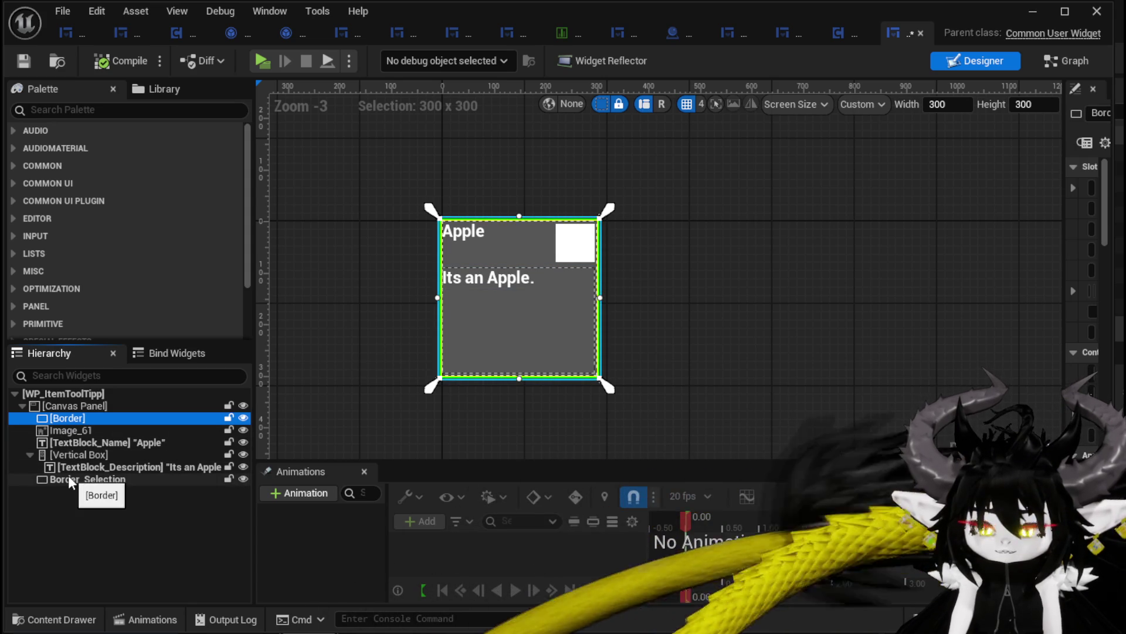
shift+click(82, 479)
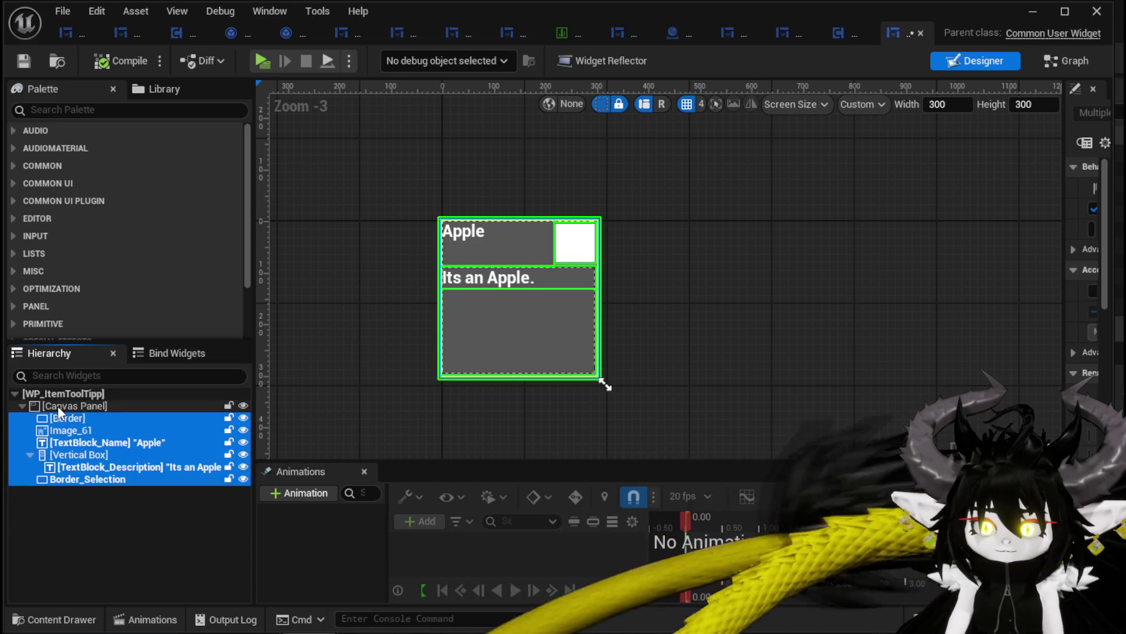
click(871, 13)
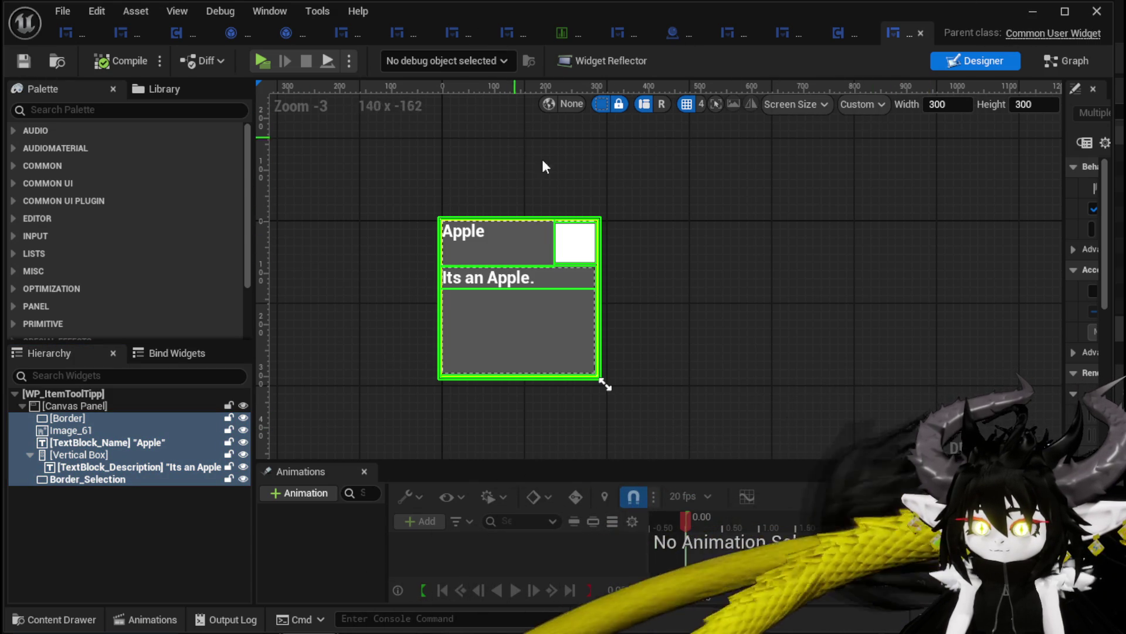
click(1033, 11)
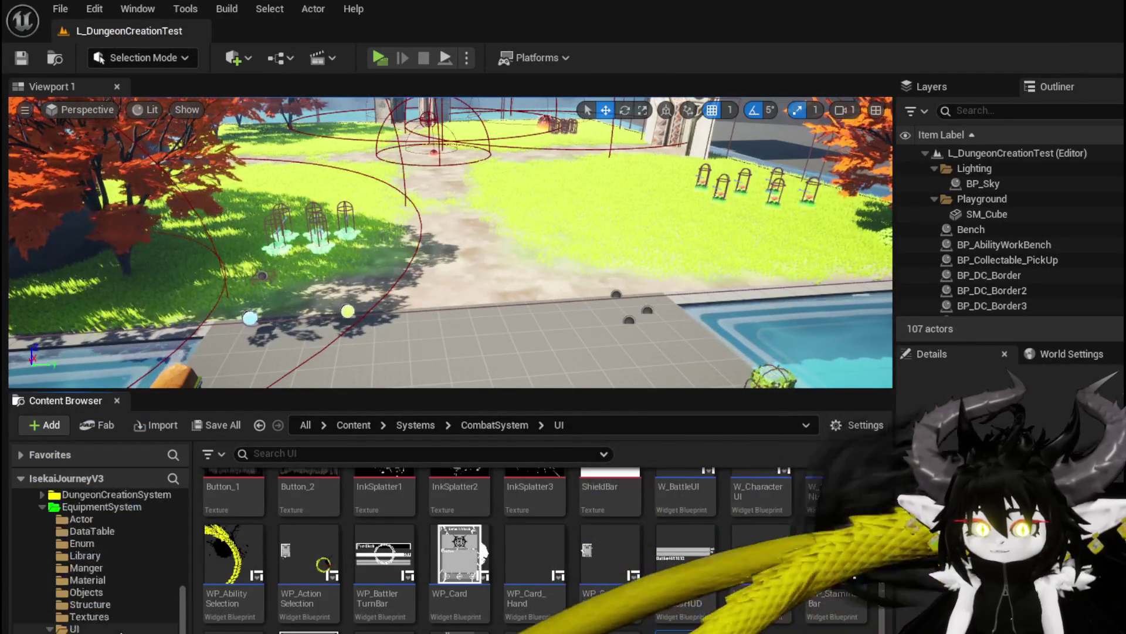
Step: Navigate the Content Browser to the EquipmentSystem UI folder
key(alt+Left)
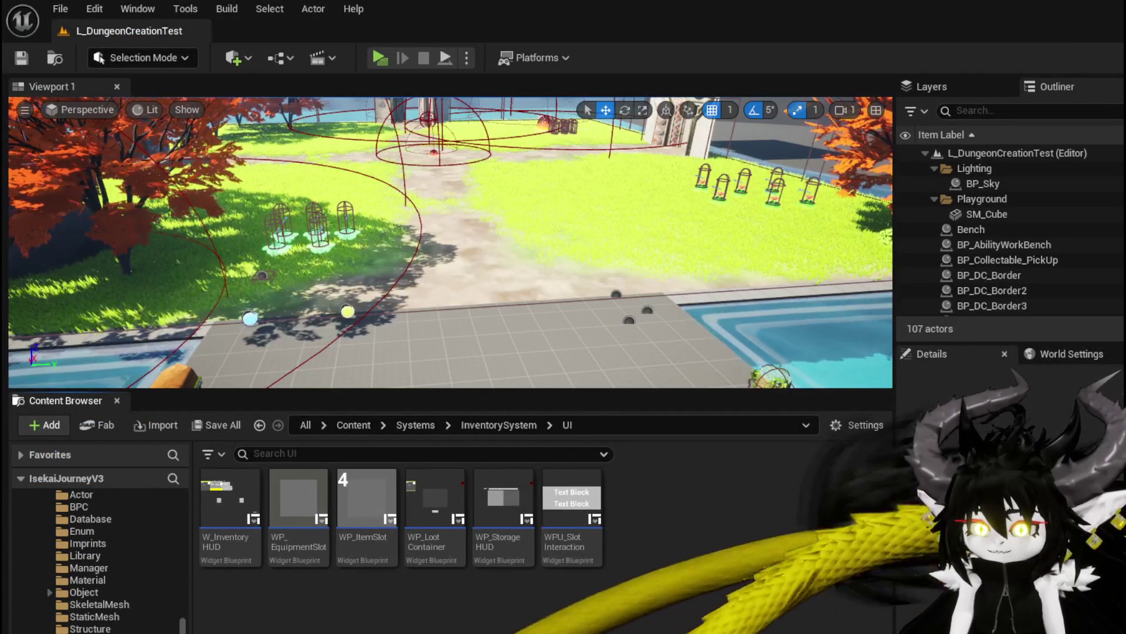
key(alt+Left)
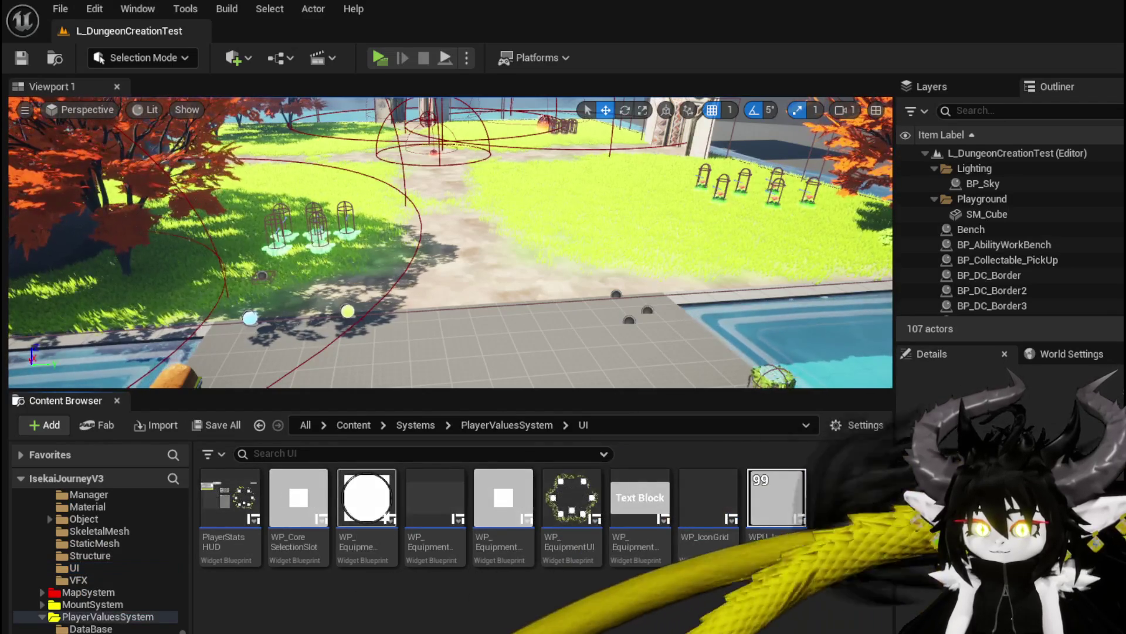
scroll(97, 557, up, 3)
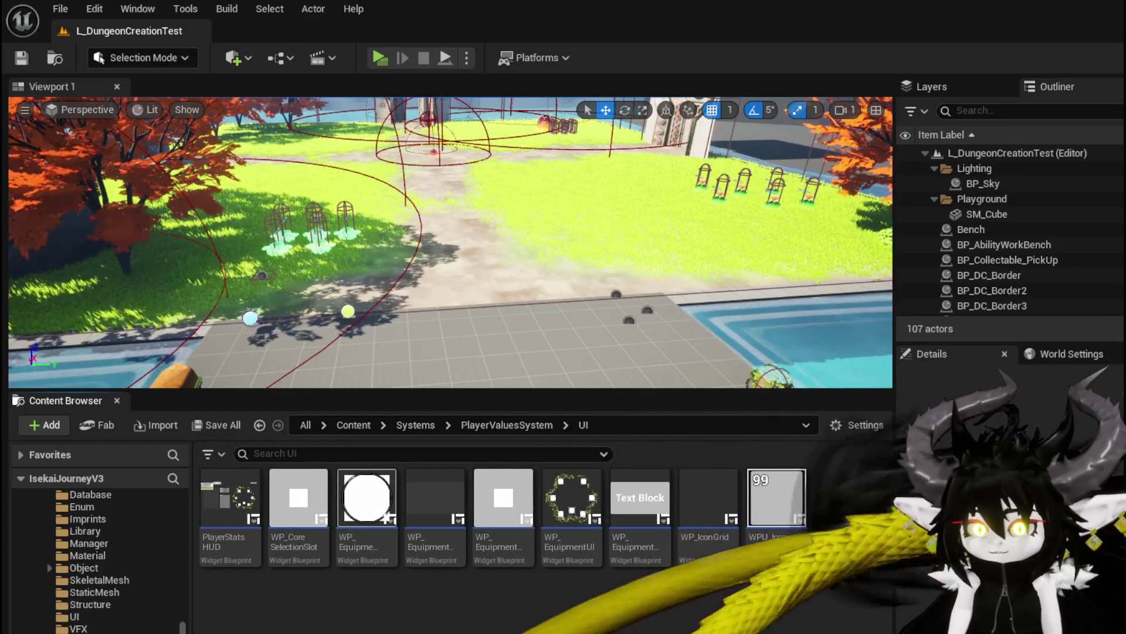
scroll(79, 601, up, 4)
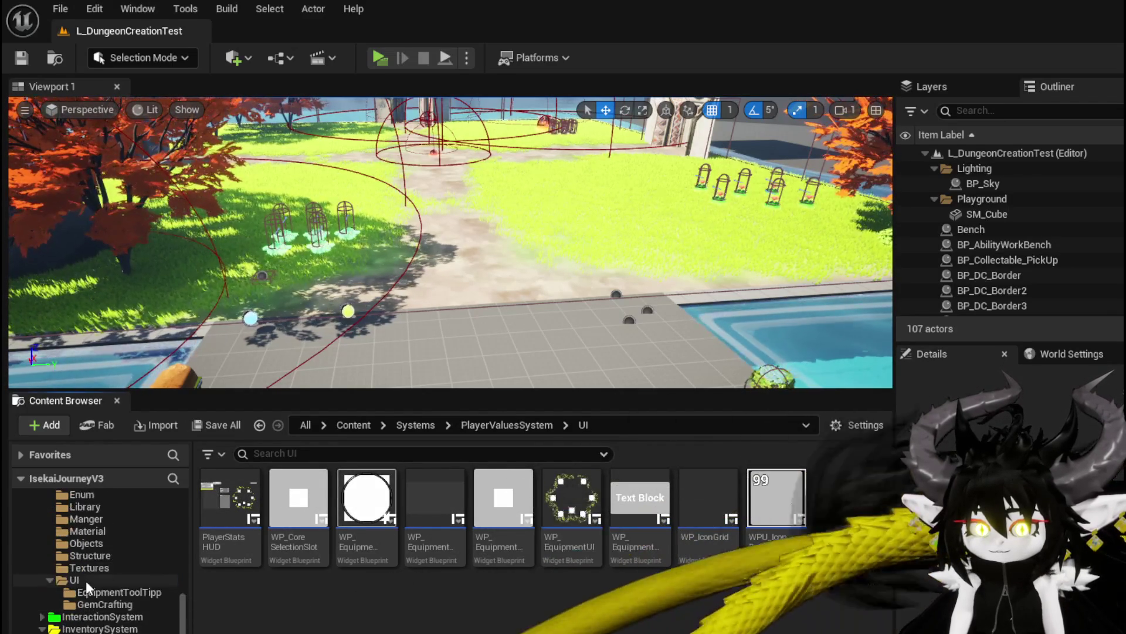
click(86, 579)
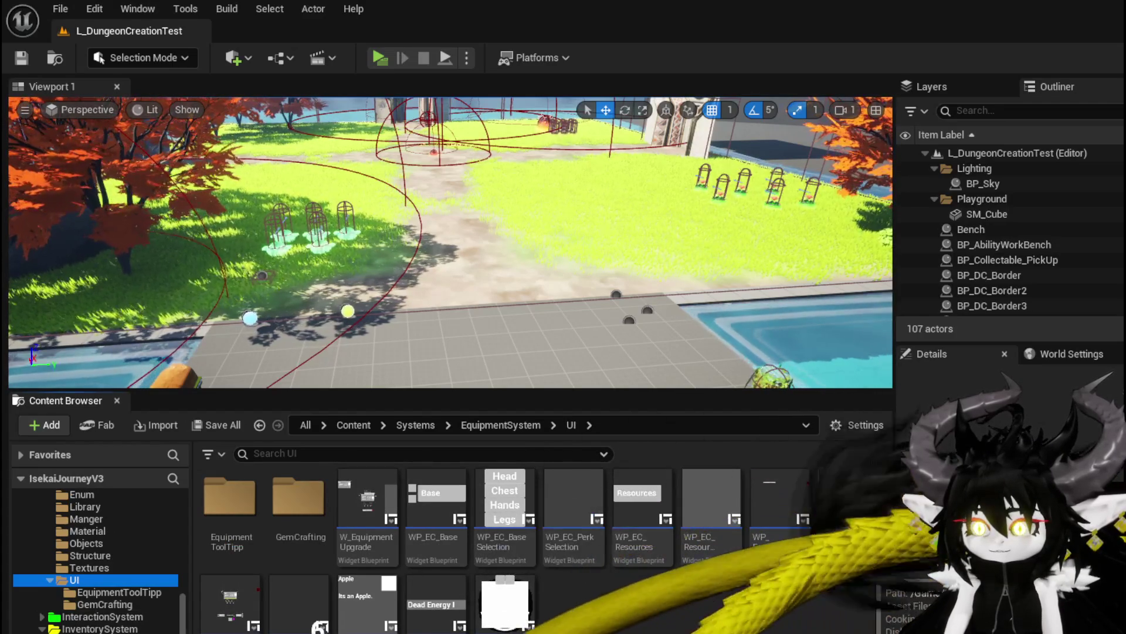
Step: Delete the WP_EquipmentToolTipp asset and confirm the deletion
click(866, 511)
key(Delete)
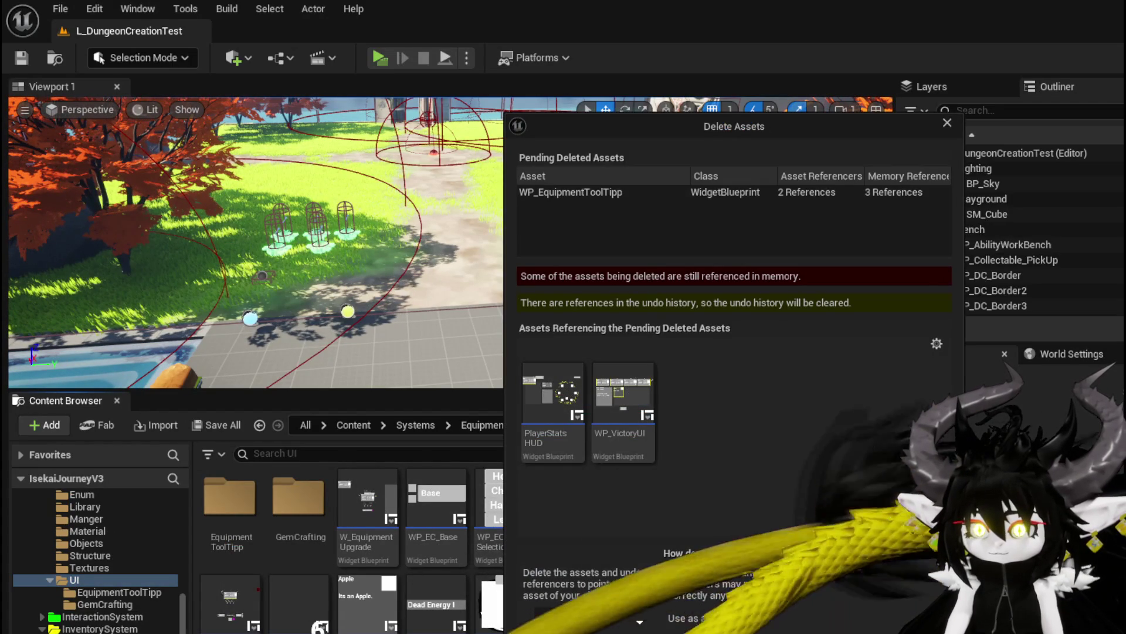
click(948, 123)
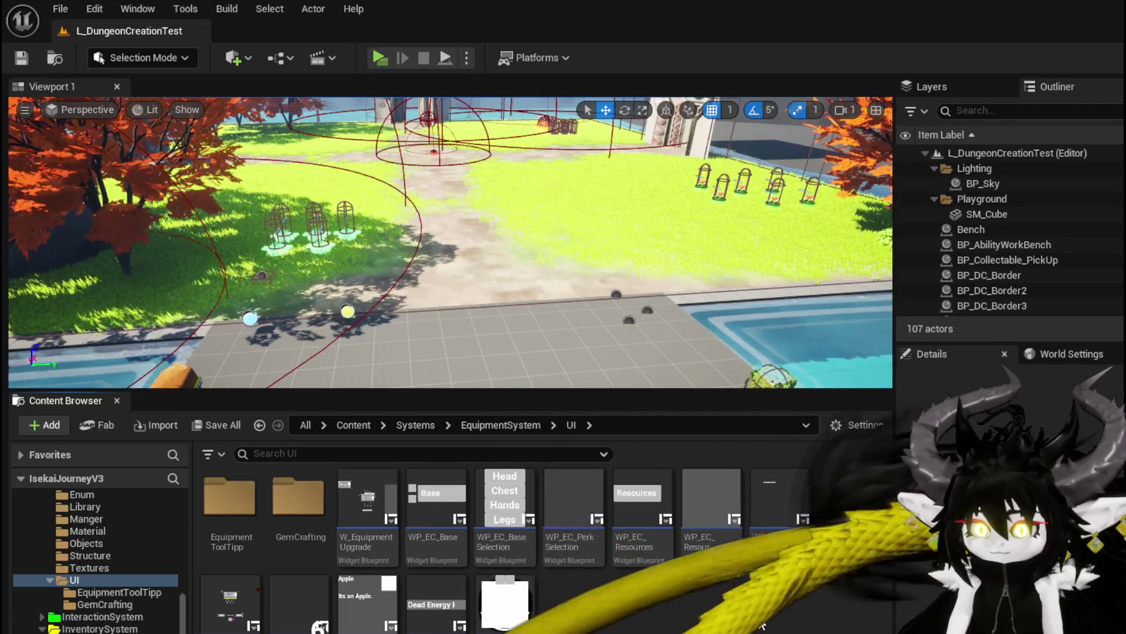